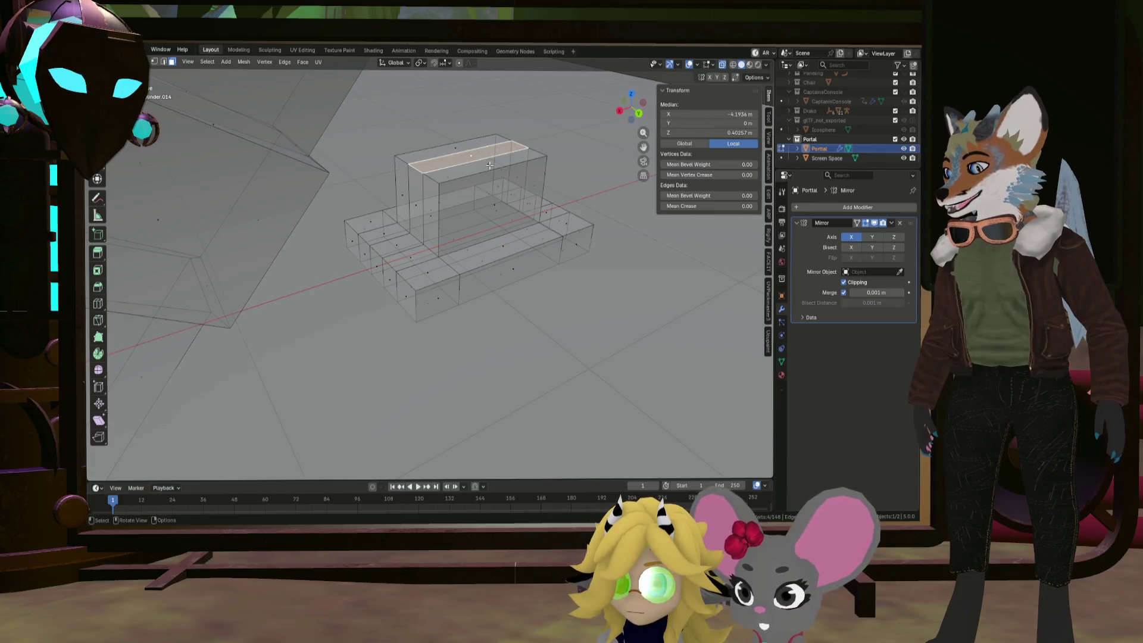
Extrude the block's top face inward with Extrude Manifold to sink a recessed slot
{"action": "key", "text": "alt+e"}
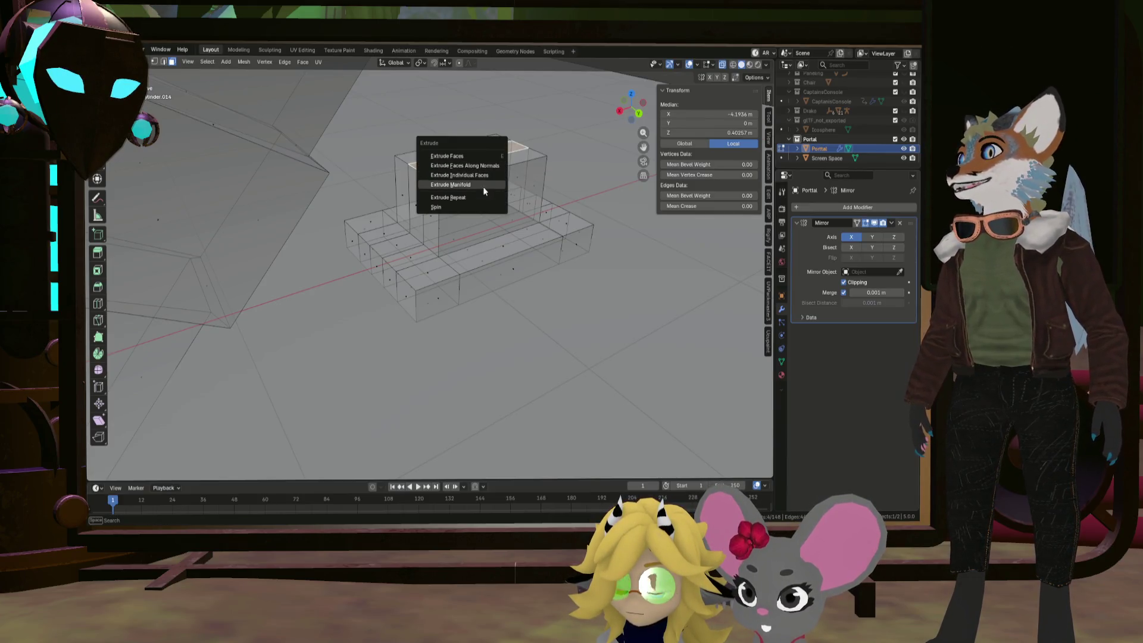
{"action": "left_click", "coordinate": [483, 187]}
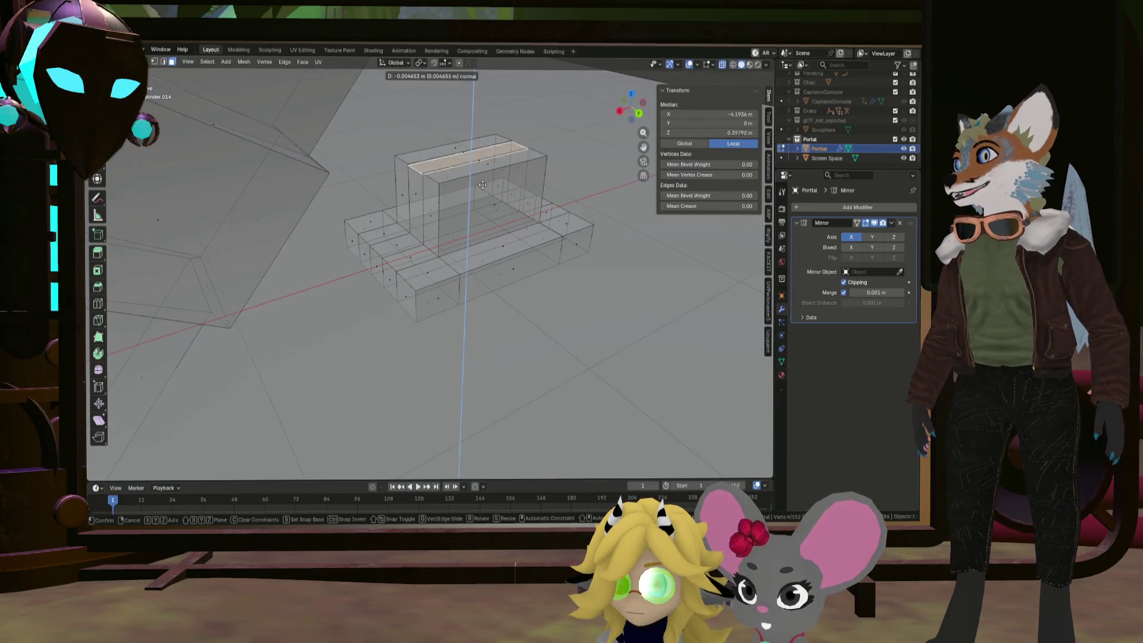
{"action": "left_click", "coordinate": [477, 249]}
{"action": "mouse_move", "coordinate": [477, 250]}
{"action": "middle_mouse_down"}
{"action": "mouse_move", "coordinate": [528, 231]}
{"action": "mouse_move", "coordinate": [506, 241]}
{"action": "middle_mouse_up"}
{"action": "scroll", "coordinate": [489, 253], "scroll_direction": "up", "scroll_amount": 5}
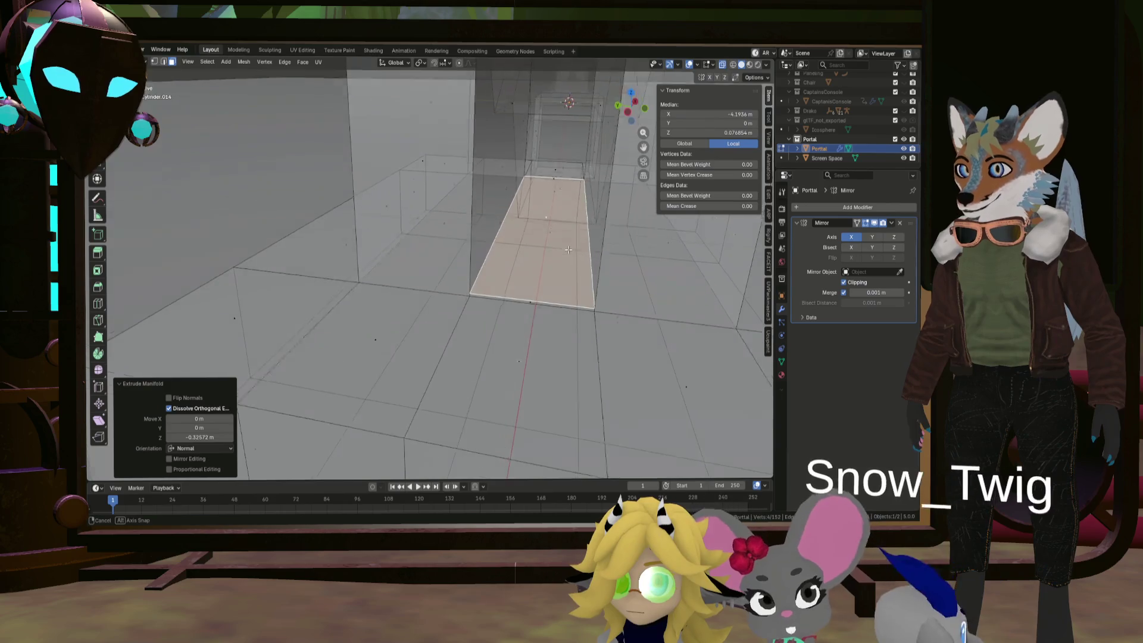
{"action": "scroll", "coordinate": [490, 253], "scroll_direction": "down", "scroll_amount": 4}
{"action": "middle_click_drag", "start_coordinate": [489, 253], "coordinate": [518, 228]}
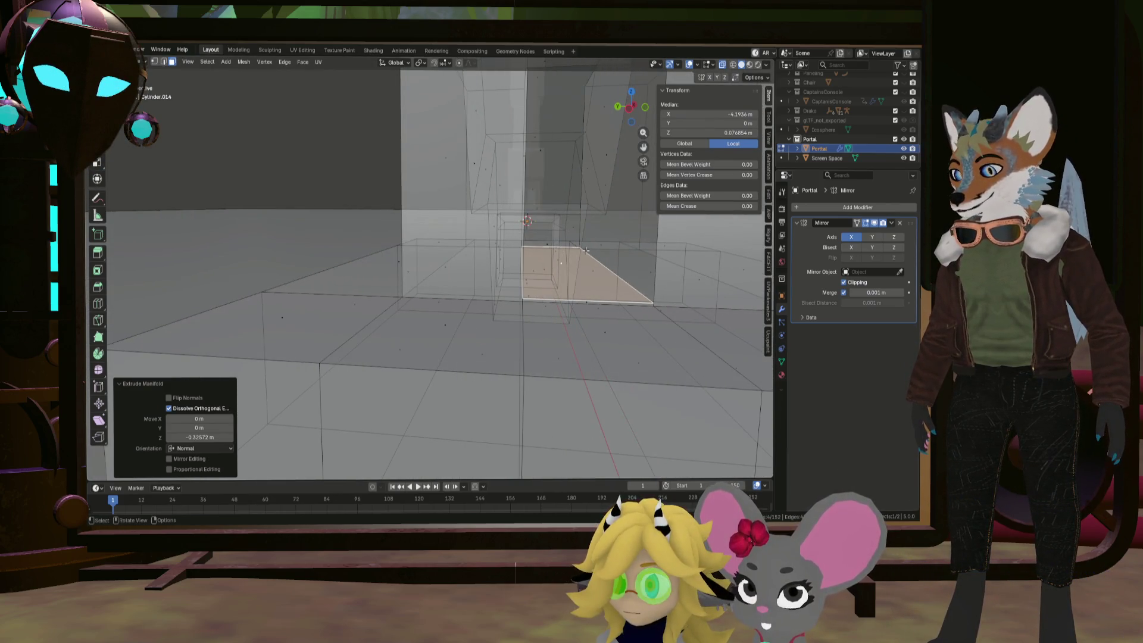
Raise the slot's floor about 0.017 m, then clear the selection
{"action": "key", "text": "g"}
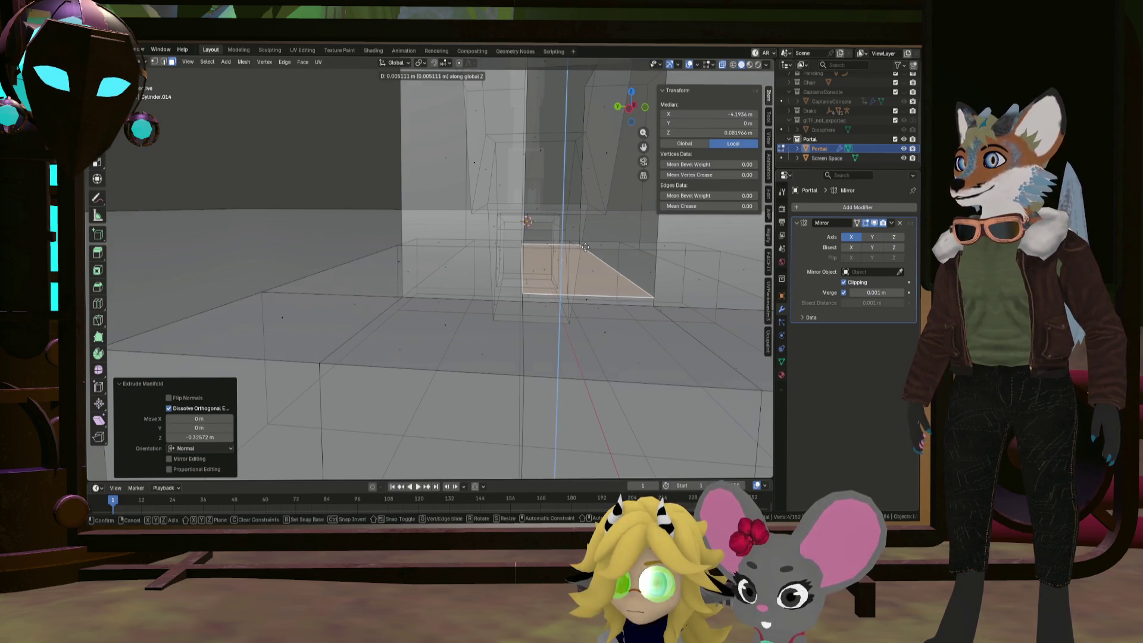
{"action": "left_click", "coordinate": [586, 249]}
{"action": "scroll", "coordinate": [543, 235], "scroll_direction": "down", "scroll_amount": 5}
{"action": "middle_click_drag", "start_coordinate": [543, 235], "coordinate": [580, 248]}
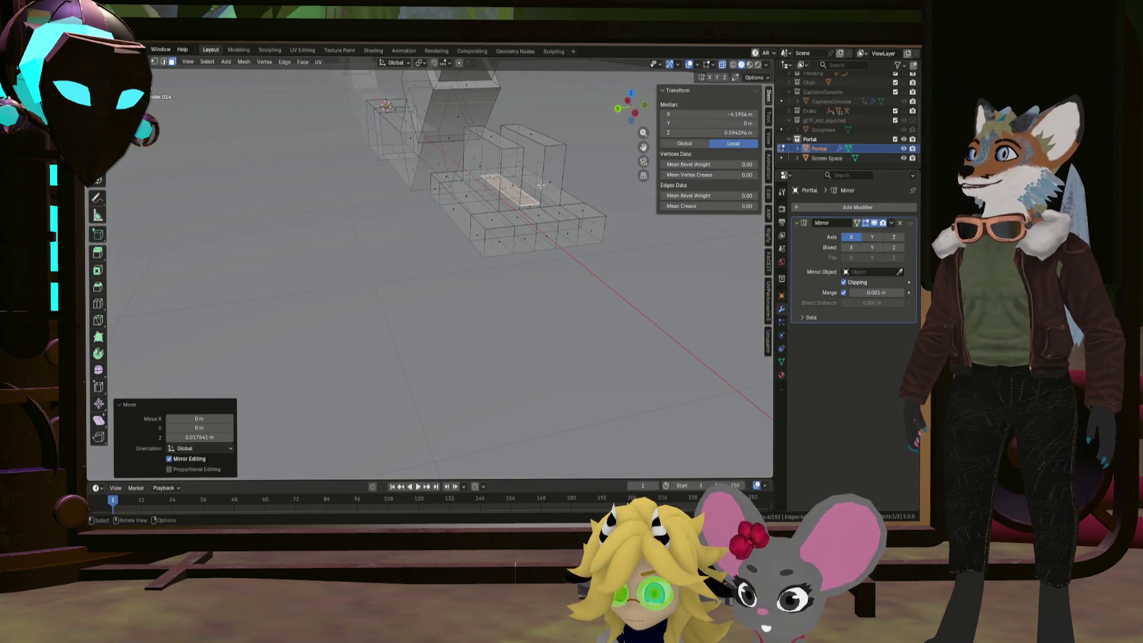
{"action": "mouse_move", "coordinate": [541, 185]}
{"action": "middle_mouse_down"}
{"action": "mouse_move", "coordinate": [505, 214]}
{"action": "mouse_move", "coordinate": [488, 208]}
{"action": "mouse_move", "coordinate": [505, 234]}
{"action": "mouse_move", "coordinate": [444, 222]}
{"action": "middle_mouse_up"}
{"action": "scroll", "coordinate": [513, 221], "scroll_direction": "down", "scroll_amount": 5}
{"action": "key", "text": "alt+a"}
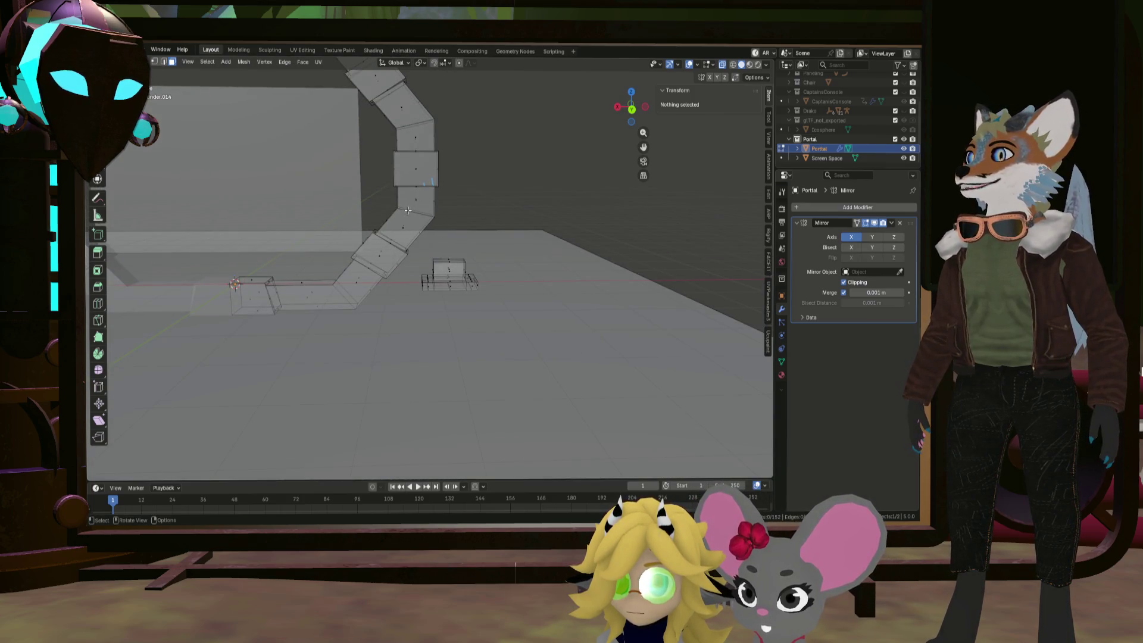
{"action": "scroll", "coordinate": [492, 244], "scroll_direction": "up", "scroll_amount": 2}
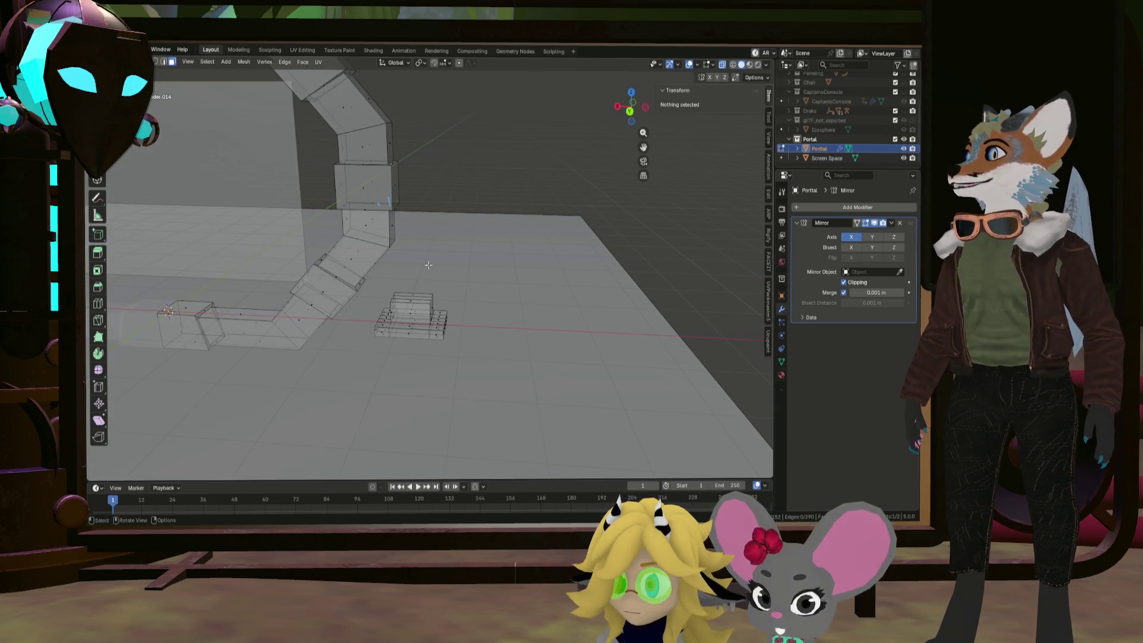
{"action": "scroll", "coordinate": [429, 264], "scroll_direction": "up", "scroll_amount": 2}
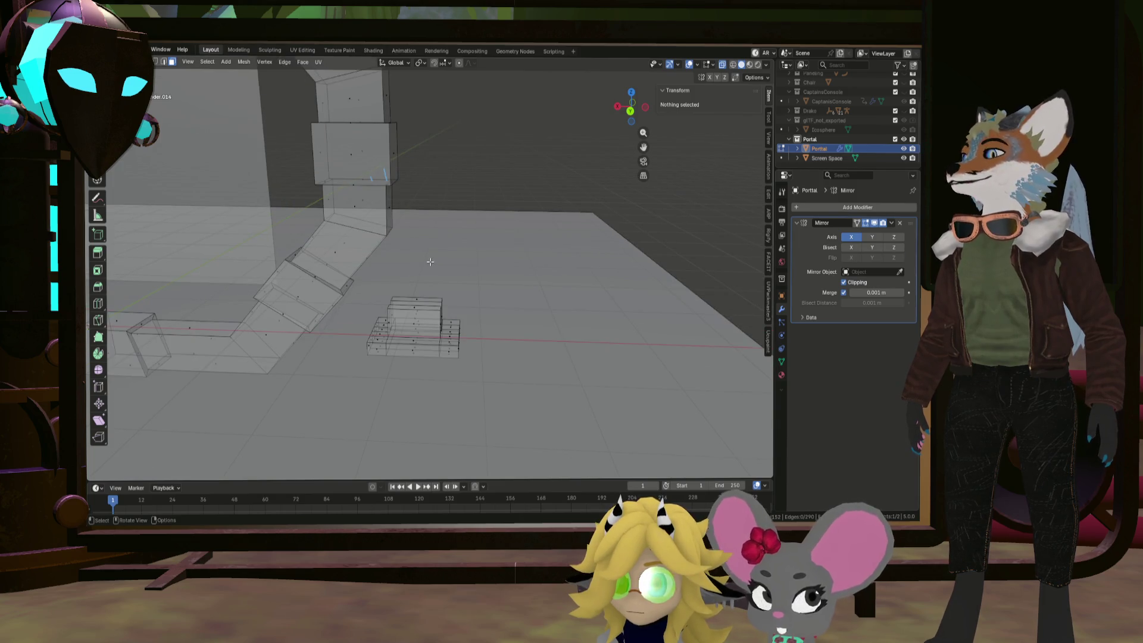
{"action": "mouse_move", "coordinate": [429, 261]}
{"action": "middle_mouse_down"}
{"action": "mouse_move", "coordinate": [365, 281]}
{"action": "mouse_move", "coordinate": [409, 269]}
{"action": "middle_mouse_up"}
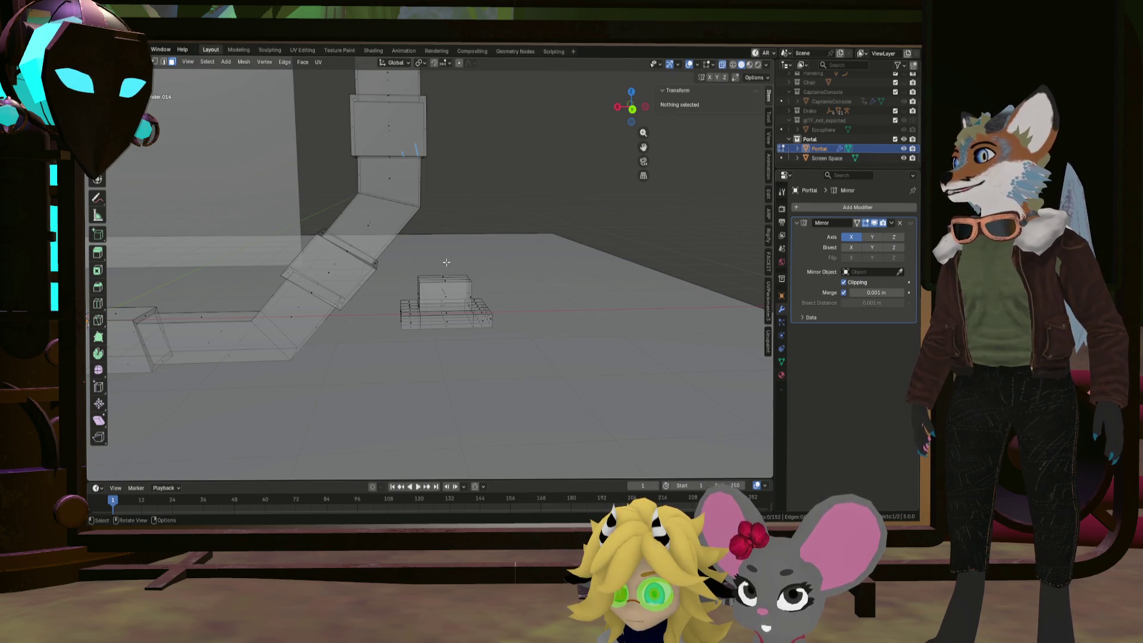
{"action": "key", "text": "KP_1"}
{"action": "middle_click_drag", "start_coordinate": [397, 248], "coordinate": [474, 262], "text": "shift"}
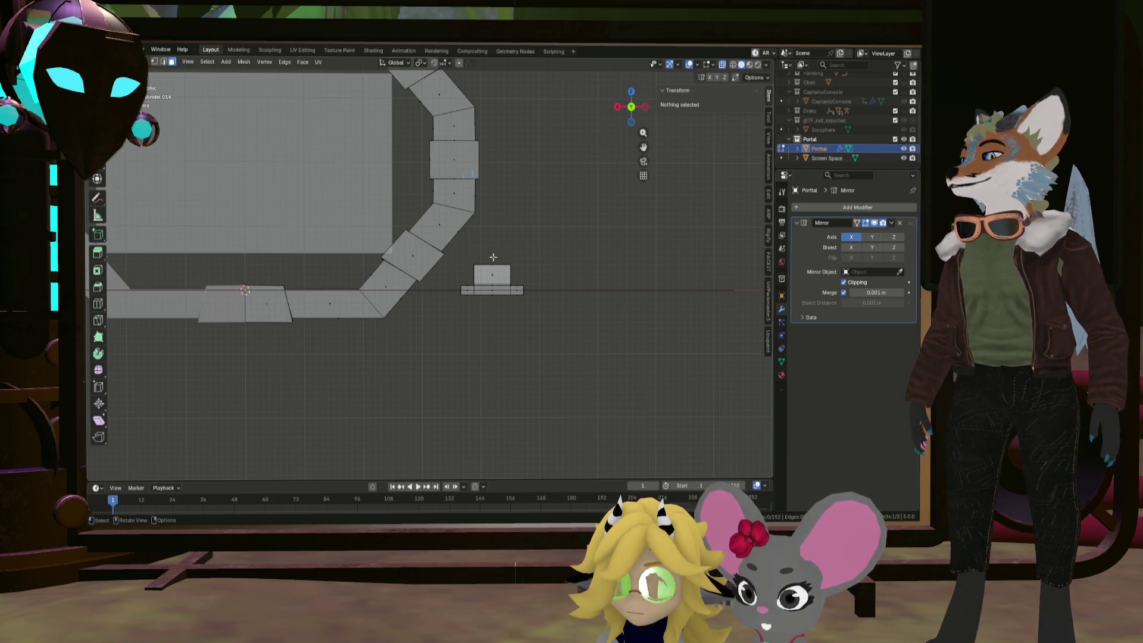
{"action": "mouse_move", "coordinate": [498, 250]}
{"action": "middle_mouse_down"}
{"action": "mouse_move", "coordinate": [374, 299]}
{"action": "mouse_move", "coordinate": [394, 278]}
{"action": "middle_mouse_up"}
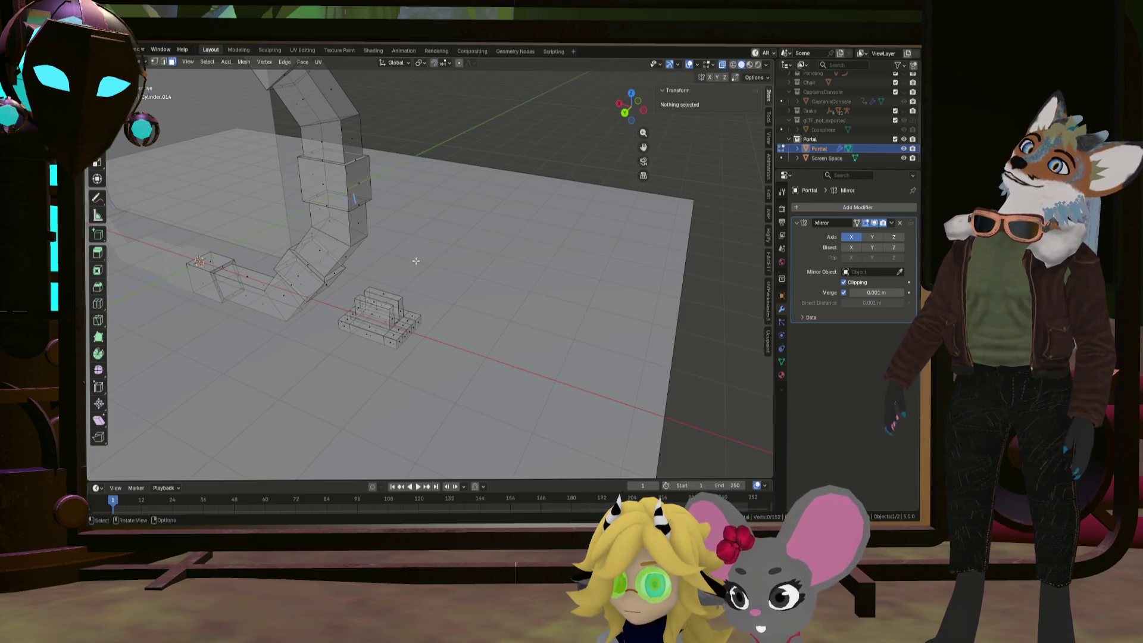
{"action": "mouse_move", "coordinate": [415, 261]}
{"action": "middle_mouse_down"}
{"action": "mouse_move", "coordinate": [381, 262]}
{"action": "mouse_move", "coordinate": [339, 237]}
{"action": "mouse_move", "coordinate": [293, 248]}
{"action": "mouse_move", "coordinate": [329, 229]}
{"action": "mouse_move", "coordinate": [341, 242]}
{"action": "mouse_move", "coordinate": [424, 222]}
{"action": "middle_mouse_up"}
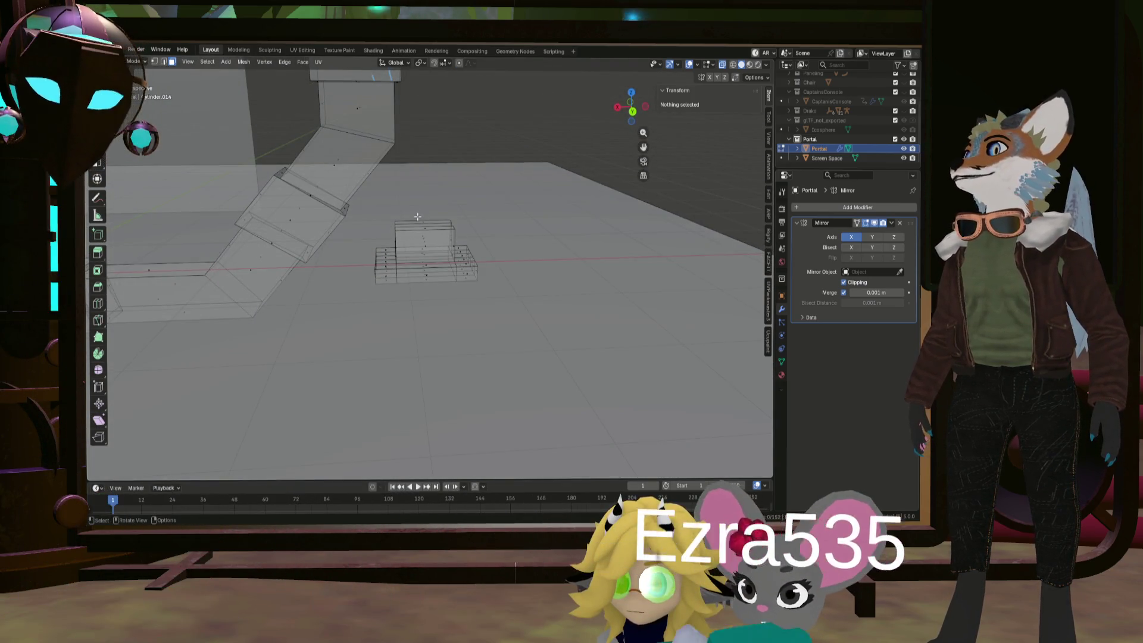
In top view, add a cube with Mirror Clipping off and place it over the small block
{"action": "key", "text": "KP_7"}
{"action": "key", "text": "shift+a"}
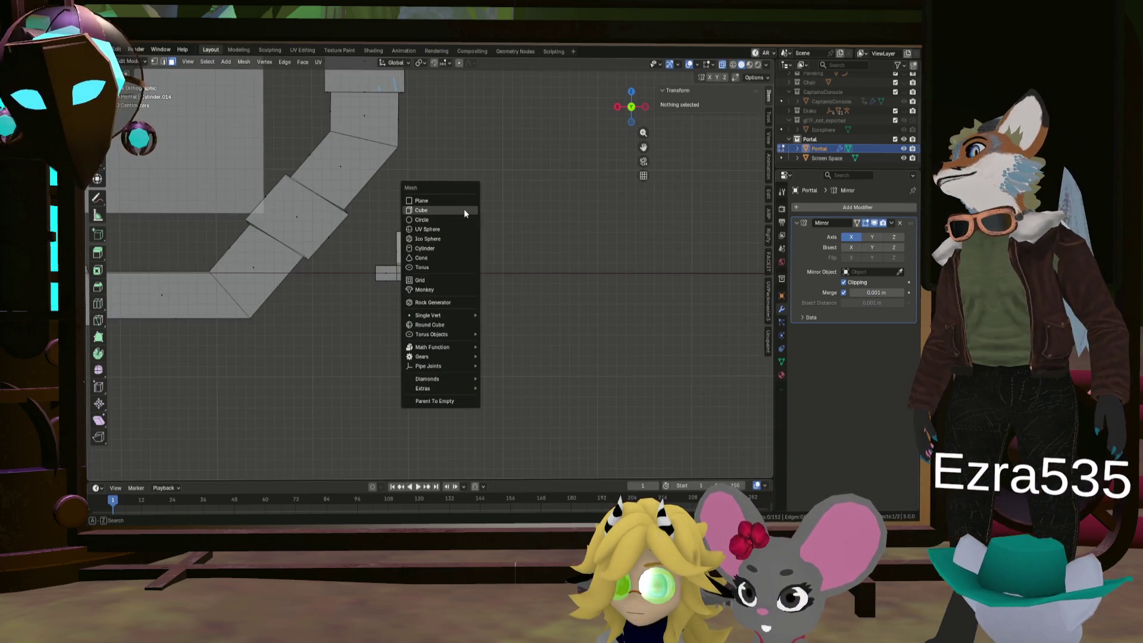
{"action": "left_click", "coordinate": [420, 210]}
{"action": "scroll", "coordinate": [420, 210], "scroll_direction": "down", "scroll_amount": 2}
{"action": "middle_click_drag", "start_coordinate": [219, 224], "coordinate": [285, 224], "text": "shift"}
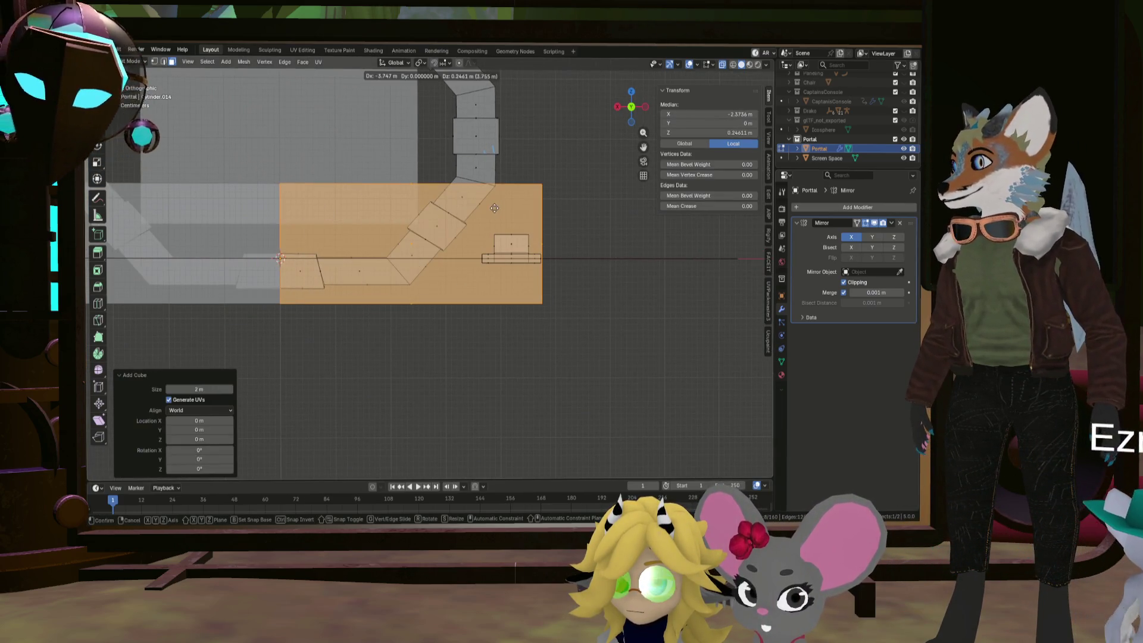
{"action": "left_click", "coordinate": [815, 287]}
{"action": "left_click", "coordinate": [844, 282]}
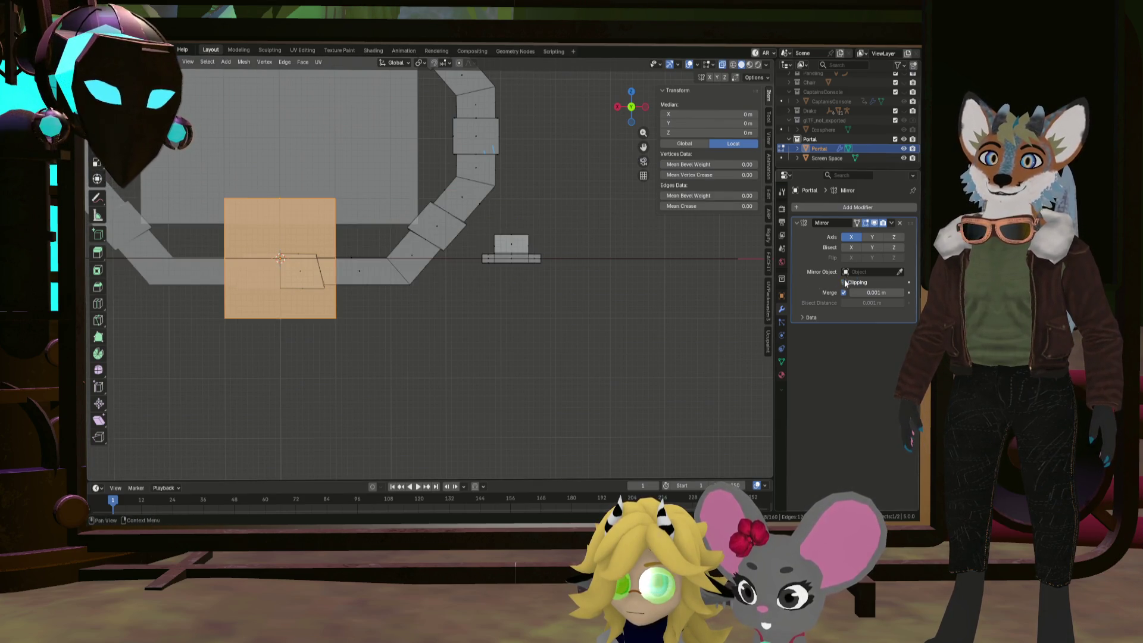
{"action": "key", "text": "g"}
{"action": "left_click", "coordinate": [610, 215]}
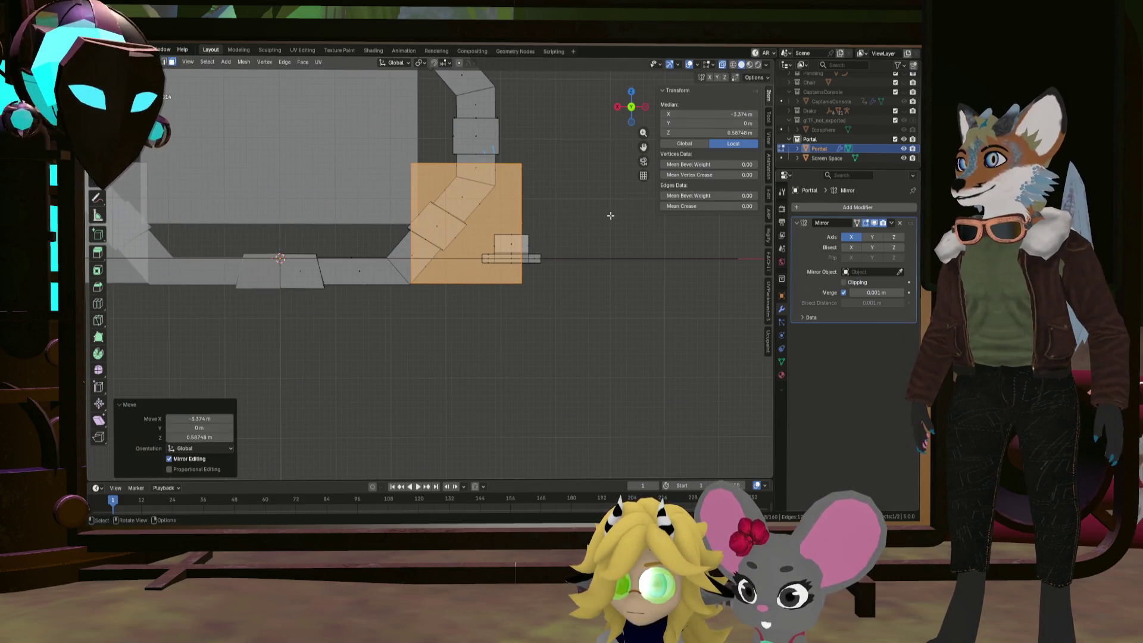
Scale the cube along X and then Y to flatten it into a thin strip
{"action": "key", "text": "s"}
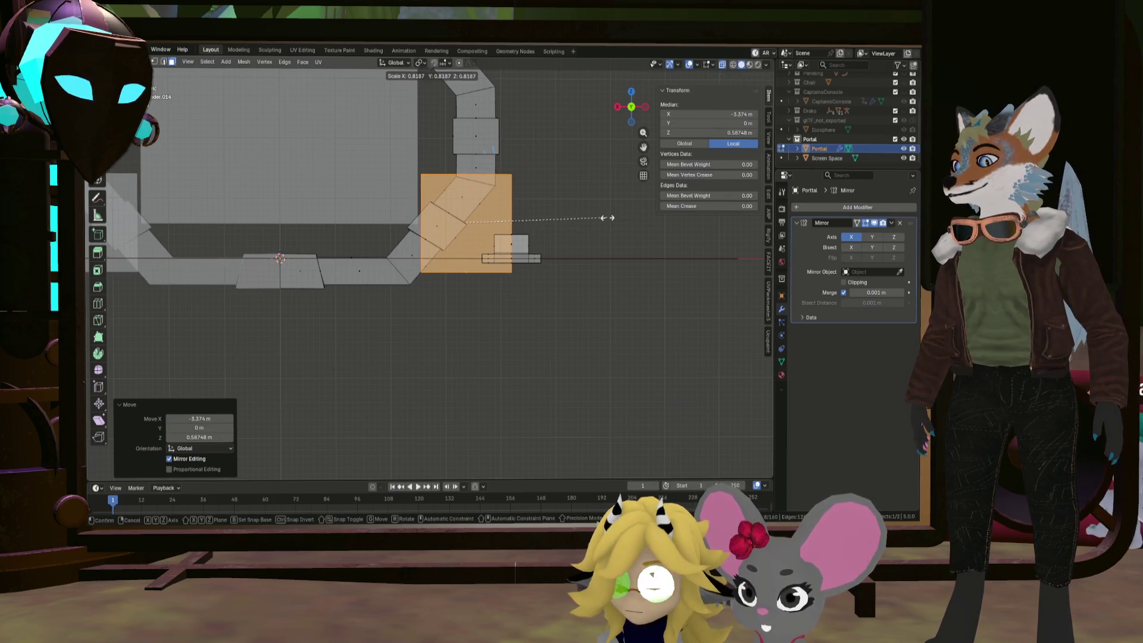
{"action": "key", "text": "x"}
{"action": "left_click", "coordinate": [526, 216]}
{"action": "middle_click_drag", "start_coordinate": [526, 216], "coordinate": [434, 214]}
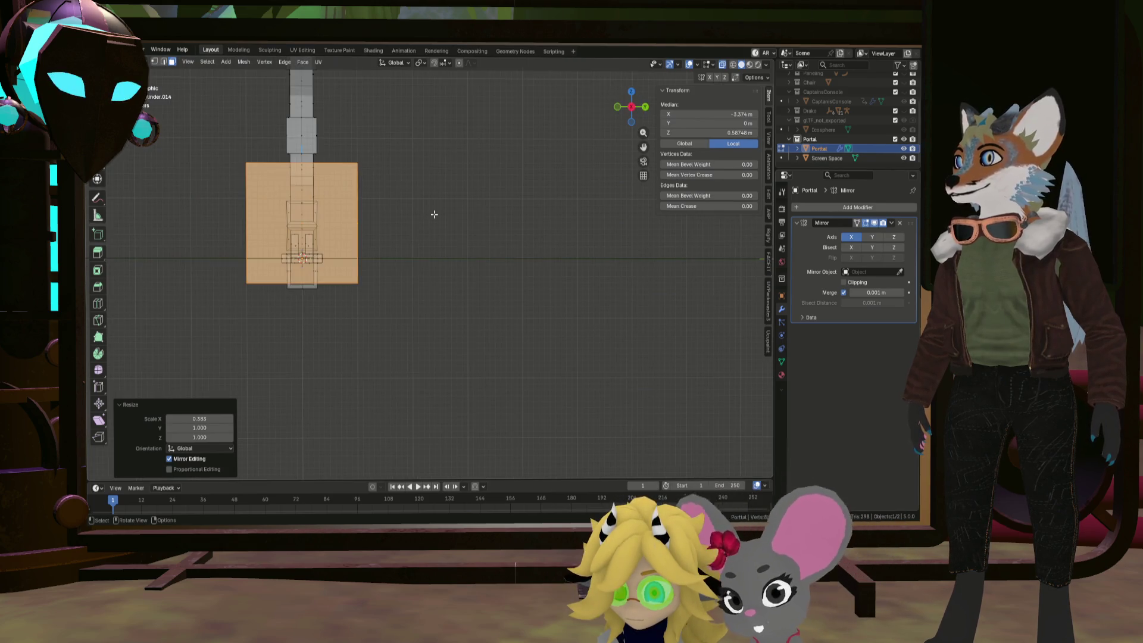
{"action": "key", "text": "s"}
{"action": "key", "text": "y"}
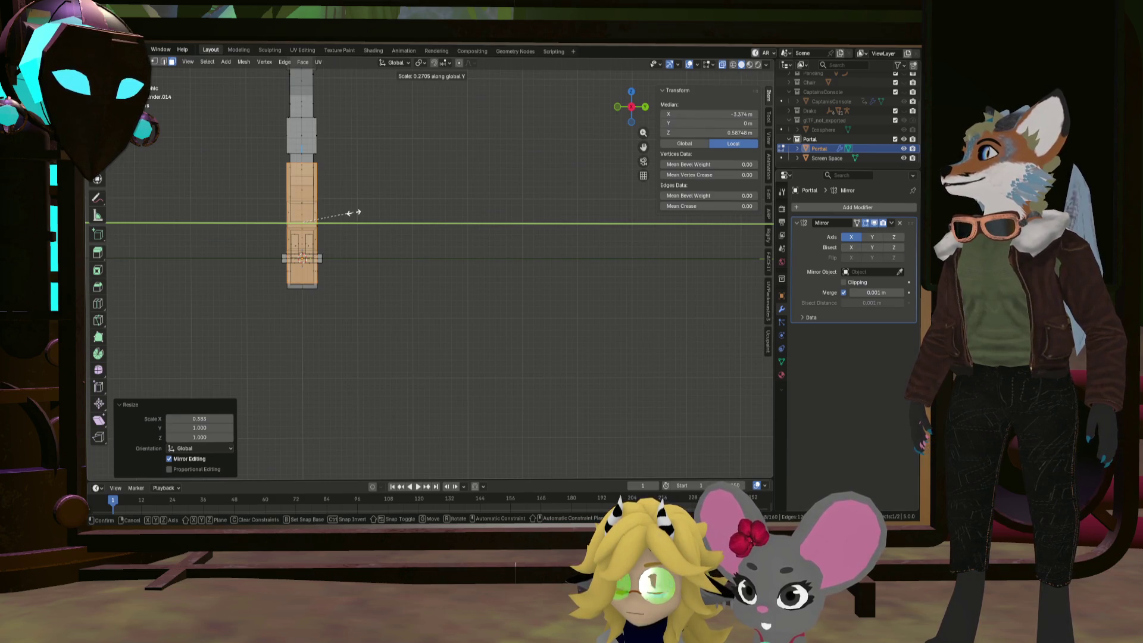
{"action": "left_click", "coordinate": [314, 211]}
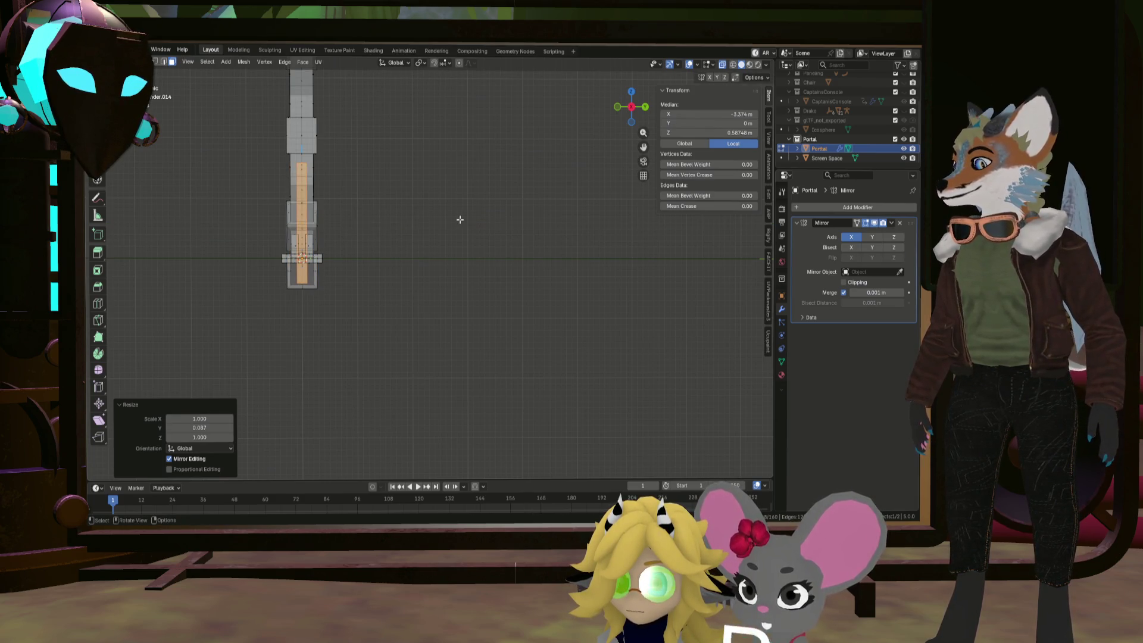
Move the strip along Y beside the block and duplicate it 0.7145 m opposite along Y
{"action": "key", "text": "g"}
{"action": "key", "text": "y"}
{"action": "left_click", "coordinate": [437, 218]}
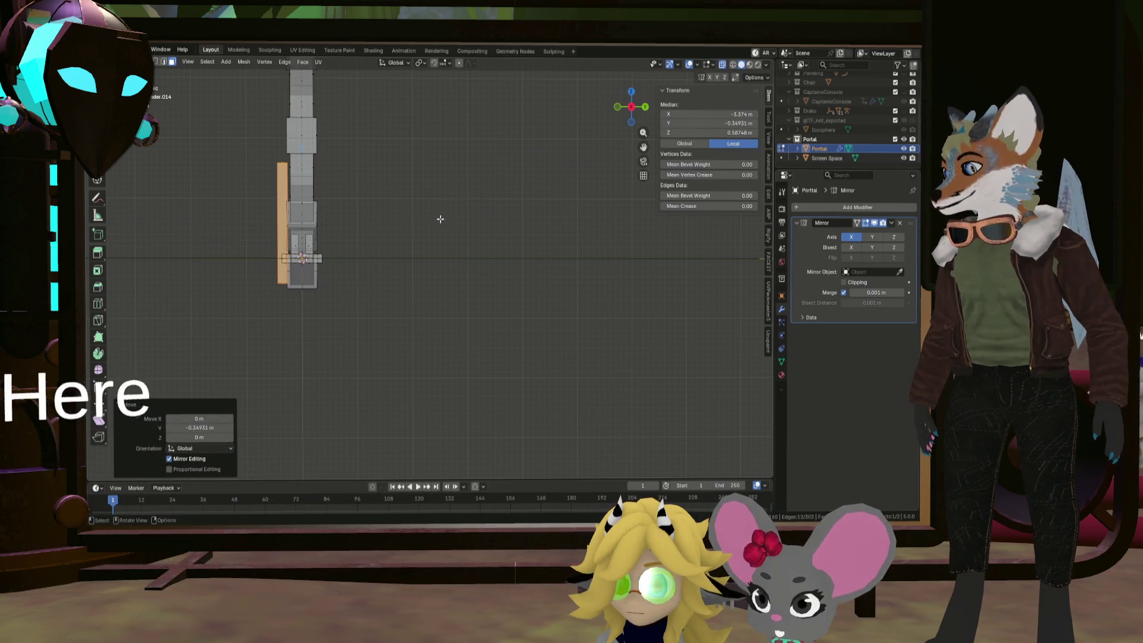
{"action": "key", "text": "shift+d"}
{"action": "key", "text": "y"}
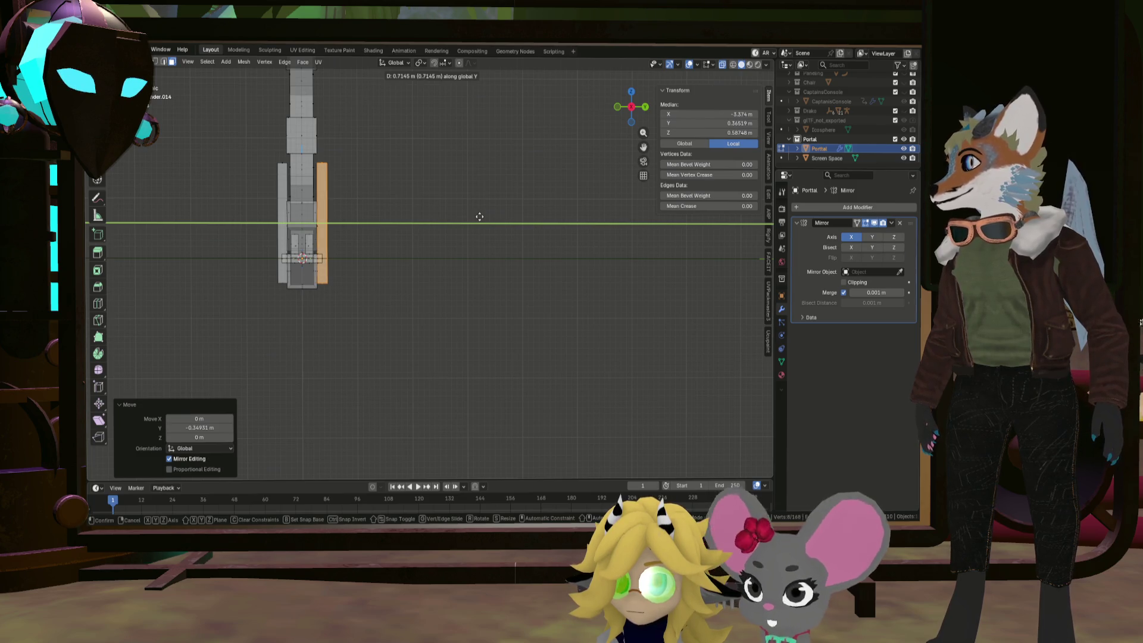
{"action": "left_click", "coordinate": [480, 217]}
{"action": "mouse_move", "coordinate": [458, 218]}
{"action": "middle_mouse_down"}
{"action": "mouse_move", "coordinate": [316, 202]}
{"action": "mouse_move", "coordinate": [427, 197]}
{"action": "mouse_move", "coordinate": [485, 222]}
{"action": "middle_mouse_up"}
{"action": "key", "text": "ctrl+l"}
{"action": "key", "text": "KP_1"}
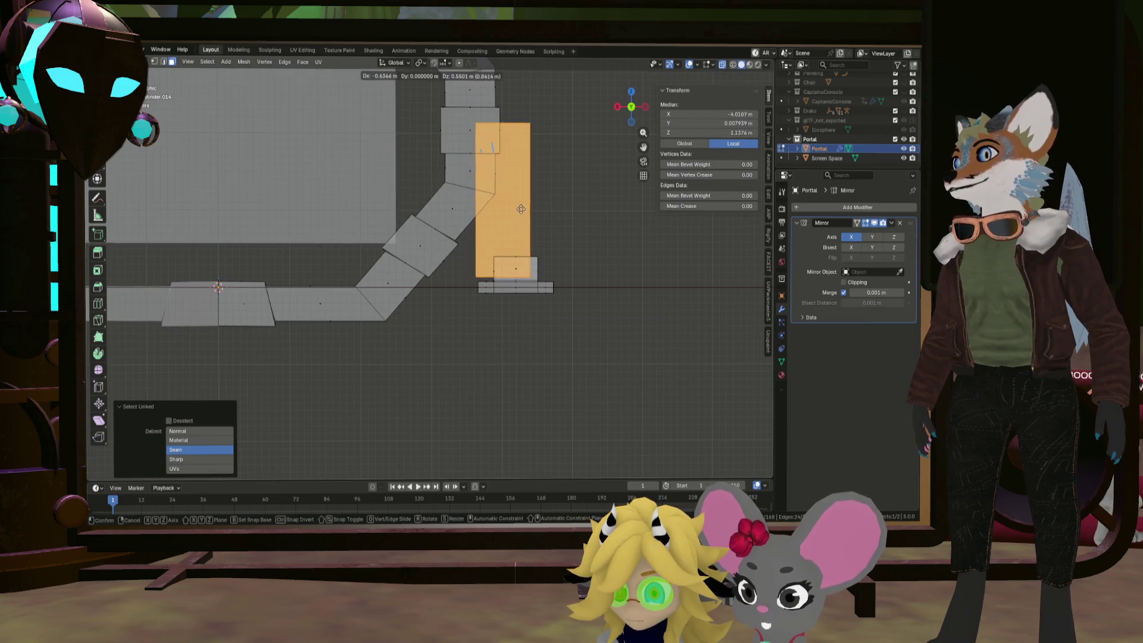
Place the strip beside the column, narrow it along X, and shift it along X
{"action": "left_click", "coordinate": [587, 225]}
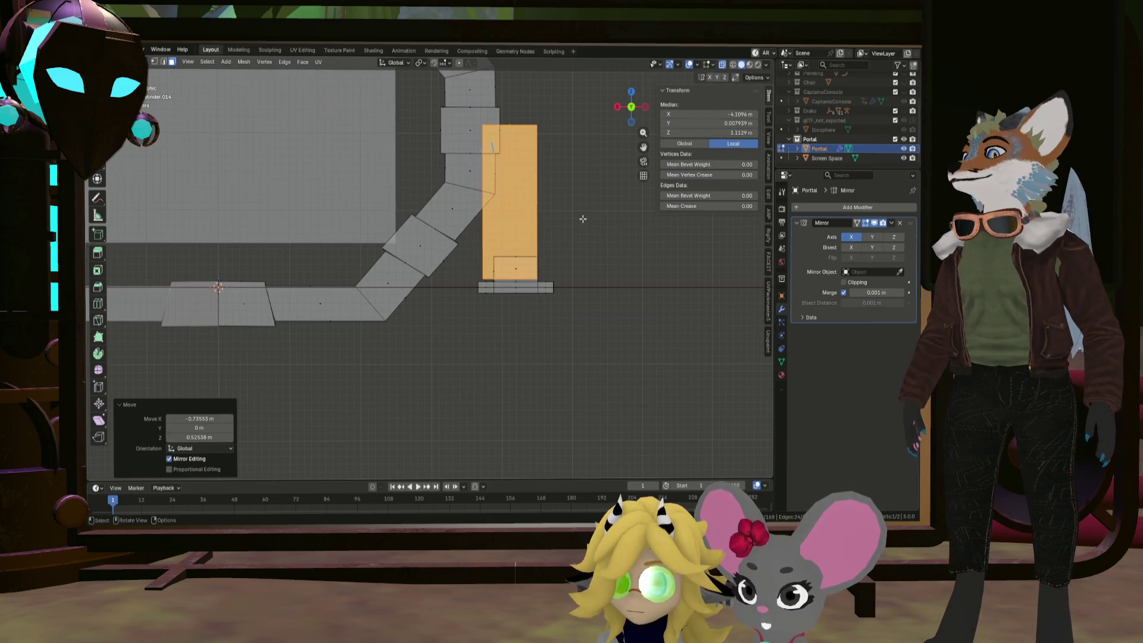
{"action": "key", "text": "s"}
{"action": "key", "text": "x"}
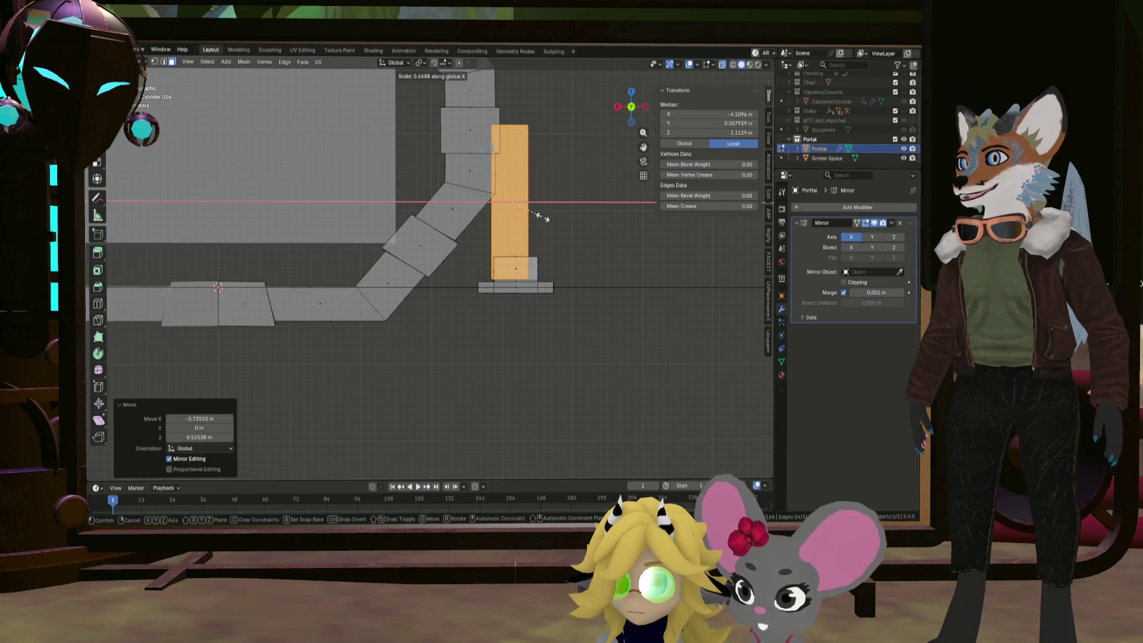
{"action": "left_click", "coordinate": [543, 218]}
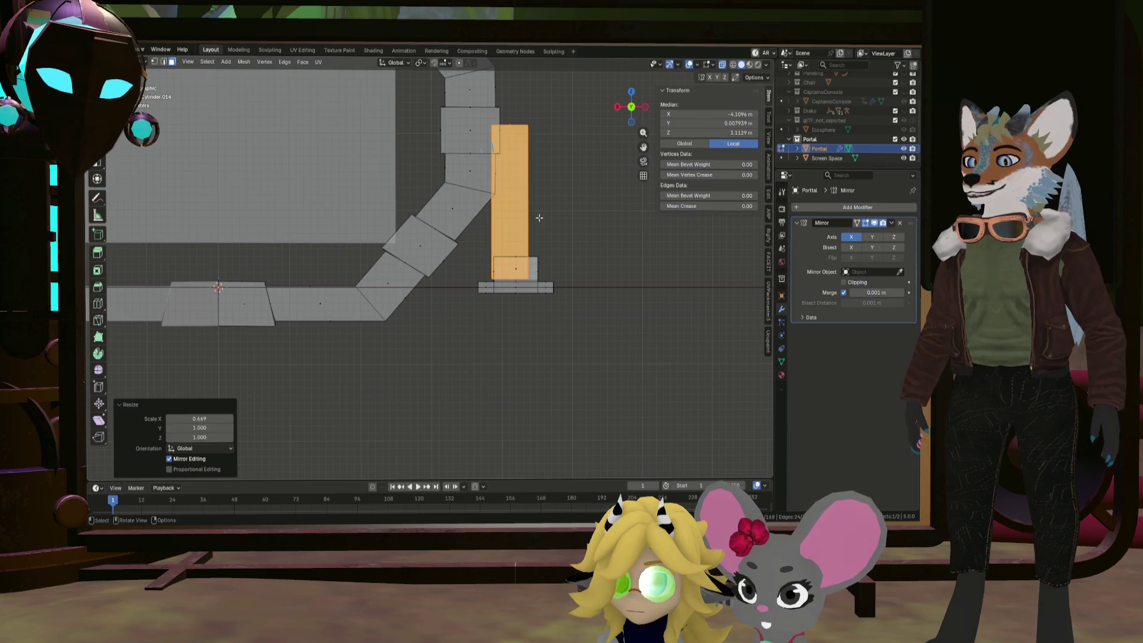
{"action": "key", "text": "g"}
{"action": "key", "text": "x"}
{"action": "left_click", "coordinate": [523, 255]}
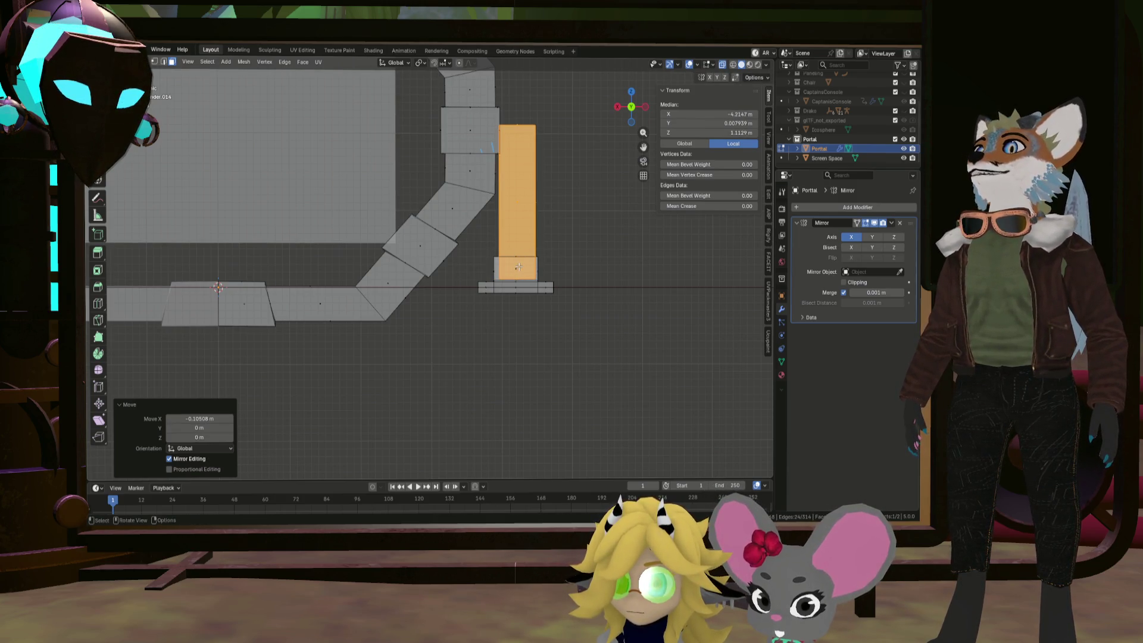
Snap the 3D cursor to the pillar's base face, then select the whole pillar
{"action": "mouse_move", "coordinate": [518, 267]}
{"action": "middle_mouse_down"}
{"action": "mouse_move", "coordinate": [536, 262]}
{"action": "mouse_move", "coordinate": [524, 269]}
{"action": "mouse_move", "coordinate": [517, 245]}
{"action": "mouse_move", "coordinate": [628, 255]}
{"action": "middle_mouse_up"}
{"action": "left_click", "coordinate": [517, 245]}
{"action": "key", "text": "shift+s"}
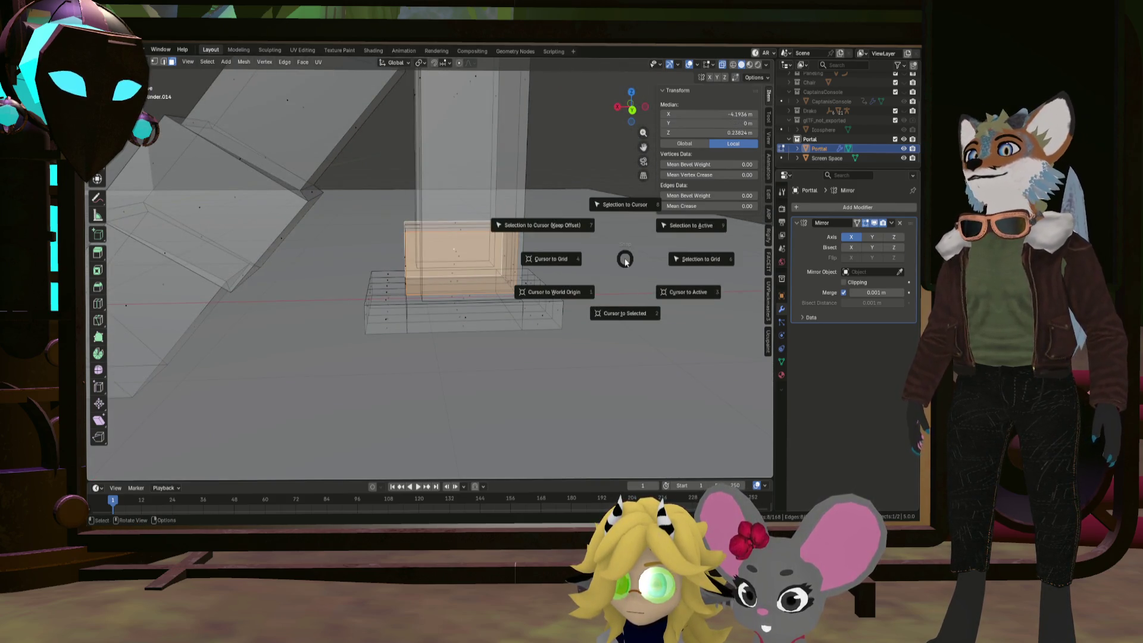
{"action": "left_click", "coordinate": [626, 309]}
{"action": "mouse_move", "coordinate": [627, 309]}
{"action": "middle_mouse_down"}
{"action": "mouse_move", "coordinate": [483, 218]}
{"action": "mouse_move", "coordinate": [560, 209]}
{"action": "mouse_move", "coordinate": [553, 221]}
{"action": "mouse_move", "coordinate": [583, 223]}
{"action": "mouse_move", "coordinate": [550, 217]}
{"action": "mouse_move", "coordinate": [522, 176]}
{"action": "middle_mouse_up"}
{"action": "scroll", "coordinate": [494, 215], "scroll_direction": "down", "scroll_amount": 4}
{"action": "key", "text": "l"}
Set the pivot point to 3D Cursor, undoing a trial 41.9° tilt of the strip
{"action": "left_click", "coordinate": [408, 63]}
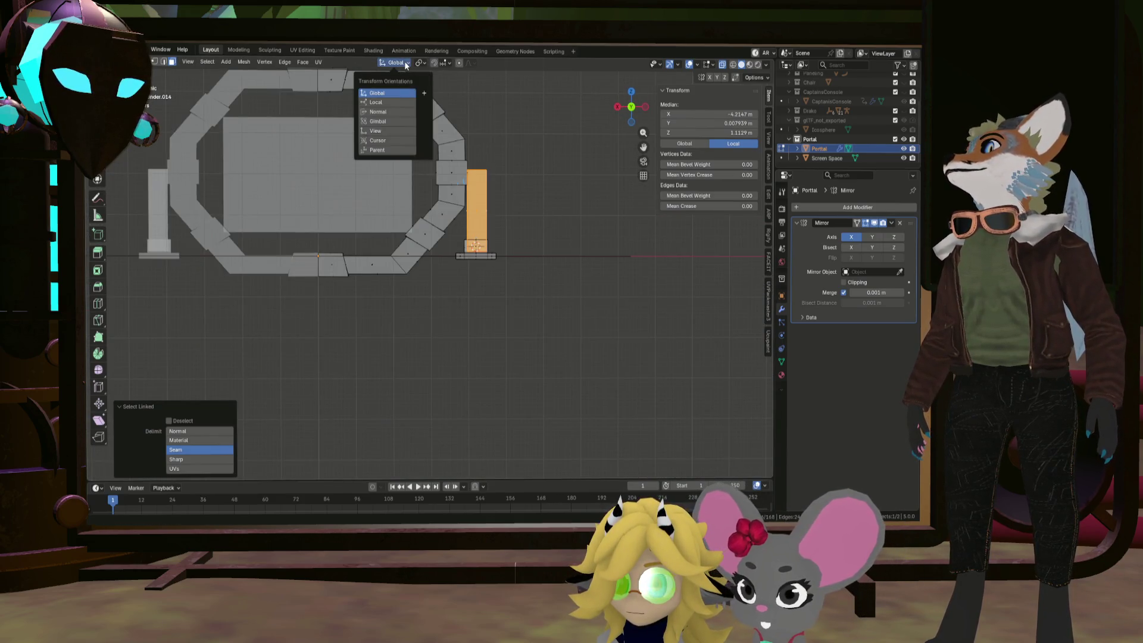
{"action": "left_click", "coordinate": [422, 63]}
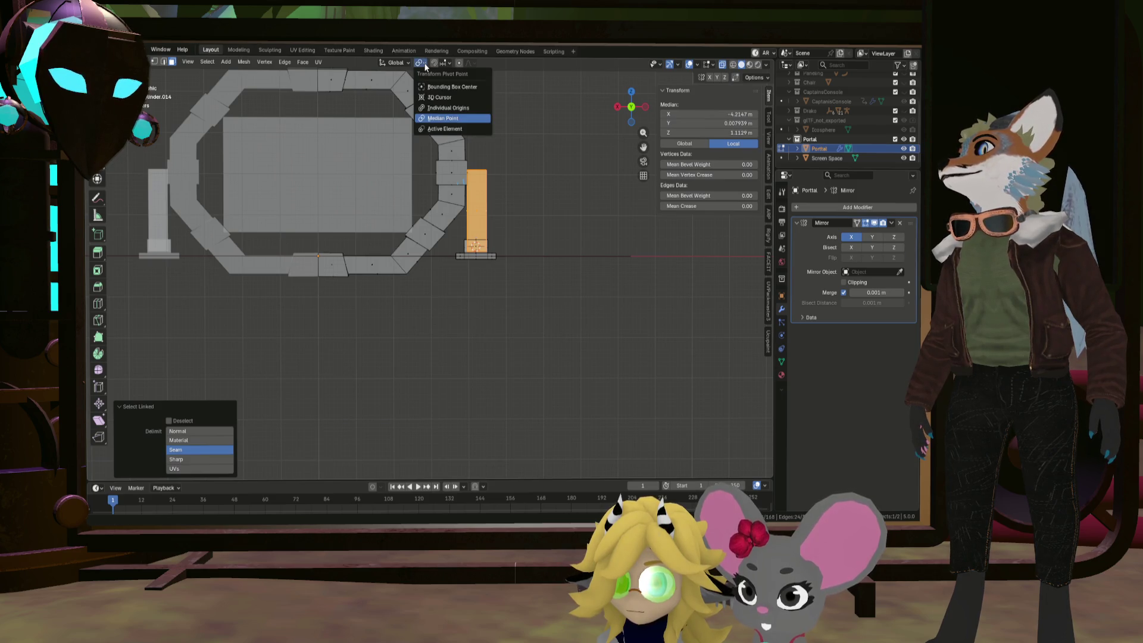
{"action": "left_click", "coordinate": [434, 99]}
{"action": "scroll", "coordinate": [486, 195], "scroll_direction": "up", "scroll_amount": 4}
{"action": "key", "text": "r"}
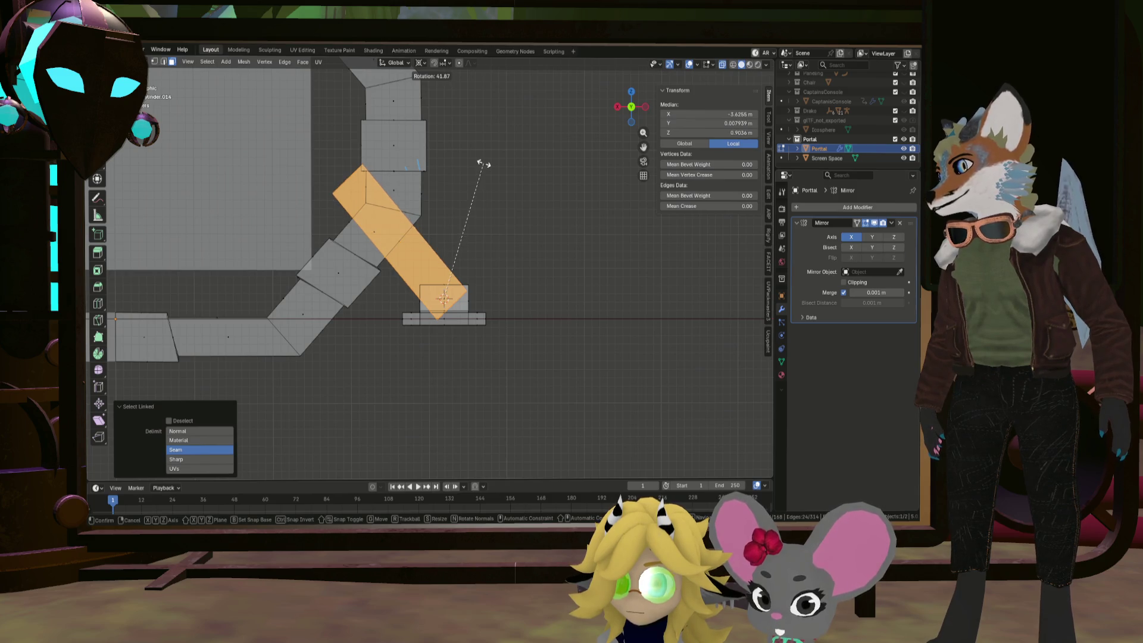
{"action": "left_click", "coordinate": [484, 164]}
{"action": "key", "text": "s"}
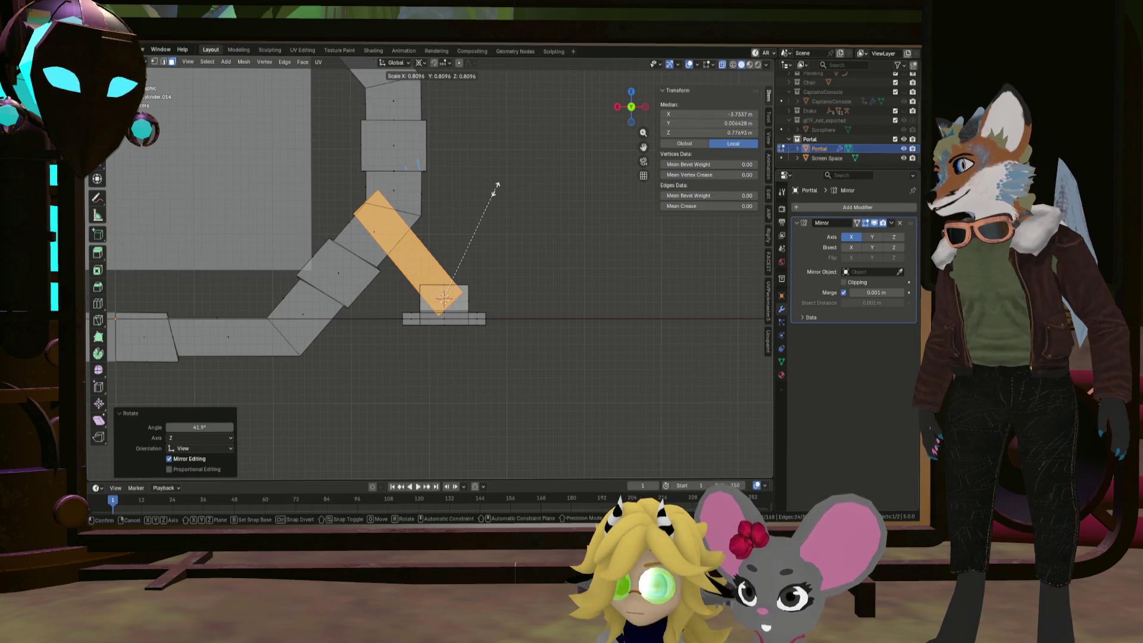
{"action": "right_click", "coordinate": [495, 188]}
{"action": "key", "text": "ctrl+z"}
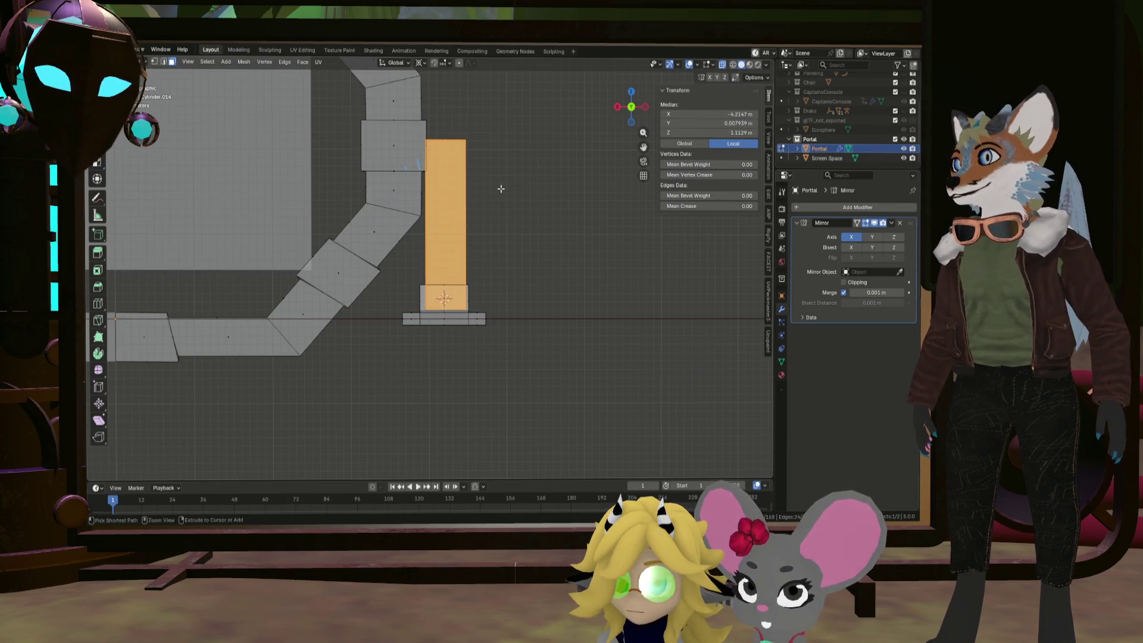
Widen the strip to 1.318 along X and shift it slightly sideways along X
{"action": "key", "text": "s"}
{"action": "key", "text": "x"}
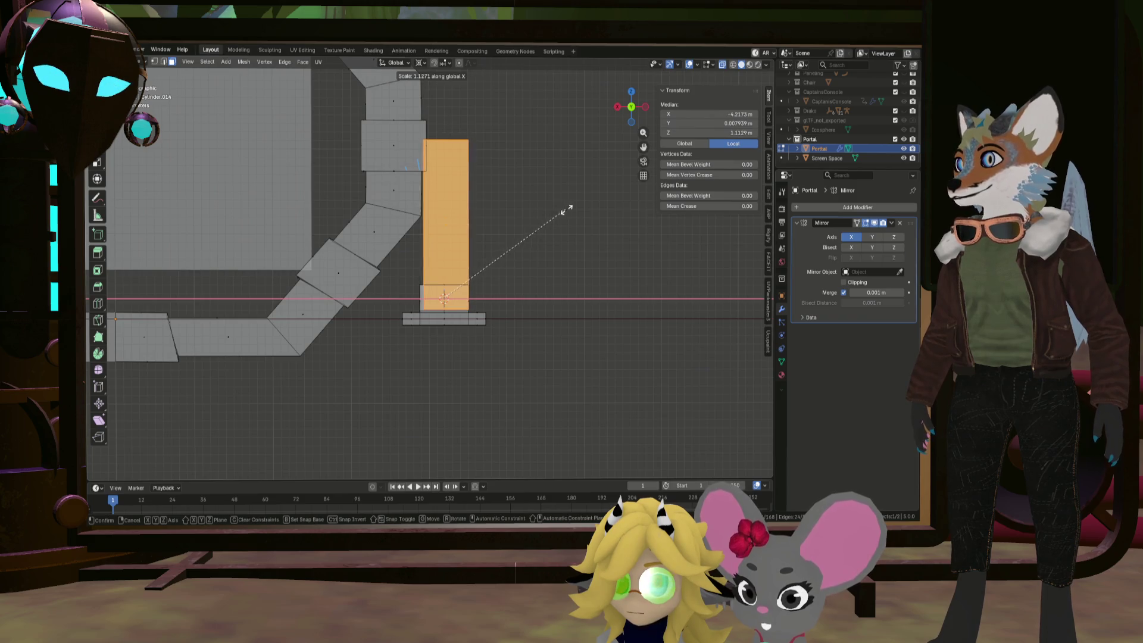
{"action": "left_click", "coordinate": [595, 210]}
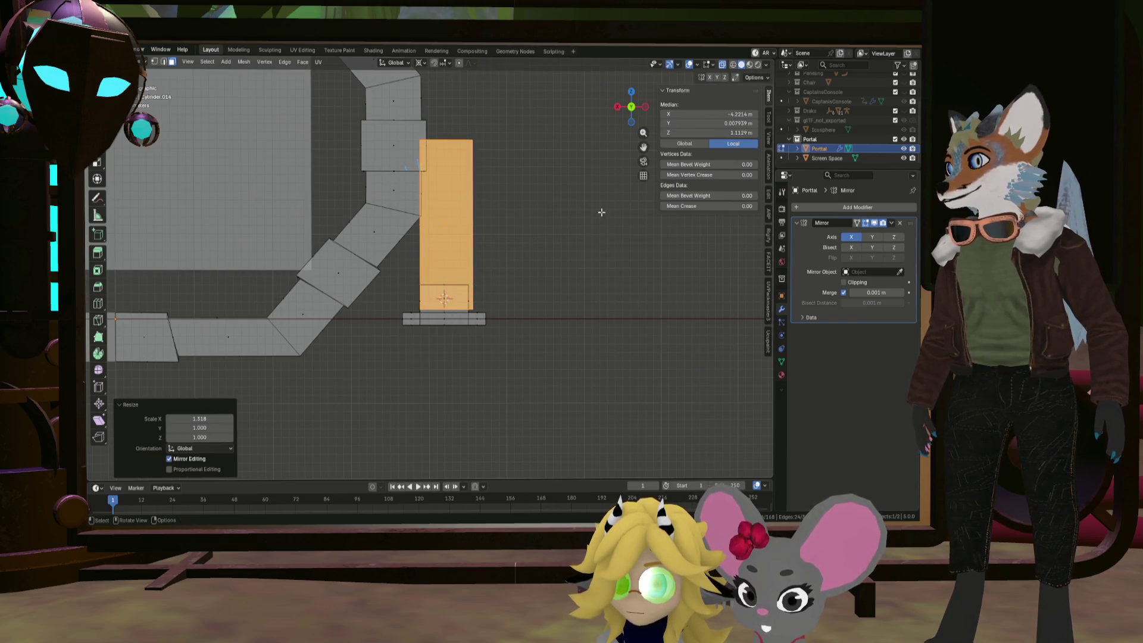
{"action": "key", "text": "y"}
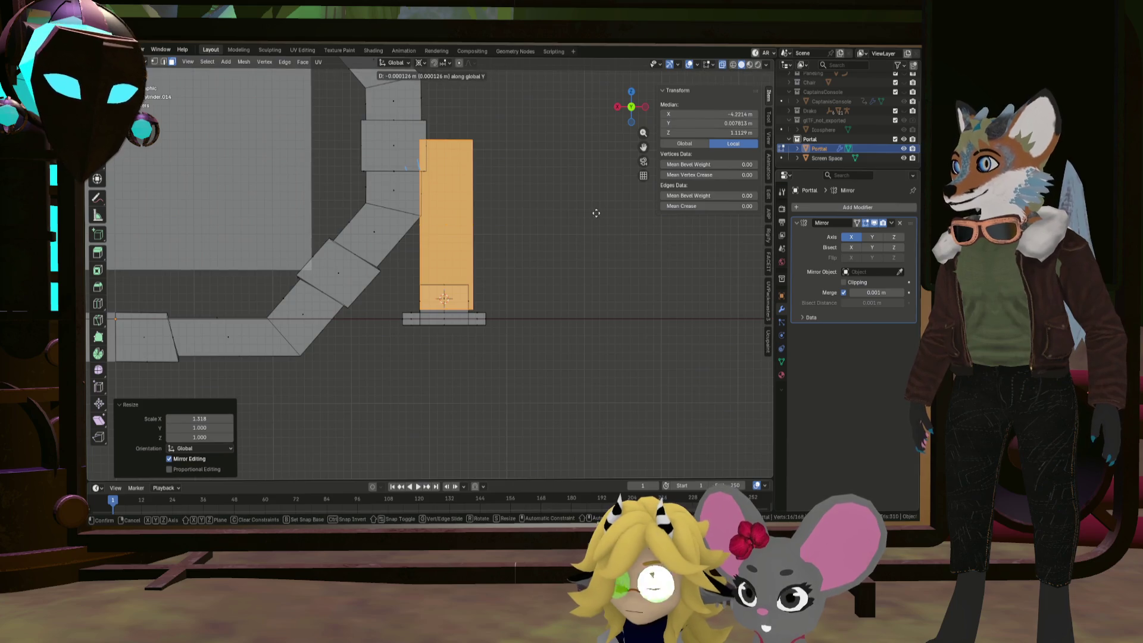
{"action": "right_click", "coordinate": [587, 212]}
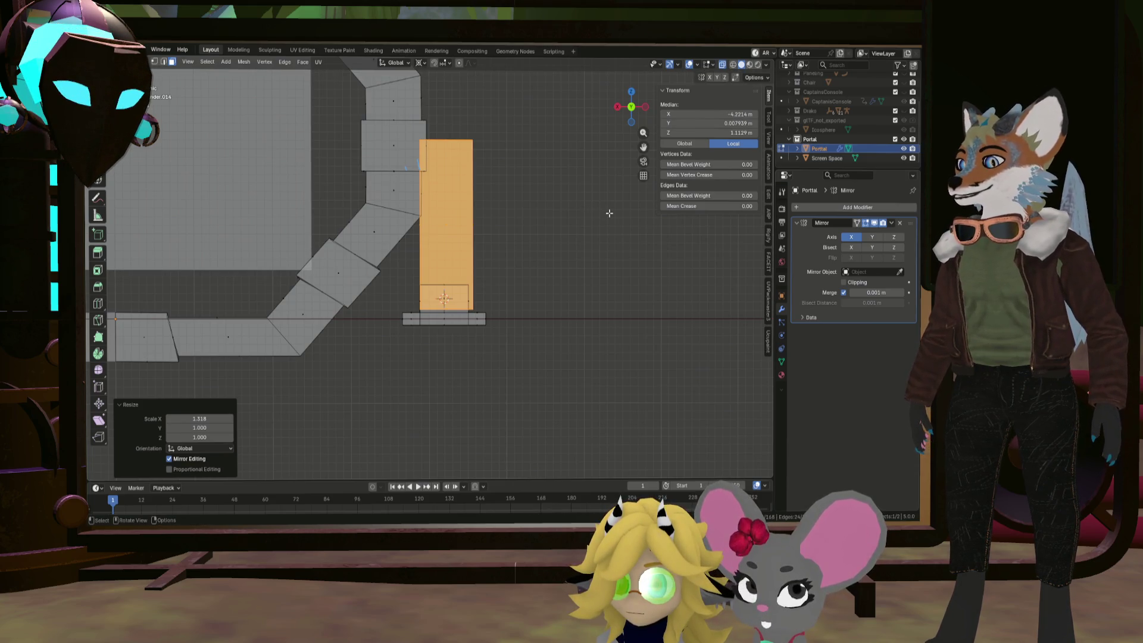
{"action": "key", "text": "g"}
{"action": "key", "text": "x"}
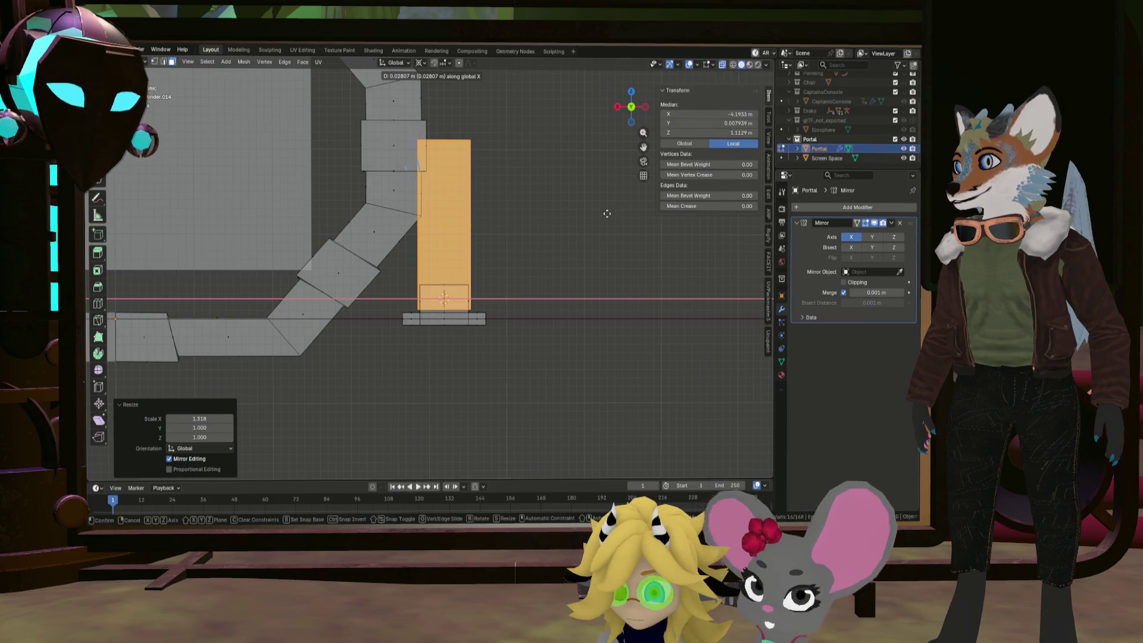
{"action": "left_click", "coordinate": [607, 213]}
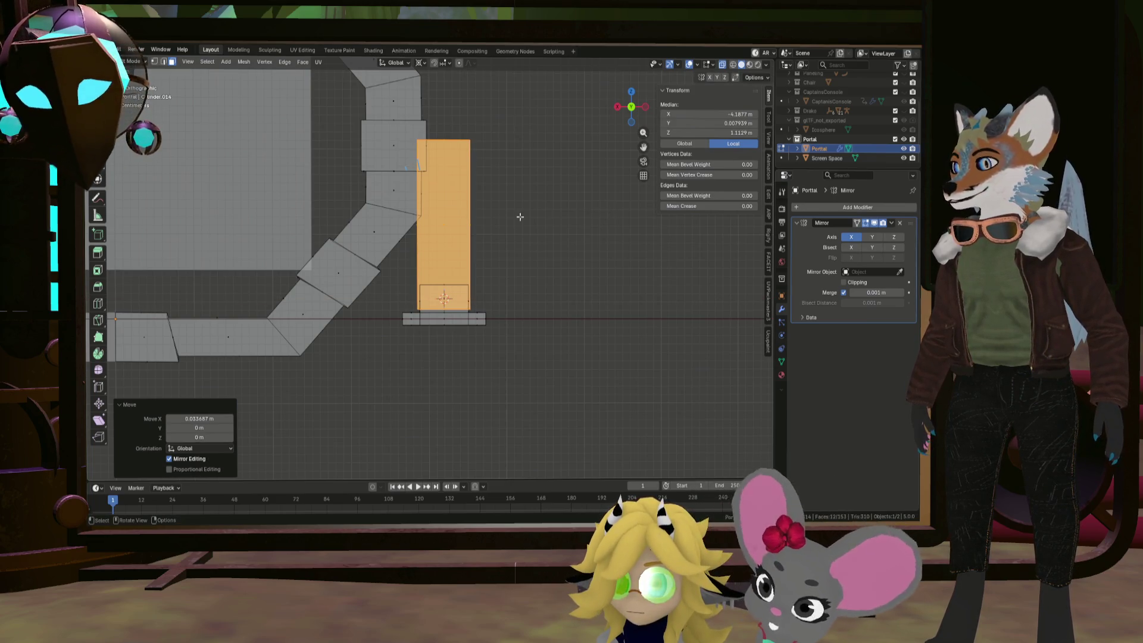
{"action": "scroll", "coordinate": [471, 213], "scroll_direction": "up", "scroll_amount": 3}
{"action": "middle_click_drag", "start_coordinate": [462, 214], "coordinate": [504, 198], "text": "shift"}
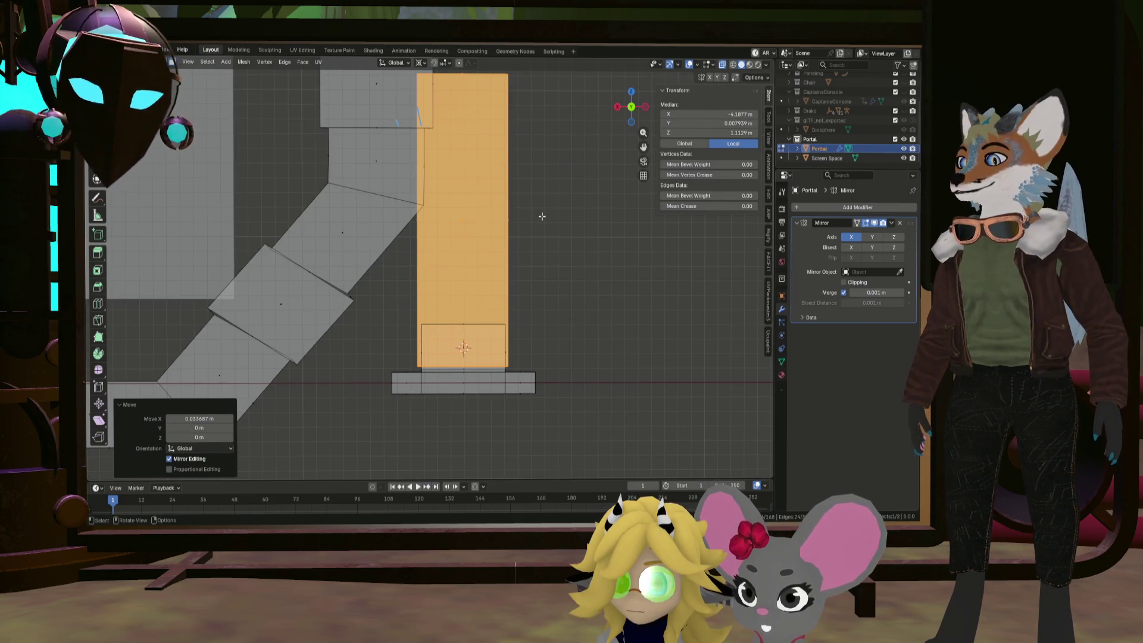
Snap the selected strip onto the 3D cursor and nudge it along X in front view
{"action": "key", "text": "shift+s"}
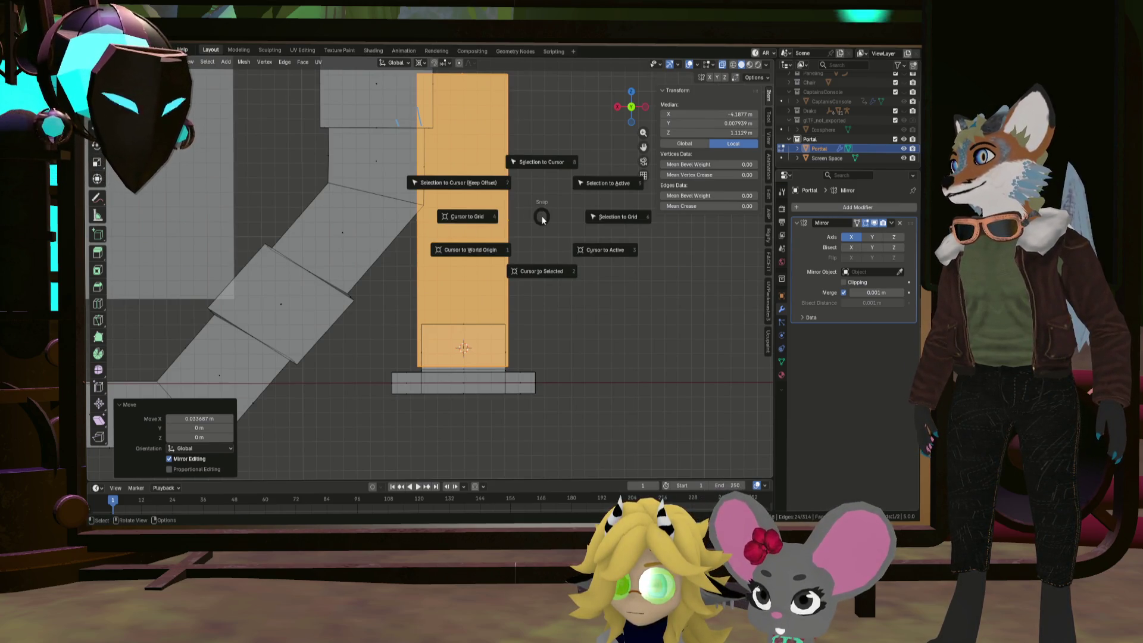
{"action": "left_click", "coordinate": [534, 164]}
{"action": "scroll", "coordinate": [534, 165], "scroll_direction": "down", "scroll_amount": 3}
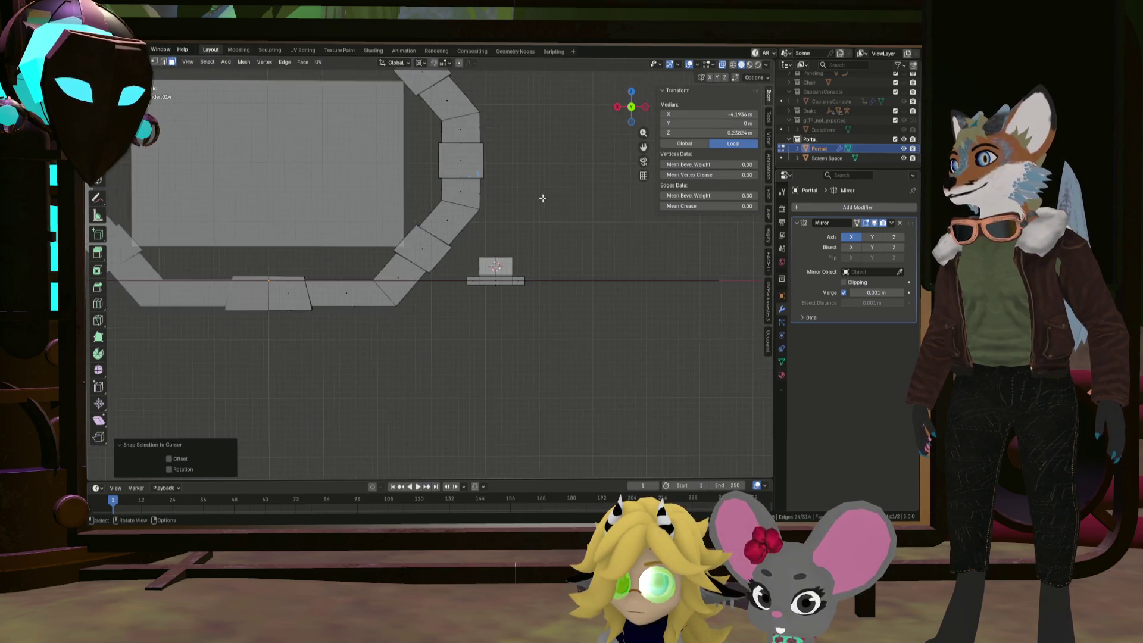
{"action": "mouse_move", "coordinate": [539, 193]}
{"action": "middle_mouse_down"}
{"action": "mouse_move", "coordinate": [530, 227]}
{"action": "mouse_move", "coordinate": [522, 208]}
{"action": "mouse_move", "coordinate": [504, 210]}
{"action": "middle_mouse_up"}
{"action": "scroll", "coordinate": [530, 227], "scroll_direction": "up", "scroll_amount": 3}
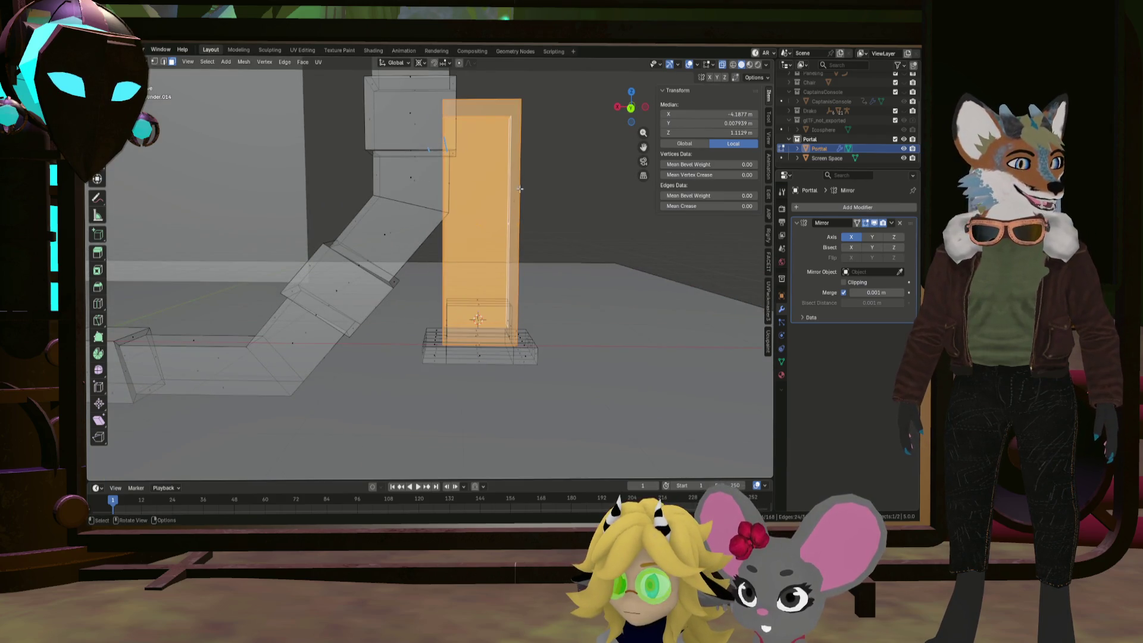
{"action": "key", "text": "KP_1"}
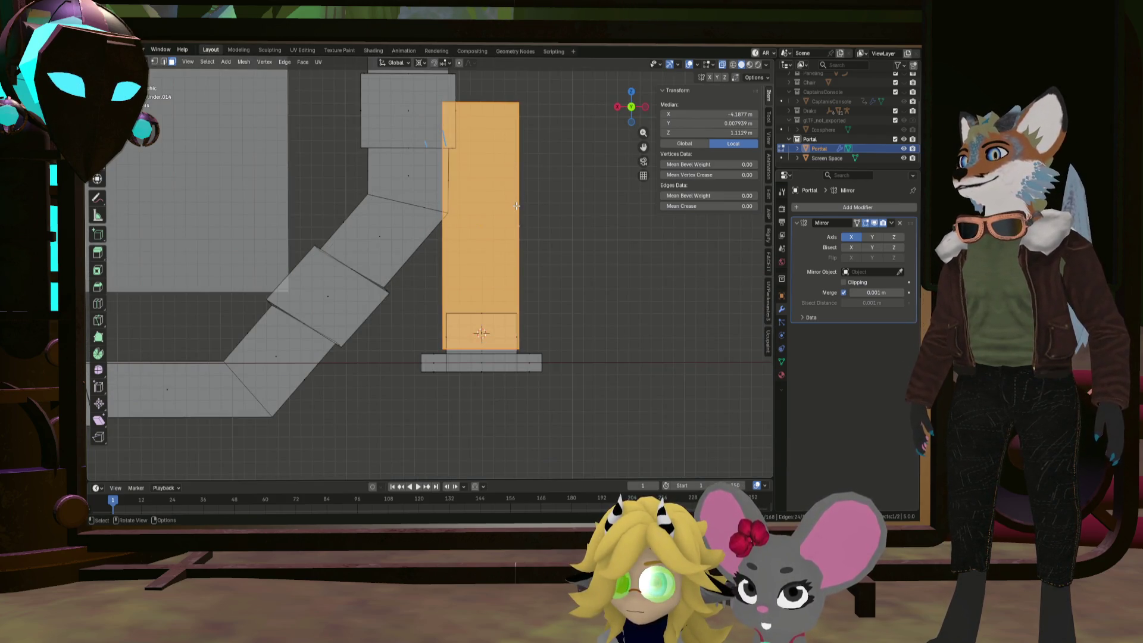
{"action": "key", "text": "g"}
{"action": "key", "text": "x"}
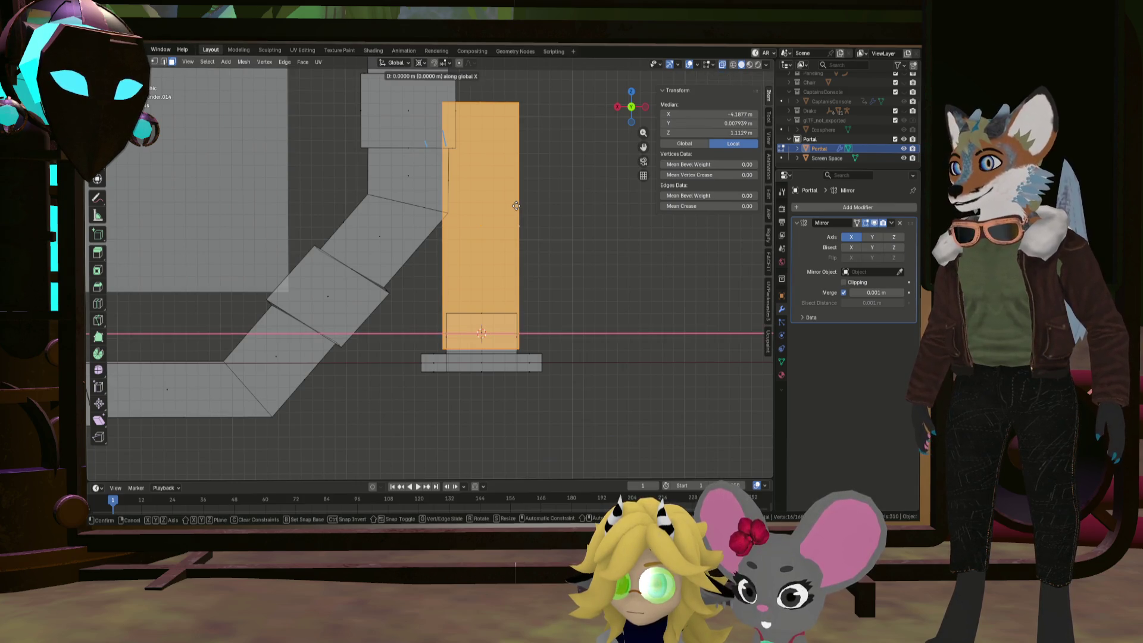
{"action": "left_click", "coordinate": [516, 205]}
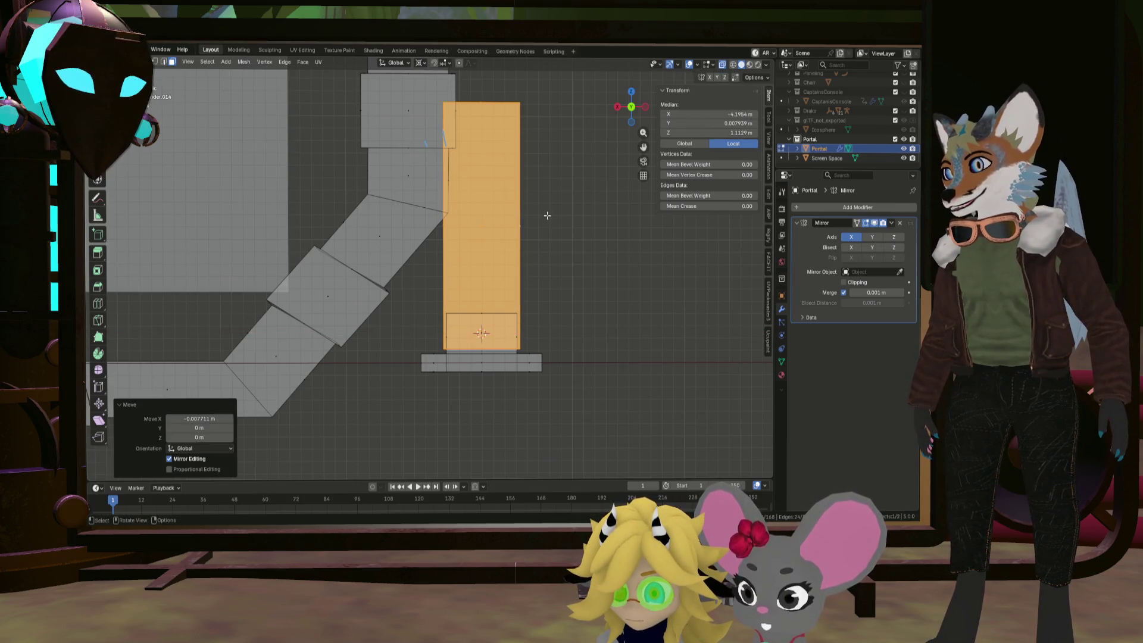
Shorten the strip to 0.794 of its height along Z, keeping it upright
{"action": "key", "text": "r"}
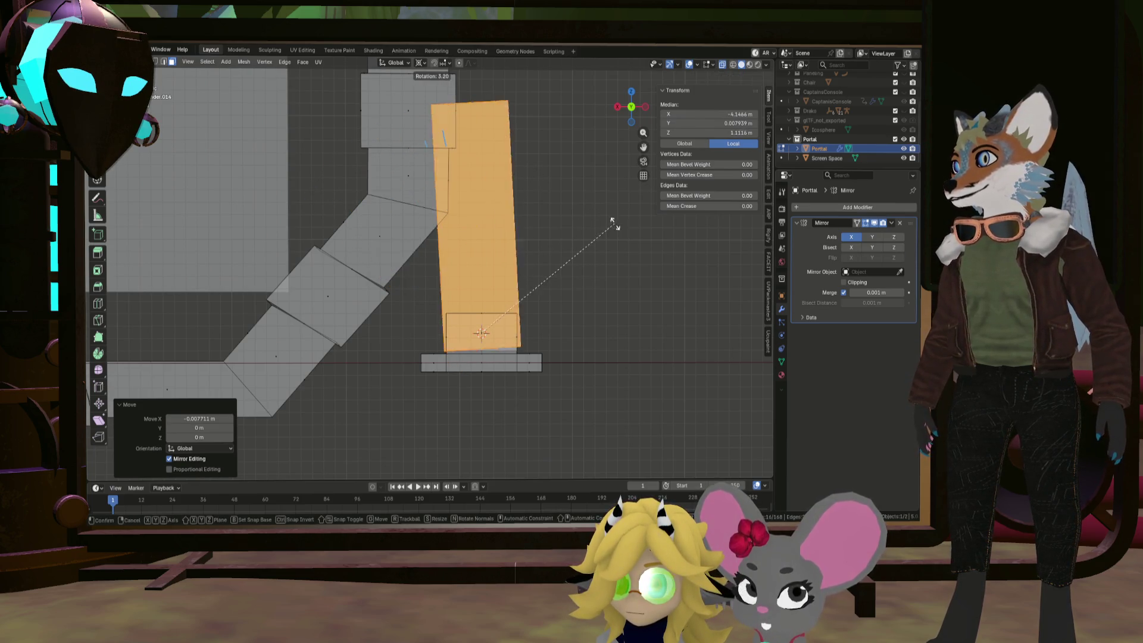
{"action": "key", "text": "s"}
{"action": "key", "text": "z"}
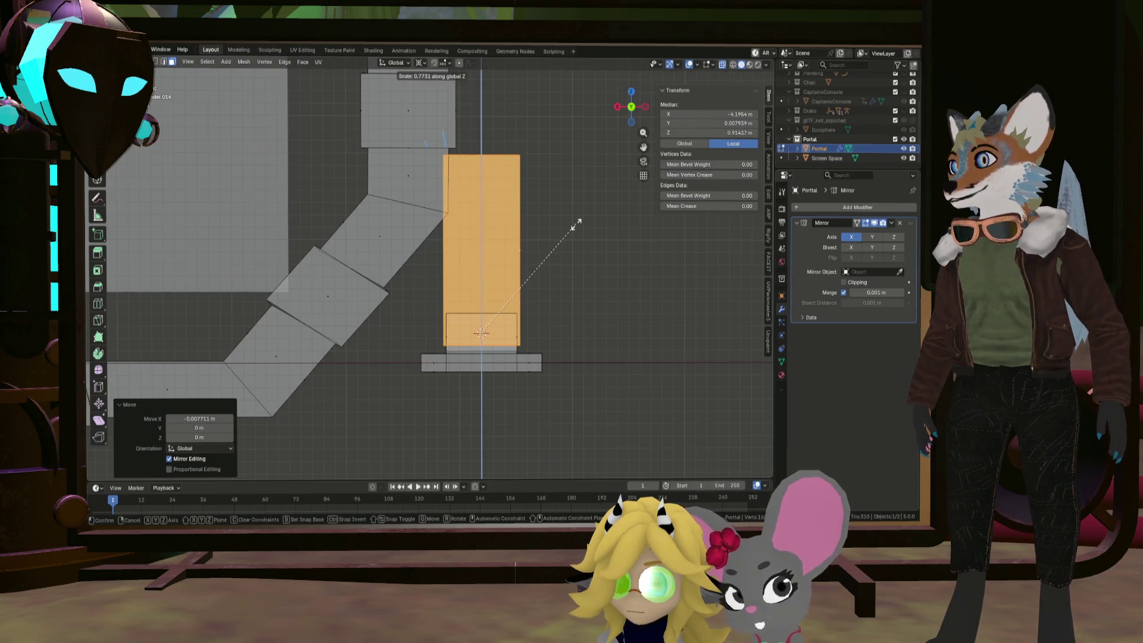
{"action": "left_click", "coordinate": [581, 224]}
{"action": "key", "text": "r"}
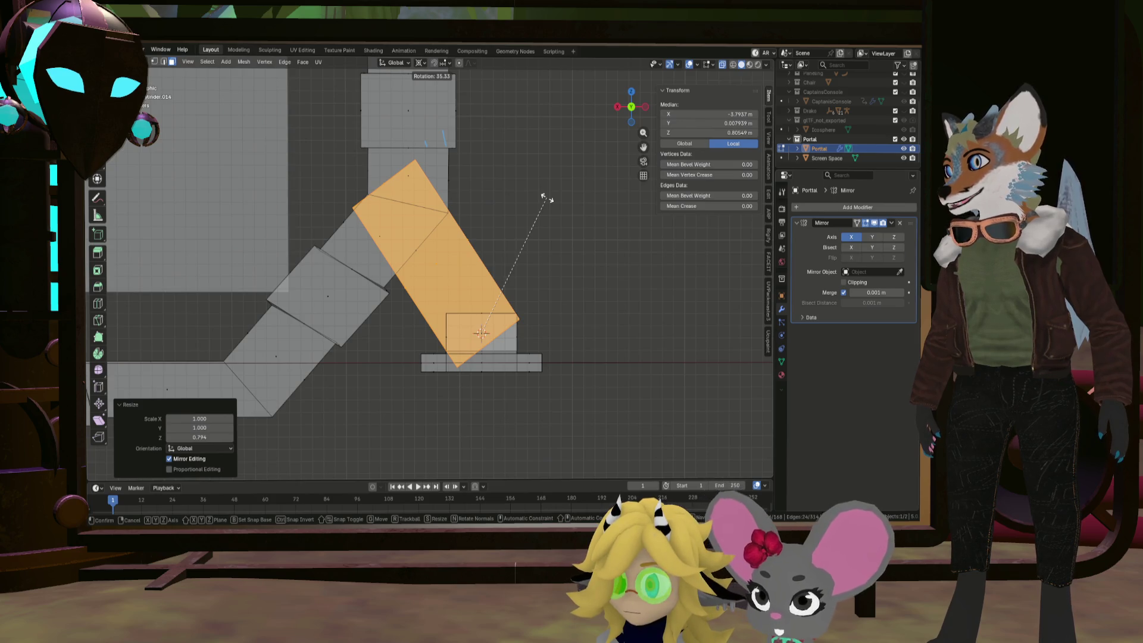
{"action": "key", "text": "Escape"}
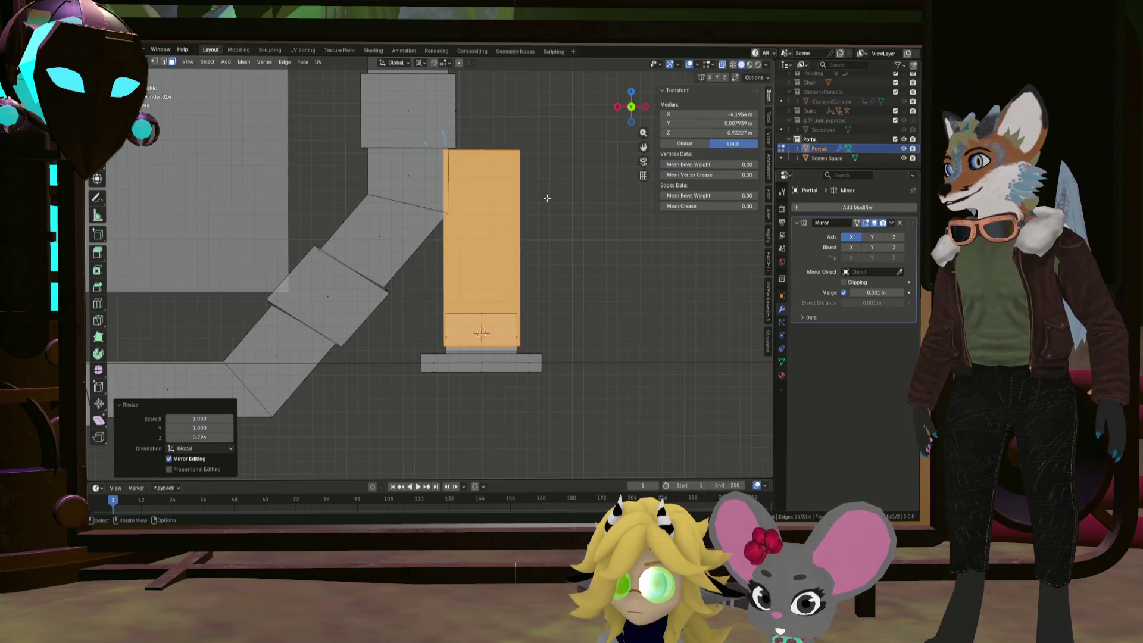
Add centred loop cuts to the strip, including a vertical loop down its middle
{"action": "key", "text": "ctrl+r"}
{"action": "left_click", "coordinate": [482, 190]}
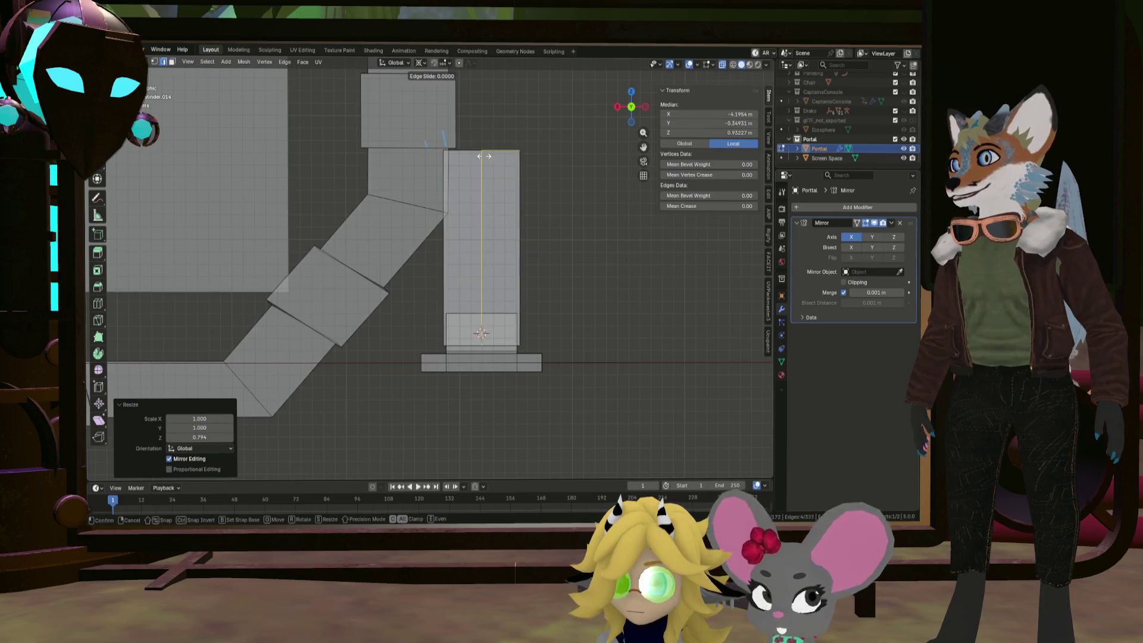
{"action": "right_click", "coordinate": [481, 190]}
{"action": "mouse_move", "coordinate": [482, 191]}
{"action": "middle_mouse_down"}
{"action": "mouse_move", "coordinate": [514, 170]}
{"action": "mouse_move", "coordinate": [479, 144]}
{"action": "middle_mouse_up"}
{"action": "key", "text": "ctrl+r"}
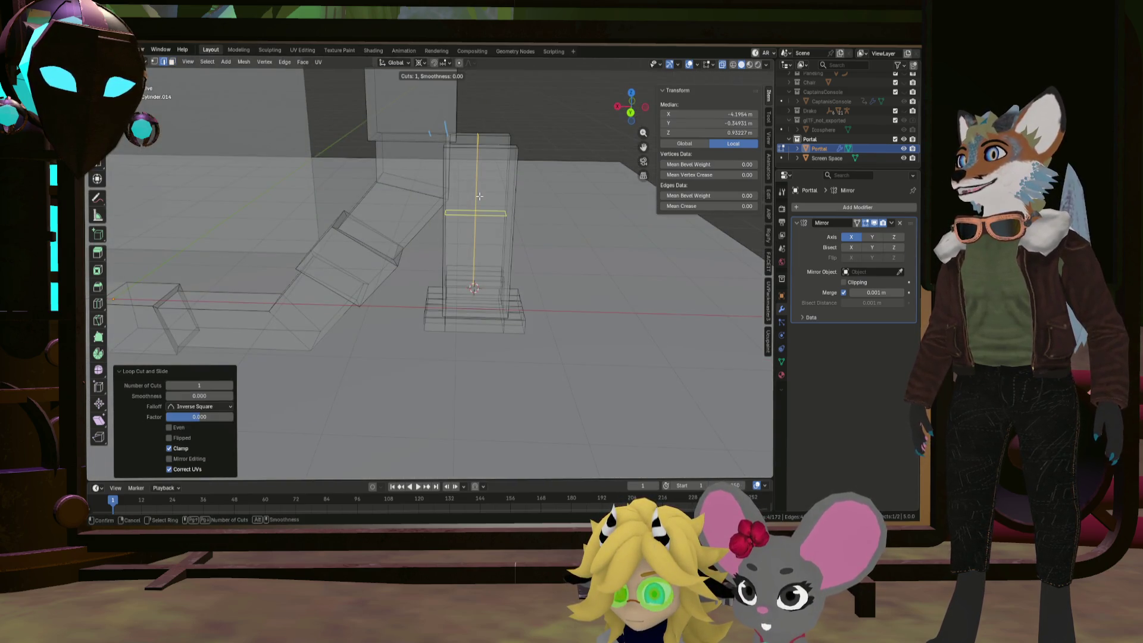
{"action": "left_click", "coordinate": [479, 143]}
{"action": "right_click", "coordinate": [479, 144]}
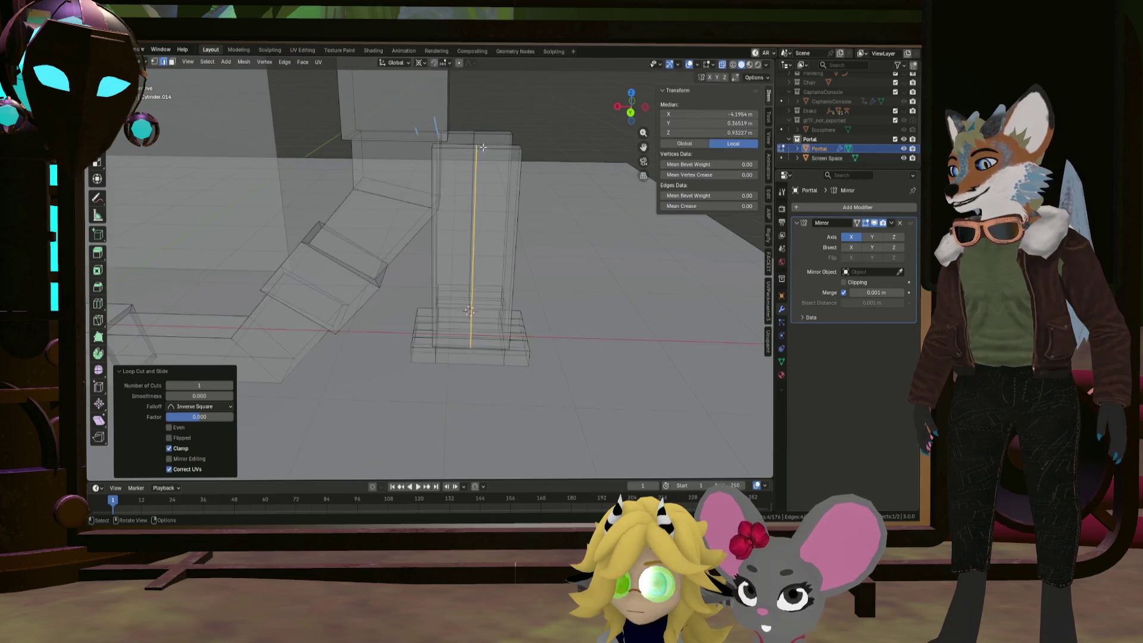
{"action": "mouse_move", "coordinate": [479, 144]}
{"action": "middle_mouse_down"}
{"action": "mouse_move", "coordinate": [486, 125]}
{"action": "mouse_move", "coordinate": [524, 127]}
{"action": "middle_mouse_up"}
Select the strip's top and base edges, then switch to face select and pick a face
{"action": "left_click", "coordinate": [486, 125]}
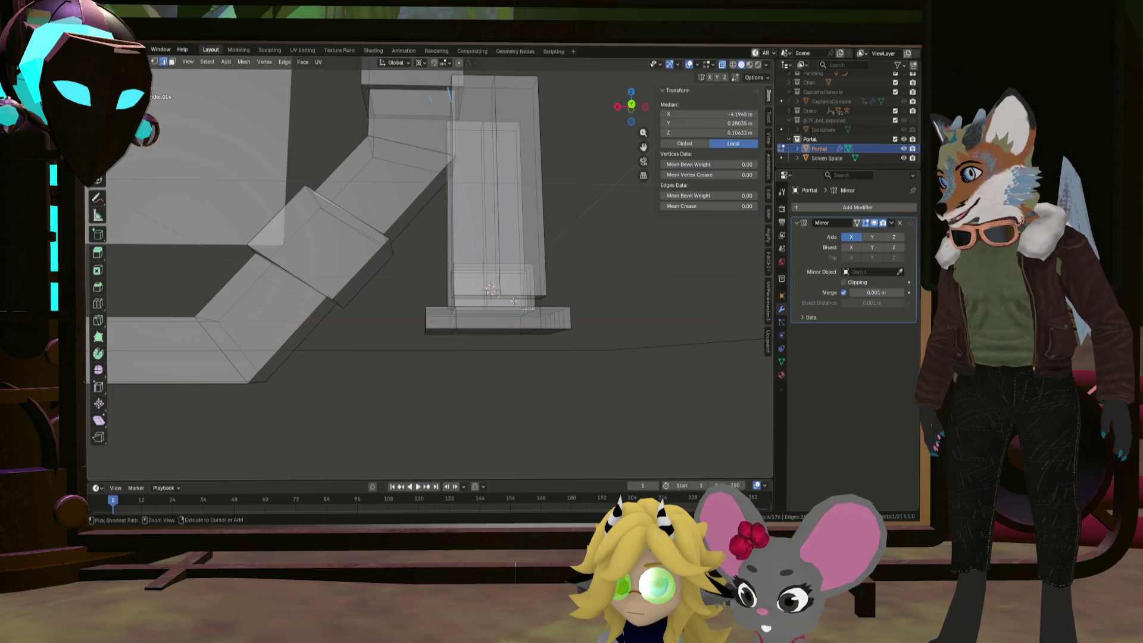
{"action": "middle_click_drag", "start_coordinate": [513, 301], "coordinate": [476, 312]}
{"action": "scroll", "coordinate": [468, 316], "scroll_direction": "up", "scroll_amount": 3}
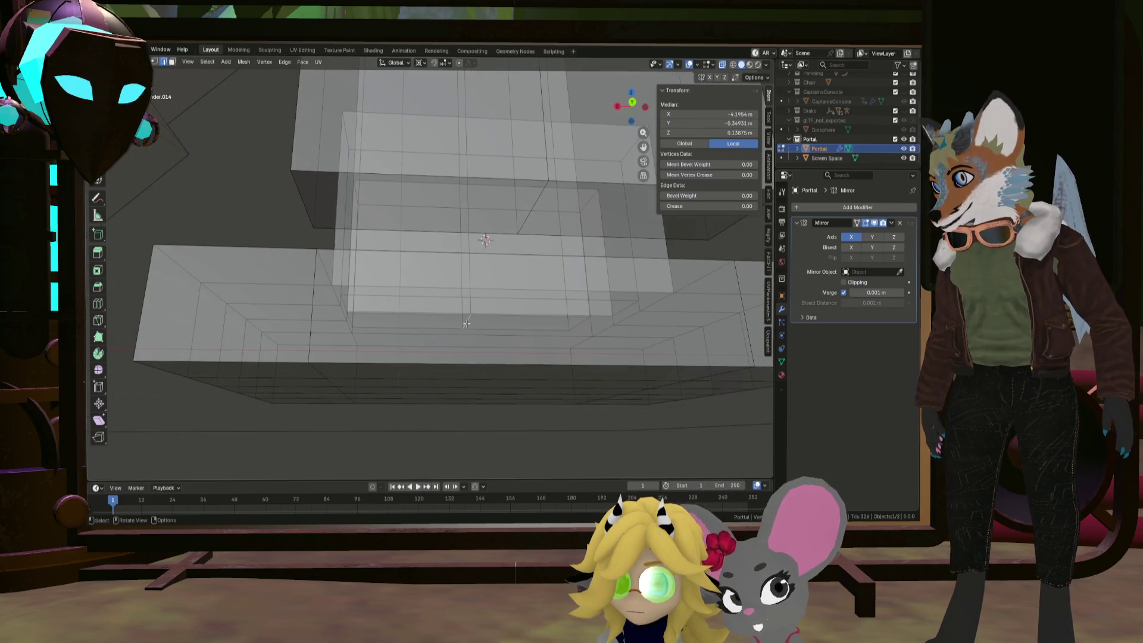
{"action": "left_click", "coordinate": [531, 207], "text": "shift"}
{"action": "mouse_move", "coordinate": [531, 207]}
{"action": "middle_mouse_down"}
{"action": "mouse_move", "coordinate": [482, 255]}
{"action": "mouse_move", "coordinate": [485, 218]}
{"action": "mouse_move", "coordinate": [500, 206]}
{"action": "mouse_move", "coordinate": [501, 399]}
{"action": "mouse_move", "coordinate": [536, 309]}
{"action": "middle_mouse_up"}
{"action": "left_click", "coordinate": [172, 62]}
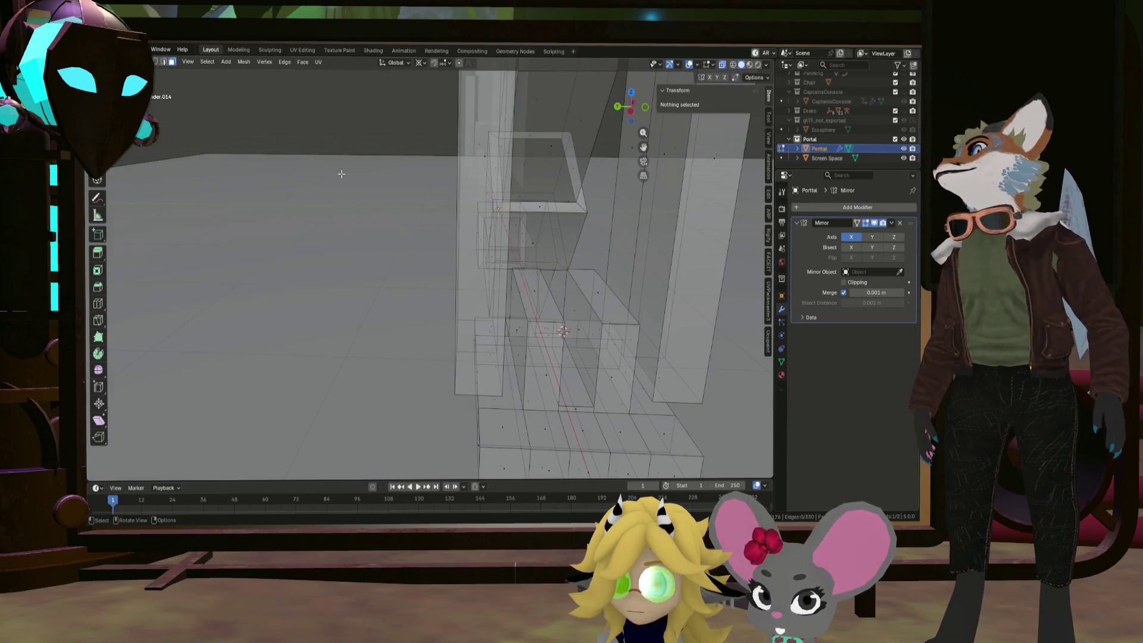
{"action": "left_click", "coordinate": [540, 297]}
{"action": "mouse_move", "coordinate": [606, 290]}
{"action": "middle_mouse_down"}
{"action": "mouse_move", "coordinate": [548, 248]}
{"action": "mouse_move", "coordinate": [482, 287]}
{"action": "middle_mouse_up"}
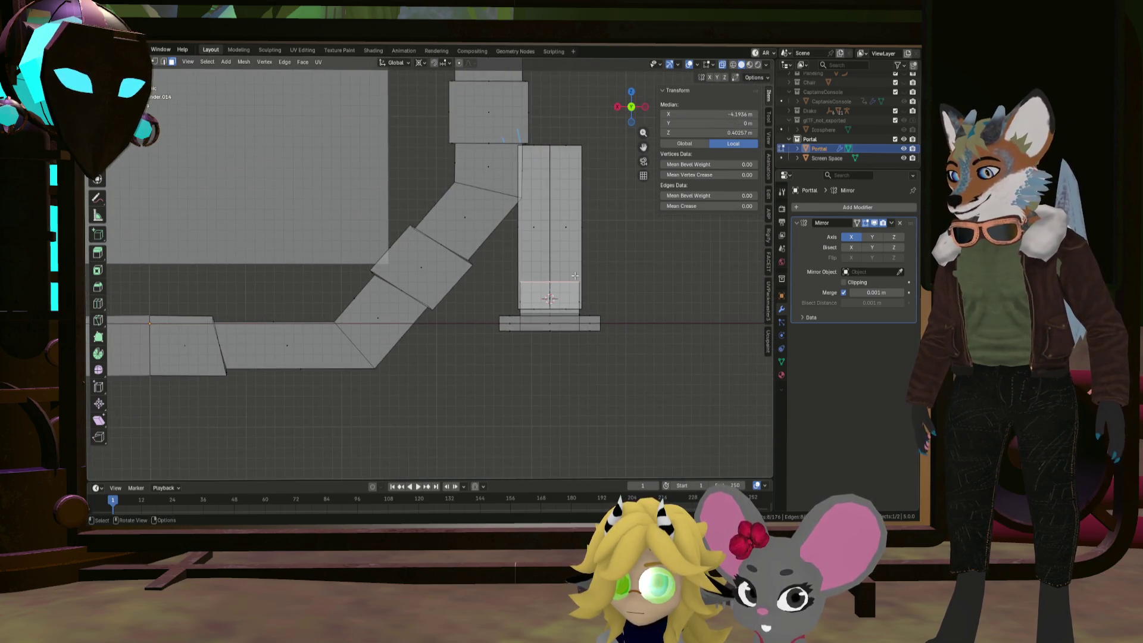
Raise the selected face 0.239 m along Z
{"action": "key", "text": "g"}
{"action": "key", "text": "z"}
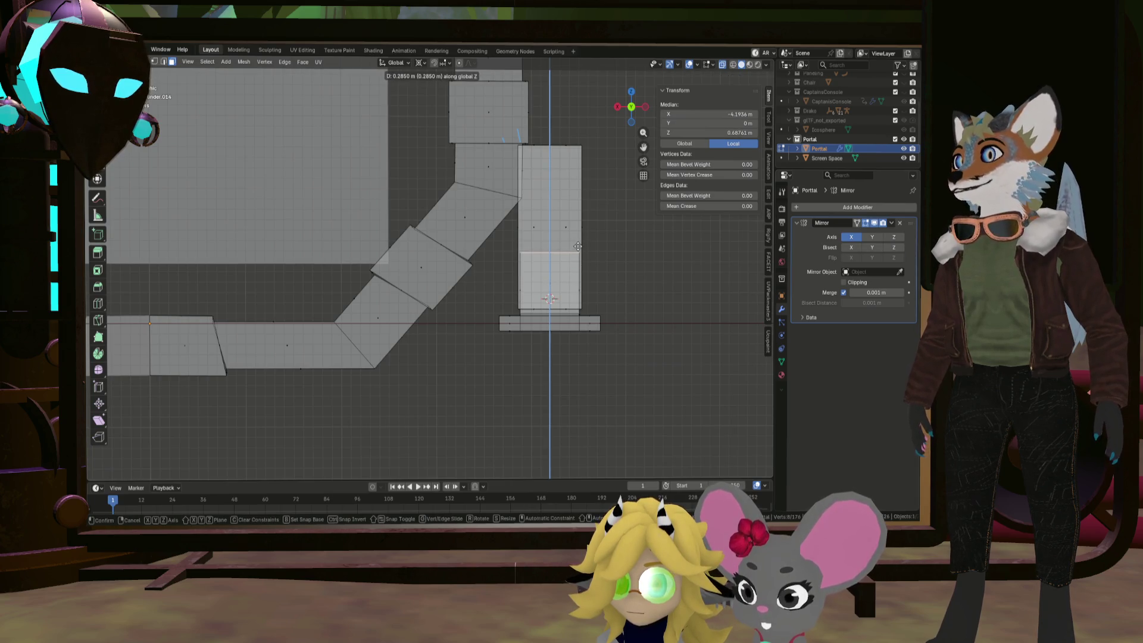
{"action": "left_click", "coordinate": [577, 252]}
{"action": "mouse_move", "coordinate": [576, 252]}
{"action": "middle_mouse_down"}
{"action": "mouse_move", "coordinate": [463, 239]}
{"action": "mouse_move", "coordinate": [561, 191]}
{"action": "middle_mouse_up"}
{"action": "scroll", "coordinate": [553, 166], "scroll_direction": "up", "scroll_amount": 2}
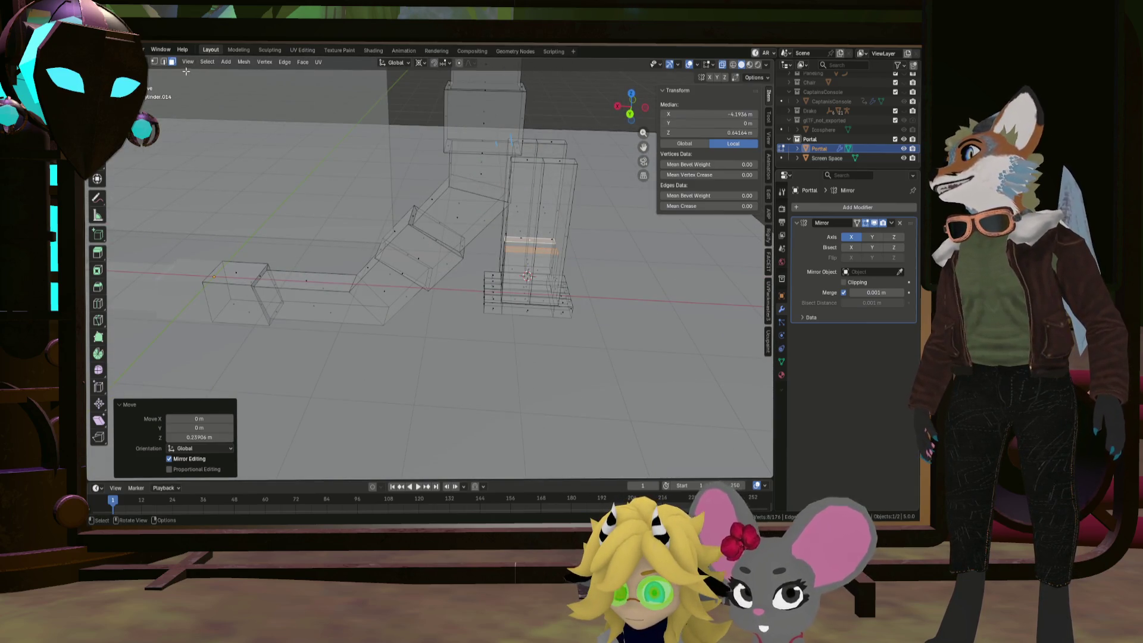
Switch the selection mode and shift-add the upper edges of the piece
{"action": "left_click", "coordinate": [171, 61]}
{"action": "scroll", "coordinate": [540, 154], "scroll_direction": "up", "scroll_amount": 3}
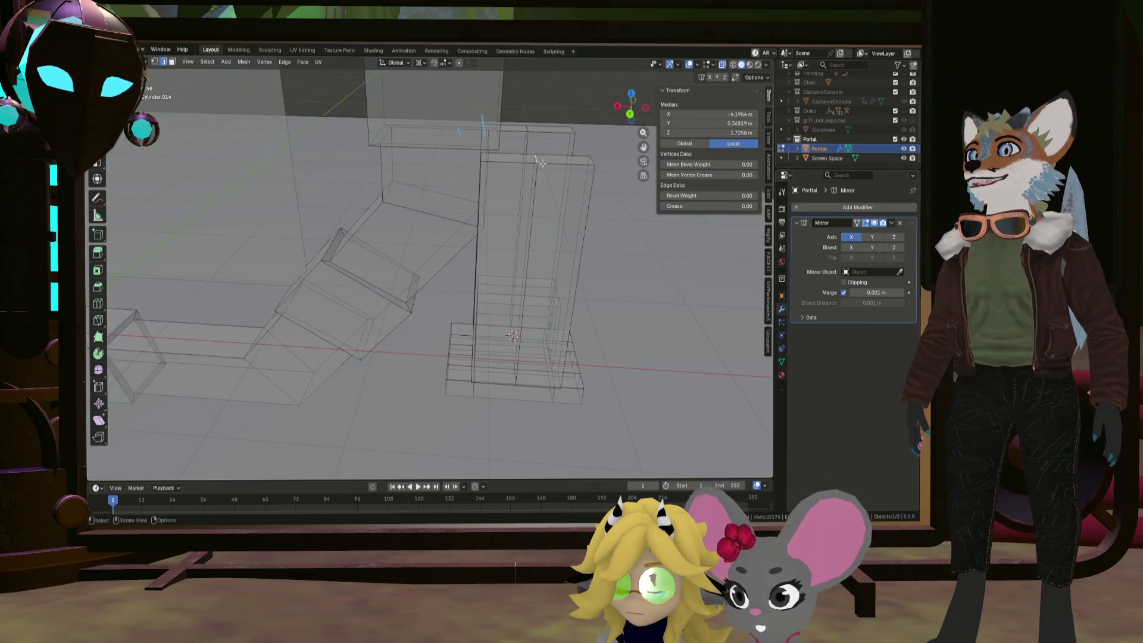
{"action": "middle_click_drag", "start_coordinate": [527, 128], "coordinate": [570, 232]}
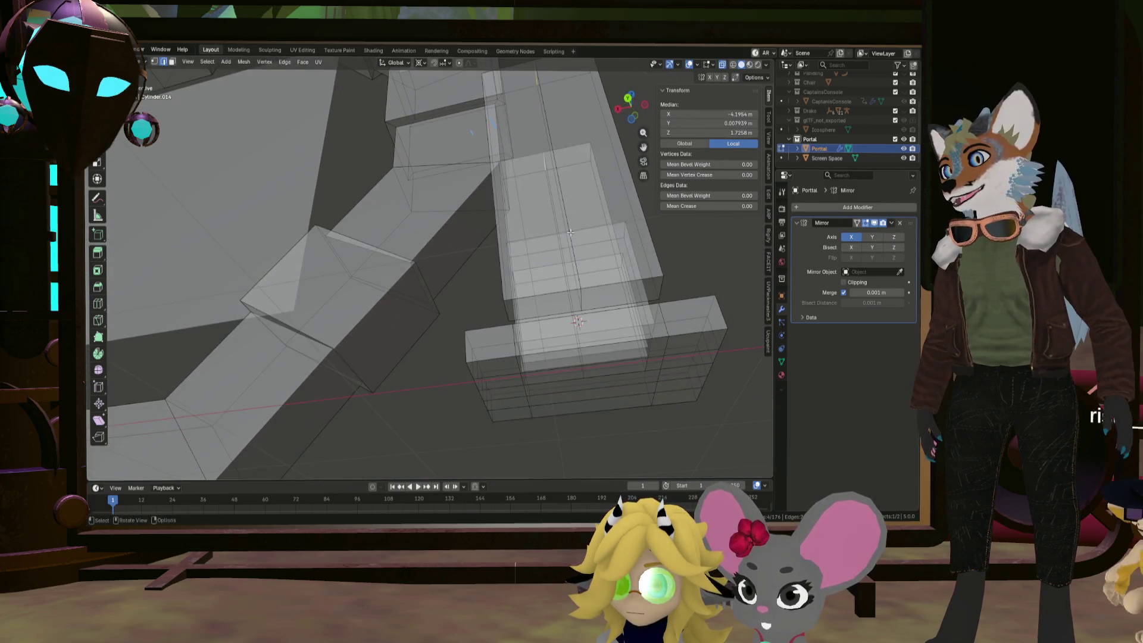
{"action": "left_click", "coordinate": [580, 298], "text": "shift"}
{"action": "mouse_move", "coordinate": [587, 367]}
{"action": "middle_mouse_down"}
{"action": "mouse_move", "coordinate": [587, 300]}
{"action": "mouse_move", "coordinate": [443, 178]}
{"action": "middle_mouse_up"}
Change the pivot point and stretch the upper edges 1.251 along Z into a point
{"action": "key", "text": "s"}
{"action": "key", "text": "z"}
{"action": "key", "text": "Escape"}
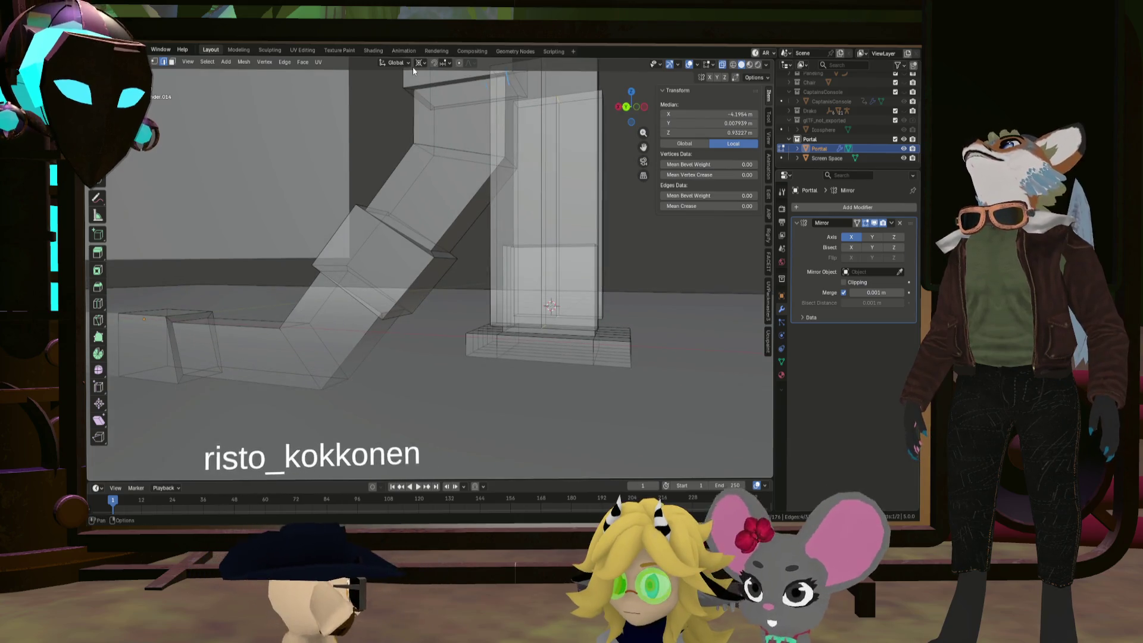
{"action": "left_click", "coordinate": [423, 62]}
{"action": "left_click", "coordinate": [447, 115]}
{"action": "middle_click_drag", "start_coordinate": [452, 119], "coordinate": [565, 153]}
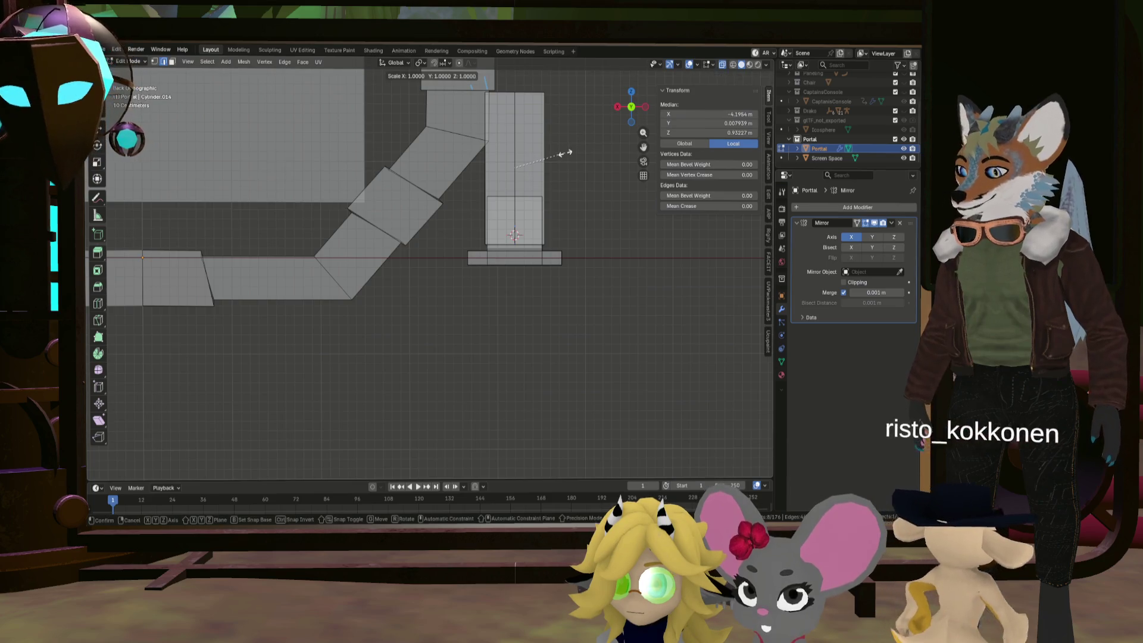
{"action": "key", "text": "s"}
{"action": "key", "text": "z"}
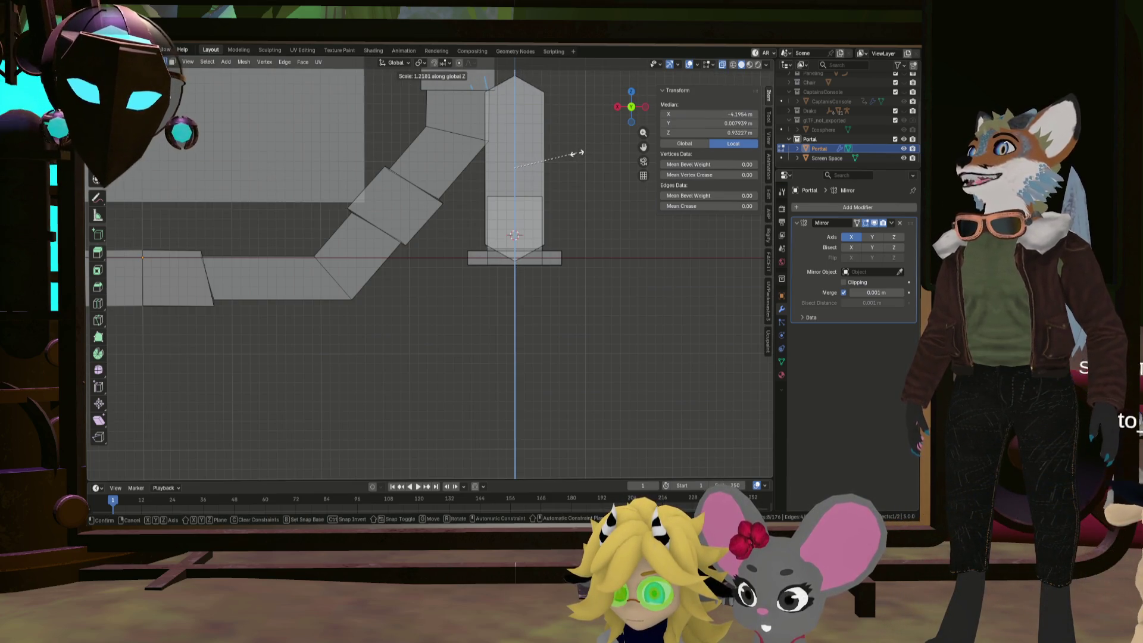
{"action": "left_click", "coordinate": [574, 154]}
{"action": "middle_click_drag", "start_coordinate": [542, 139], "coordinate": [553, 198], "text": "shift"}
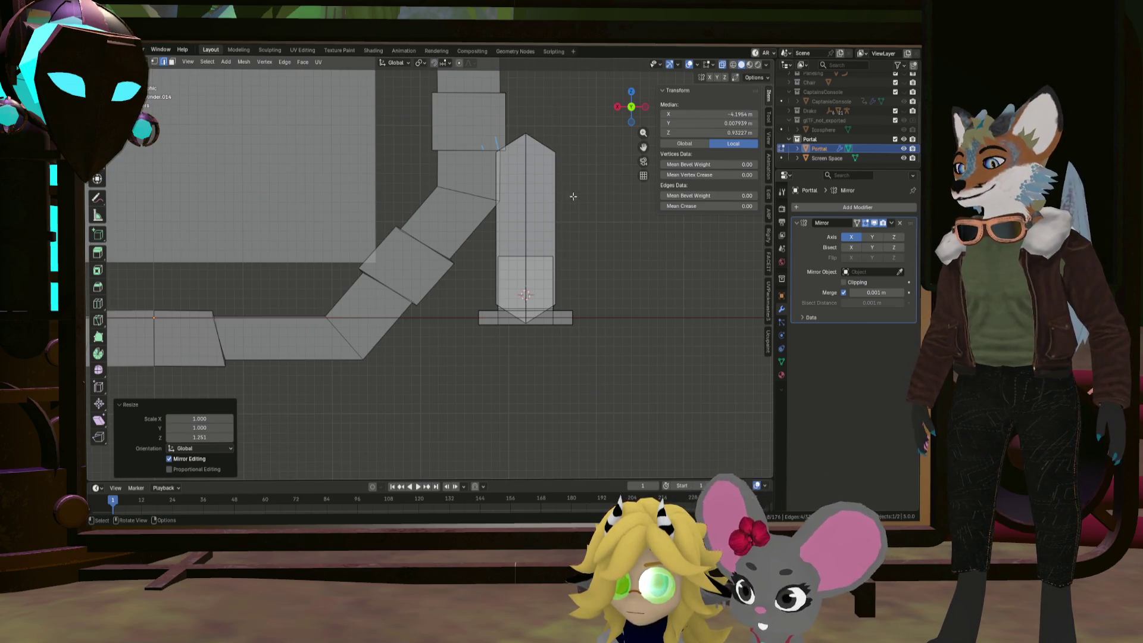
{"action": "key", "text": "l"}
{"action": "middle_click_drag", "start_coordinate": [549, 167], "coordinate": [594, 188]}
In front view, turn on X-ray and select the whole mesh of the piece
{"action": "key", "text": "KP_1"}
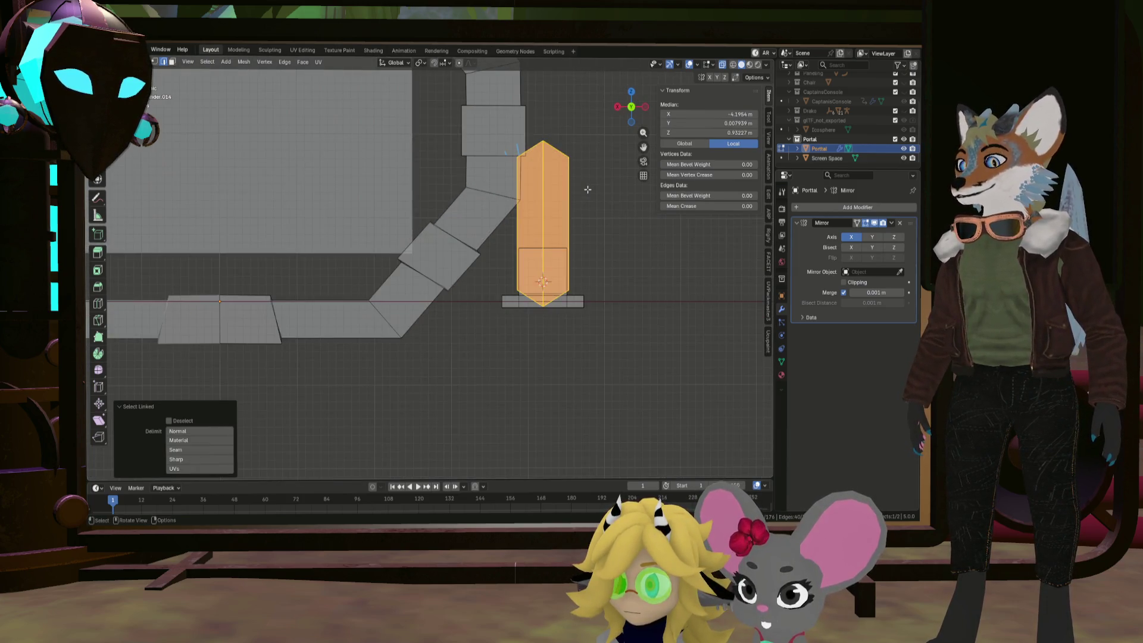
{"action": "key", "text": "g"}
{"action": "key", "text": "z"}
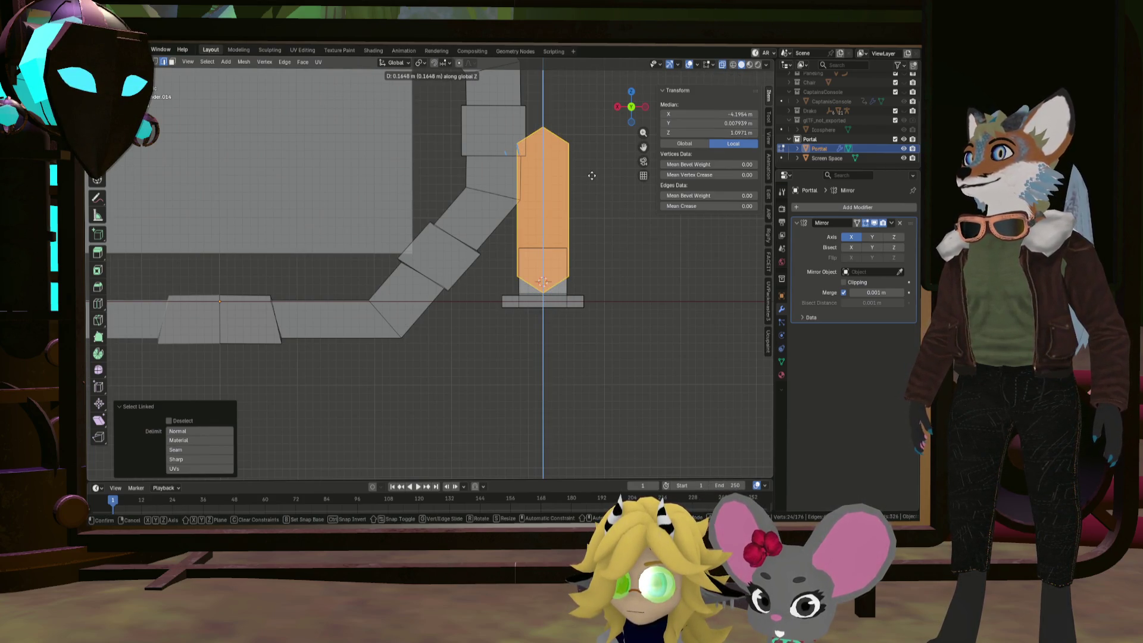
{"action": "left_click", "coordinate": [592, 176]}
{"action": "mouse_move", "coordinate": [584, 186]}
{"action": "middle_mouse_down"}
{"action": "mouse_move", "coordinate": [577, 298]}
{"action": "mouse_move", "coordinate": [510, 303]}
{"action": "mouse_move", "coordinate": [434, 229]}
{"action": "middle_mouse_up"}
{"action": "key", "text": "alt+z"}
{"action": "left_click", "coordinate": [577, 311]}
{"action": "key", "text": "l"}
Snap the 3D cursor to the tall central screen face and set the pivot to 3D Cursor
{"action": "left_click", "coordinate": [171, 62]}
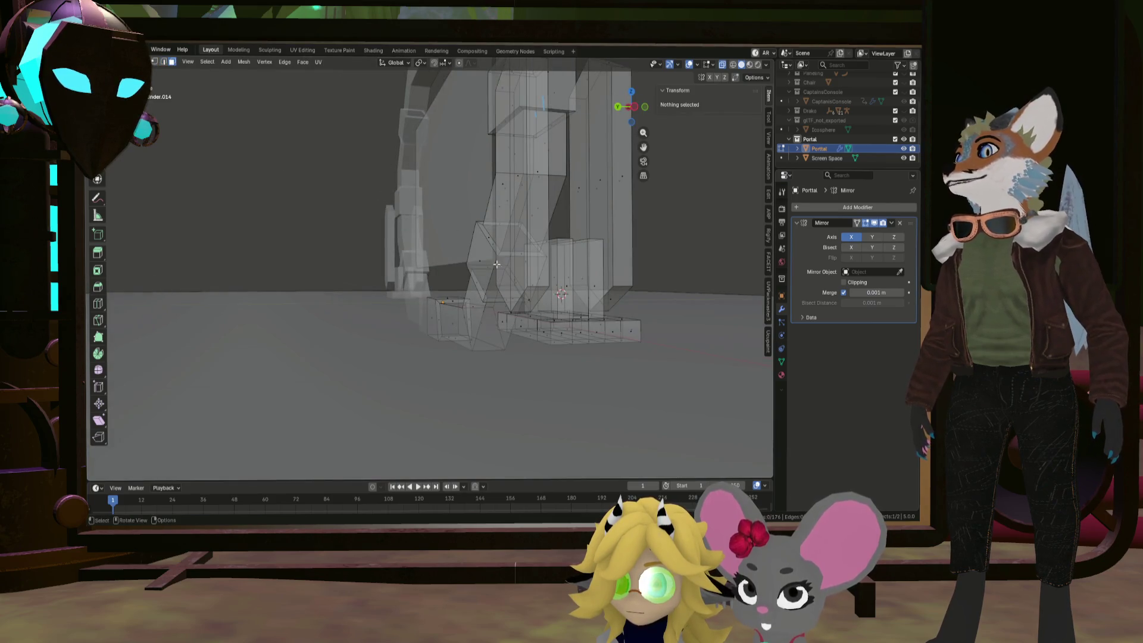
{"action": "scroll", "coordinate": [595, 268], "scroll_direction": "up", "scroll_amount": 4}
{"action": "left_click", "coordinate": [519, 268]}
{"action": "mouse_move", "coordinate": [609, 273]}
{"action": "middle_mouse_down"}
{"action": "mouse_move", "coordinate": [631, 274]}
{"action": "mouse_move", "coordinate": [585, 250]}
{"action": "middle_mouse_up"}
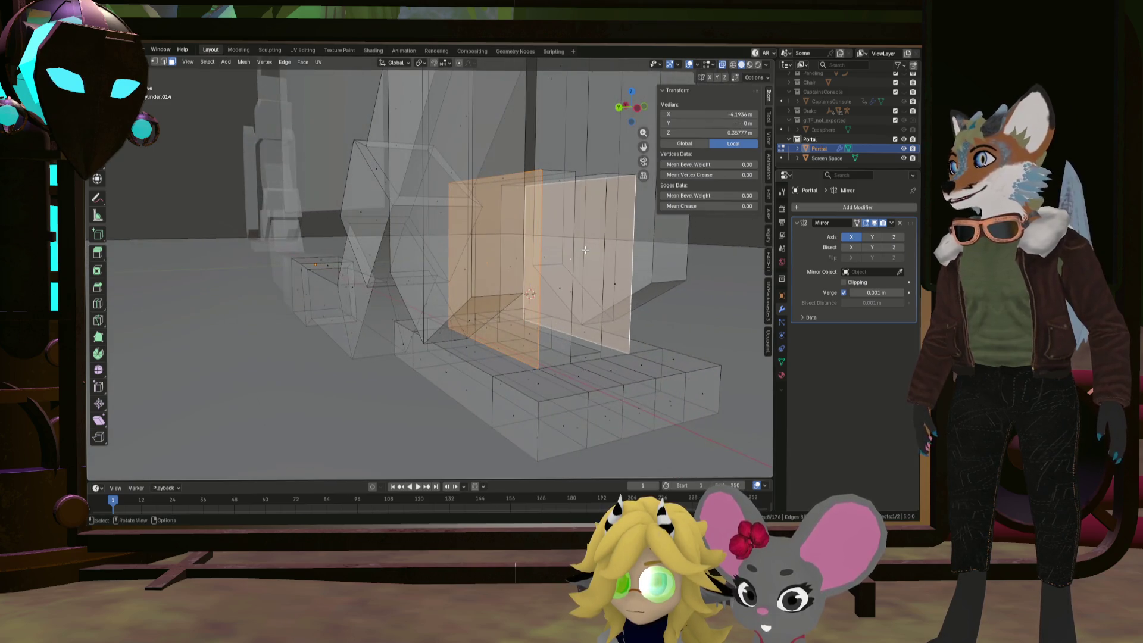
{"action": "key", "text": "shift+s"}
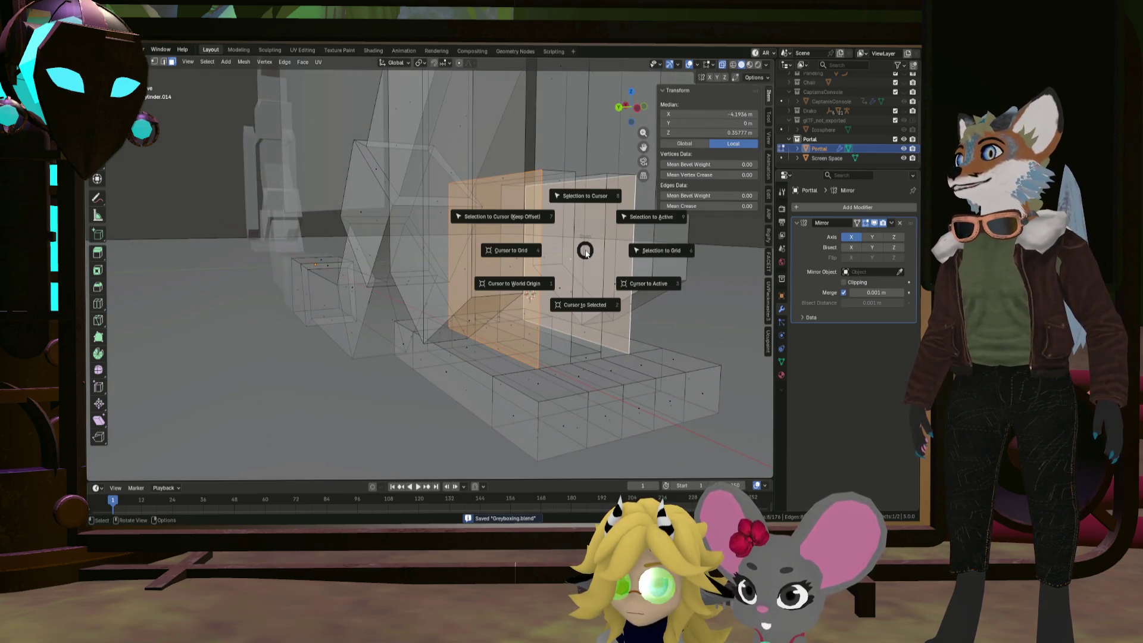
{"action": "left_click", "coordinate": [586, 300]}
{"action": "key", "text": "KP_Decimal"}
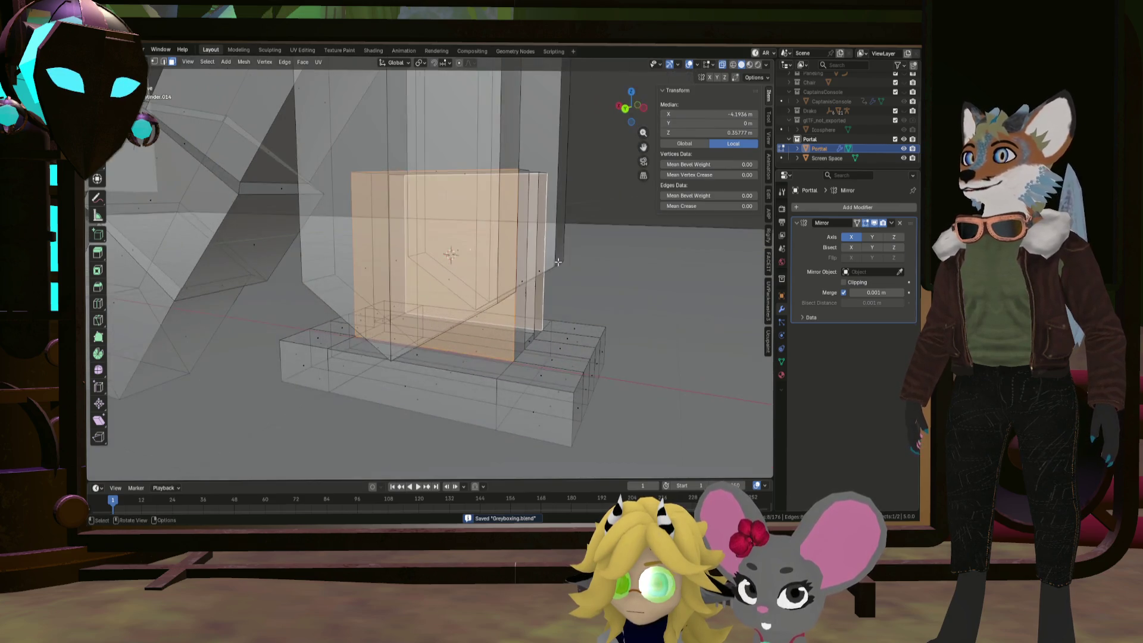
{"action": "left_click", "coordinate": [421, 63]}
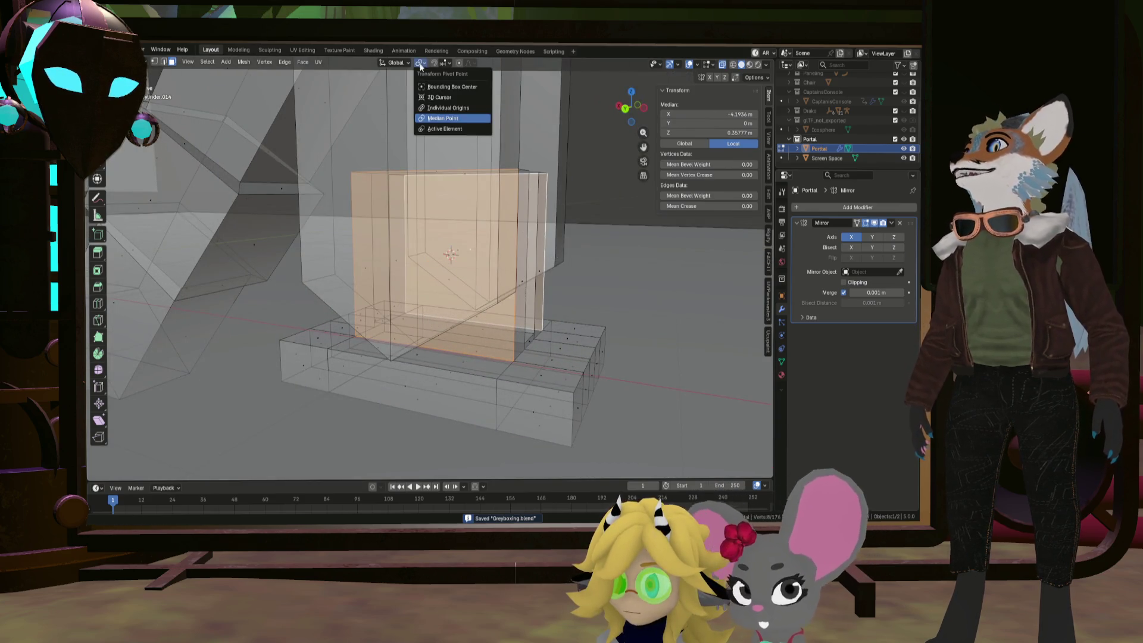
{"action": "left_click", "coordinate": [431, 98]}
Select the whole pointed upright piece in the front orthographic view
{"action": "key", "text": "KP_1"}
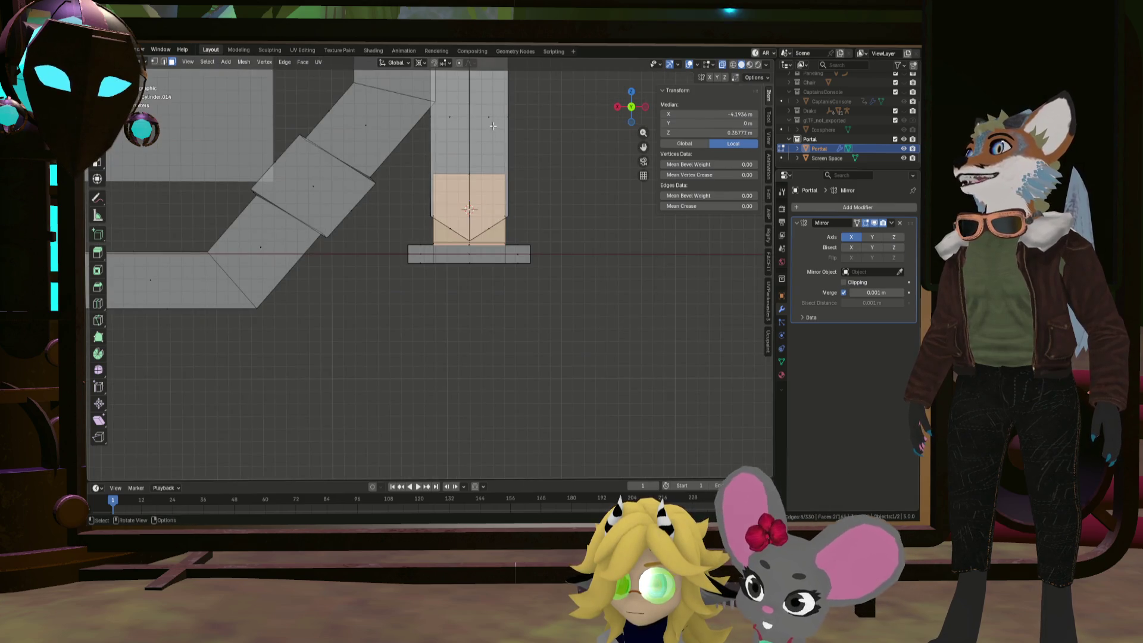
{"action": "key", "text": "l"}
{"action": "middle_click_drag", "start_coordinate": [493, 126], "coordinate": [619, 240]}
{"action": "key", "text": "KP_1"}
{"action": "key", "text": "KP_5"}
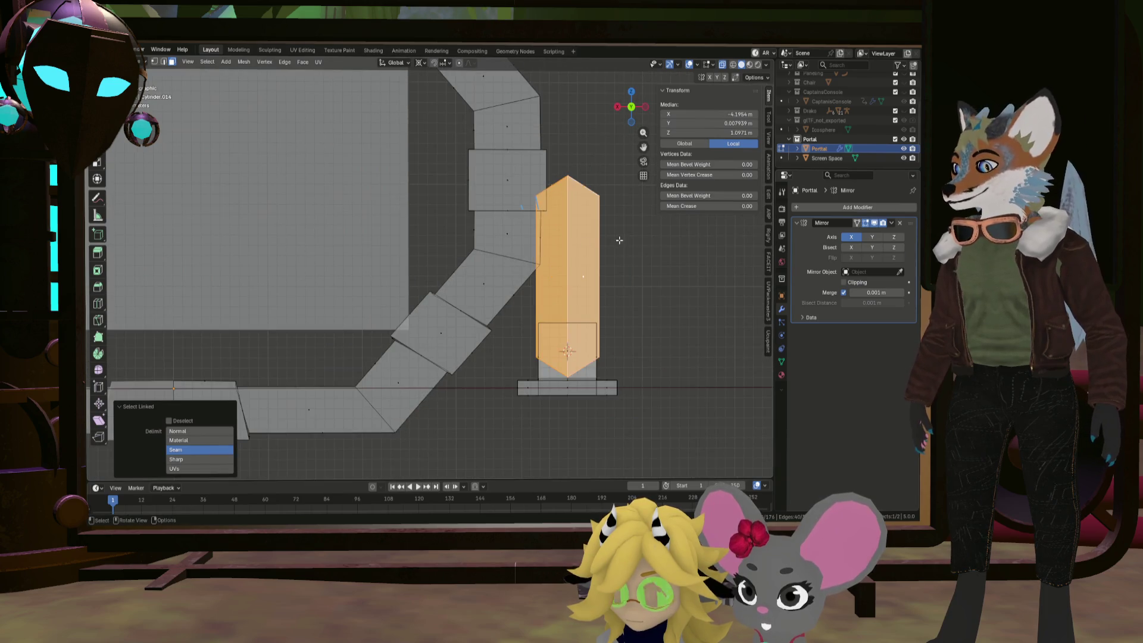
Scale the pointed piece to 0.835, tilt it about 37° toward the arch, then deselect
{"action": "key", "text": "r"}
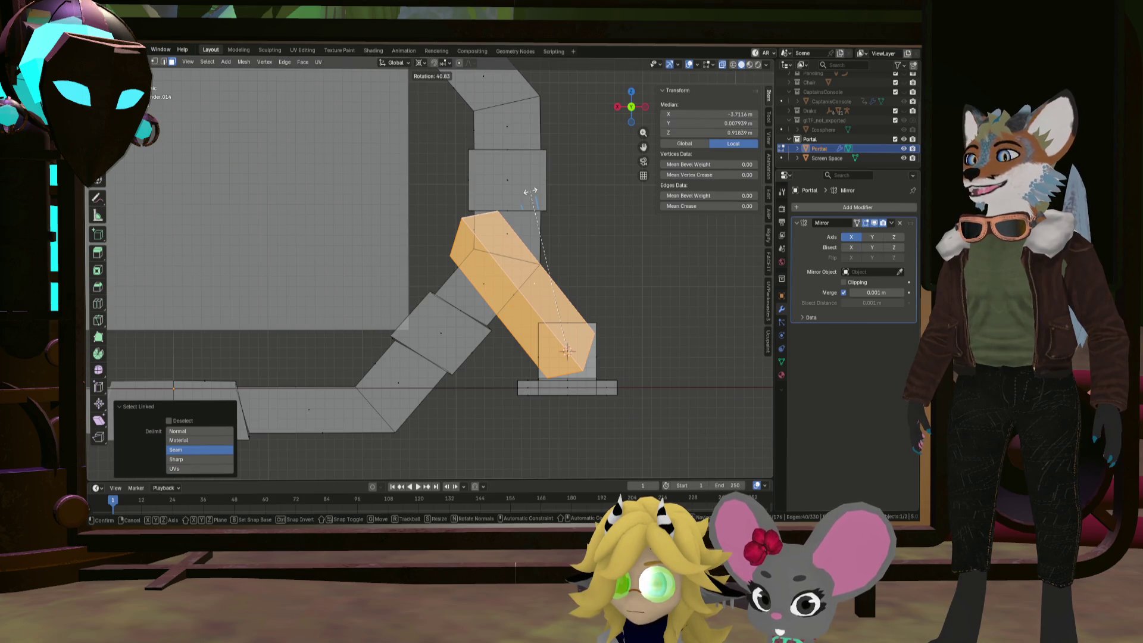
{"action": "left_click", "coordinate": [616, 225]}
{"action": "key", "text": "s"}
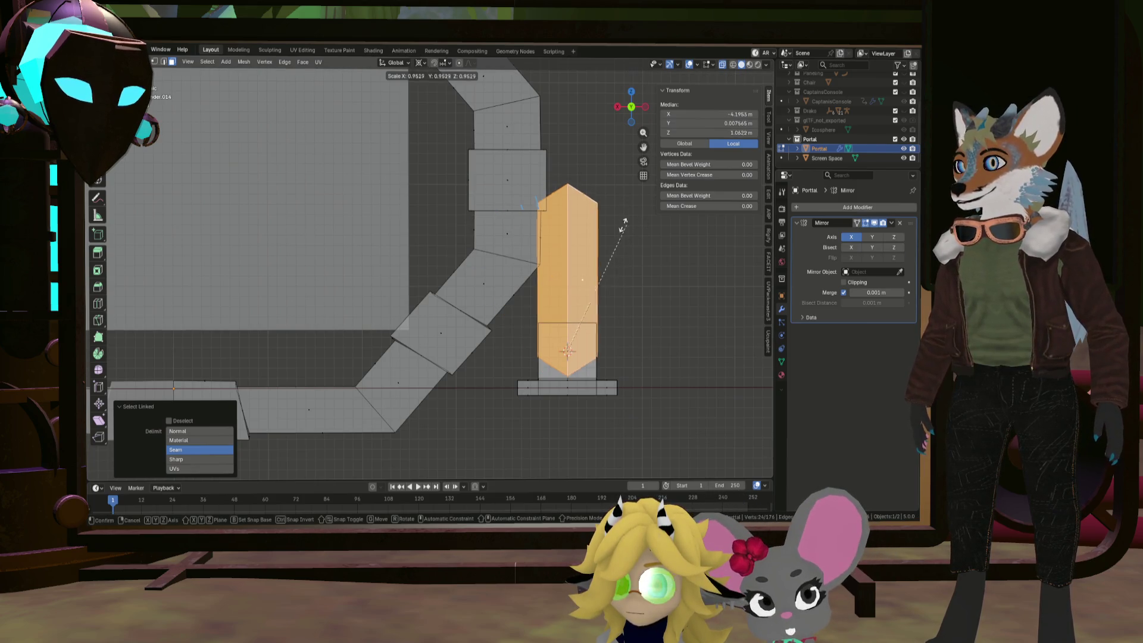
{"action": "left_click", "coordinate": [602, 229]}
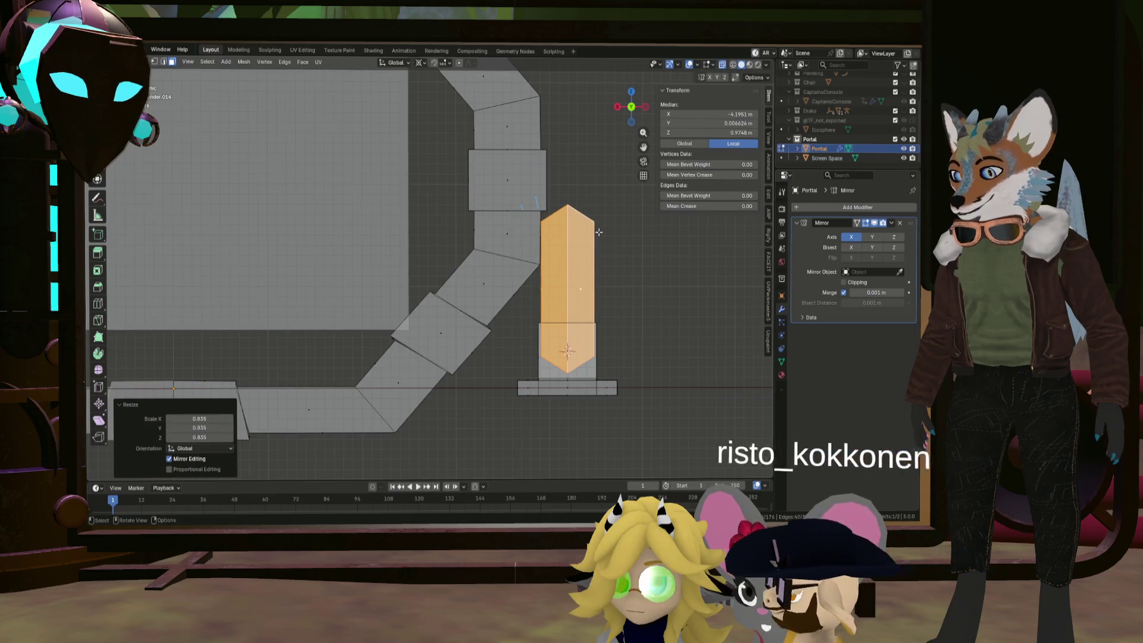
{"action": "key", "text": "r"}
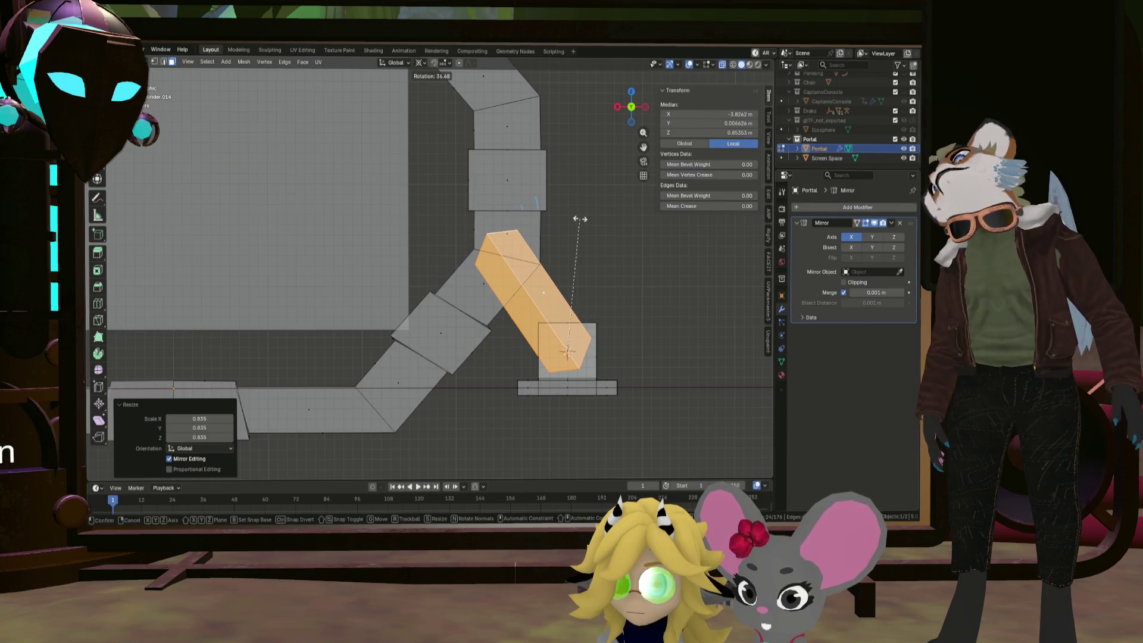
{"action": "left_click", "coordinate": [577, 219]}
{"action": "scroll", "coordinate": [577, 219], "scroll_direction": "down", "scroll_amount": 5}
{"action": "mouse_move", "coordinate": [578, 219]}
{"action": "middle_mouse_down"}
{"action": "mouse_move", "coordinate": [392, 211]}
{"action": "mouse_move", "coordinate": [510, 239]}
{"action": "middle_mouse_up"}
{"action": "key", "text": "alt+a"}
Add a cylinder at the 3D cursor instead of a circle and raise its side count
{"action": "scroll", "coordinate": [512, 234], "scroll_direction": "up", "scroll_amount": 5}
{"action": "key", "text": "shift+a"}
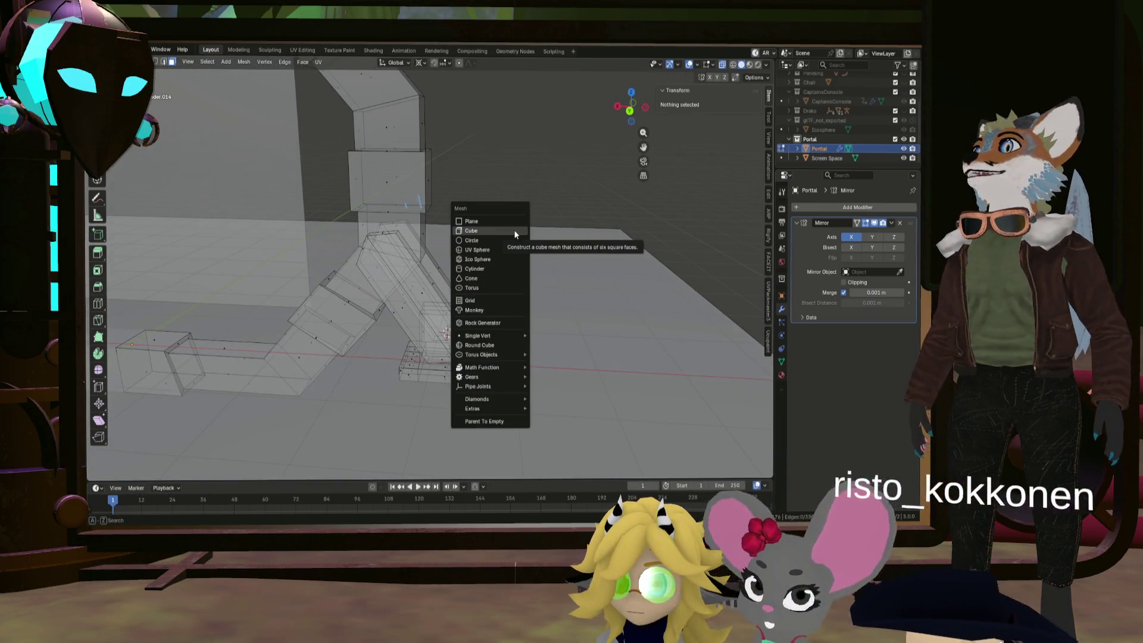
{"action": "left_click", "coordinate": [511, 239]}
{"action": "key", "text": "ctrl+z"}
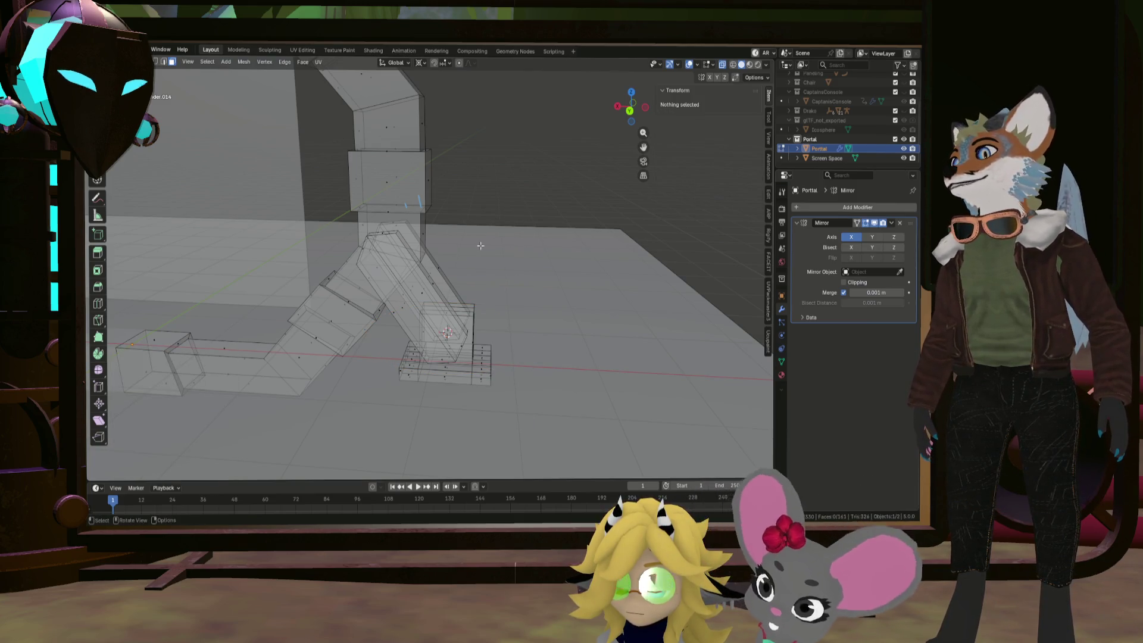
{"action": "key", "text": "shift+a"}
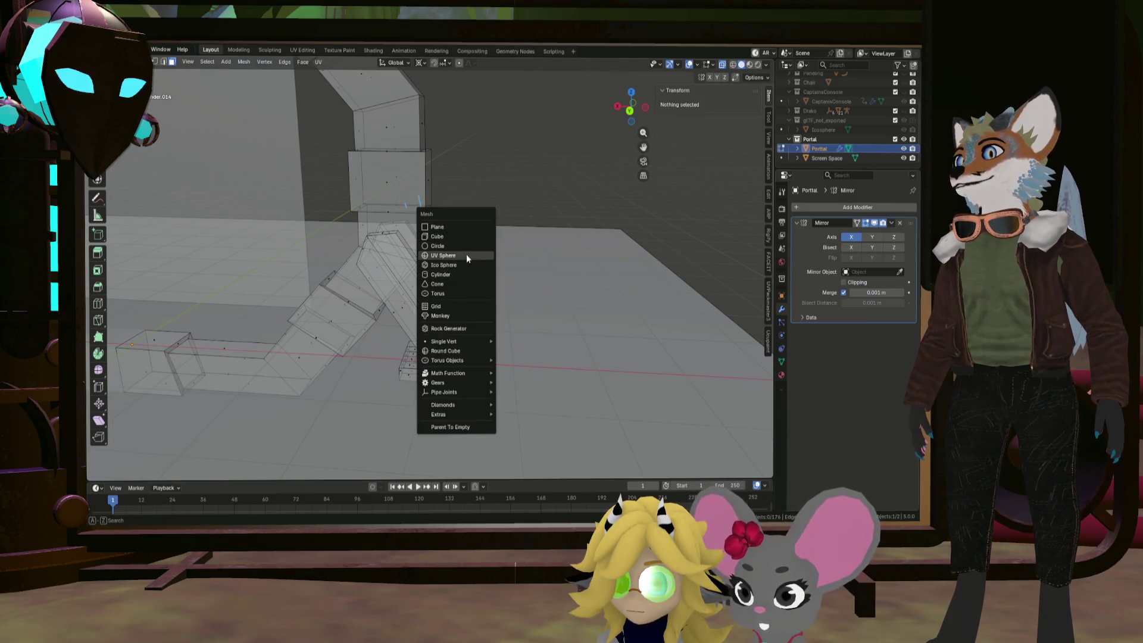
{"action": "left_click", "coordinate": [462, 274]}
{"action": "left_click_drag", "start_coordinate": [199, 357], "coordinate": [230, 358]}
Shrink the cylinder to 0.226 and turn it 90° around X
{"action": "middle_click_drag", "start_coordinate": [354, 309], "coordinate": [366, 320]}
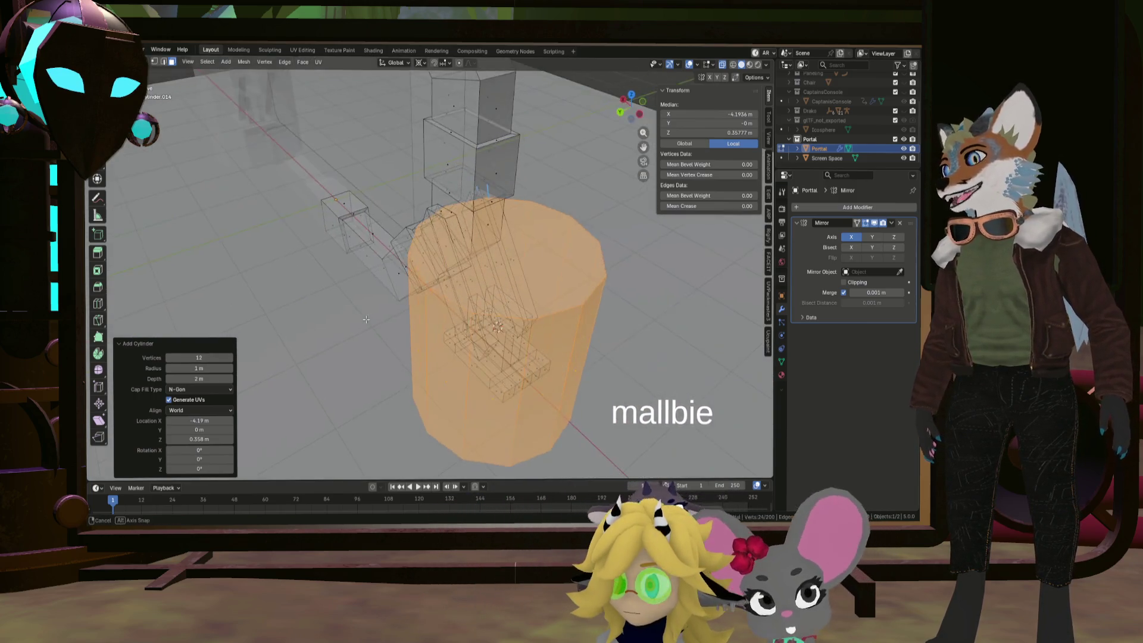
{"action": "key", "text": "KP_1"}
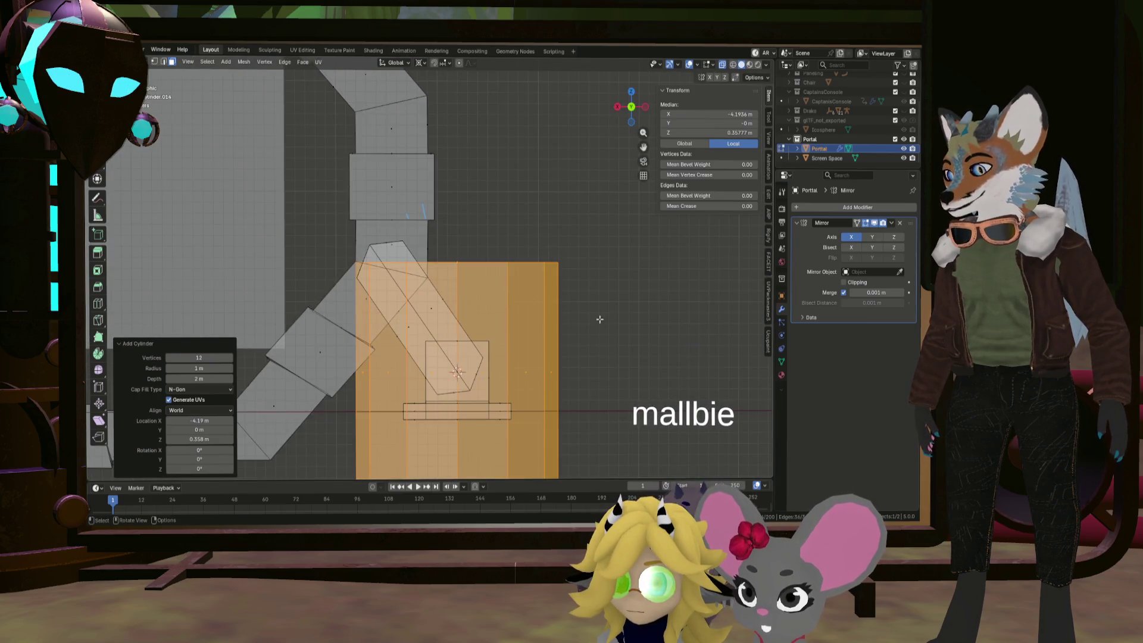
{"action": "key", "text": "s"}
{"action": "left_click", "coordinate": [468, 335]}
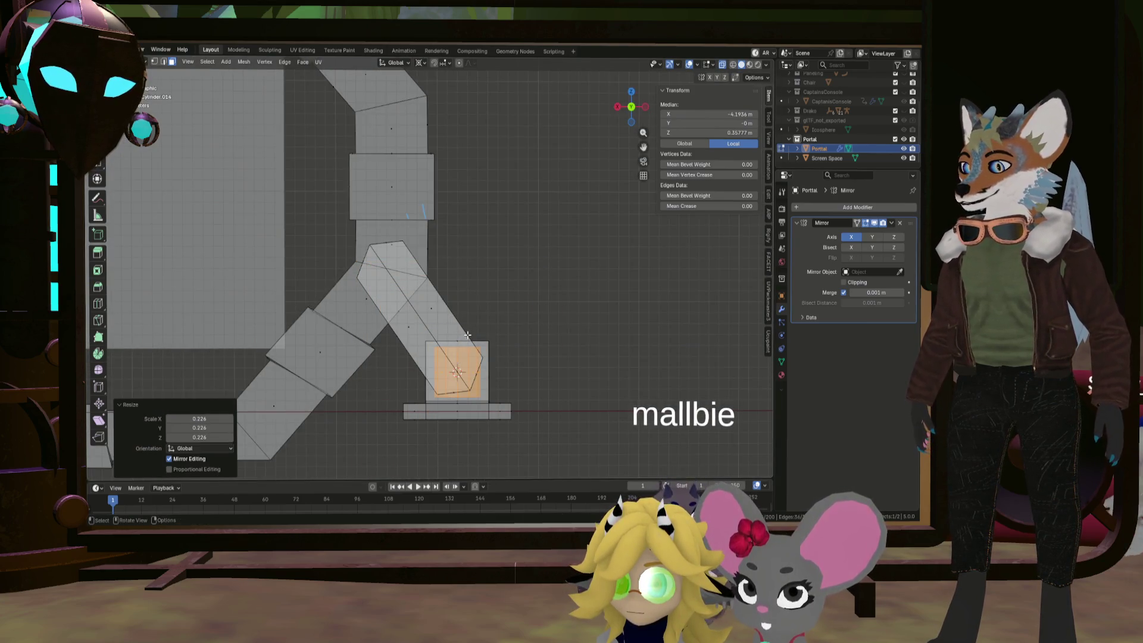
{"action": "key", "text": "r"}
{"action": "key", "text": "x"}
{"action": "key", "text": "Return"}
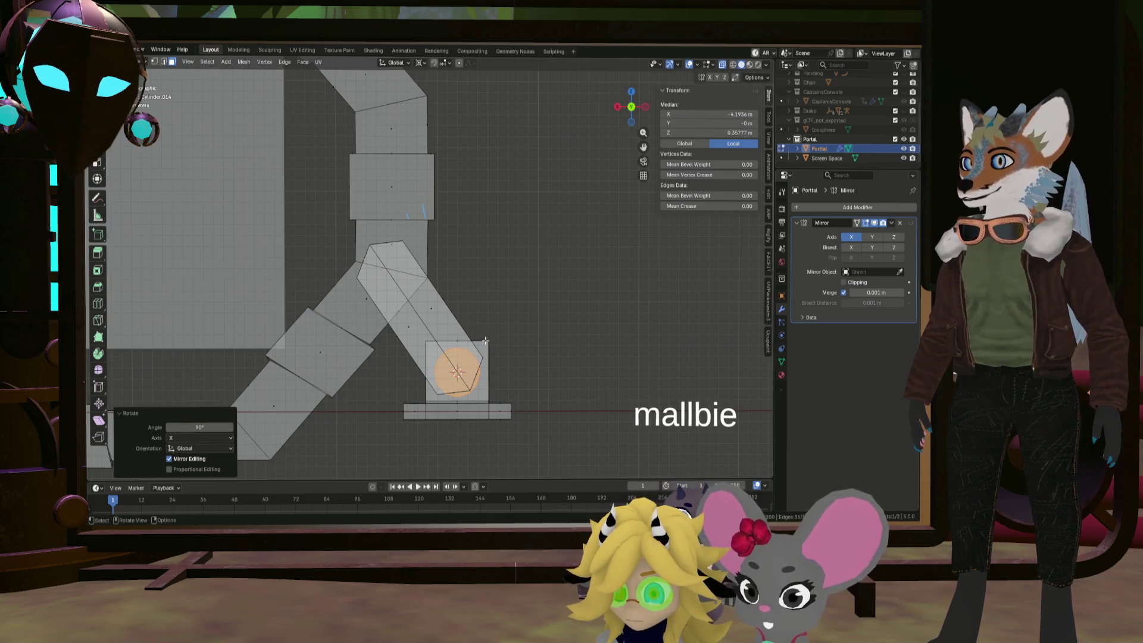
Shrink the cylinder to about 0.591, then stretch it to 2.442 along Y
{"action": "mouse_move", "coordinate": [467, 336]}
{"action": "middle_mouse_down"}
{"action": "mouse_move", "coordinate": [536, 333]}
{"action": "mouse_move", "coordinate": [516, 345]}
{"action": "middle_mouse_up"}
{"action": "scroll", "coordinate": [516, 346], "scroll_direction": "up", "scroll_amount": 6}
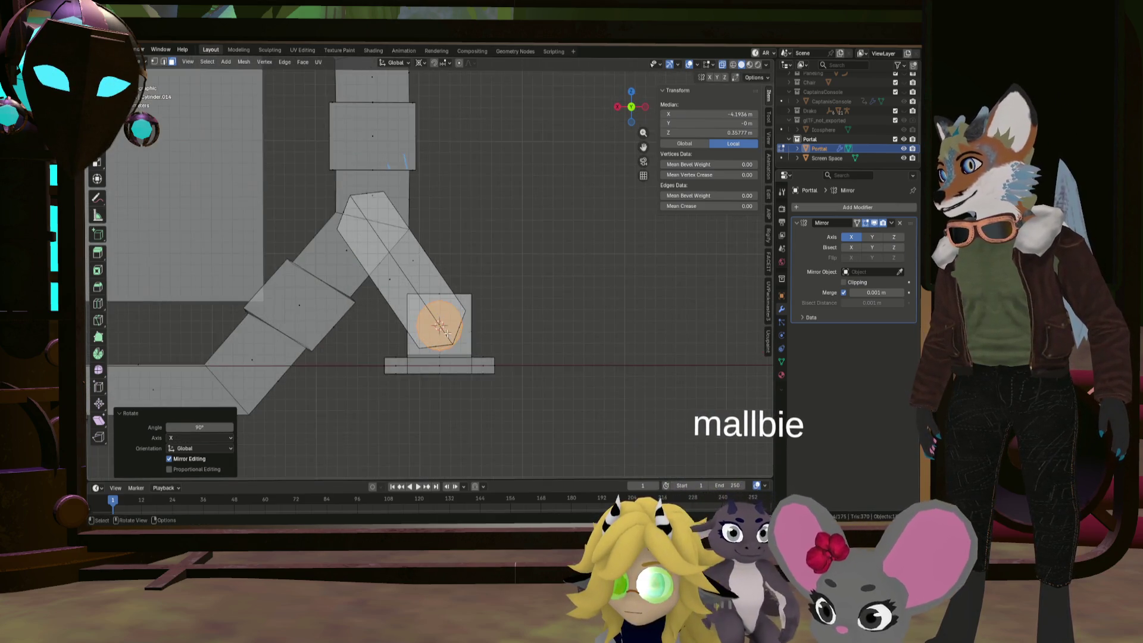
{"action": "key", "text": "s"}
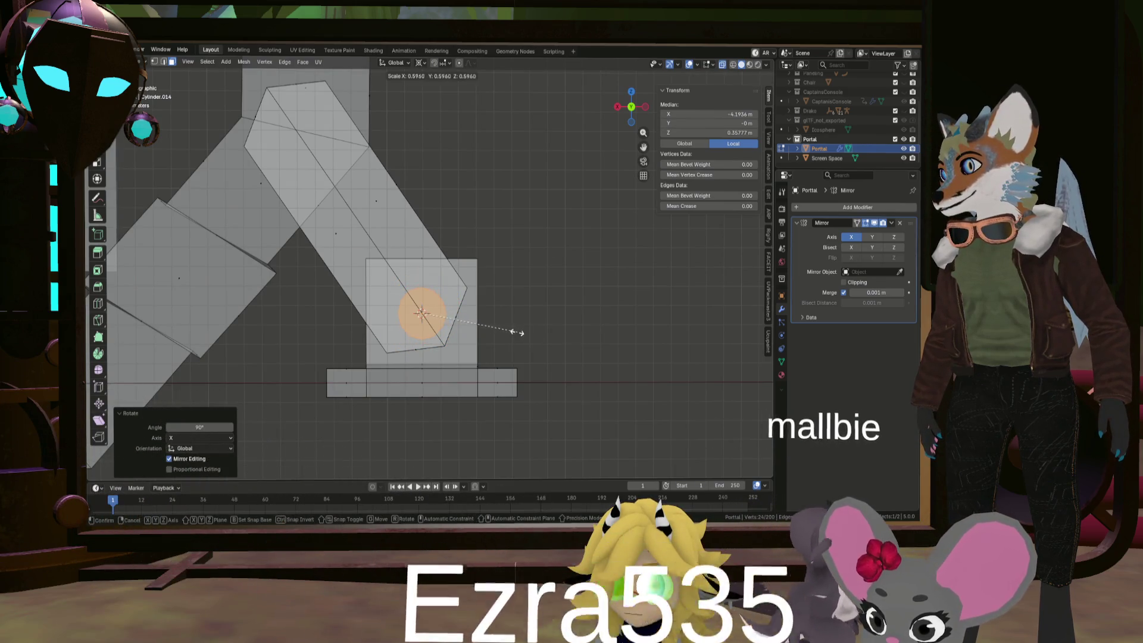
{"action": "left_click", "coordinate": [518, 329]}
{"action": "middle_click_drag", "start_coordinate": [513, 319], "coordinate": [516, 332]}
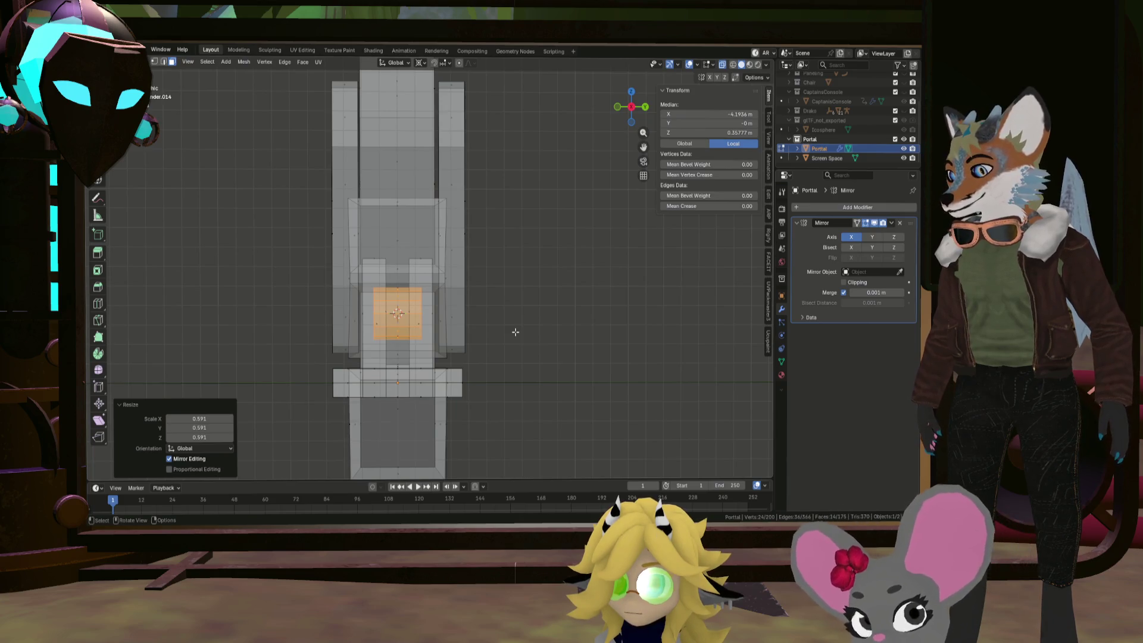
{"action": "key", "text": "s"}
{"action": "key", "text": "y"}
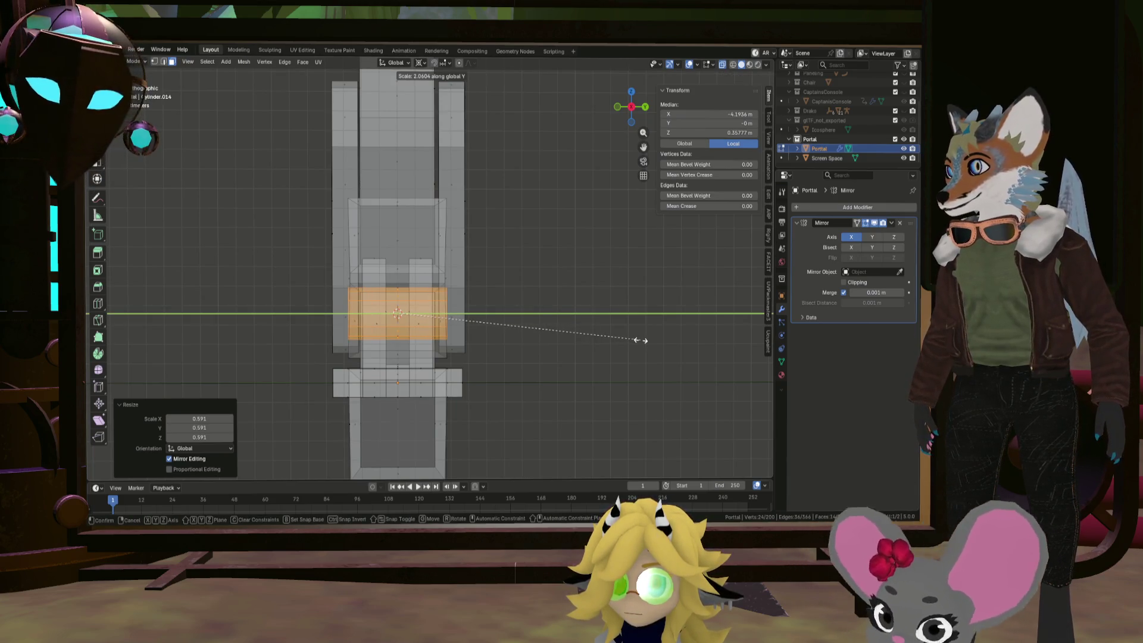
{"action": "left_click", "coordinate": [685, 336]}
Start moving the stretched joint cylinder up toward the arch
{"action": "middle_click_drag", "start_coordinate": [684, 337], "coordinate": [417, 283]}
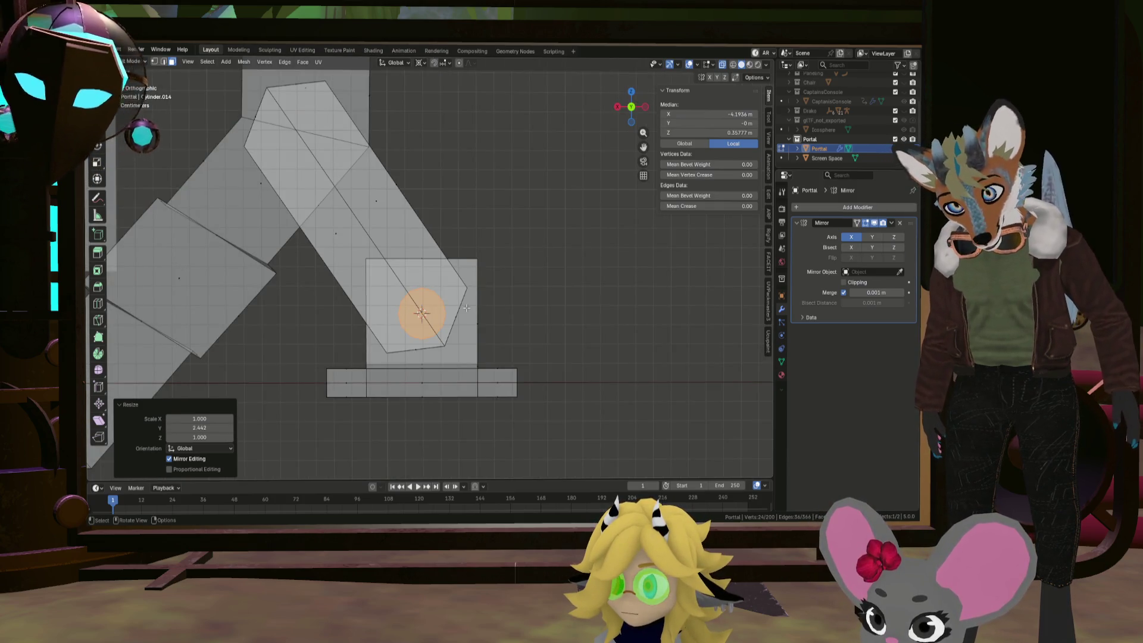
{"action": "scroll", "coordinate": [467, 308], "scroll_direction": "down", "scroll_amount": 2}
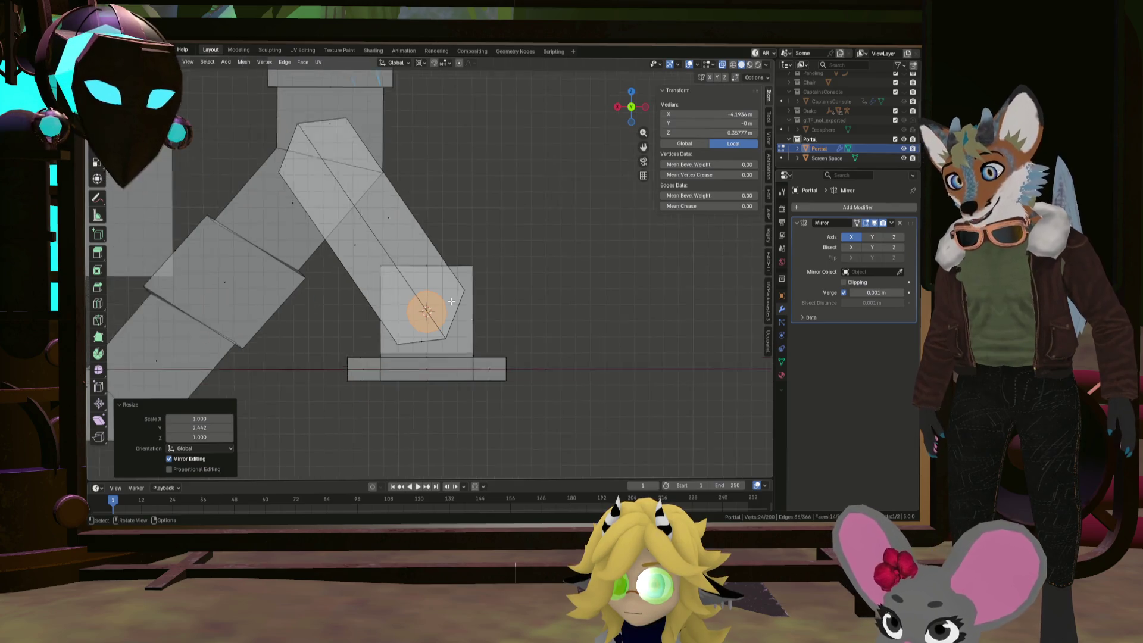
{"action": "middle_click_drag", "start_coordinate": [378, 215], "coordinate": [422, 252], "text": "shift"}
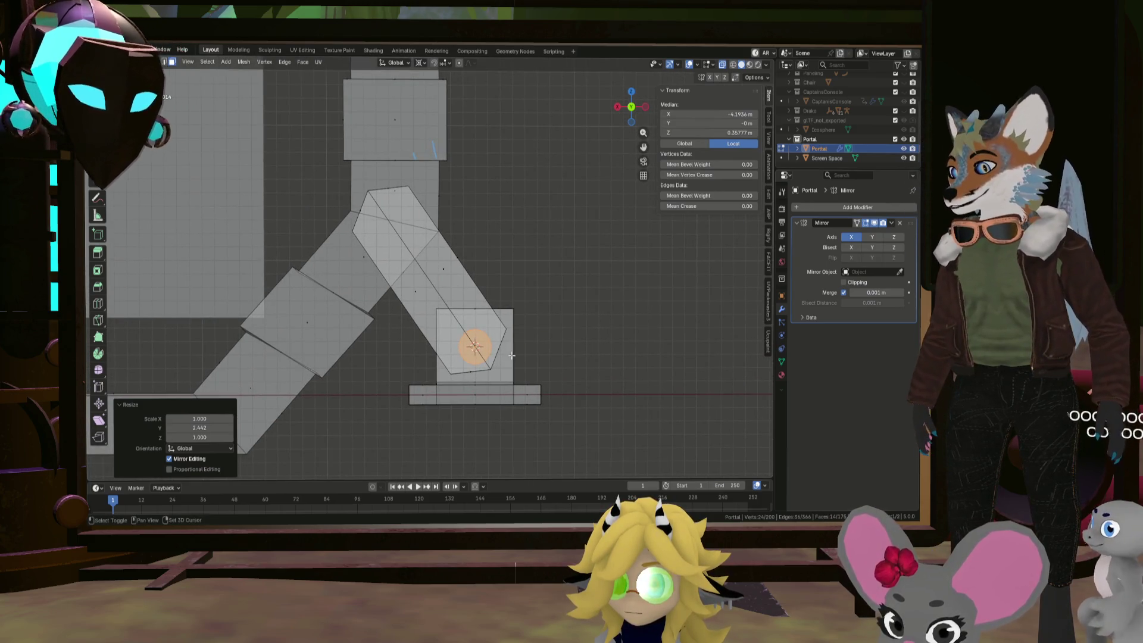
{"action": "key", "text": "g"}
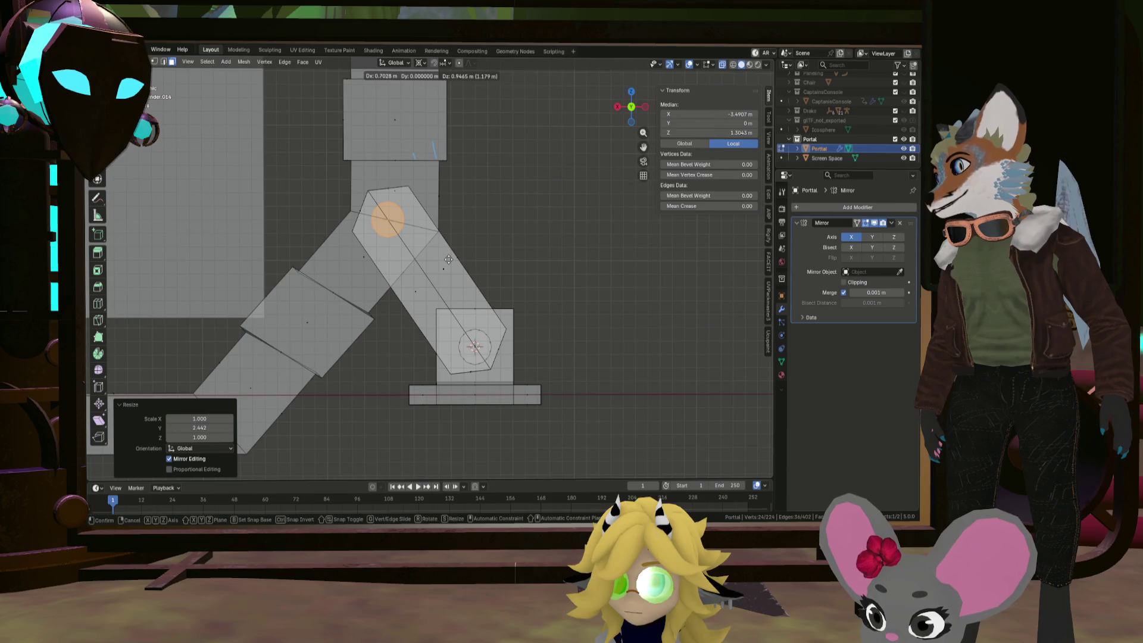
Place the joint copy and select the whole joint cylinder in a side view
{"action": "left_click", "coordinate": [449, 259]}
{"action": "mouse_move", "coordinate": [449, 260]}
{"action": "middle_mouse_down"}
{"action": "mouse_move", "coordinate": [438, 290]}
{"action": "mouse_move", "coordinate": [367, 288]}
{"action": "mouse_move", "coordinate": [428, 283]}
{"action": "mouse_move", "coordinate": [476, 310]}
{"action": "mouse_move", "coordinate": [465, 310]}
{"action": "middle_mouse_up"}
{"action": "scroll", "coordinate": [469, 310], "scroll_direction": "up", "scroll_amount": 5}
{"action": "left_click", "coordinate": [546, 301], "text": "shift"}
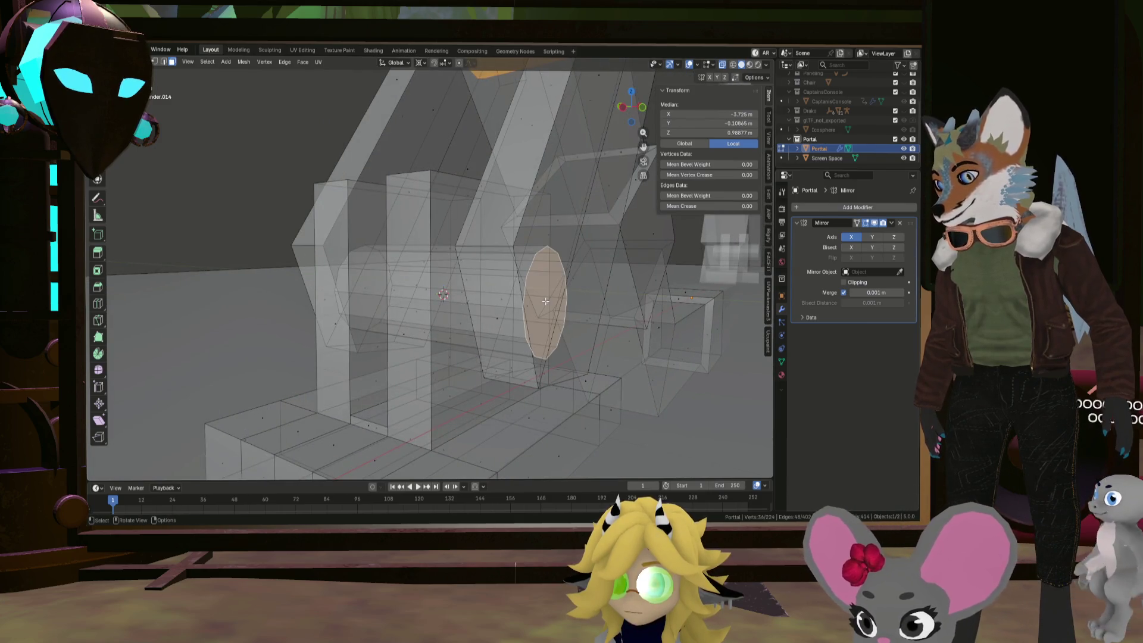
{"action": "key", "text": "l"}
{"action": "key", "text": "KP_Decimal"}
{"action": "key", "text": "KP_1"}
{"action": "key", "text": "KP_3"}
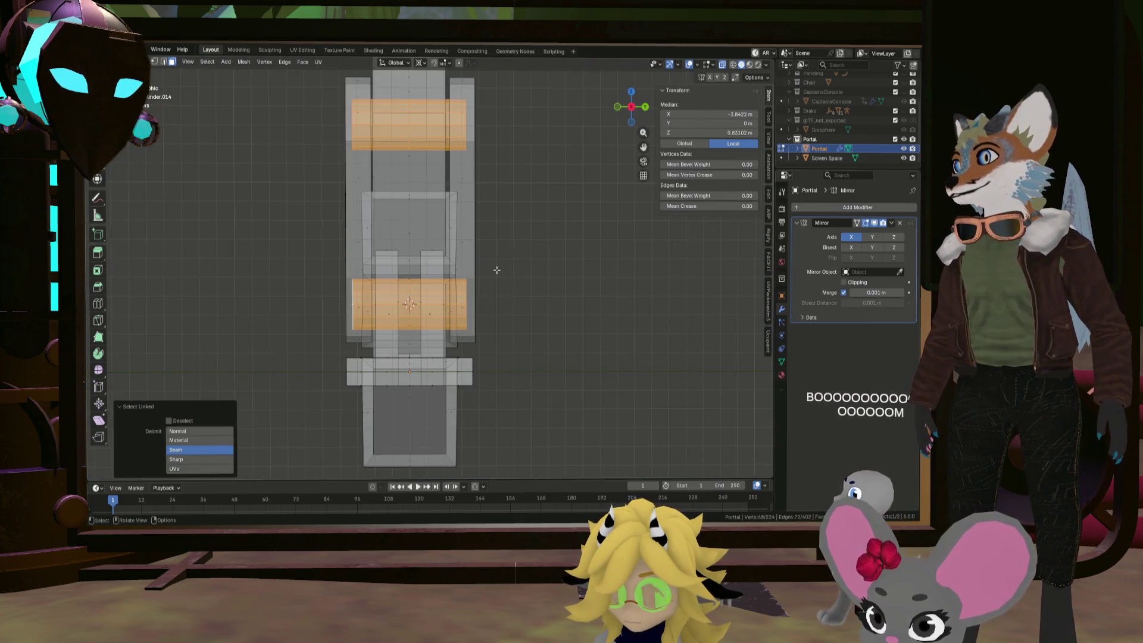
Stretch the joint cylinder 1.338 along Y, deselect, and return to Object Mode
{"action": "key", "text": "s"}
{"action": "key", "text": "y"}
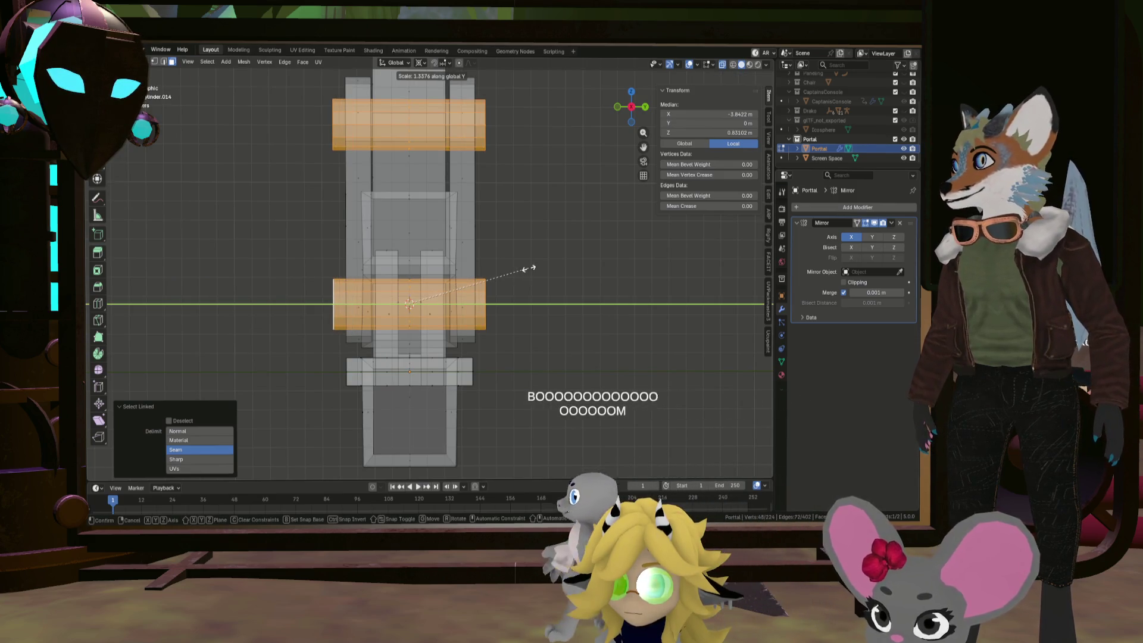
{"action": "left_click", "coordinate": [525, 269]}
{"action": "mouse_move", "coordinate": [525, 269]}
{"action": "middle_mouse_down"}
{"action": "mouse_move", "coordinate": [456, 268]}
{"action": "mouse_move", "coordinate": [559, 226]}
{"action": "mouse_move", "coordinate": [496, 247]}
{"action": "middle_mouse_up"}
{"action": "scroll", "coordinate": [456, 268], "scroll_direction": "down", "scroll_amount": 5}
{"action": "key", "text": "alt+a"}
{"action": "key", "text": "Tab"}
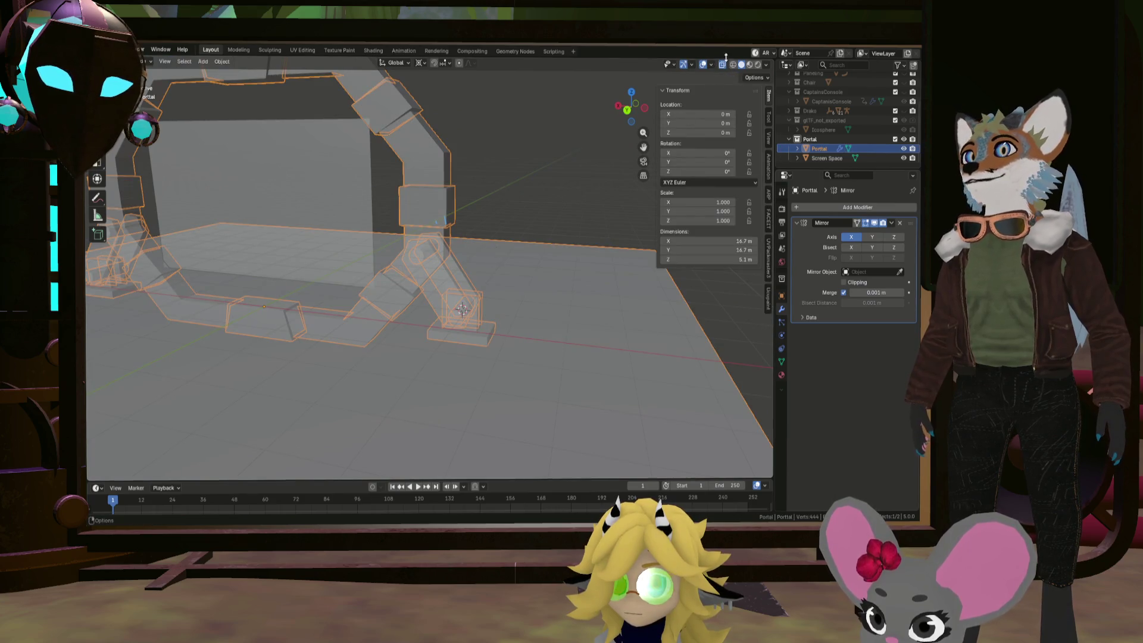
Orbit and pan around the portal's legs and arch, then enter Edit Mode on the Portal mesh
{"action": "mouse_move", "coordinate": [726, 57]}
{"action": "middle_mouse_down"}
{"action": "mouse_move", "coordinate": [706, 77]}
{"action": "mouse_move", "coordinate": [418, 216]}
{"action": "mouse_move", "coordinate": [500, 191]}
{"action": "mouse_move", "coordinate": [524, 205]}
{"action": "mouse_move", "coordinate": [409, 195]}
{"action": "mouse_move", "coordinate": [460, 195]}
{"action": "mouse_move", "coordinate": [430, 201]}
{"action": "middle_mouse_up"}
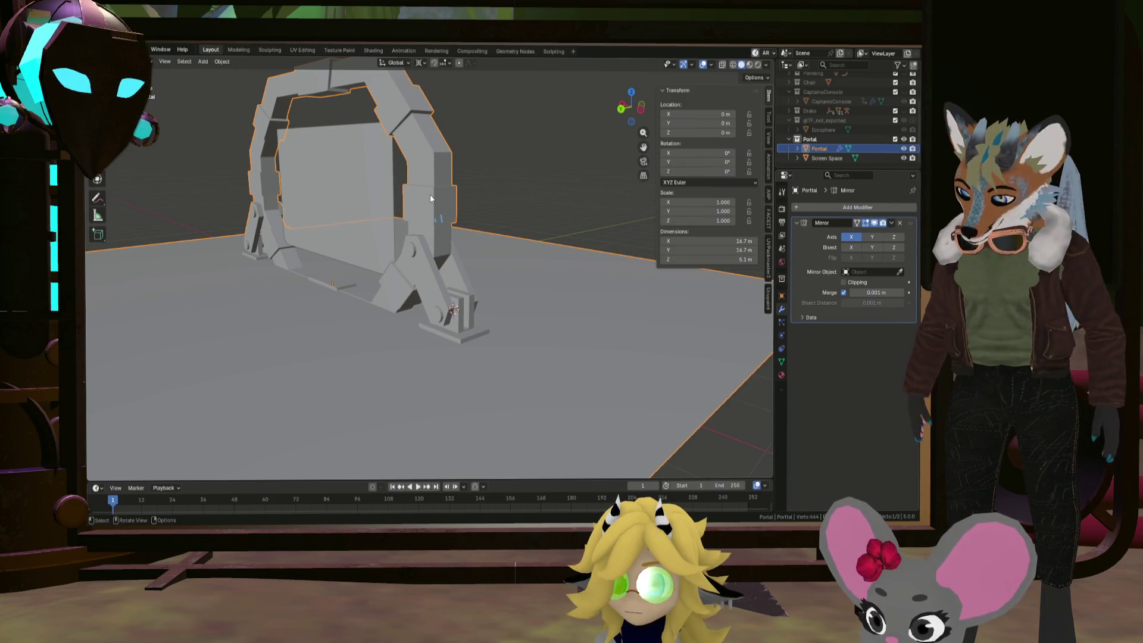
{"action": "middle_click_drag", "start_coordinate": [260, 166], "coordinate": [354, 135]}
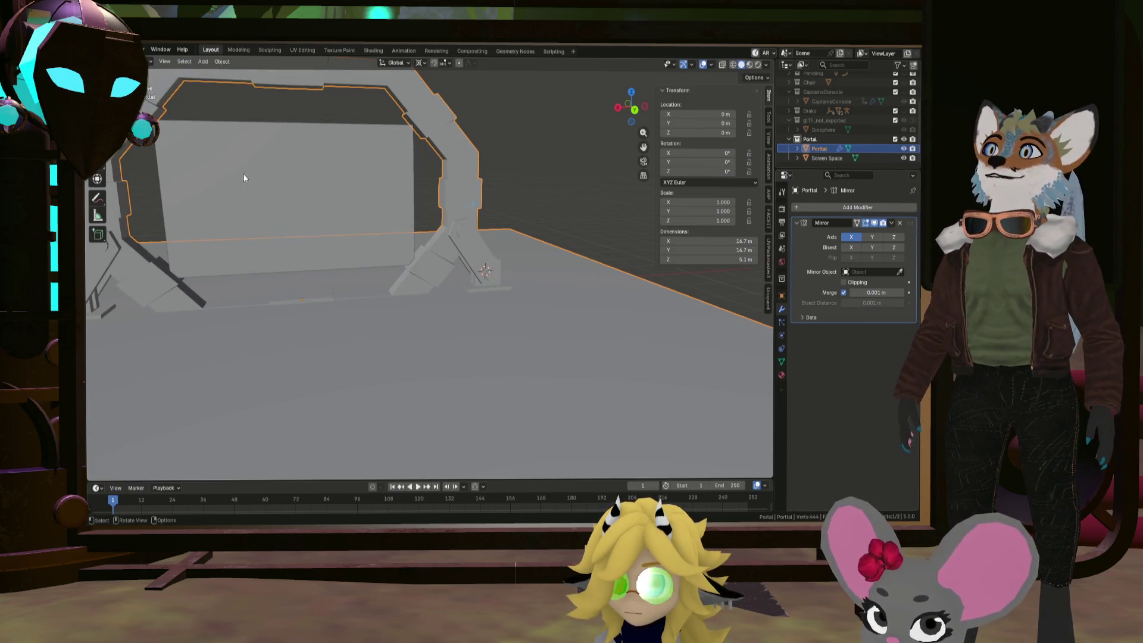
{"action": "mouse_move", "coordinate": [244, 173]}
{"action": "middle_mouse_down", "text": "shift"}
{"action": "mouse_move", "coordinate": [229, 184]}
{"action": "mouse_move", "coordinate": [316, 246]}
{"action": "mouse_move", "coordinate": [296, 237]}
{"action": "mouse_move", "coordinate": [319, 231]}
{"action": "middle_mouse_up", "text": "shift"}
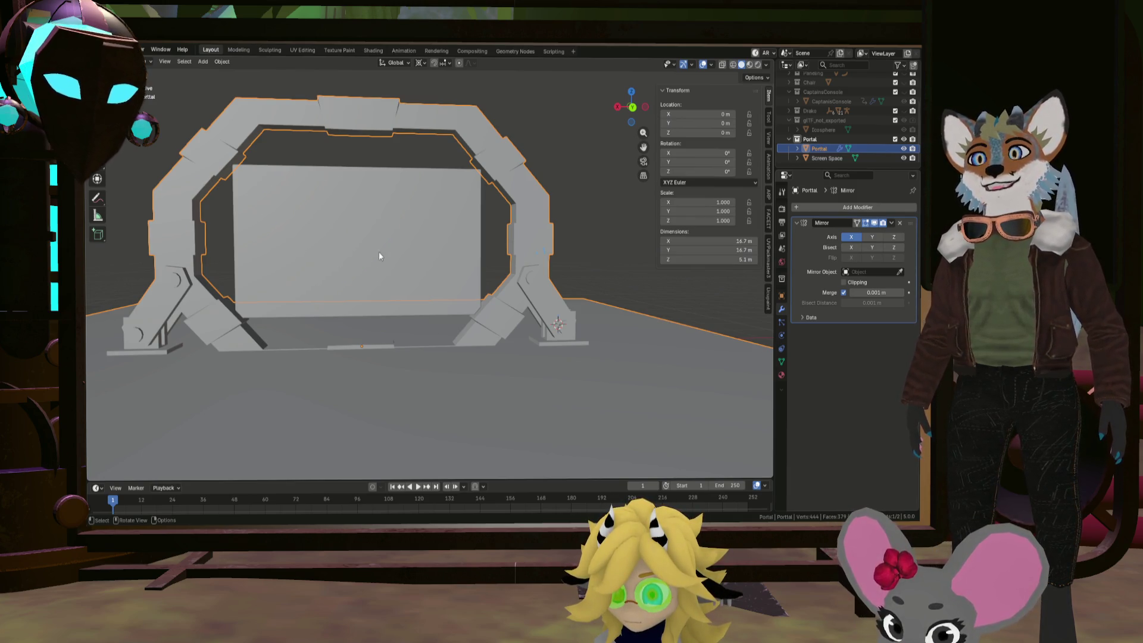
{"action": "mouse_move", "coordinate": [377, 254]}
{"action": "middle_mouse_down"}
{"action": "mouse_move", "coordinate": [365, 273]}
{"action": "mouse_move", "coordinate": [550, 102]}
{"action": "middle_mouse_up"}
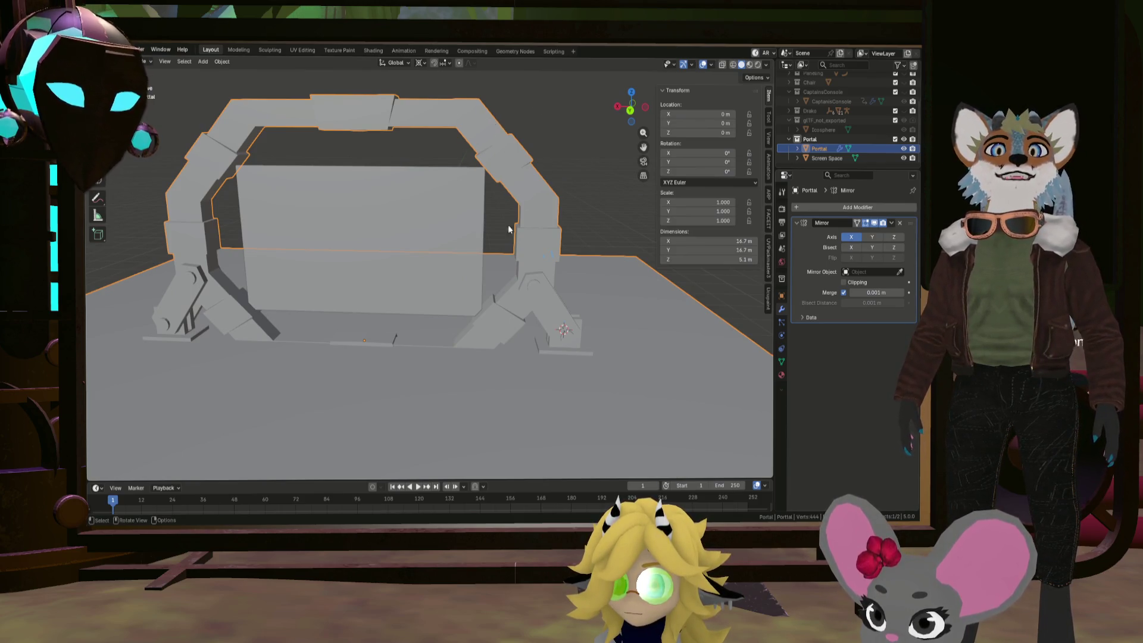
{"action": "mouse_move", "coordinate": [448, 157]}
{"action": "middle_mouse_down"}
{"action": "mouse_move", "coordinate": [419, 139]}
{"action": "mouse_move", "coordinate": [439, 230]}
{"action": "mouse_move", "coordinate": [455, 232]}
{"action": "mouse_move", "coordinate": [438, 226]}
{"action": "middle_mouse_up"}
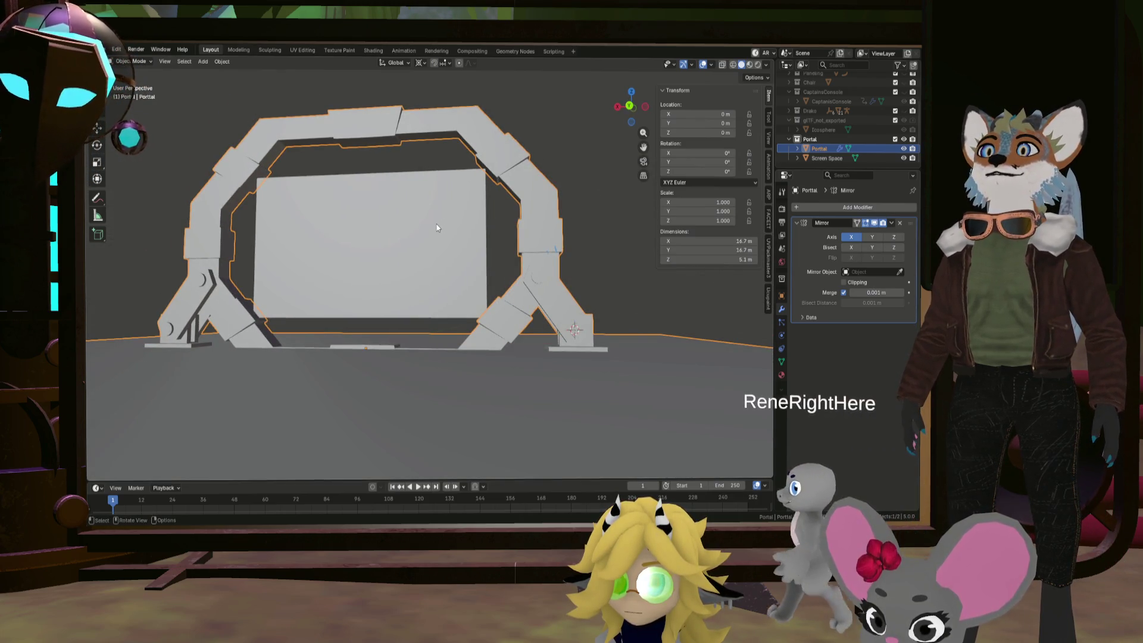
{"action": "mouse_move", "coordinate": [547, 270]}
{"action": "middle_mouse_down"}
{"action": "mouse_move", "coordinate": [548, 337]}
{"action": "mouse_move", "coordinate": [589, 330]}
{"action": "middle_mouse_up"}
{"action": "key", "text": "Tab"}
{"action": "scroll", "coordinate": [597, 331], "scroll_direction": "up", "scroll_amount": 8}
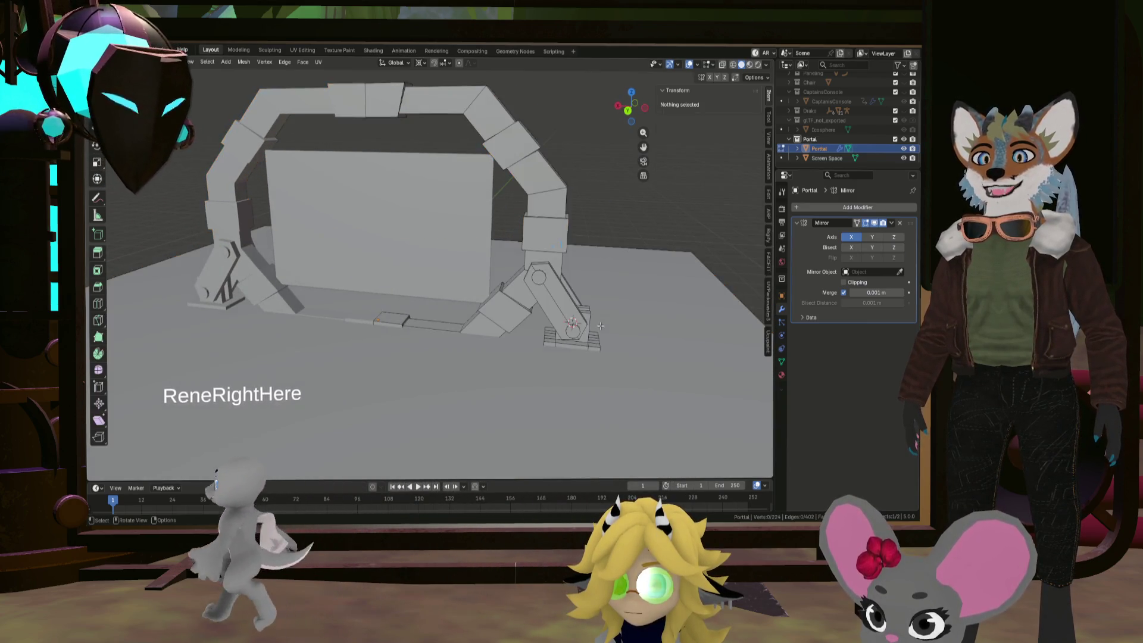
In edge select mode, select the top edges of both thin upright plates
{"action": "left_click", "coordinate": [443, 350]}
{"action": "middle_click_drag", "start_coordinate": [443, 350], "coordinate": [179, 83]}
{"action": "left_click", "coordinate": [163, 61]}
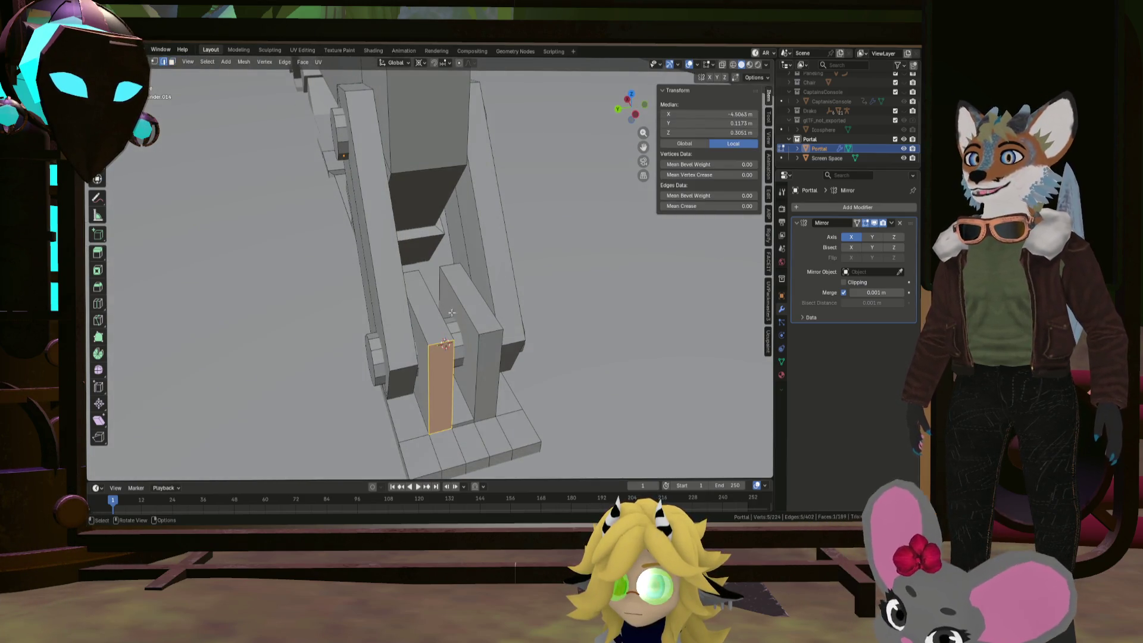
{"action": "left_click", "coordinate": [443, 345]}
{"action": "left_click", "coordinate": [443, 273], "text": "shift"}
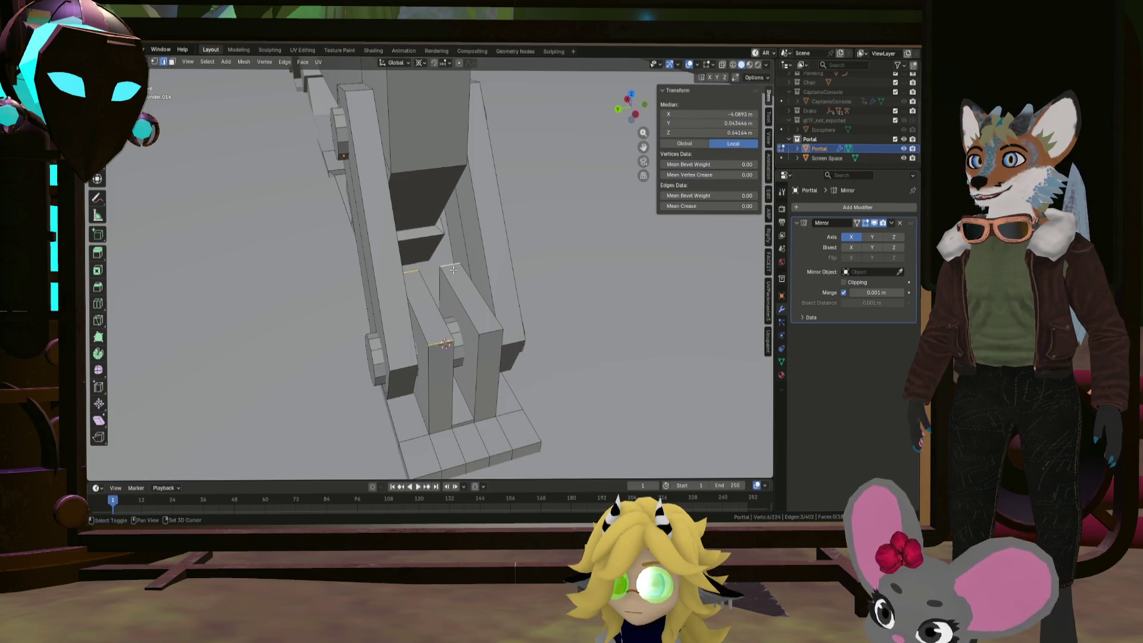
{"action": "left_click", "coordinate": [493, 328], "text": "shift"}
{"action": "middle_click_drag", "start_coordinate": [493, 329], "coordinate": [513, 316], "text": "shift"}
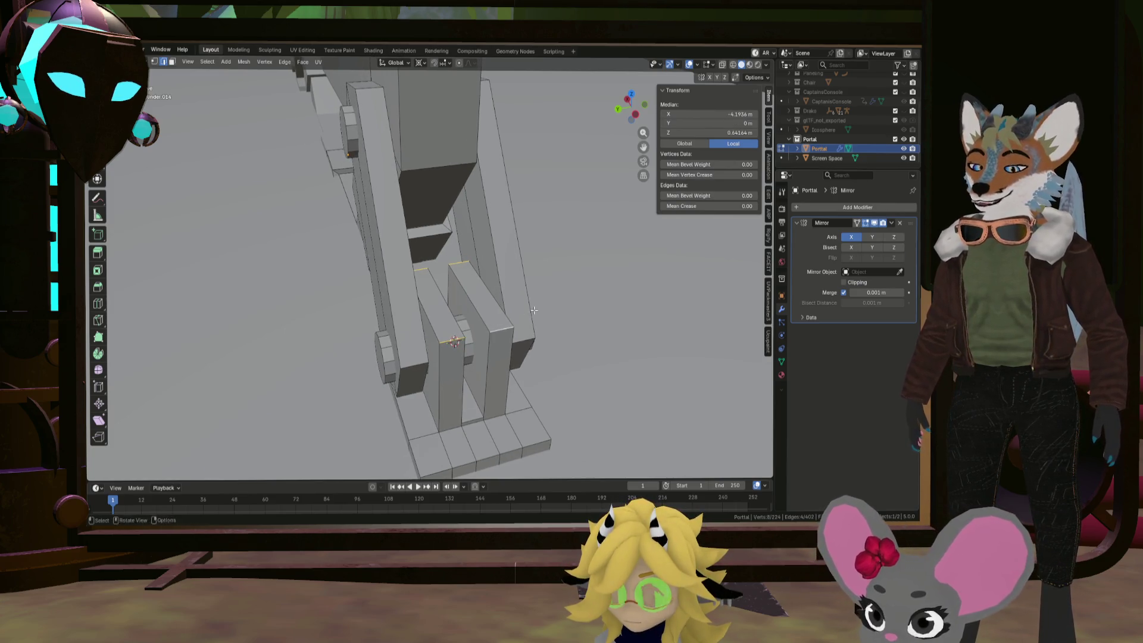
Bevel the selected plate edges and drop the selection
{"action": "key", "text": "ctrl+b"}
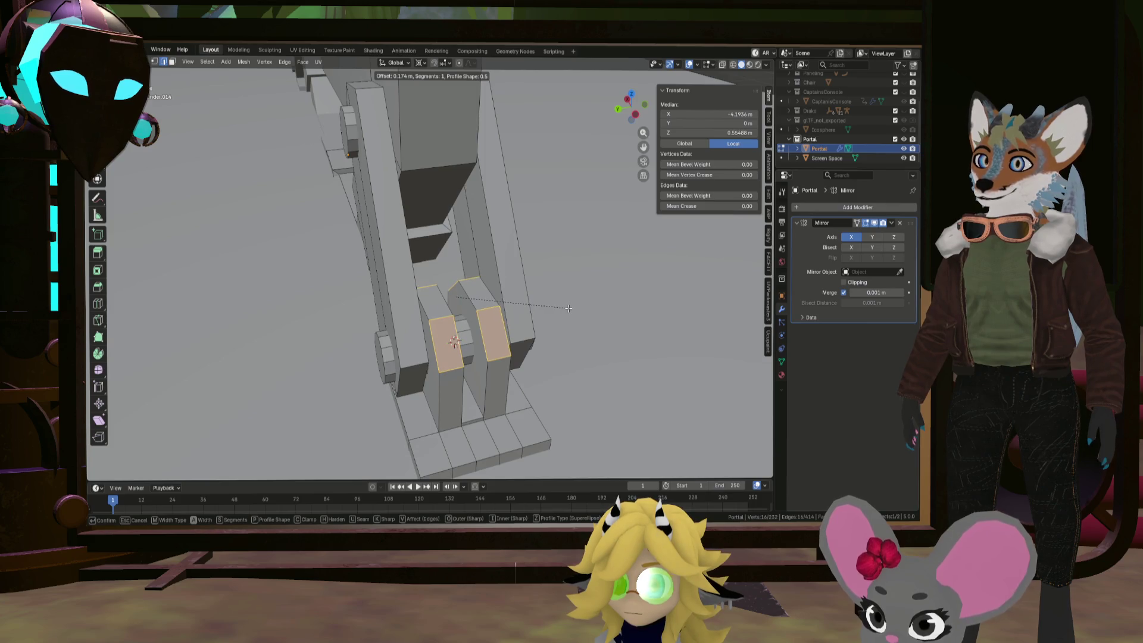
{"action": "left_click", "coordinate": [569, 308]}
{"action": "mouse_move", "coordinate": [568, 308]}
{"action": "middle_mouse_down"}
{"action": "mouse_move", "coordinate": [408, 255]}
{"action": "mouse_move", "coordinate": [582, 247]}
{"action": "mouse_move", "coordinate": [415, 237]}
{"action": "mouse_move", "coordinate": [461, 245]}
{"action": "mouse_move", "coordinate": [318, 214]}
{"action": "mouse_move", "coordinate": [476, 224]}
{"action": "mouse_move", "coordinate": [410, 189]}
{"action": "middle_mouse_up"}
{"action": "scroll", "coordinate": [583, 248], "scroll_direction": "down", "scroll_amount": 3}
{"action": "left_click", "coordinate": [446, 238]}
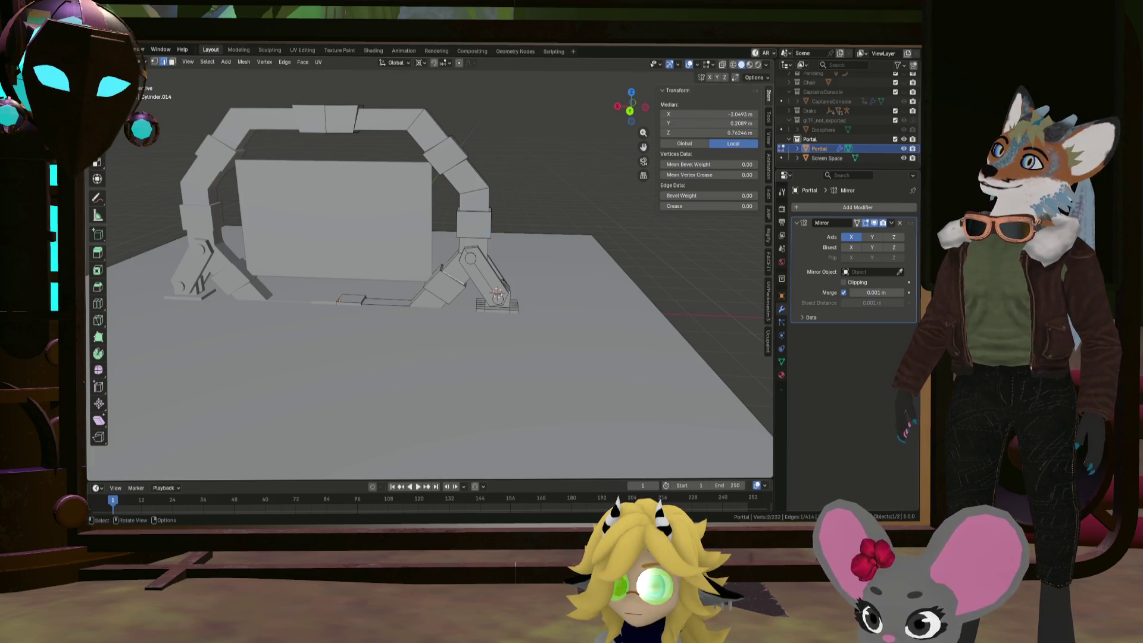
{"action": "middle_click_drag", "start_coordinate": [458, 339], "coordinate": [490, 359]}
{"action": "scroll", "coordinate": [489, 359], "scroll_direction": "up", "scroll_amount": 2}
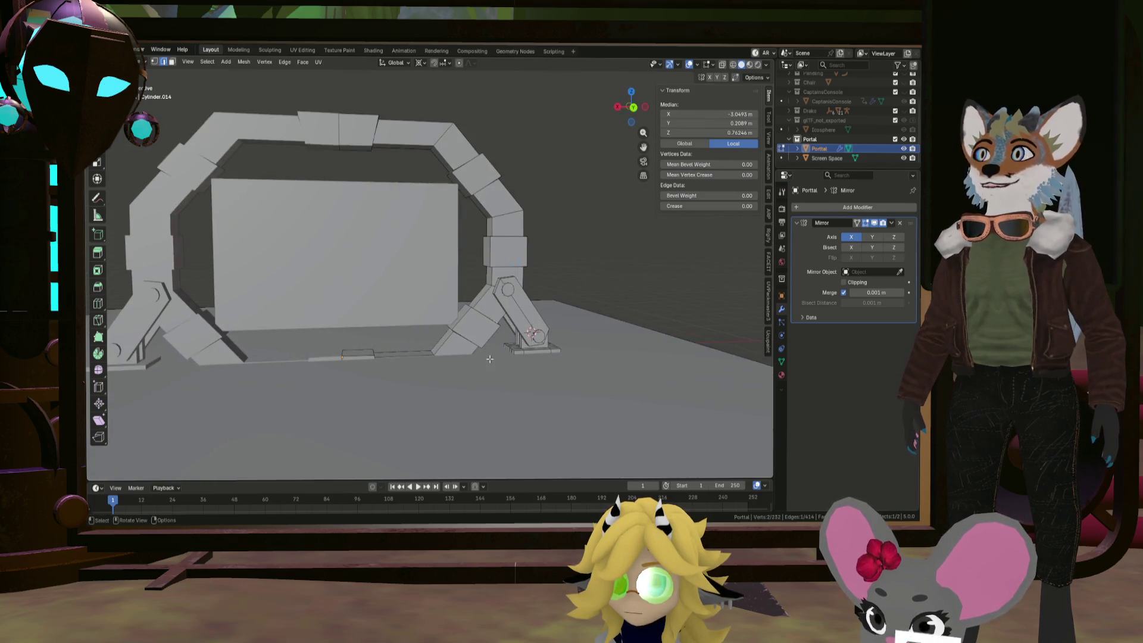
{"action": "scroll", "coordinate": [490, 359], "scroll_direction": "up", "scroll_amount": 2}
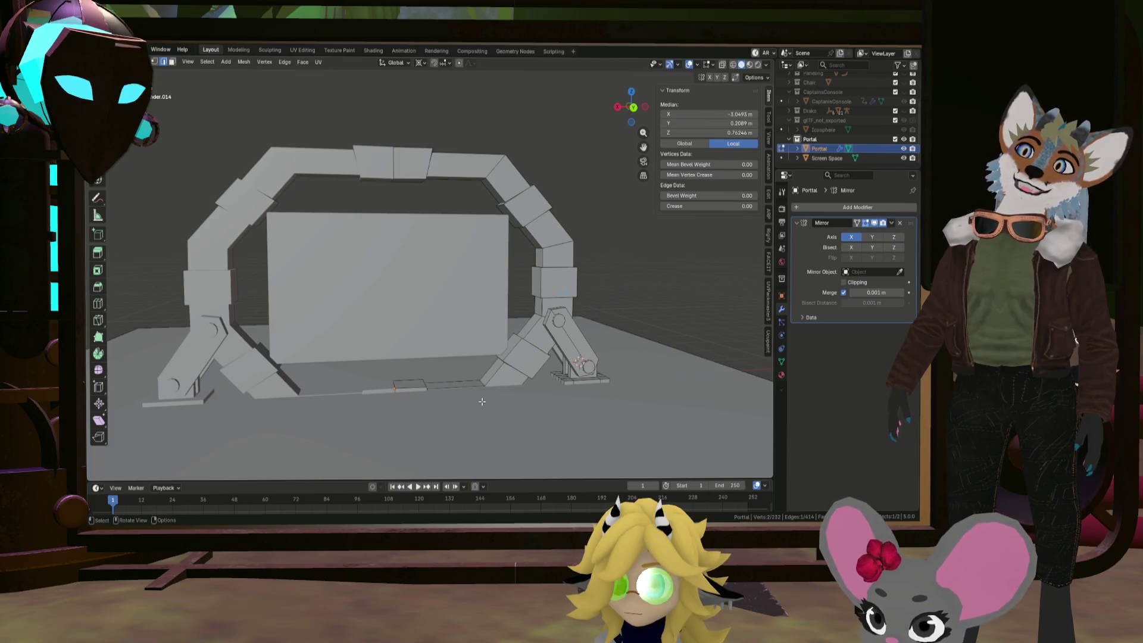
{"action": "middle_click_drag", "start_coordinate": [474, 400], "coordinate": [474, 400]}
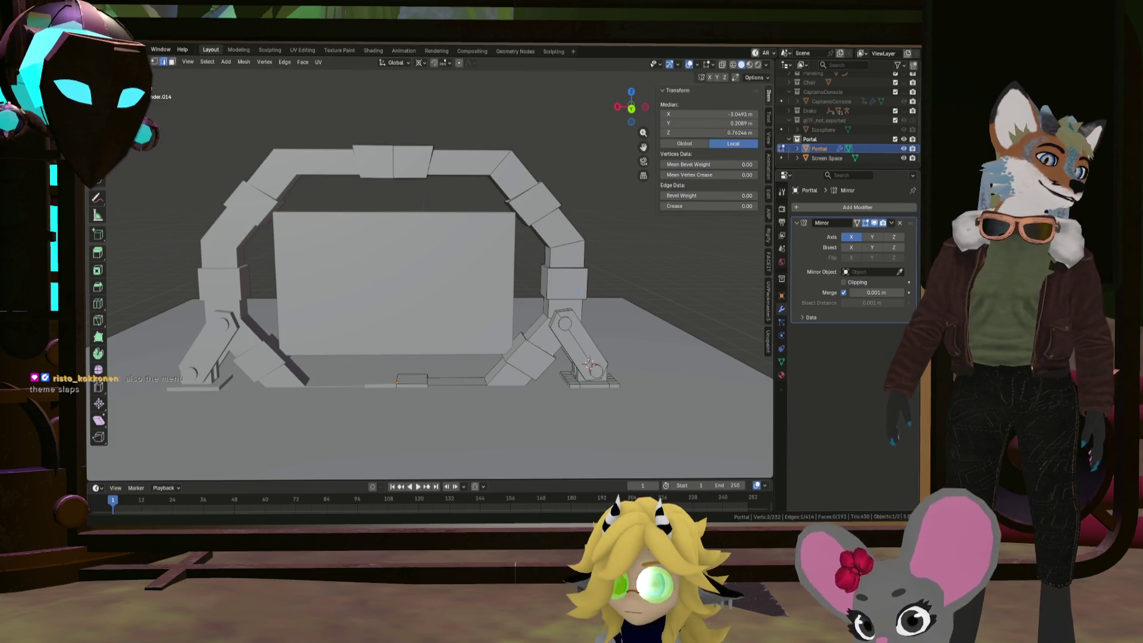
Select the edge loops outlining the right leg's base plate
{"action": "key", "text": "KP_1"}
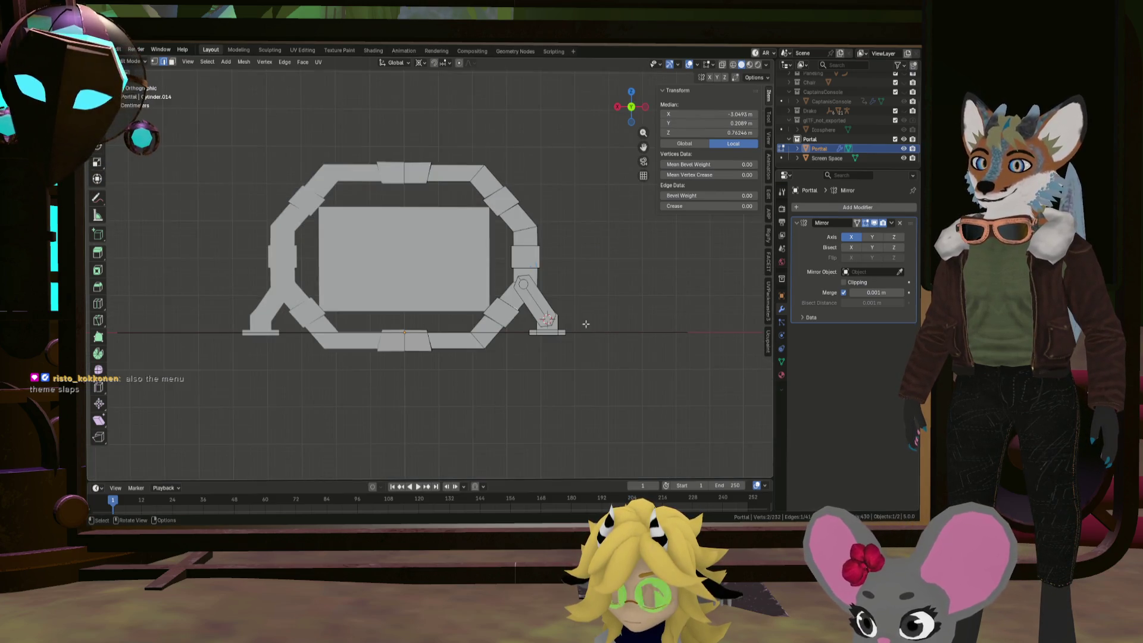
{"action": "middle_click_drag", "start_coordinate": [586, 324], "coordinate": [595, 309]}
{"action": "scroll", "coordinate": [632, 370], "scroll_direction": "up", "scroll_amount": 6}
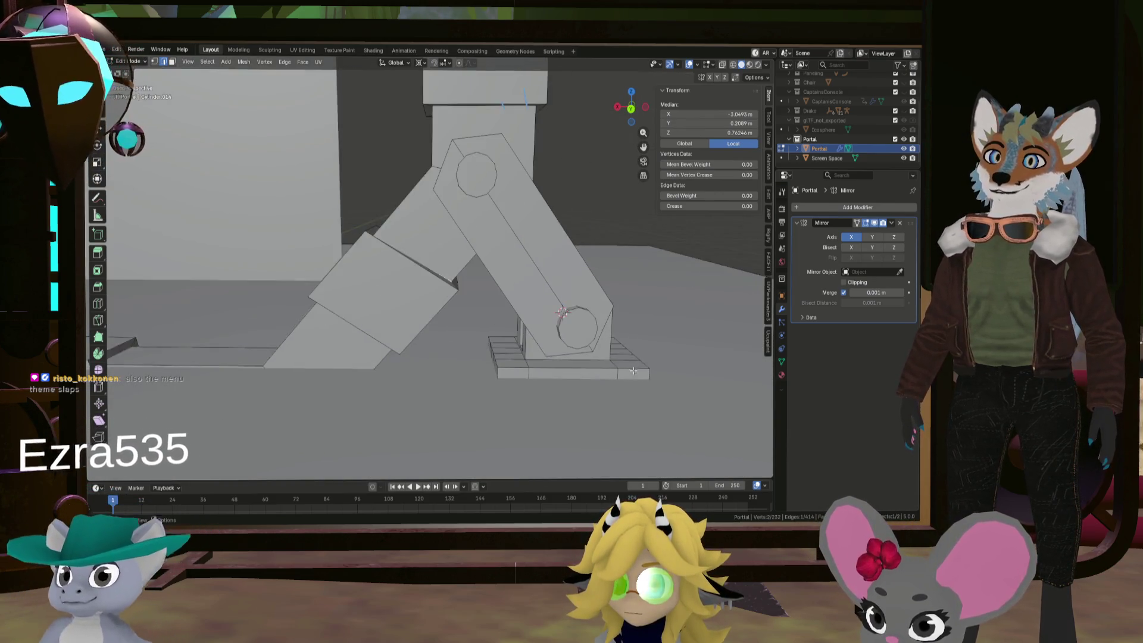
{"action": "scroll", "coordinate": [633, 370], "scroll_direction": "up", "scroll_amount": 3}
{"action": "mouse_move", "coordinate": [633, 370]}
{"action": "middle_mouse_down"}
{"action": "mouse_move", "coordinate": [712, 378]}
{"action": "mouse_move", "coordinate": [593, 354]}
{"action": "mouse_move", "coordinate": [690, 323]}
{"action": "middle_mouse_up"}
{"action": "left_click", "coordinate": [713, 378], "text": "alt"}
{"action": "left_click", "coordinate": [713, 378], "text": "alt+shift"}
{"action": "scroll", "coordinate": [713, 379], "scroll_direction": "down", "scroll_amount": 4}
{"action": "scroll", "coordinate": [696, 314], "scroll_direction": "up", "scroll_amount": 2}
{"action": "left_click", "coordinate": [703, 312], "text": "alt+shift"}
{"action": "left_click", "coordinate": [703, 312], "text": "alt+shift"}
Bevel the base outline edges by 0.0384 m, then drop the selection
{"action": "key", "text": "ctrl+b"}
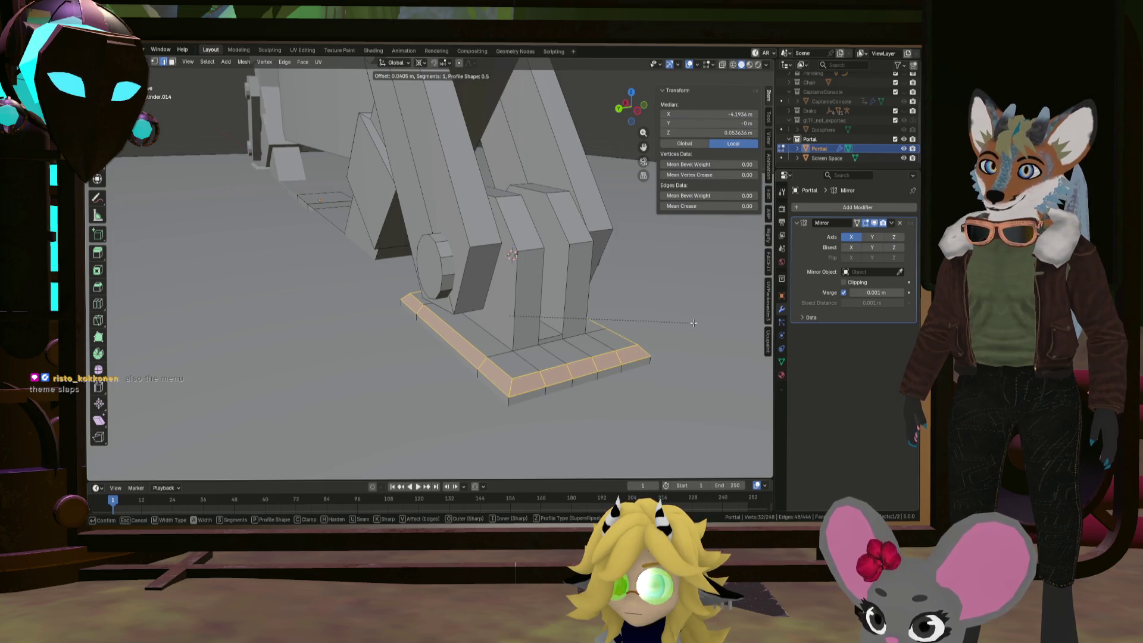
{"action": "left_click", "coordinate": [693, 323]}
{"action": "mouse_move", "coordinate": [692, 323]}
{"action": "middle_mouse_down"}
{"action": "mouse_move", "coordinate": [543, 286]}
{"action": "mouse_move", "coordinate": [548, 247]}
{"action": "mouse_move", "coordinate": [569, 284]}
{"action": "mouse_move", "coordinate": [518, 279]}
{"action": "mouse_move", "coordinate": [570, 276]}
{"action": "mouse_move", "coordinate": [543, 281]}
{"action": "middle_mouse_up"}
{"action": "left_click", "coordinate": [549, 248]}
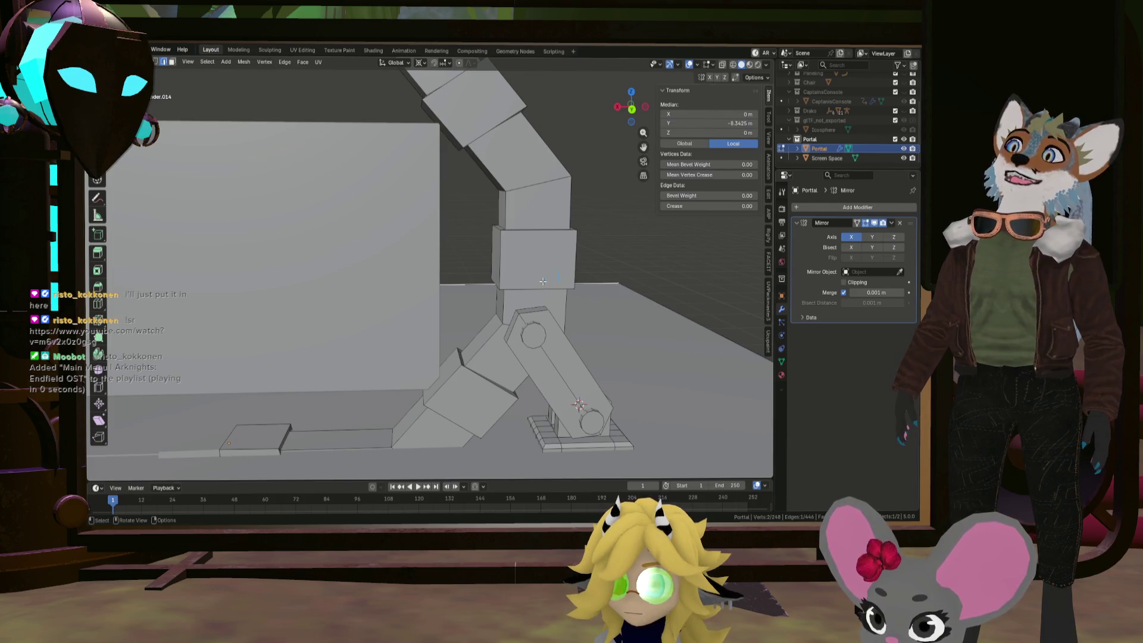
{"action": "scroll", "coordinate": [543, 281], "scroll_direction": "up", "scroll_amount": 1}
{"action": "scroll", "coordinate": [543, 281], "scroll_direction": "down", "scroll_amount": 5}
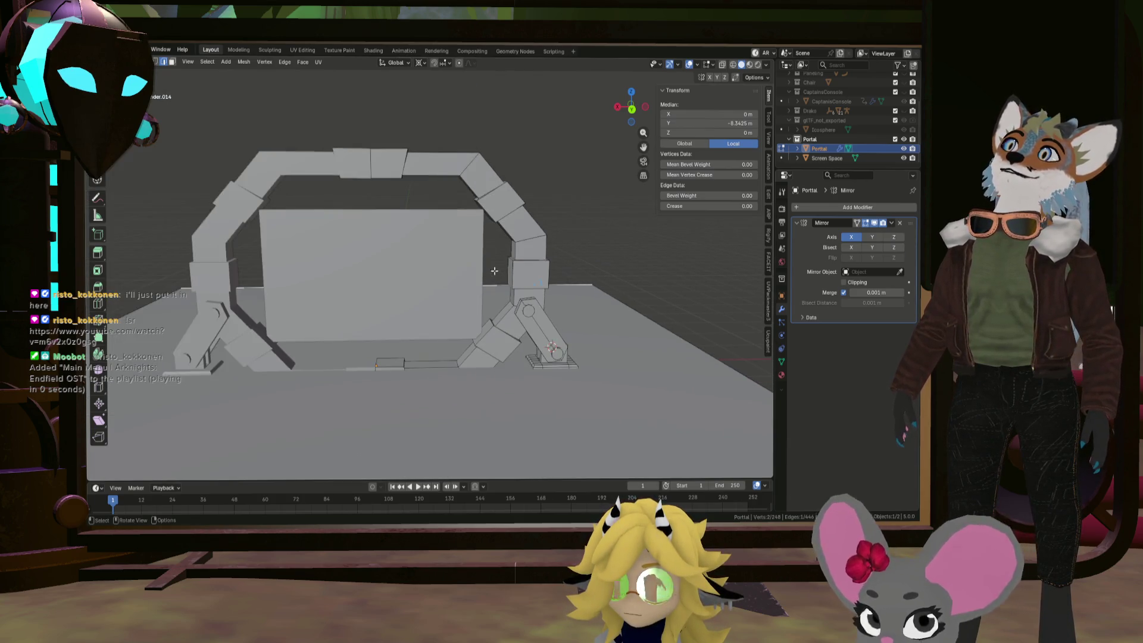
{"action": "middle_click_drag", "start_coordinate": [543, 281], "coordinate": [488, 253]}
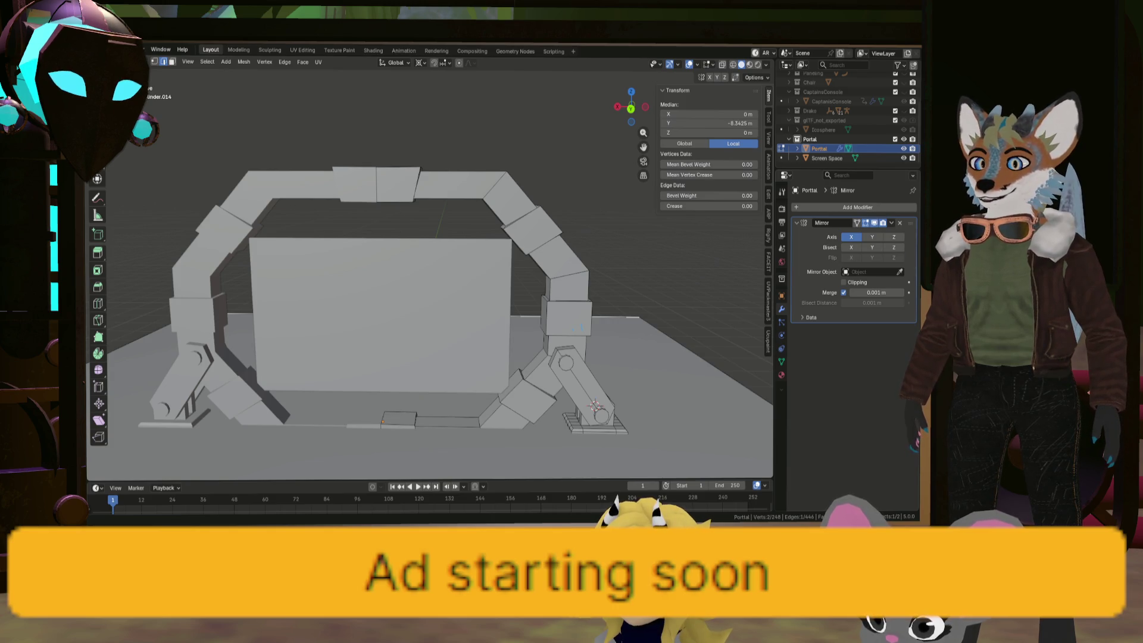
{"action": "middle_click_drag", "start_coordinate": [523, 333], "coordinate": [540, 325]}
Add two centred loop cuts along the arch and scale them together along Y into a narrow strip
{"action": "scroll", "coordinate": [540, 325], "scroll_direction": "up", "scroll_amount": 5}
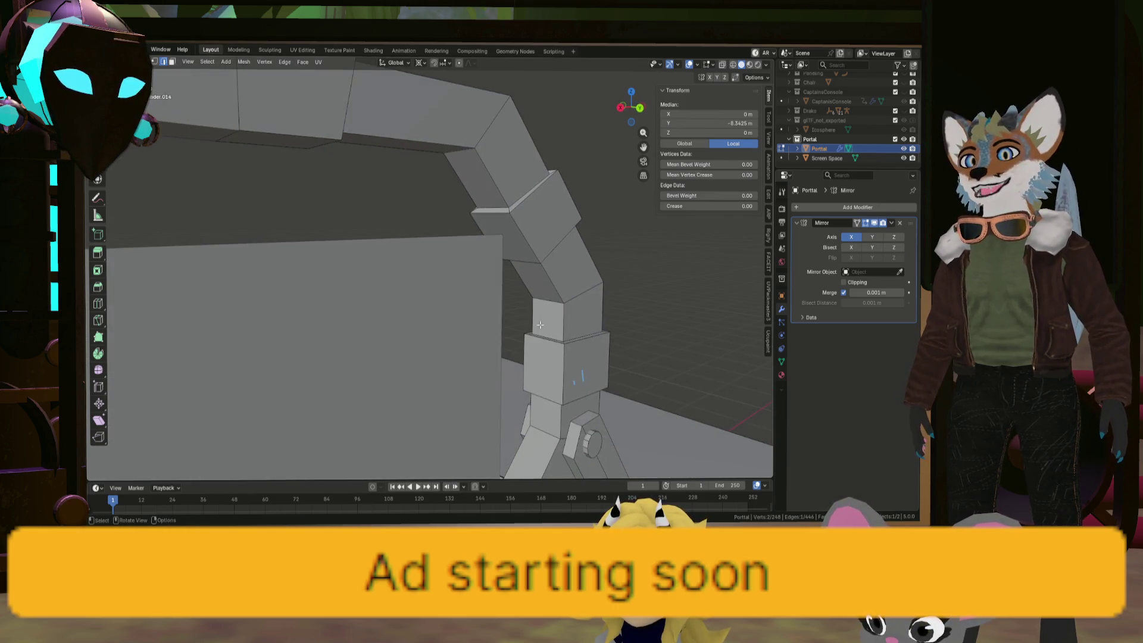
{"action": "key", "text": "ctrl+r"}
{"action": "left_click", "coordinate": [538, 329]}
{"action": "right_click", "coordinate": [537, 333]}
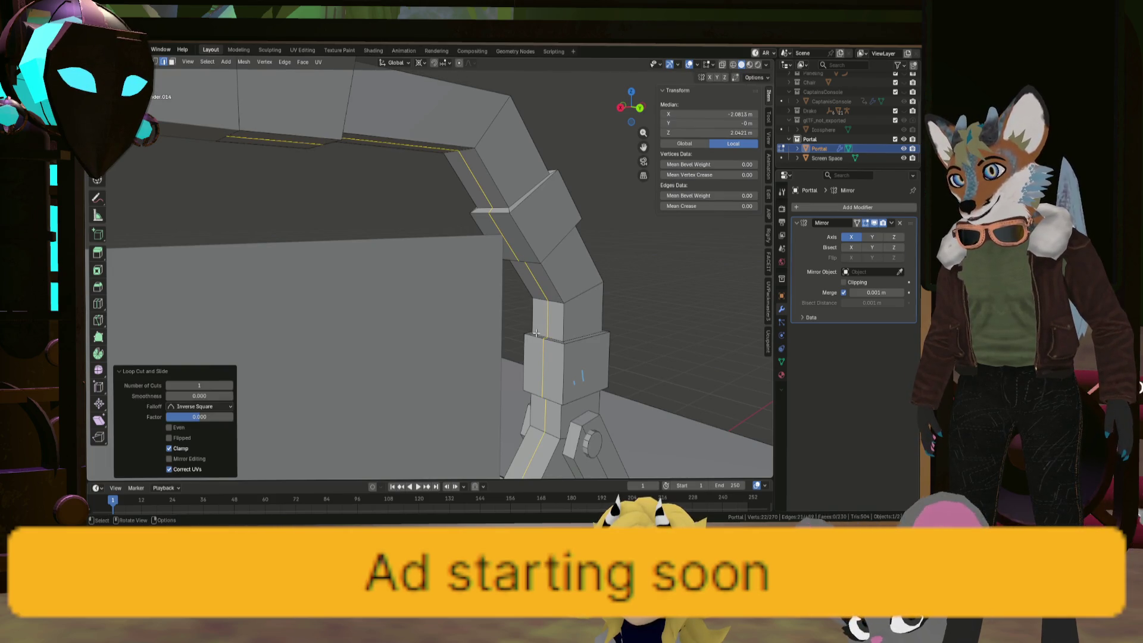
{"action": "key", "text": "e"}
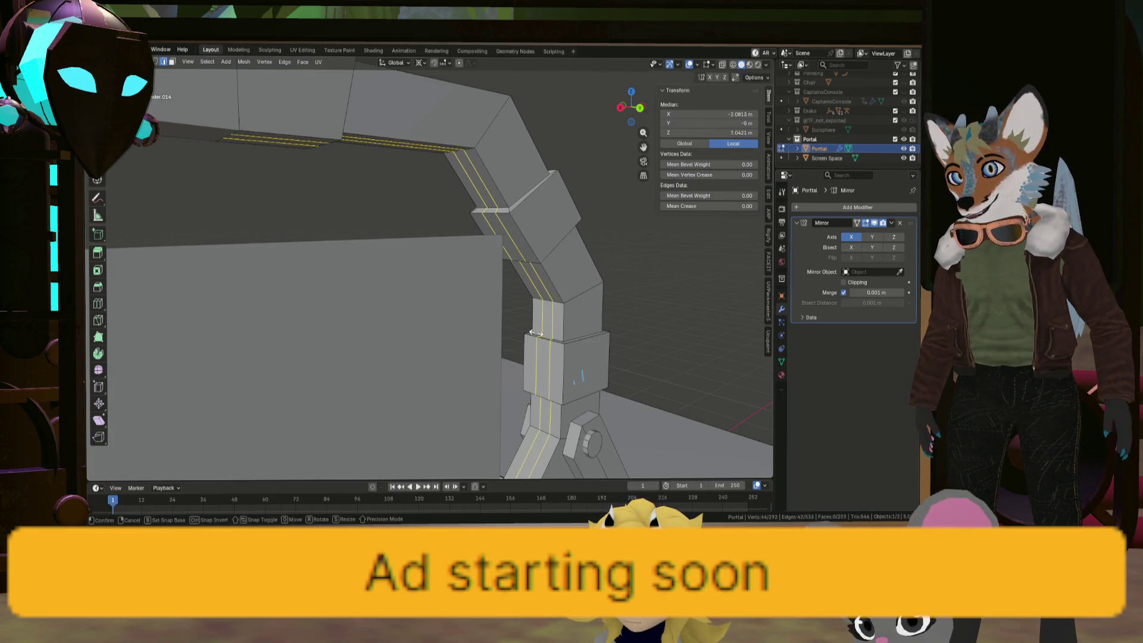
{"action": "right_click", "coordinate": [536, 333]}
{"action": "key", "text": "s"}
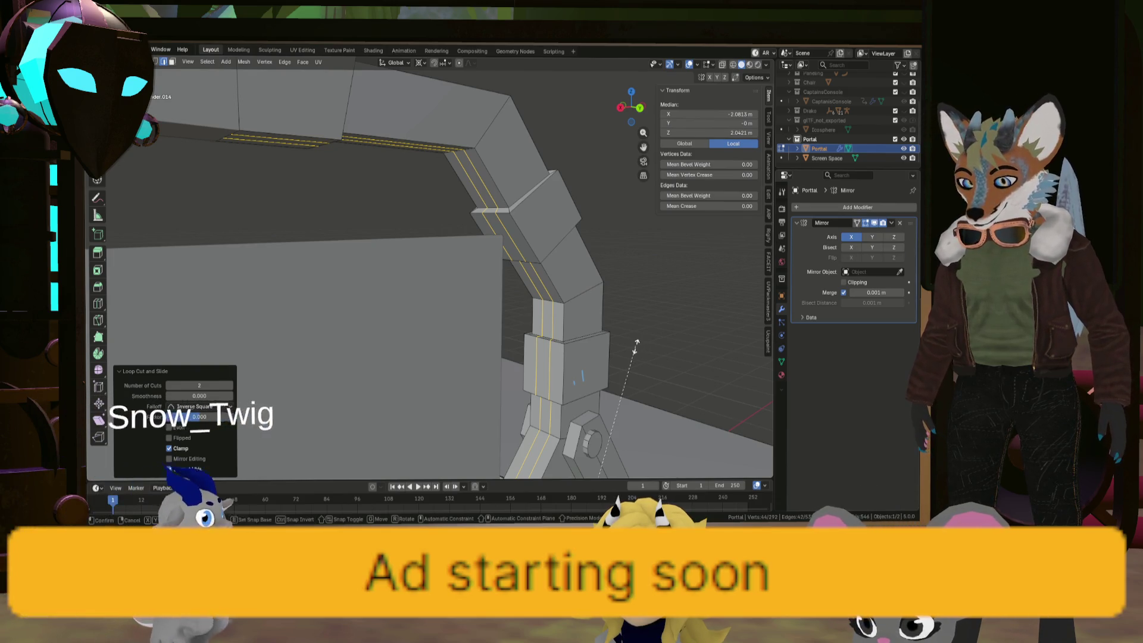
{"action": "key", "text": "y"}
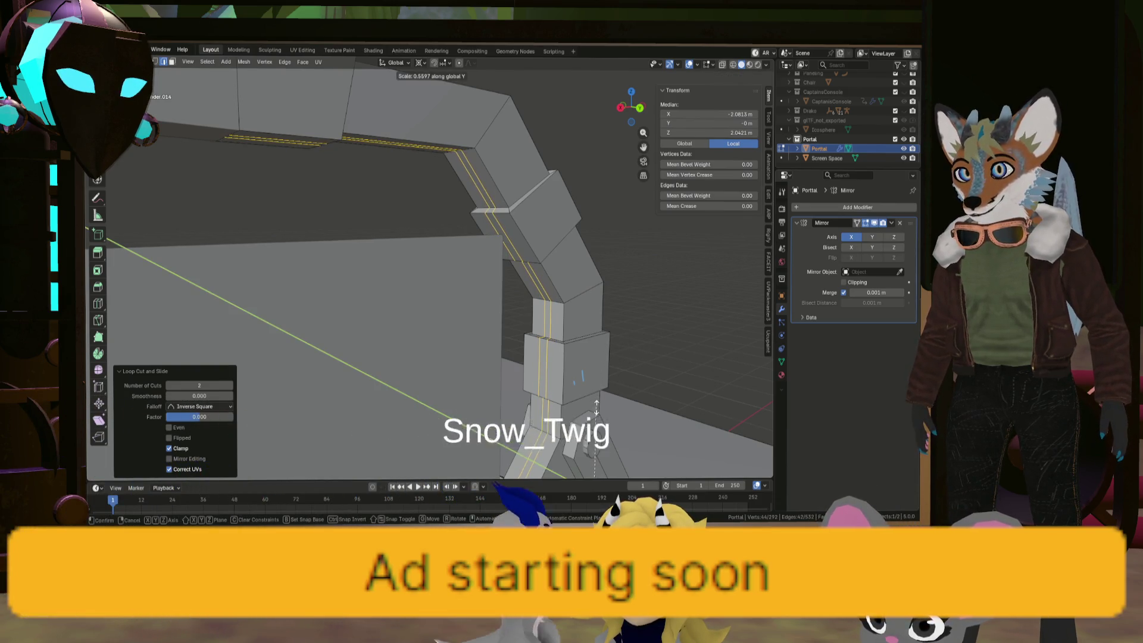
{"action": "left_click", "coordinate": [595, 408]}
{"action": "mouse_move", "coordinate": [596, 408]}
{"action": "middle_mouse_down"}
{"action": "mouse_move", "coordinate": [467, 269]}
{"action": "mouse_move", "coordinate": [324, 186]}
{"action": "mouse_move", "coordinate": [473, 345]}
{"action": "middle_mouse_up"}
Select the face loop around the arch's inner edge
{"action": "left_click", "coordinate": [324, 186]}
{"action": "left_click", "coordinate": [473, 346], "text": "alt"}
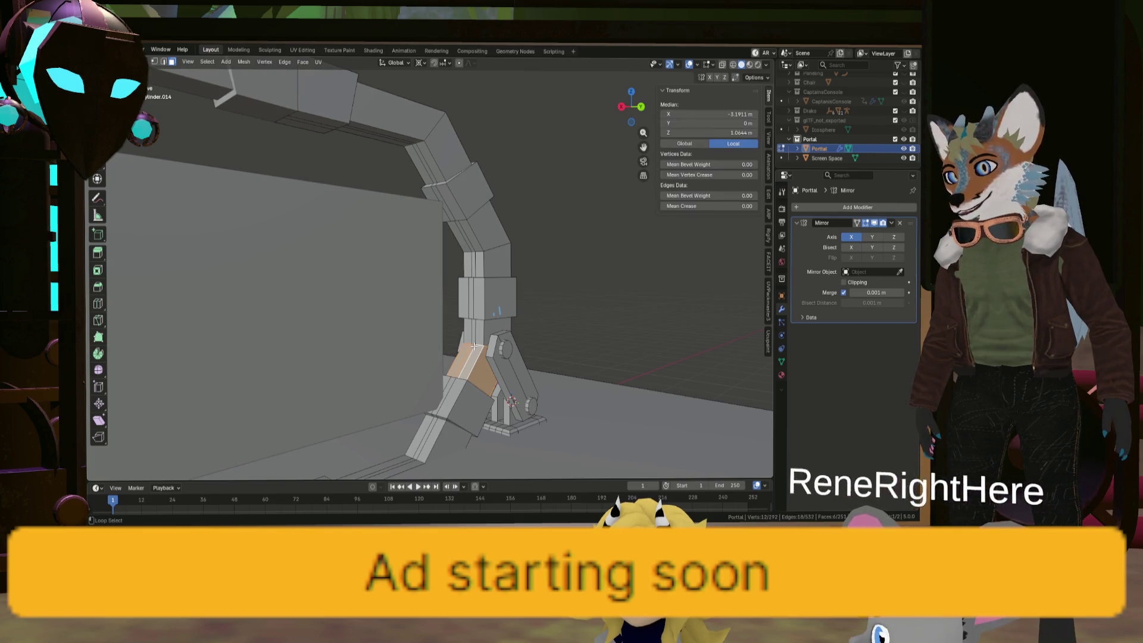
{"action": "left_click", "coordinate": [473, 344], "text": "alt+shift"}
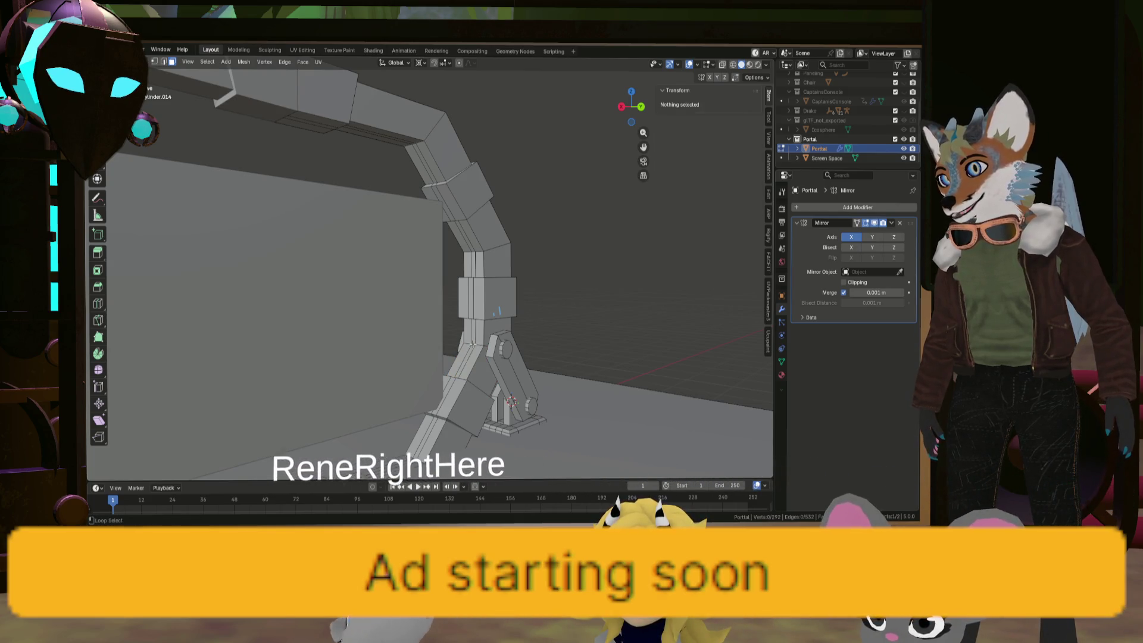
{"action": "left_click", "coordinate": [473, 344], "text": "alt"}
{"action": "scroll", "coordinate": [473, 344], "scroll_direction": "down", "scroll_amount": 3}
{"action": "middle_click_drag", "start_coordinate": [472, 344], "coordinate": [398, 319]}
Extrude the arch's inner faces along their normals by 0.181 m, then clear the selection
{"action": "key", "text": "g"}
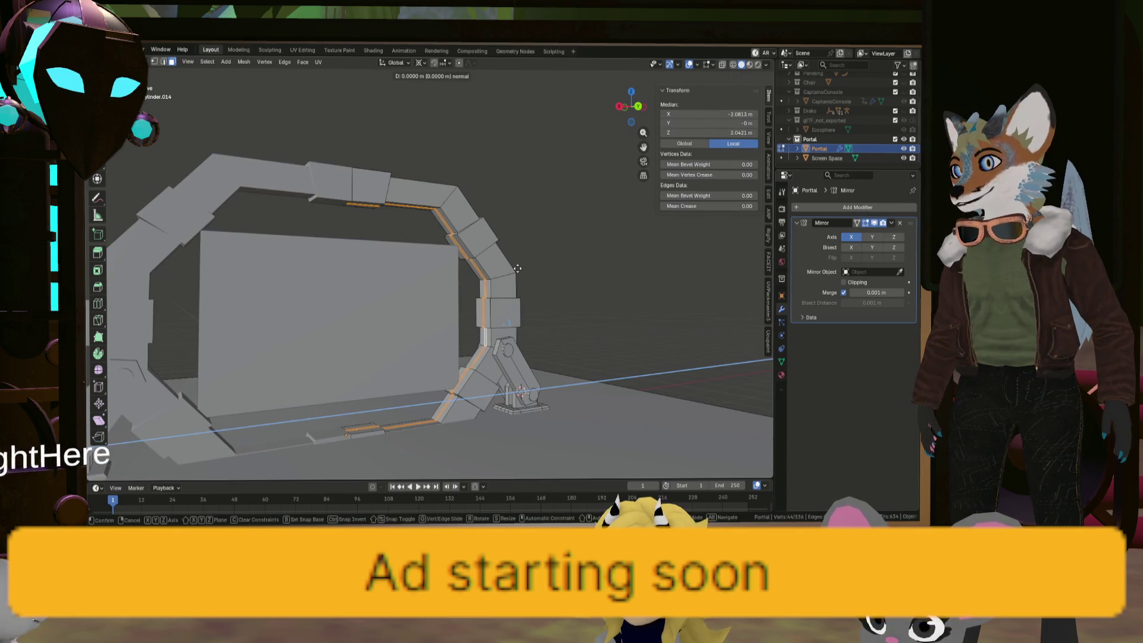
{"action": "right_click", "coordinate": [517, 268]}
{"action": "key", "text": "alt+e"}
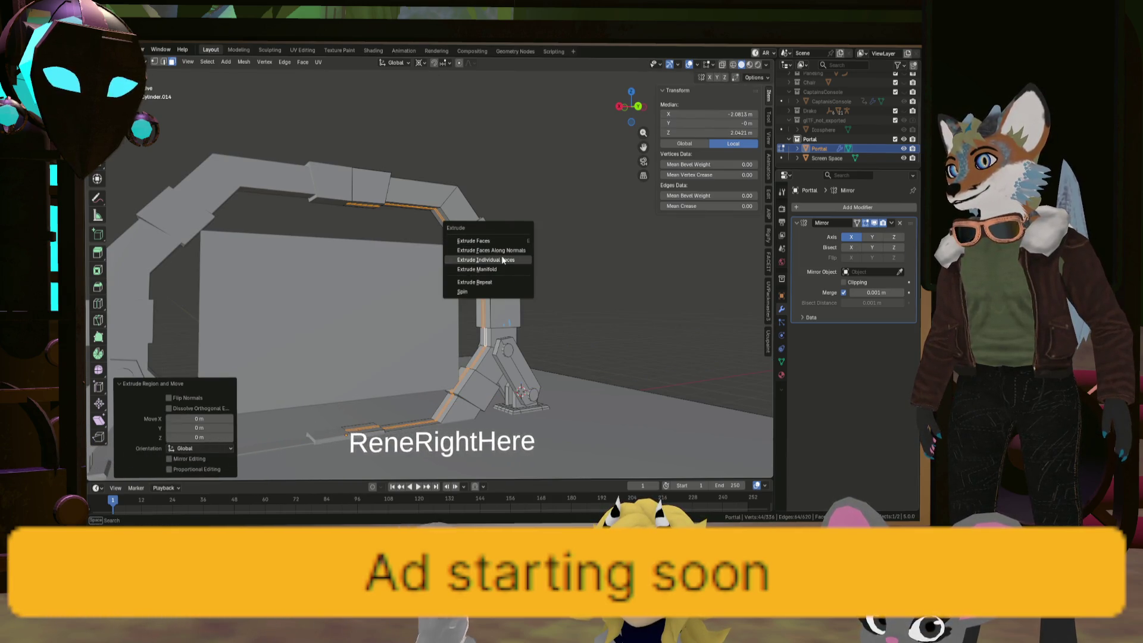
{"action": "key", "text": "Escape"}
{"action": "key", "text": "ctrl+z"}
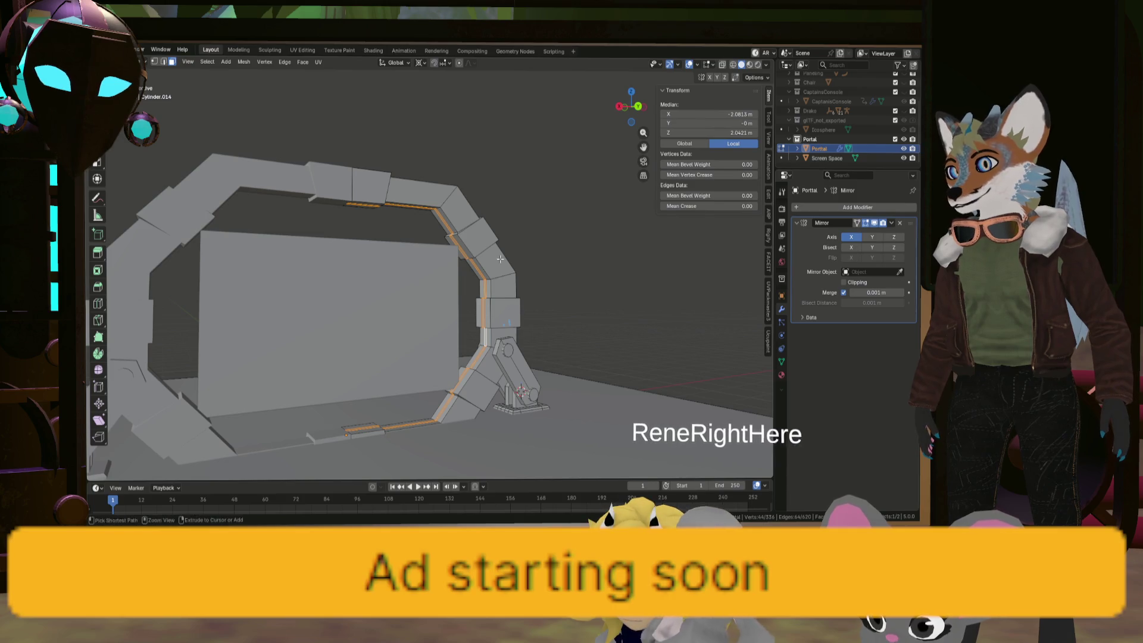
{"action": "key", "text": "alt+e"}
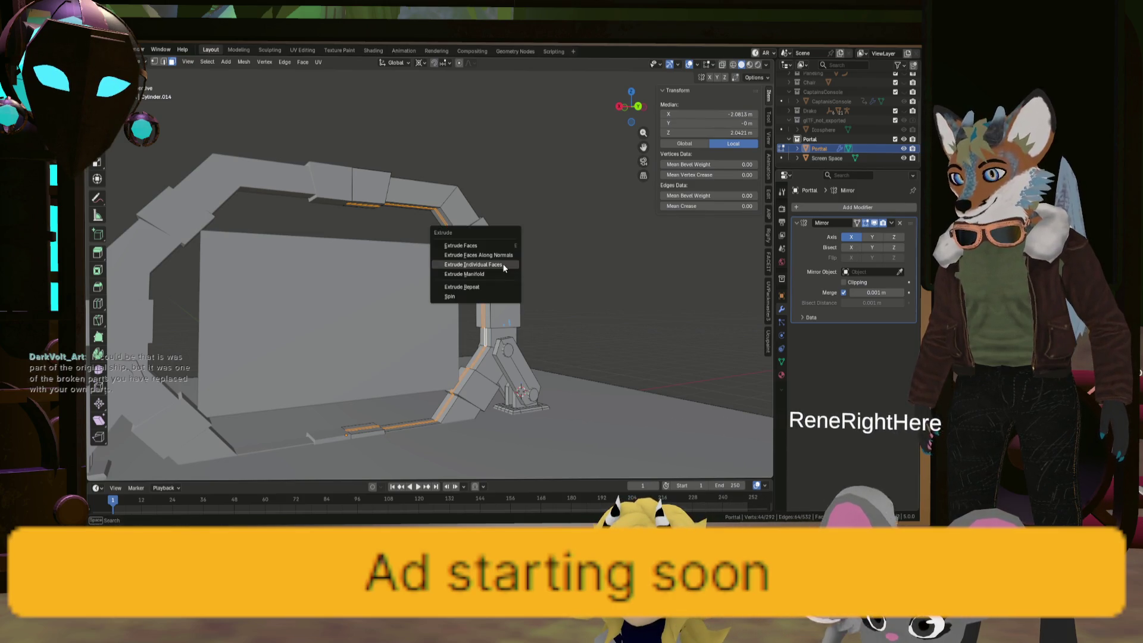
{"action": "left_click", "coordinate": [502, 255]}
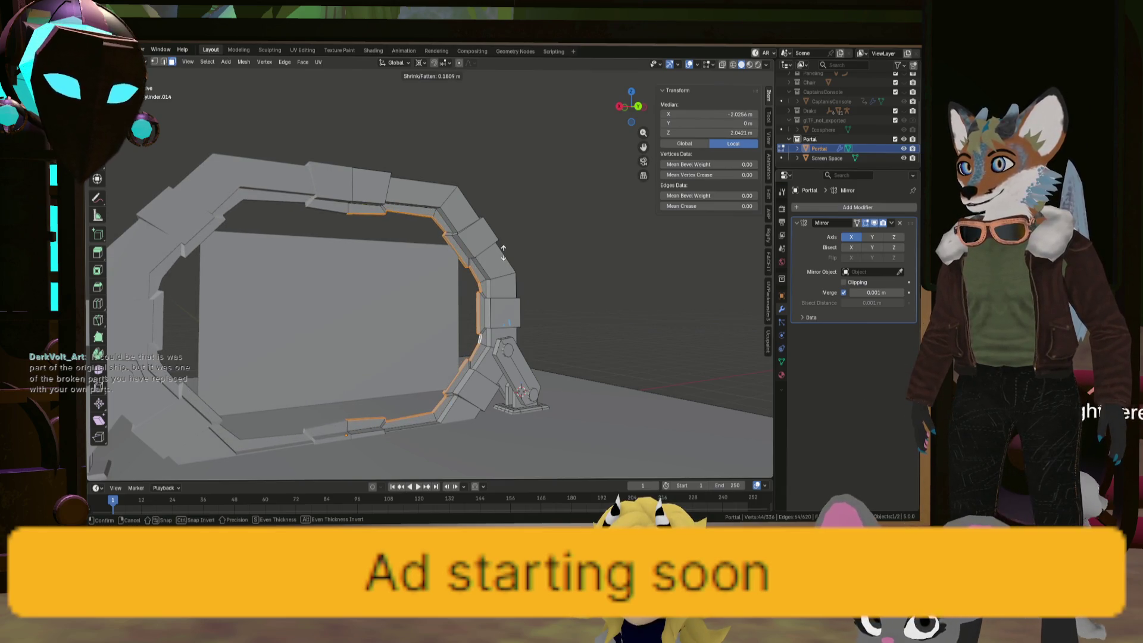
{"action": "left_click", "coordinate": [503, 255]}
{"action": "mouse_move", "coordinate": [503, 255]}
{"action": "middle_mouse_down"}
{"action": "mouse_move", "coordinate": [385, 297]}
{"action": "mouse_move", "coordinate": [400, 410]}
{"action": "mouse_move", "coordinate": [457, 347]}
{"action": "mouse_move", "coordinate": [451, 322]}
{"action": "middle_mouse_up"}
{"action": "left_click", "coordinate": [453, 336]}
{"action": "scroll", "coordinate": [347, 385], "scroll_direction": "up", "scroll_amount": 2}
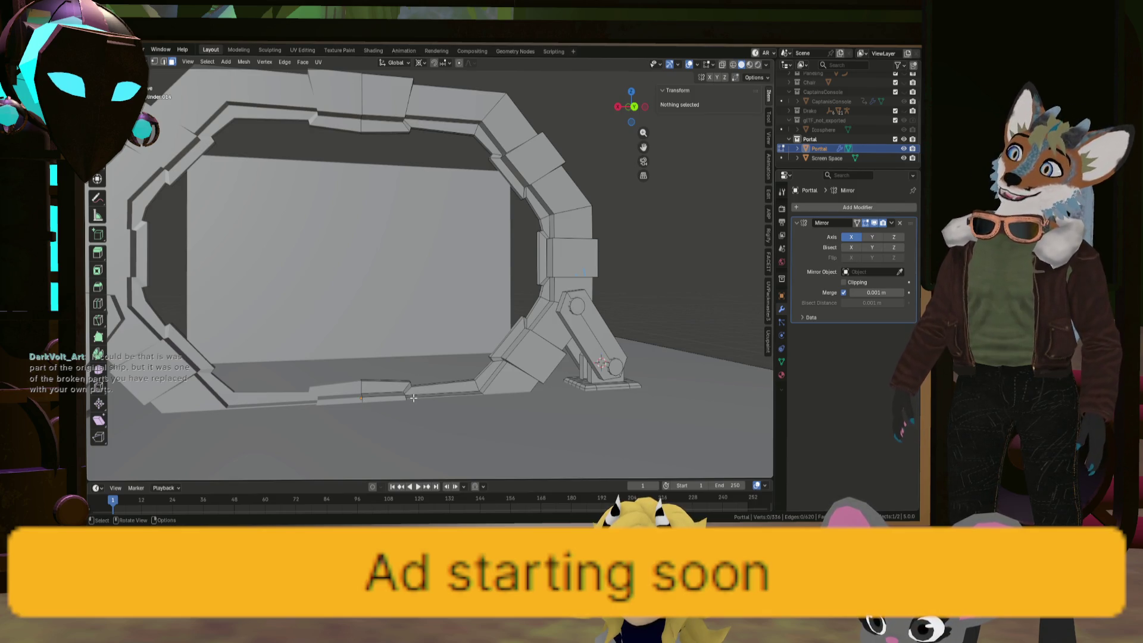
{"action": "mouse_move", "coordinate": [358, 388]}
{"action": "middle_mouse_down"}
{"action": "mouse_move", "coordinate": [512, 398]}
{"action": "mouse_move", "coordinate": [508, 328]}
{"action": "mouse_move", "coordinate": [616, 332]}
{"action": "mouse_move", "coordinate": [589, 303]}
{"action": "middle_mouse_up"}
{"action": "key", "text": "KP_1"}
{"action": "scroll", "coordinate": [382, 381], "scroll_direction": "up", "scroll_amount": 5}
{"action": "key", "text": "shift+r"}
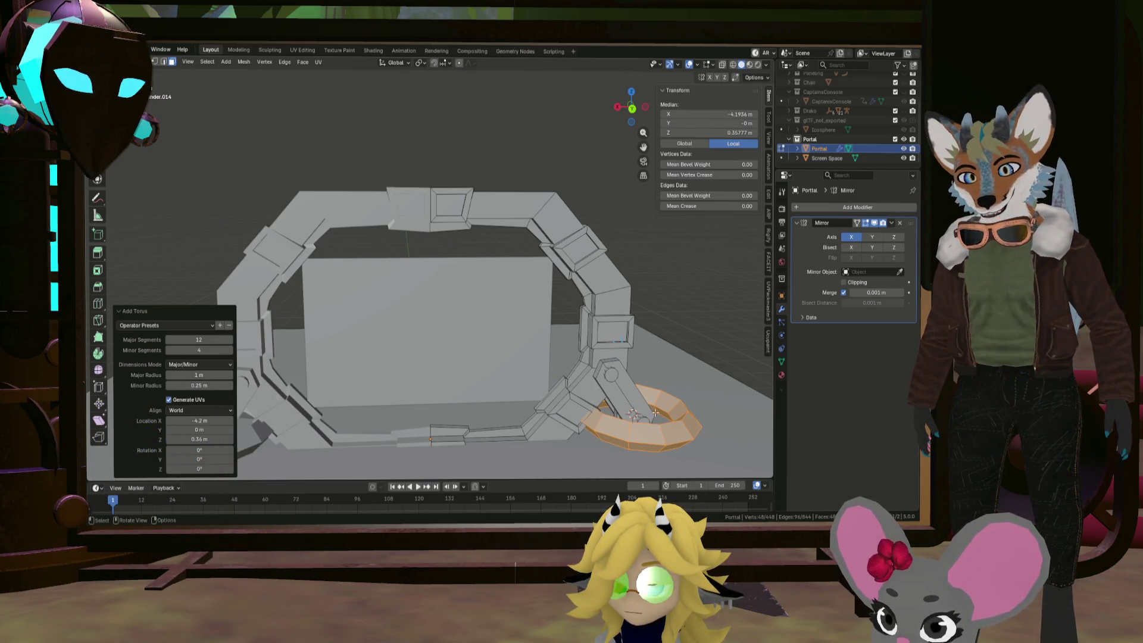
{"action": "middle_click_drag", "start_coordinate": [655, 412], "coordinate": [434, 355], "text": "shift"}
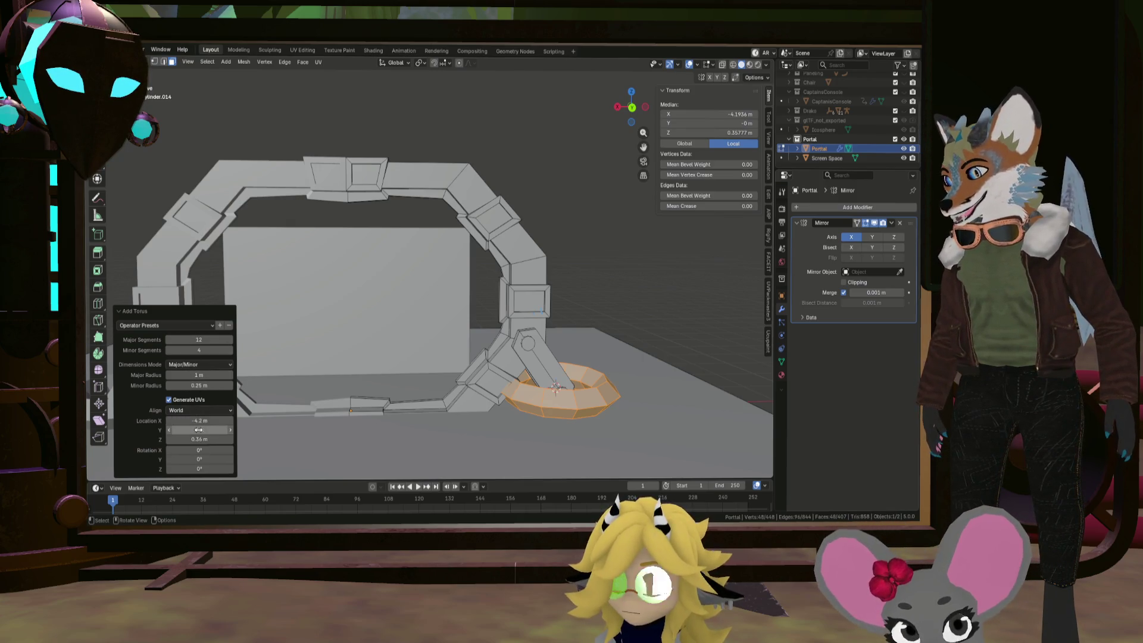
{"action": "left_click_drag", "start_coordinate": [199, 449], "coordinate": [261, 455]}
{"action": "key", "text": "ctrl+z"}
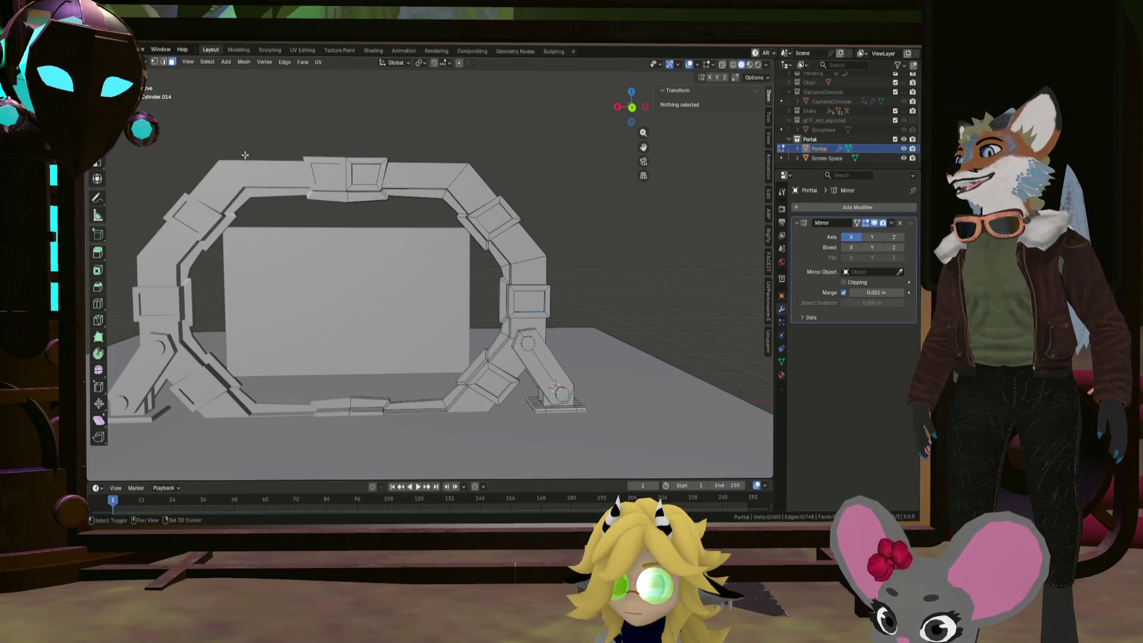
Add a torus at the right leg's foot and reset its Y and Z rotation to 0°
{"action": "key", "text": "shift+a"}
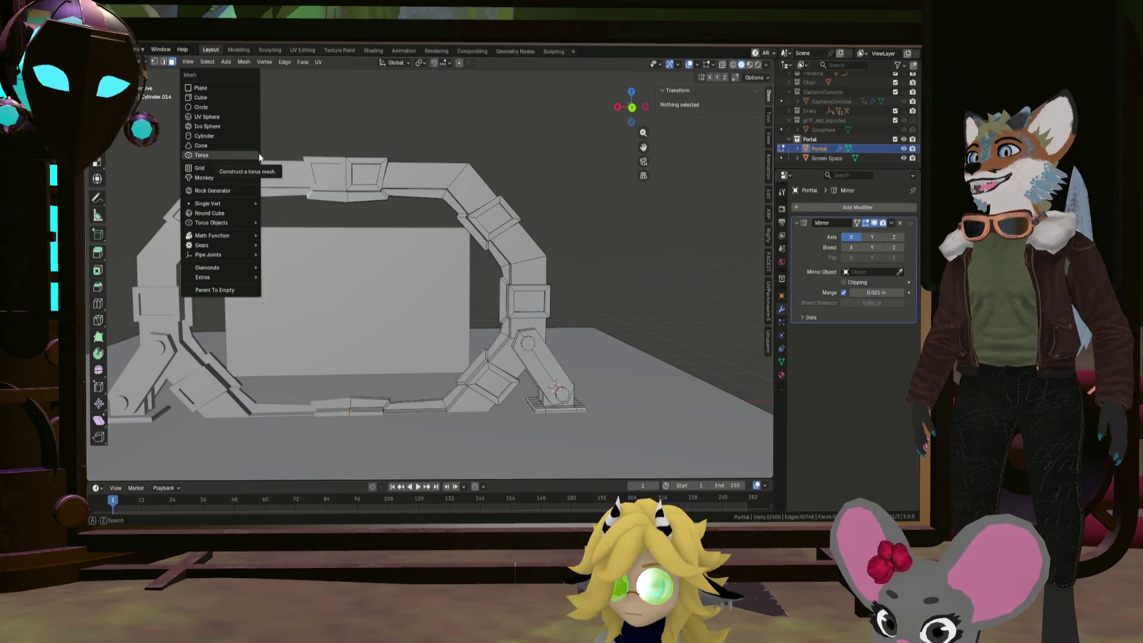
{"action": "left_click", "coordinate": [244, 153]}
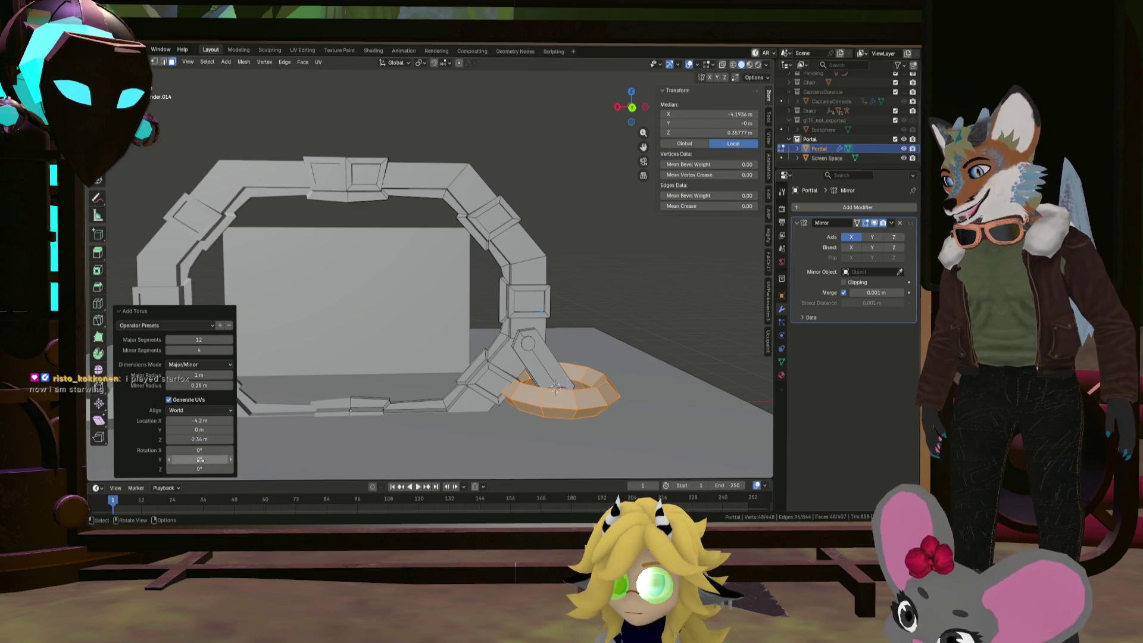
{"action": "mouse_move", "coordinate": [200, 459]}
{"action": "left_mouse_down"}
{"action": "mouse_move", "coordinate": [189, 460]}
{"action": "mouse_move", "coordinate": [222, 458]}
{"action": "left_mouse_up"}
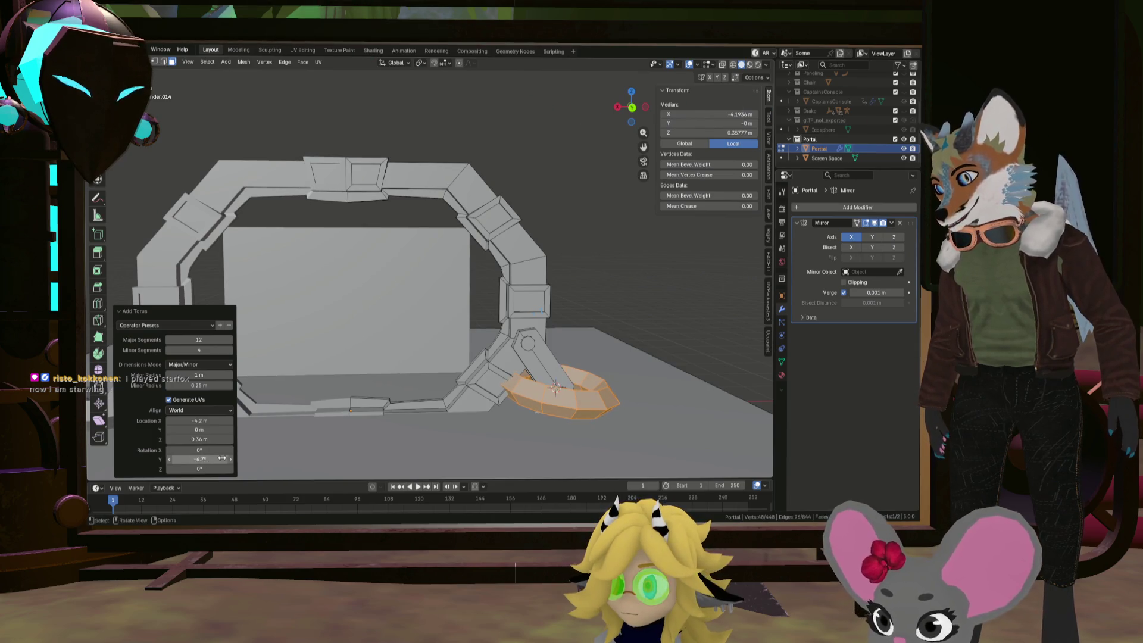
{"action": "left_click", "coordinate": [222, 458]}
{"action": "key", "text": "Return"}
{"action": "left_click", "coordinate": [205, 469]}
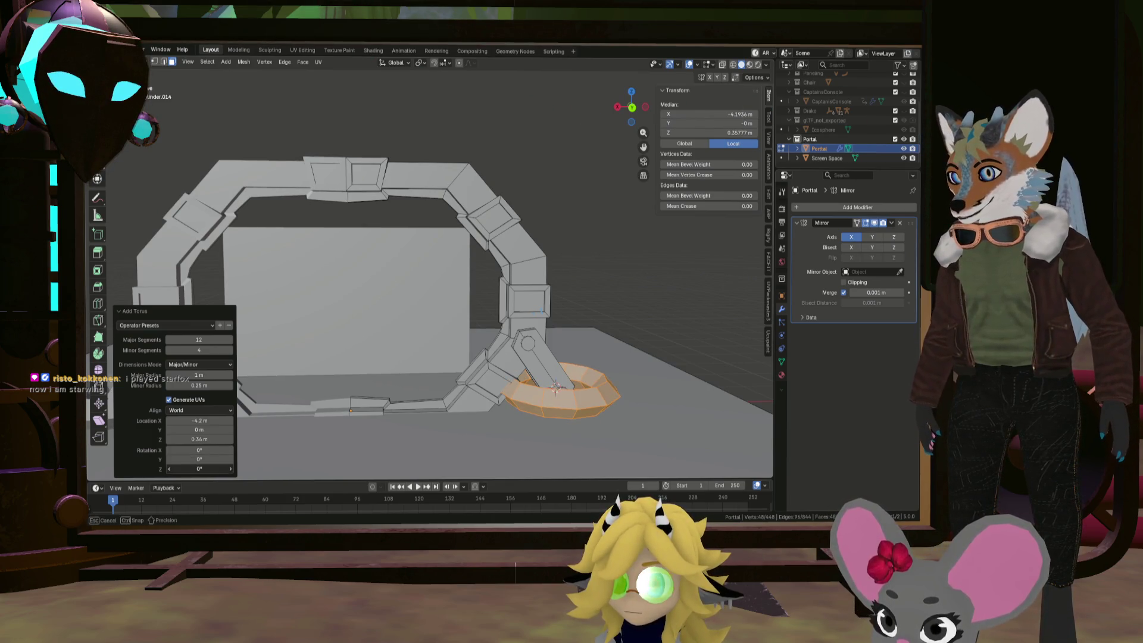
{"action": "left_click_drag", "start_coordinate": [205, 468], "coordinate": [200, 468]}
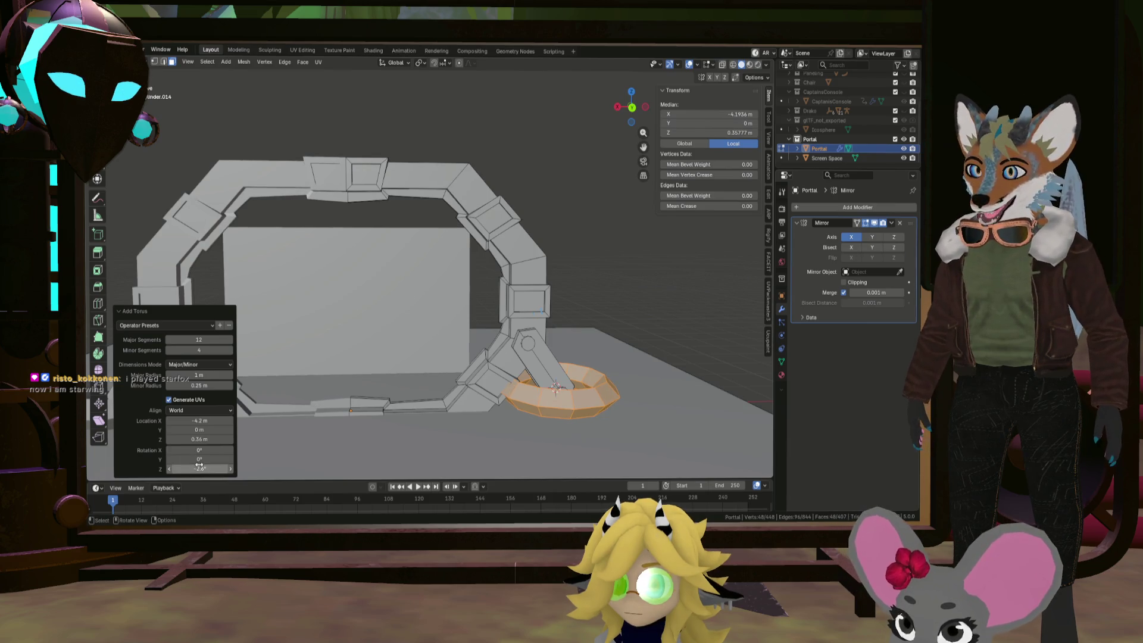
{"action": "left_click", "coordinate": [205, 469]}
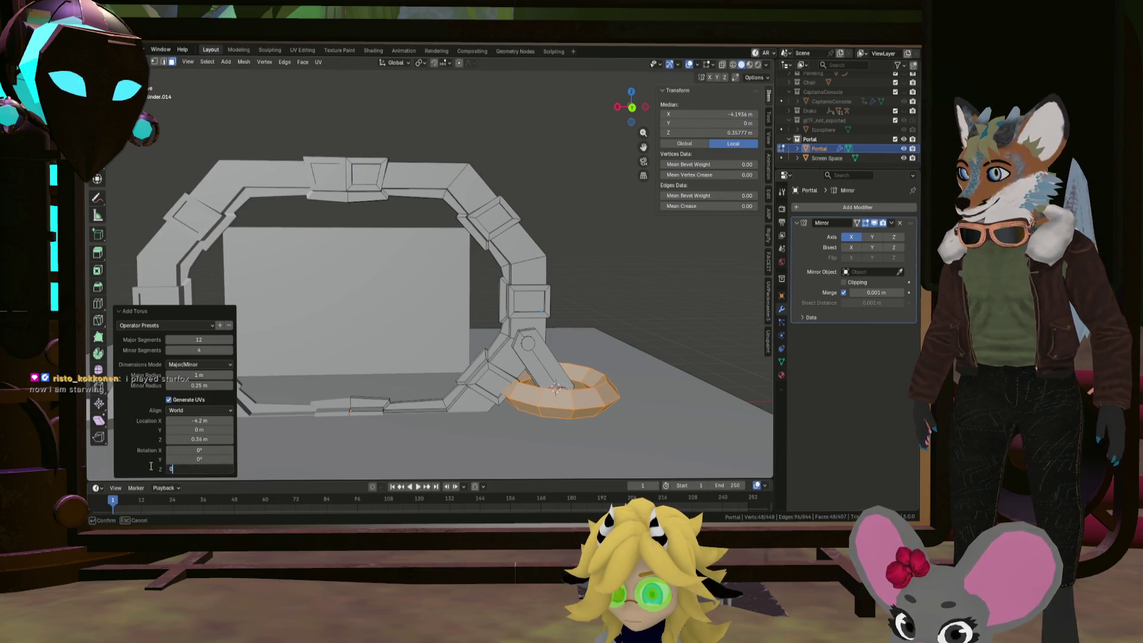
{"action": "key", "text": "Return"}
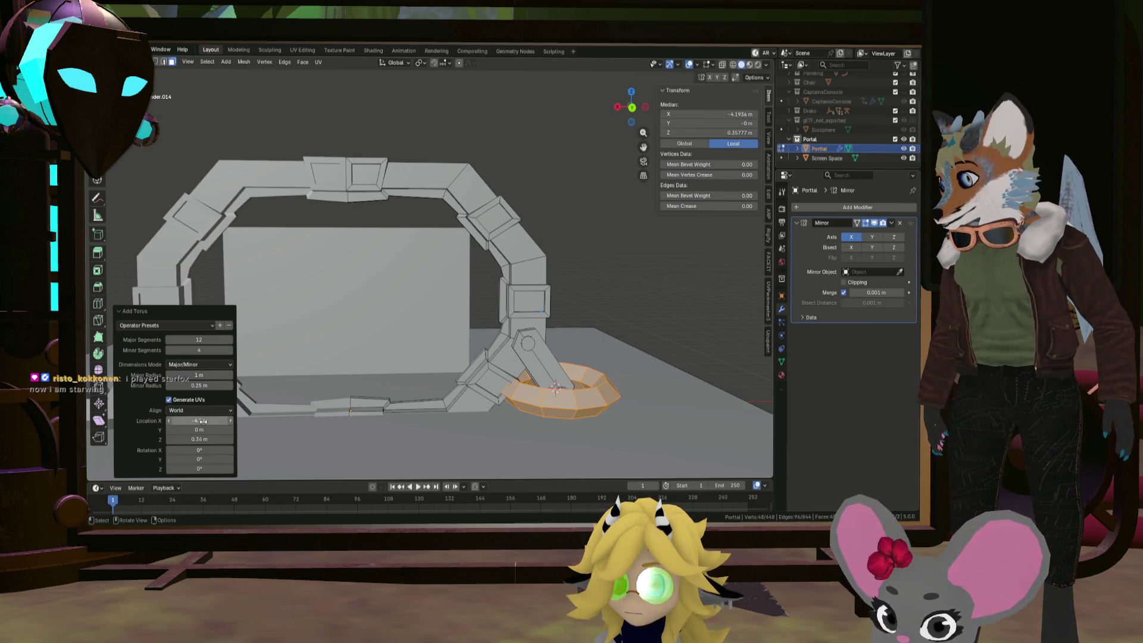
Keep the torus sized by major and minor radius (1 m and 0.25 m)
{"action": "scroll", "coordinate": [385, 396], "scroll_direction": "down", "scroll_amount": 3}
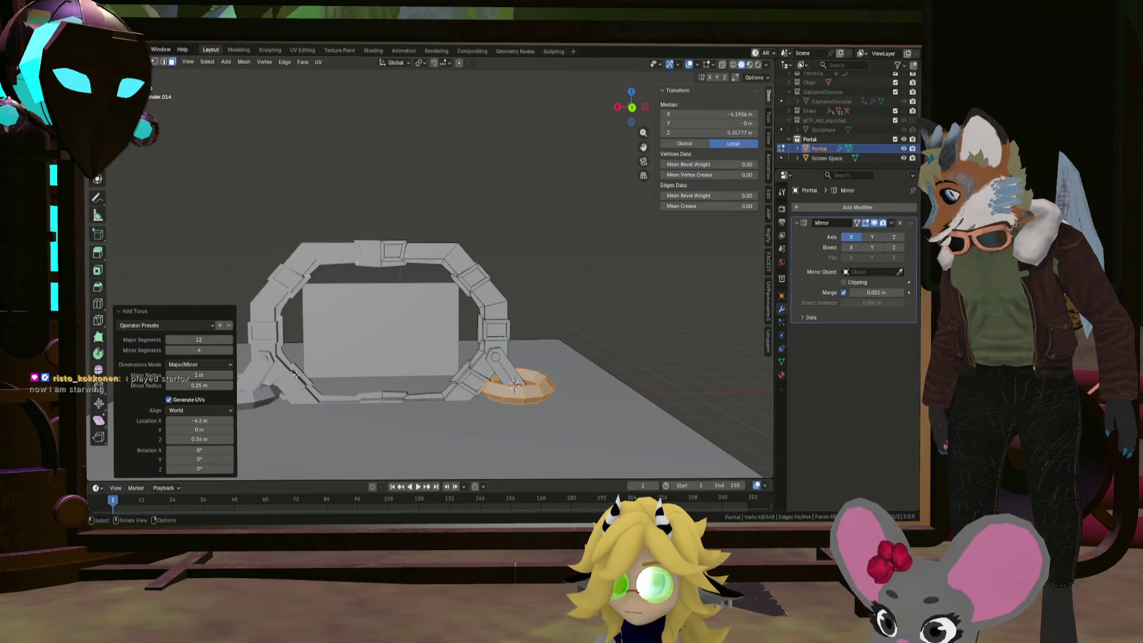
{"action": "scroll", "coordinate": [296, 373], "scroll_direction": "up", "scroll_amount": 1}
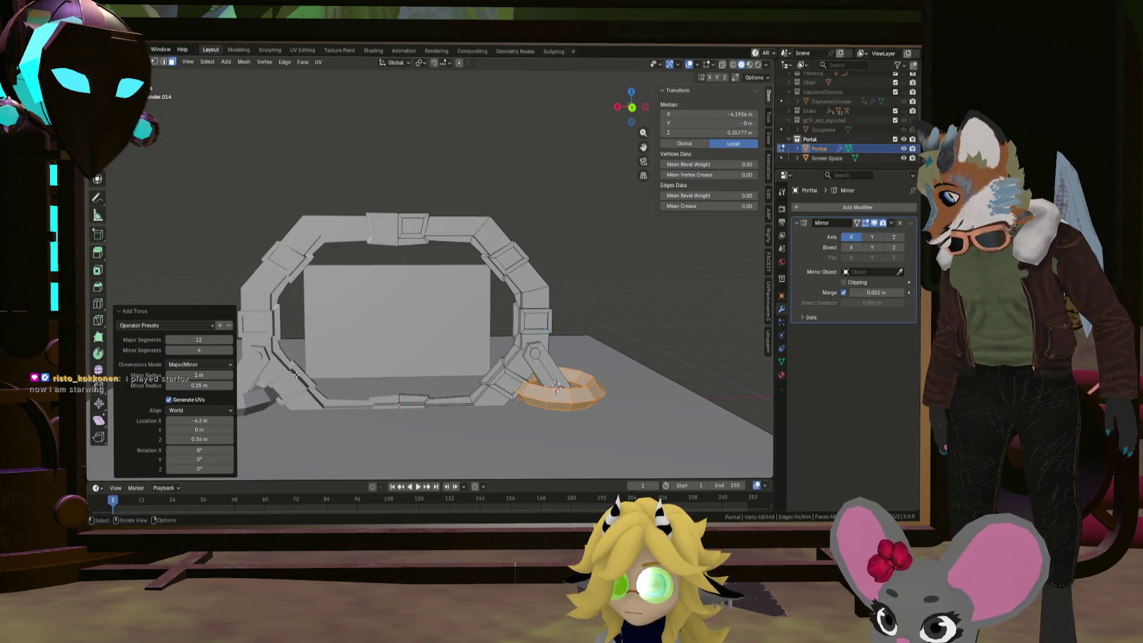
{"action": "left_click", "coordinate": [228, 365]}
{"action": "left_click", "coordinate": [228, 369]}
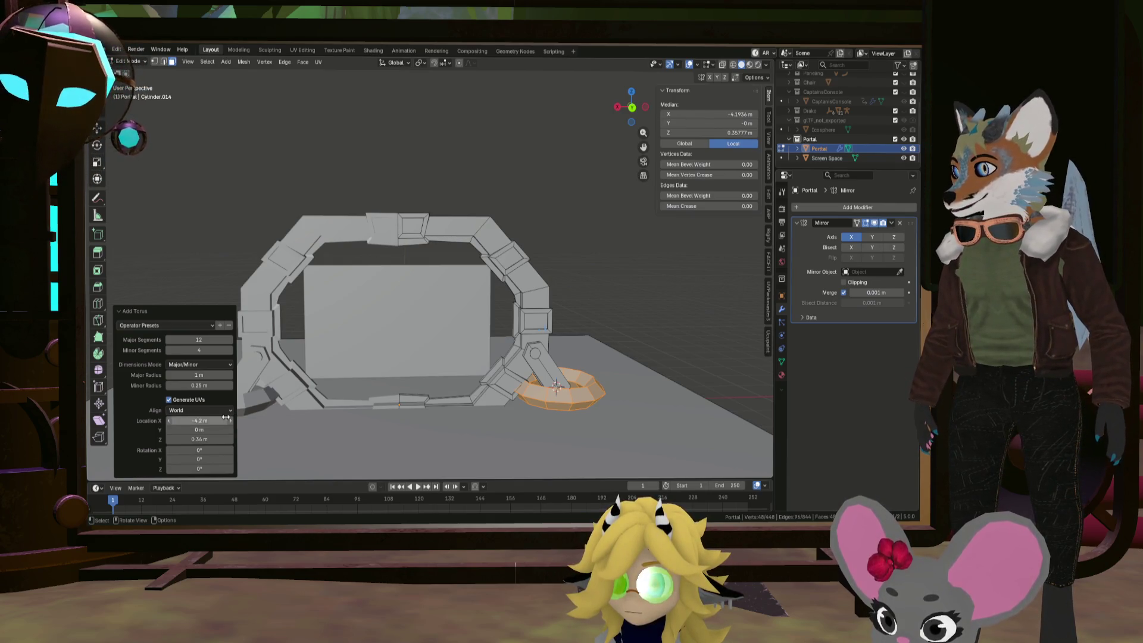
Set the torus Minor Segments to 5, keeping 12 major segments
{"action": "left_click", "coordinate": [229, 351]}
{"action": "left_click", "coordinate": [230, 351]}
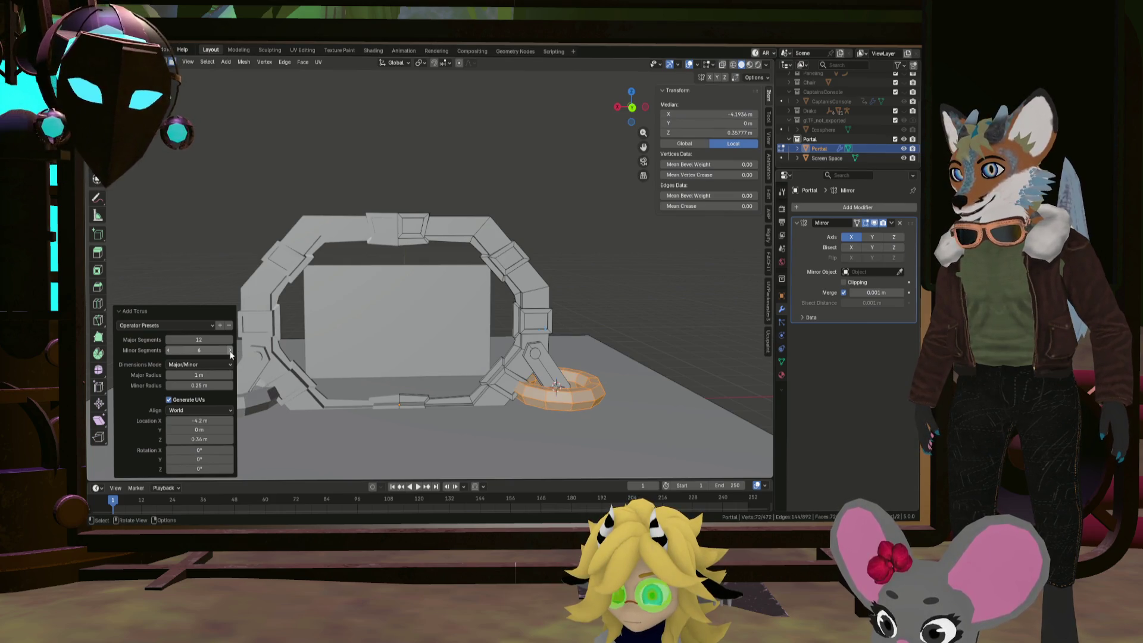
{"action": "left_click", "coordinate": [168, 351]}
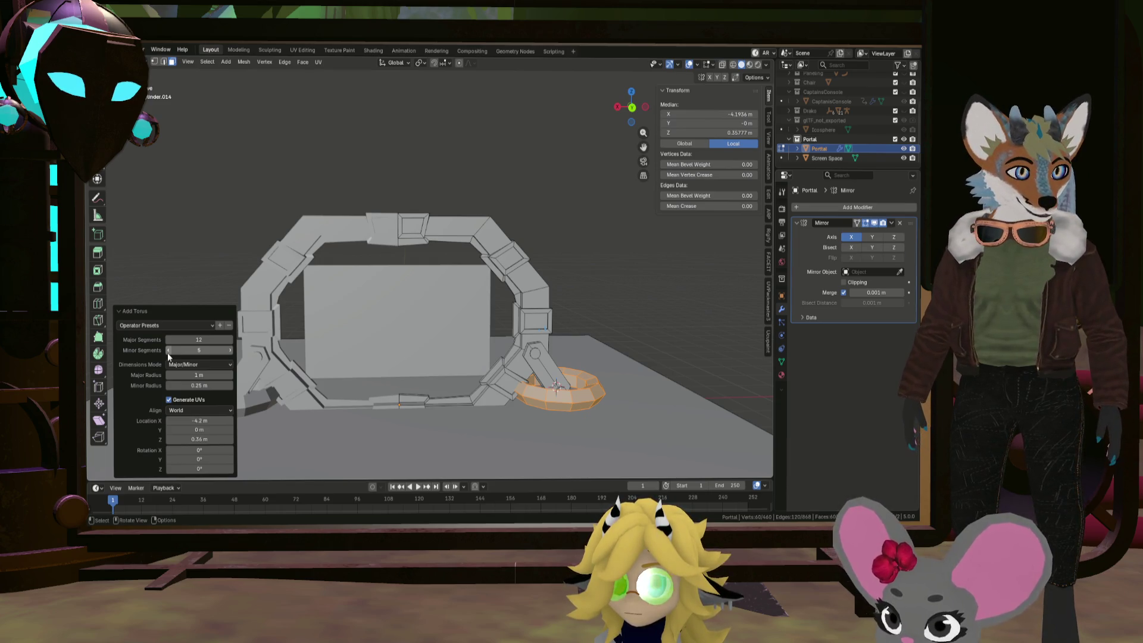
{"action": "middle_click_drag", "start_coordinate": [310, 375], "coordinate": [576, 390]}
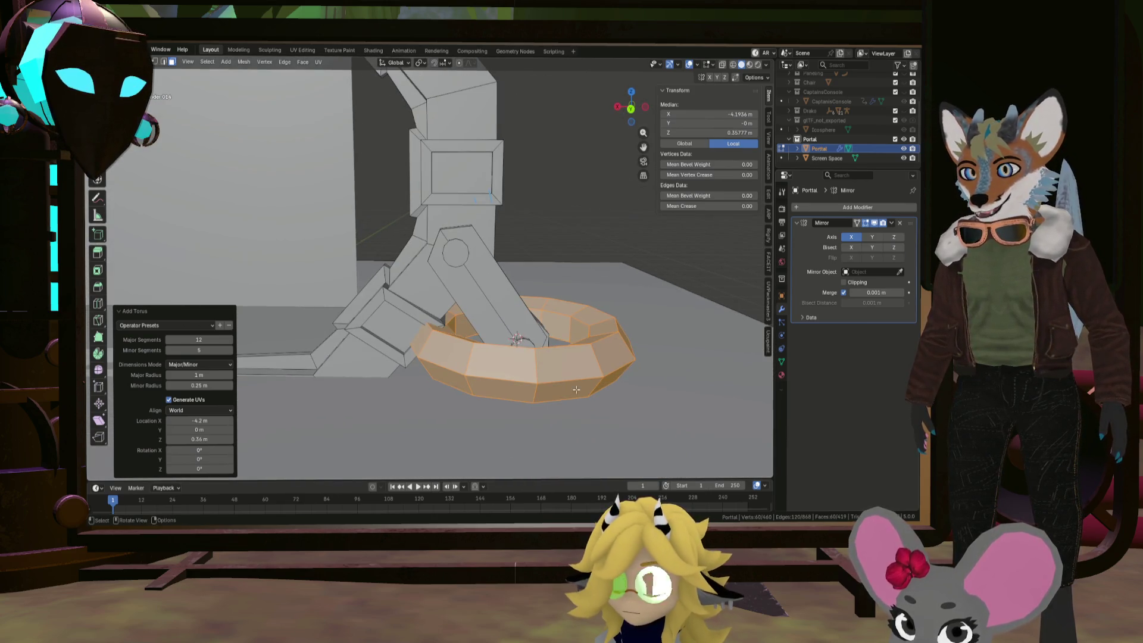
Dissolve the torus's outer lower edge loop
{"action": "left_click", "coordinate": [575, 381]}
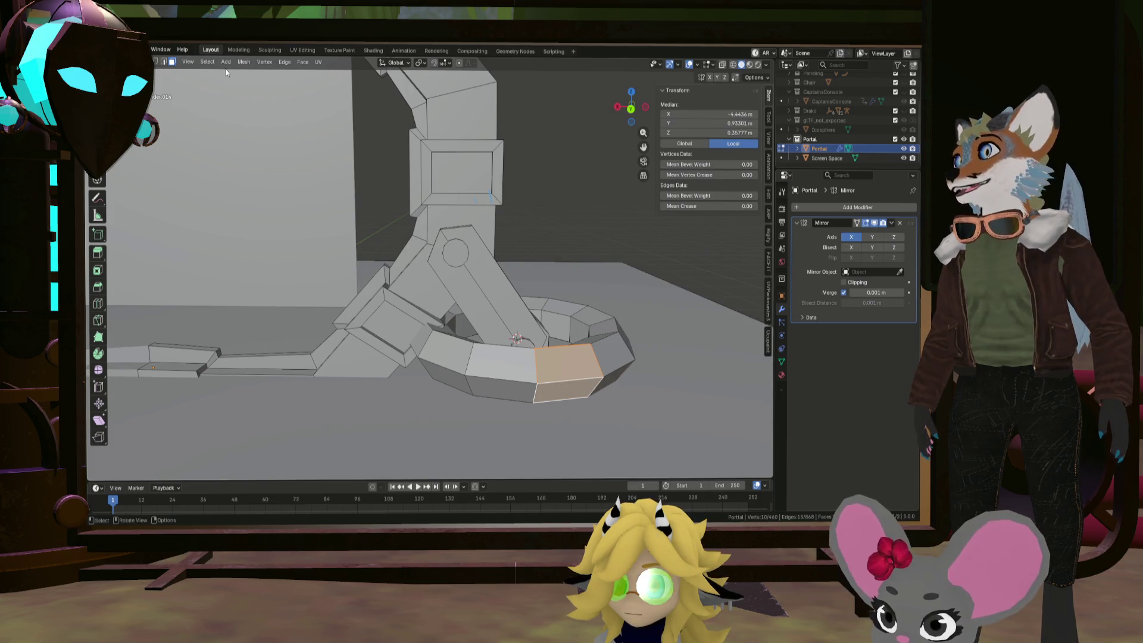
{"action": "key", "text": "ctrl+l"}
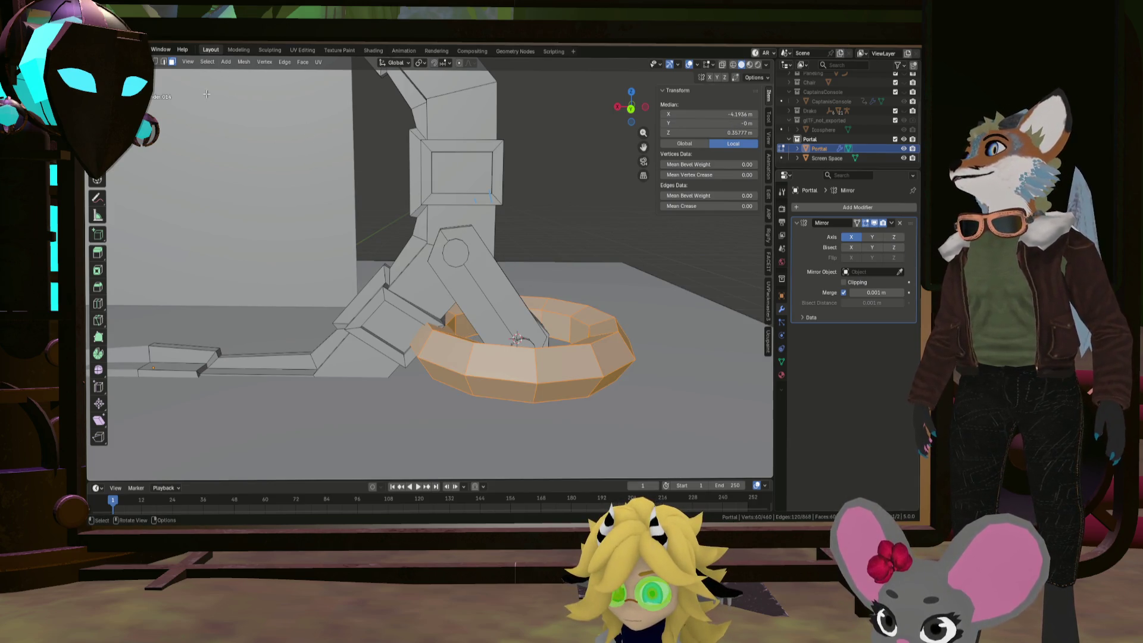
{"action": "left_click", "coordinate": [587, 377], "text": "alt"}
{"action": "key", "text": "x"}
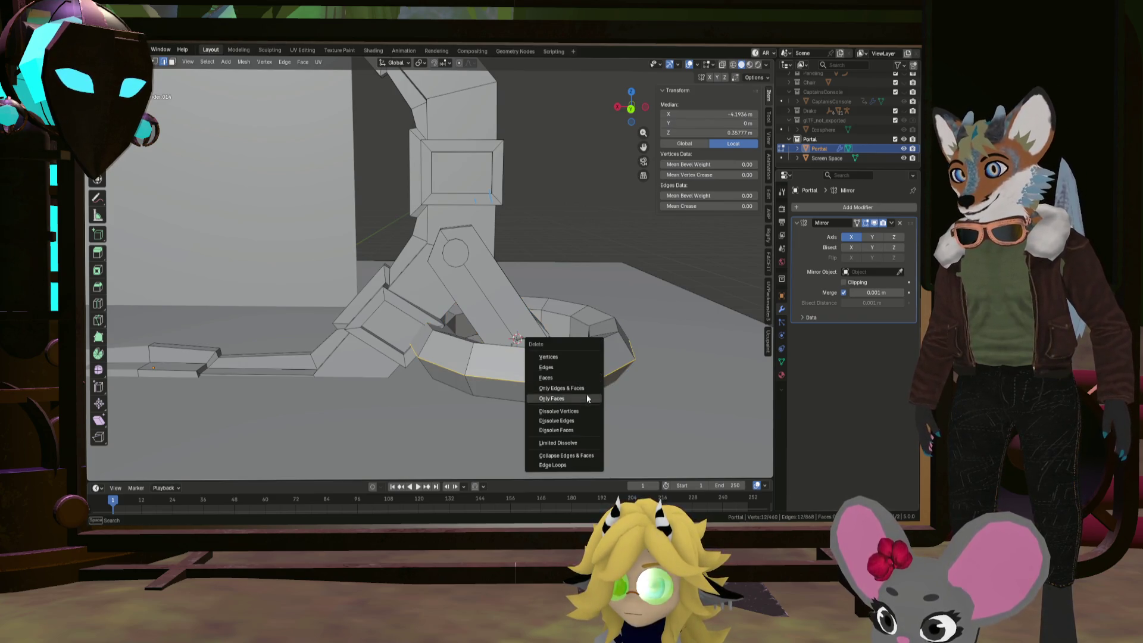
{"action": "left_click", "coordinate": [574, 421]}
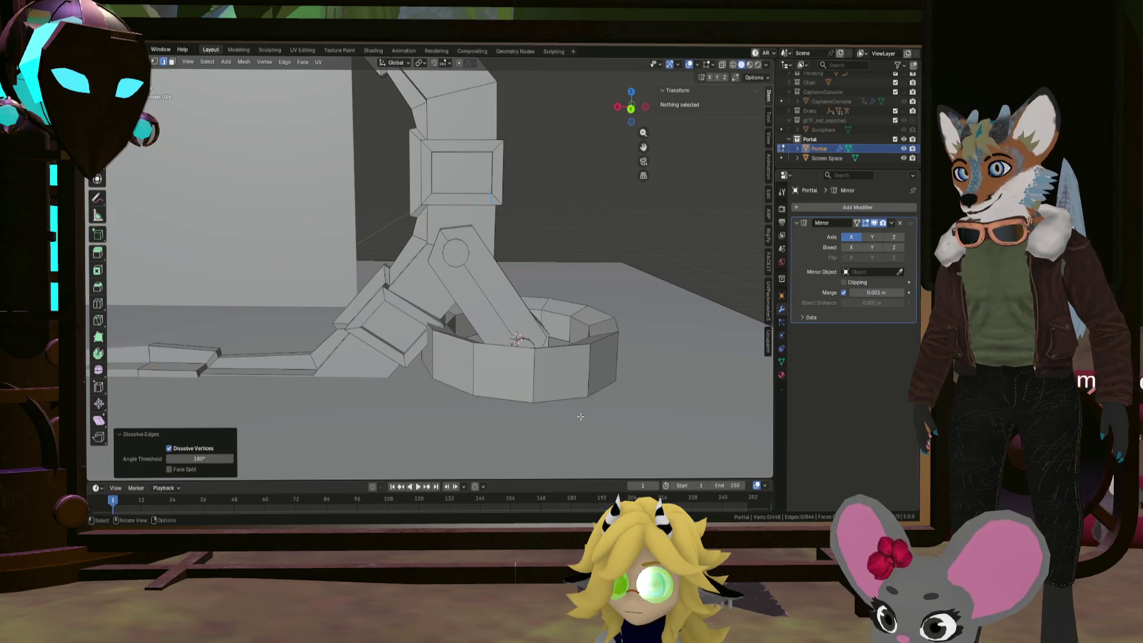
Select two outer edge loops of the torus
{"action": "mouse_move", "coordinate": [571, 393]}
{"action": "middle_mouse_down"}
{"action": "mouse_move", "coordinate": [562, 366]}
{"action": "mouse_move", "coordinate": [591, 306]}
{"action": "mouse_move", "coordinate": [570, 398]}
{"action": "middle_mouse_up"}
{"action": "left_click", "coordinate": [563, 349], "text": "alt"}
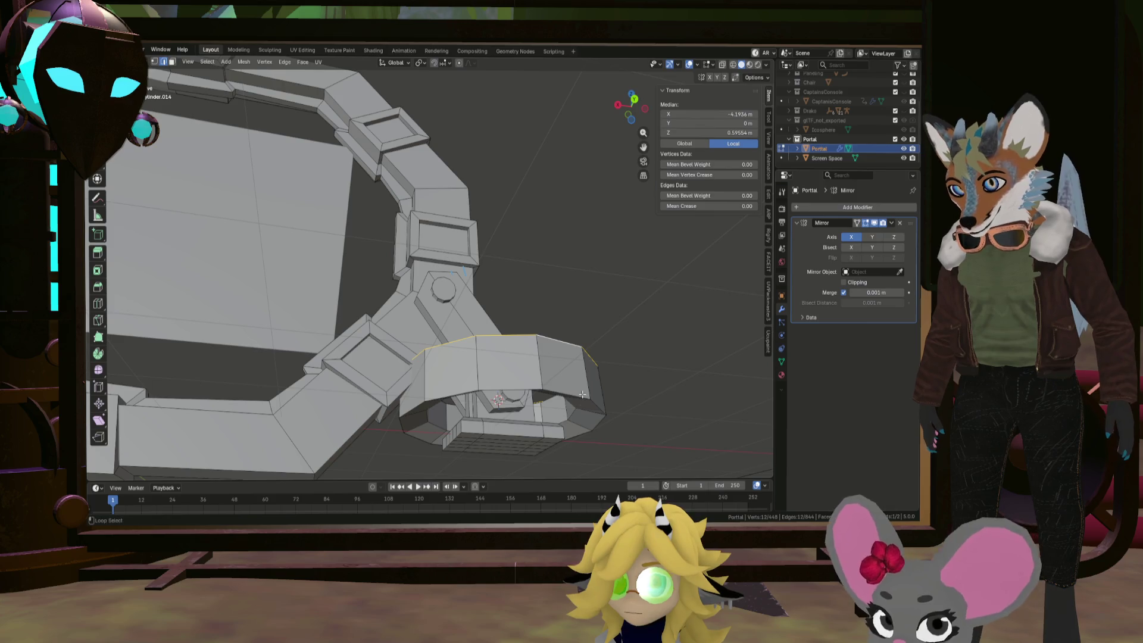
{"action": "left_click", "coordinate": [583, 400], "text": "alt"}
{"action": "middle_click_drag", "start_coordinate": [583, 400], "coordinate": [605, 371]}
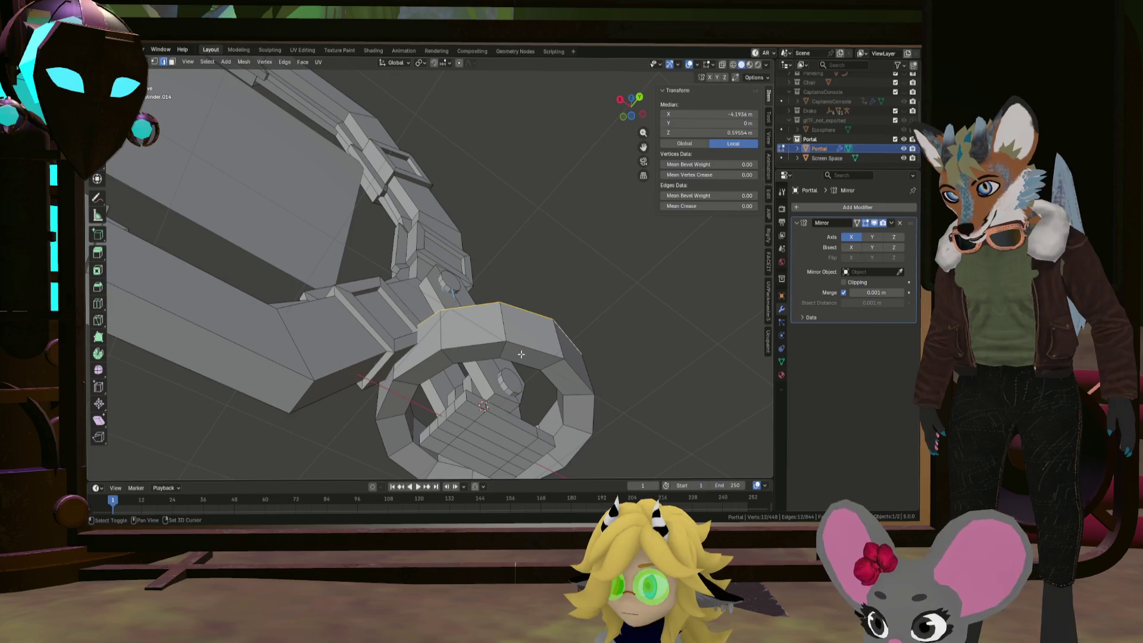
{"action": "middle_click_drag", "start_coordinate": [521, 355], "coordinate": [530, 388]}
{"action": "left_click", "coordinate": [583, 343], "text": "alt+shift"}
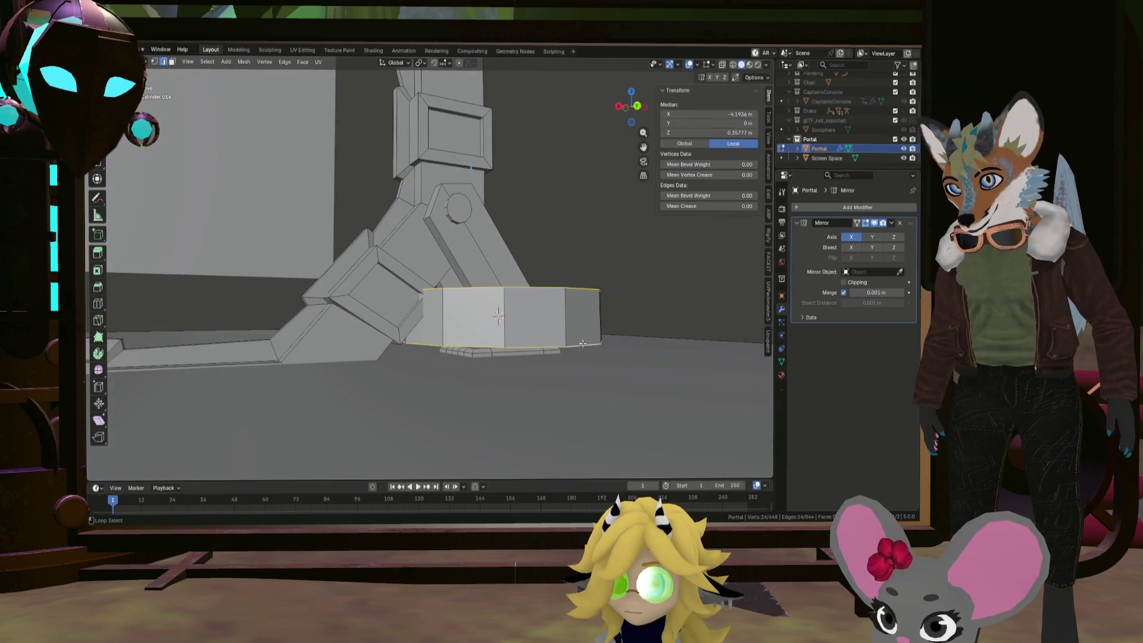
Scale the selected loops along Z to make the ring collar taller
{"action": "mouse_move", "coordinate": [582, 343]}
{"action": "middle_mouse_down"}
{"action": "mouse_move", "coordinate": [589, 286]}
{"action": "mouse_move", "coordinate": [631, 337]}
{"action": "middle_mouse_up"}
{"action": "key", "text": "s"}
{"action": "key", "text": "z"}
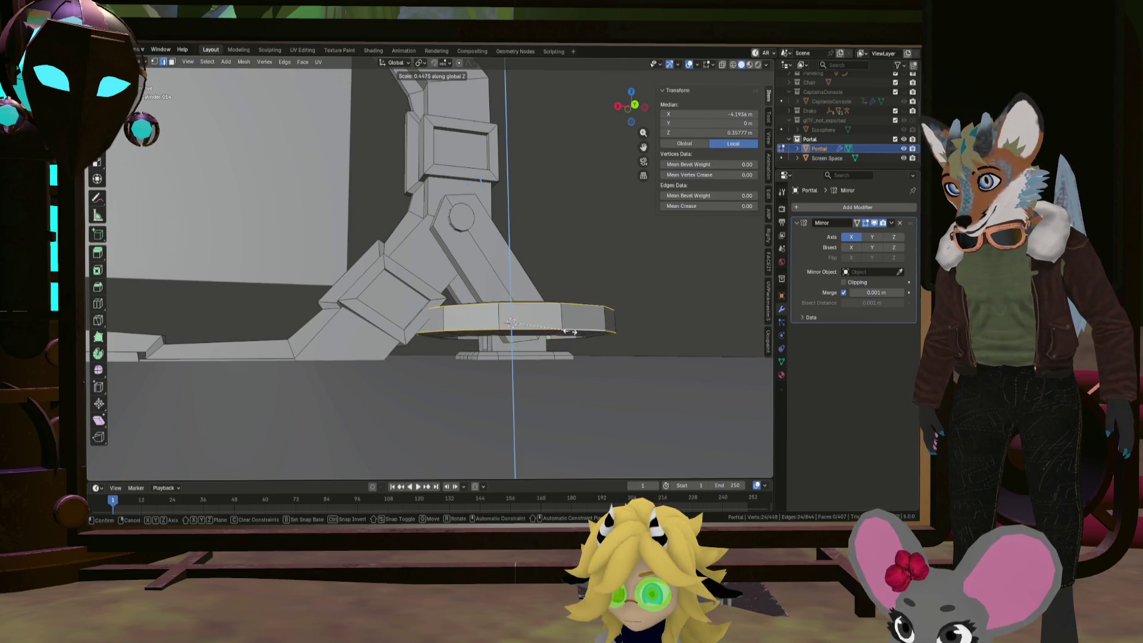
{"action": "left_click", "coordinate": [564, 279]}
{"action": "middle_click_drag", "start_coordinate": [565, 279], "coordinate": [563, 308]}
Set the ring's top edge loop to a median Y of 0 m
{"action": "left_click", "coordinate": [567, 276]}
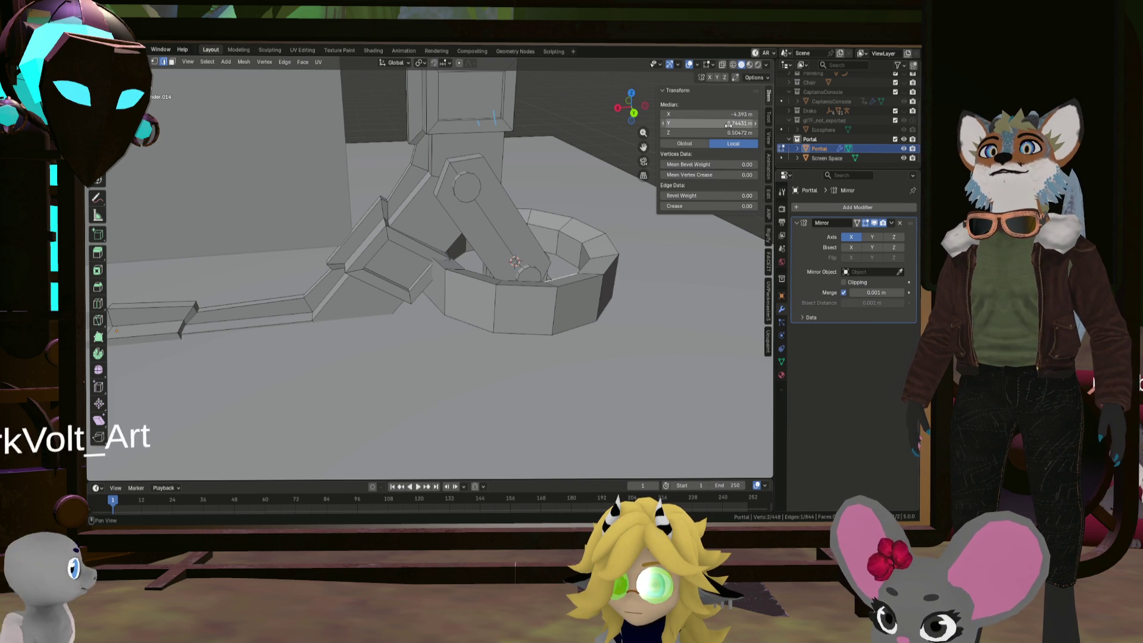
{"action": "left_click_drag", "start_coordinate": [728, 123], "coordinate": [728, 123]}
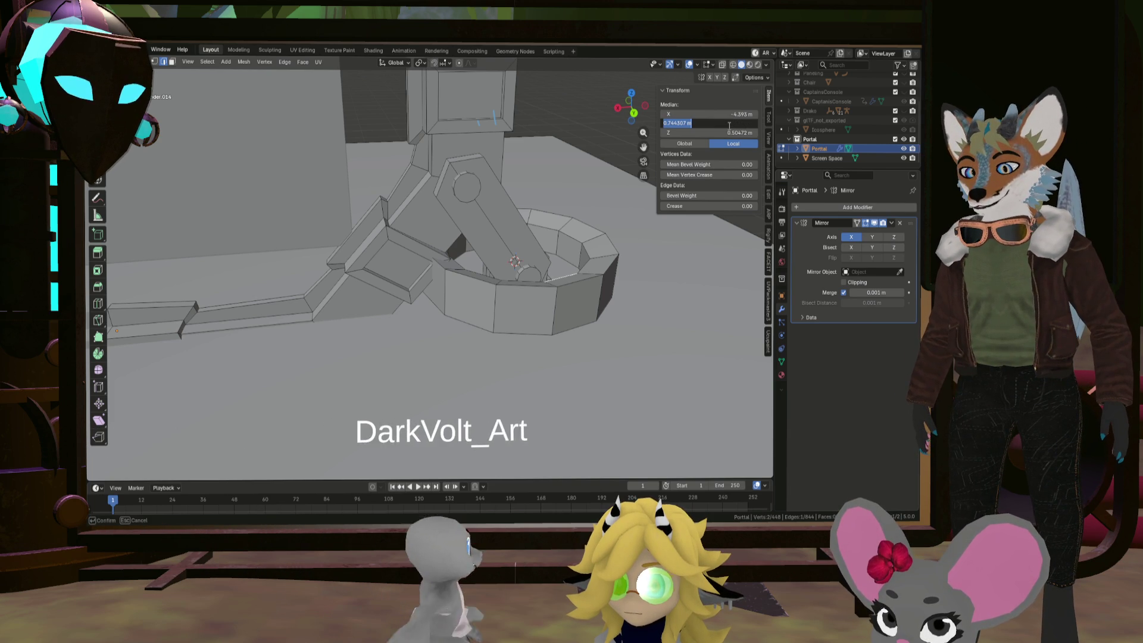
{"action": "key", "text": "Escape"}
{"action": "left_click", "coordinate": [527, 285], "text": "alt"}
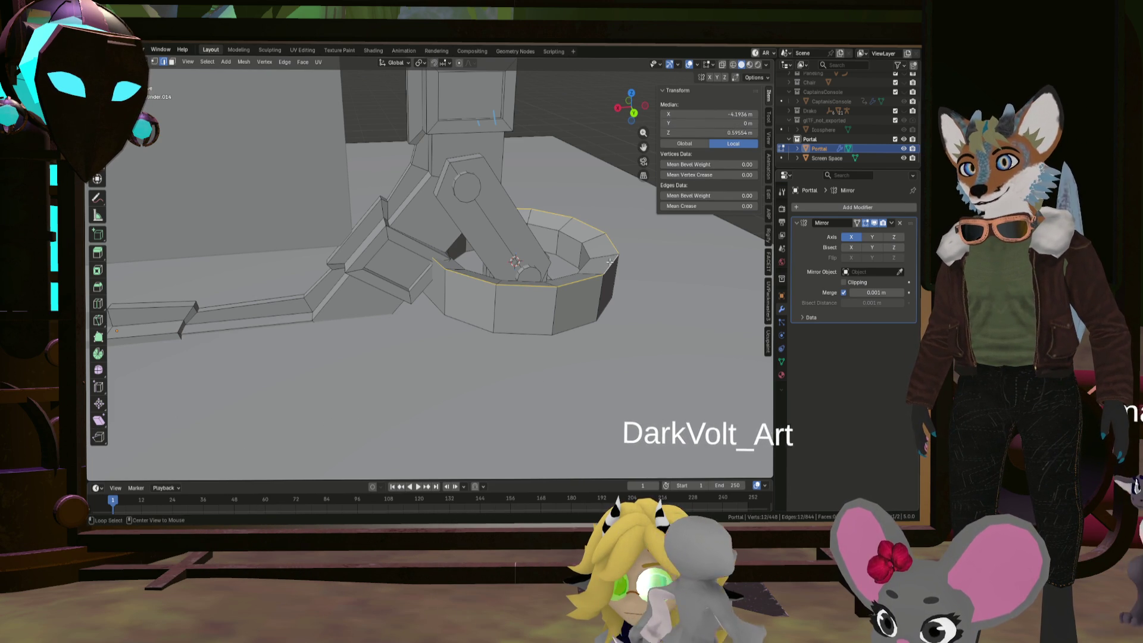
{"action": "left_click", "coordinate": [740, 124]}
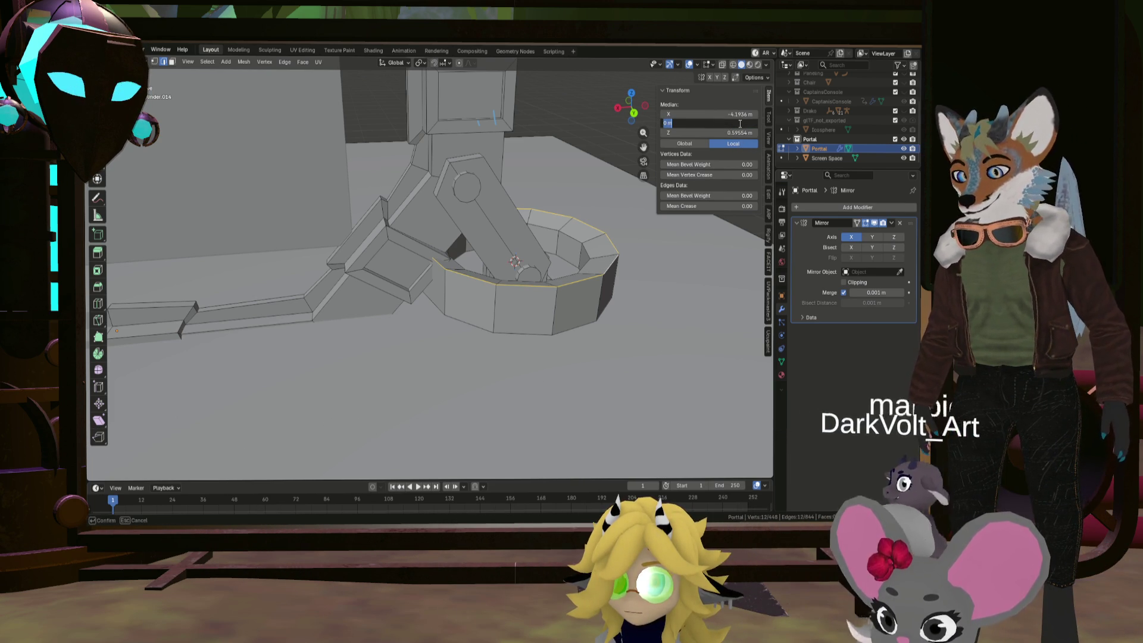
{"action": "key", "text": "Return"}
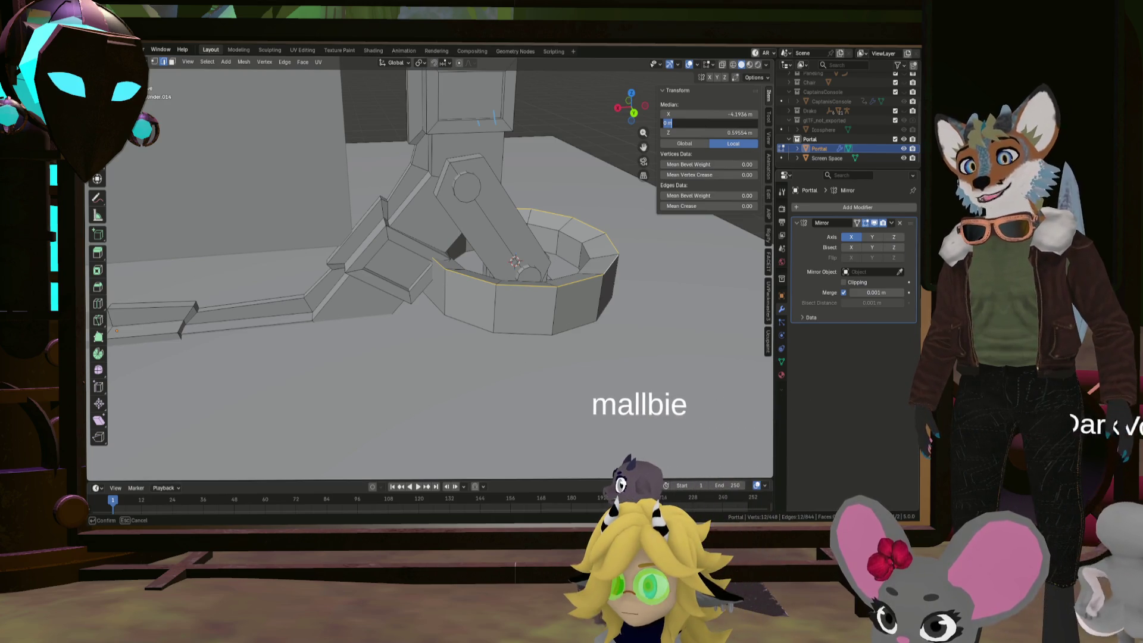
Set the inner top edge loop's Y to 0 m, then select the outer top loop
{"action": "left_click", "coordinate": [585, 263], "text": "alt"}
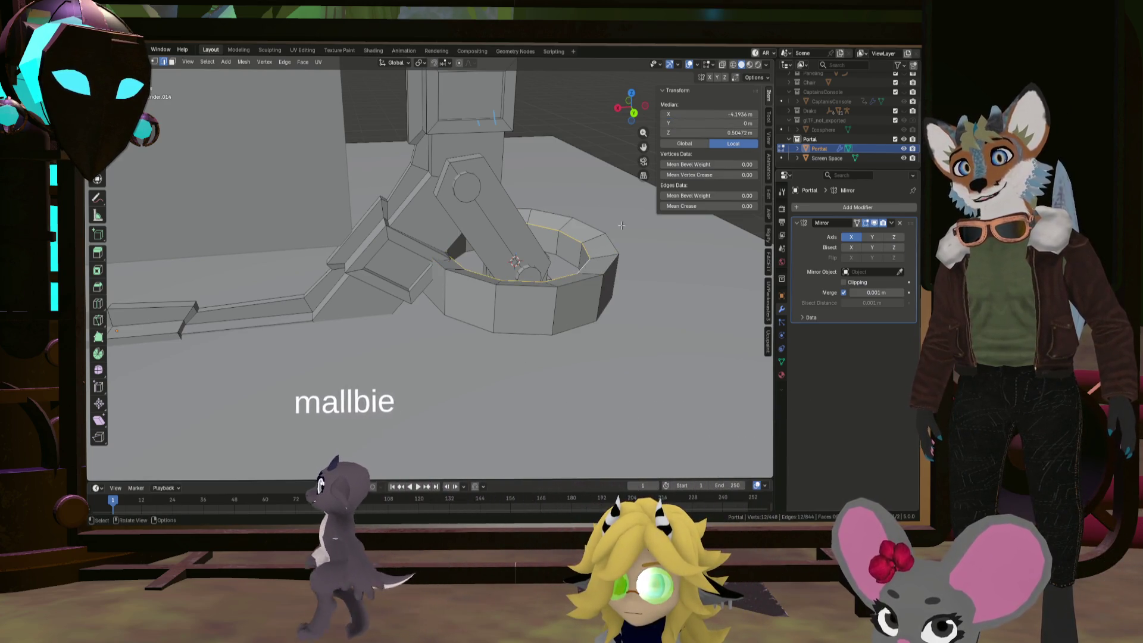
{"action": "left_click", "coordinate": [729, 124]}
{"action": "key", "text": "Tab"}
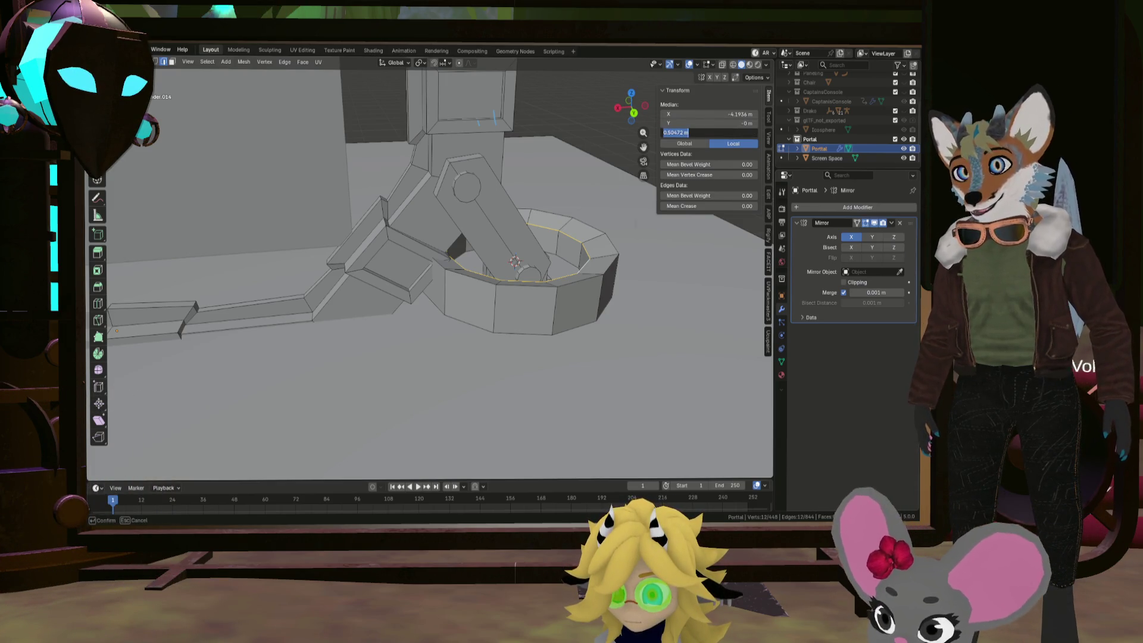
{"action": "key", "text": "Escape"}
{"action": "left_click", "coordinate": [610, 267]}
{"action": "left_click", "coordinate": [610, 268], "text": "alt"}
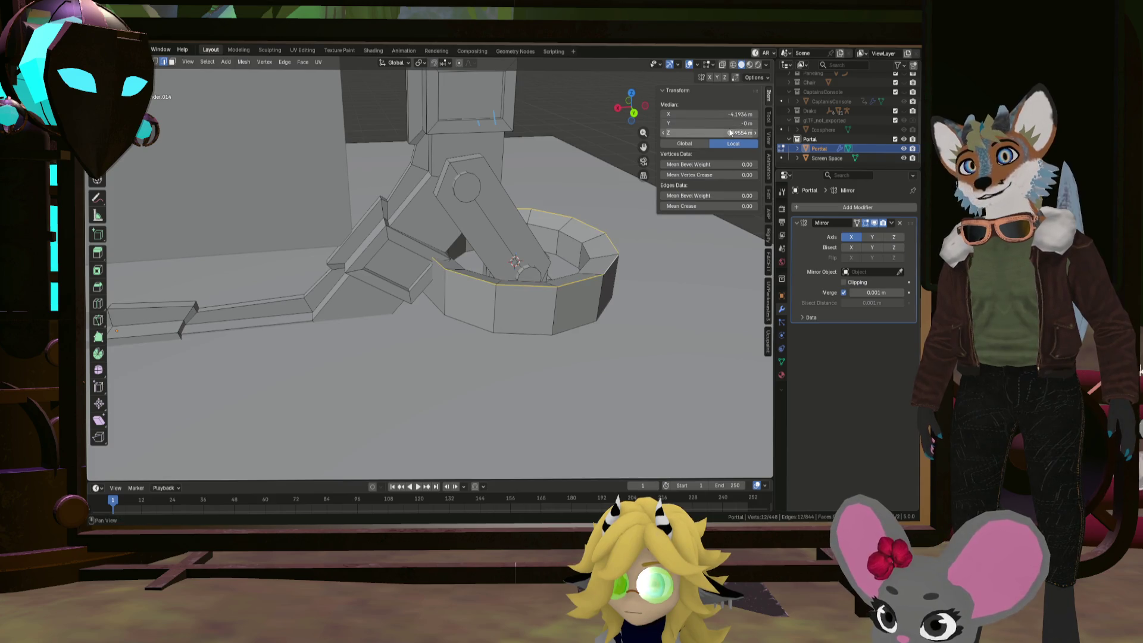
{"action": "scroll", "coordinate": [567, 334], "scroll_direction": "up", "scroll_amount": 5}
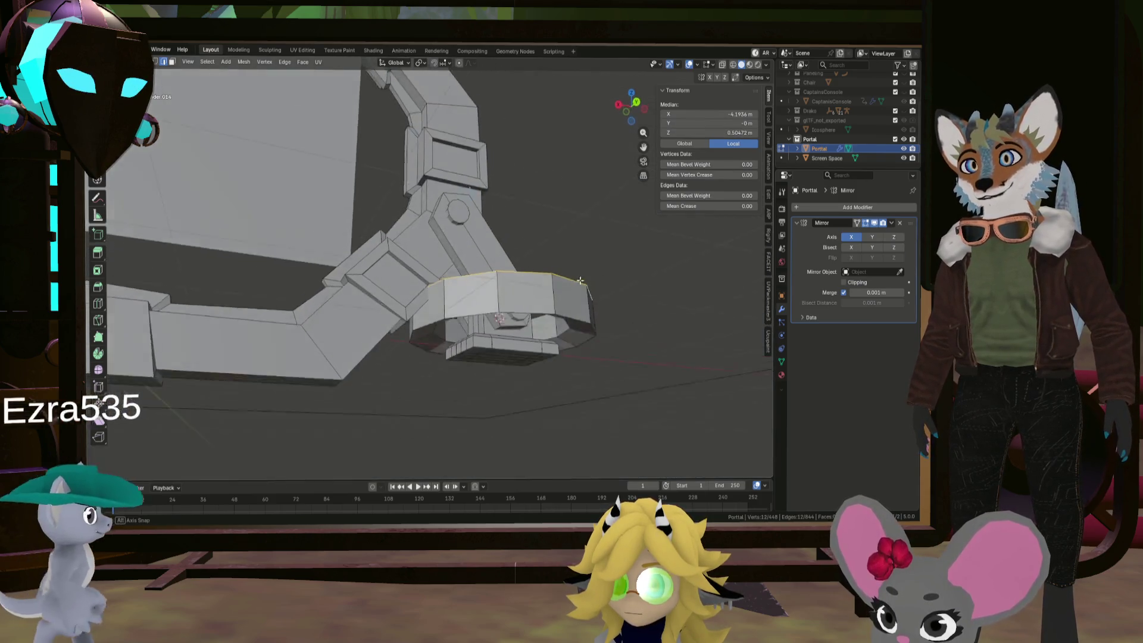
{"action": "middle_click_drag", "start_coordinate": [554, 321], "coordinate": [592, 400]}
{"action": "left_click", "coordinate": [568, 333], "text": "alt"}
{"action": "middle_click", "coordinate": [567, 329], "text": "alt"}
{"action": "scroll", "coordinate": [565, 324], "scroll_direction": "up", "scroll_amount": 5}
{"action": "left_click", "coordinate": [538, 253], "text": "alt"}
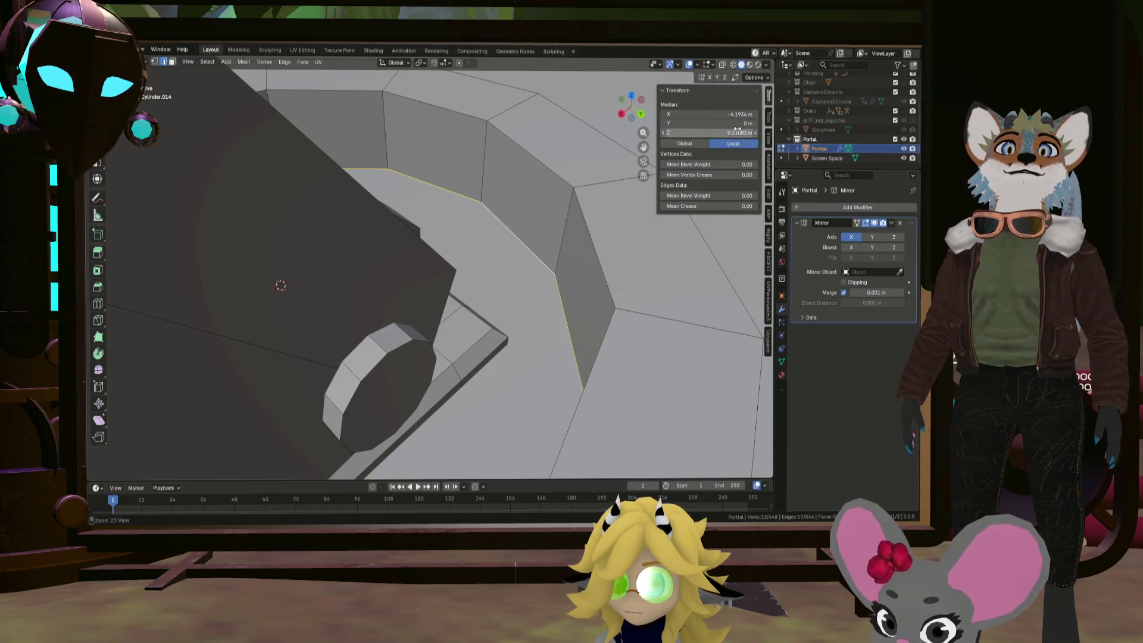
{"action": "left_click", "coordinate": [738, 130]}
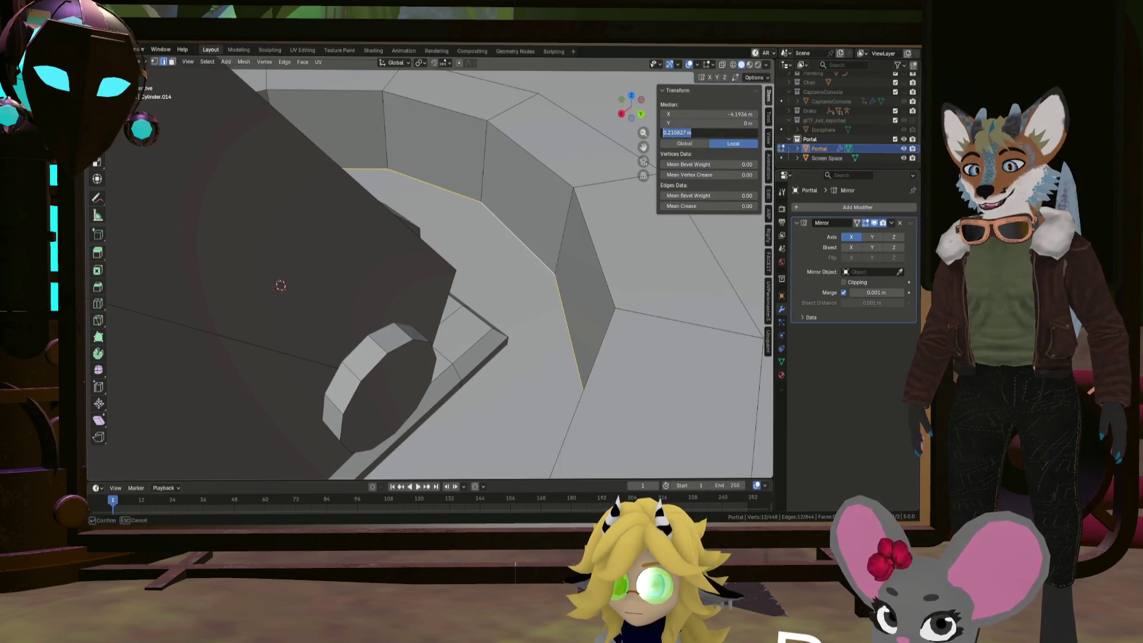
{"action": "key", "text": "Return"}
{"action": "scroll", "coordinate": [452, 268], "scroll_direction": "down", "scroll_amount": 5}
{"action": "middle_click_drag", "start_coordinate": [488, 238], "coordinate": [544, 221]}
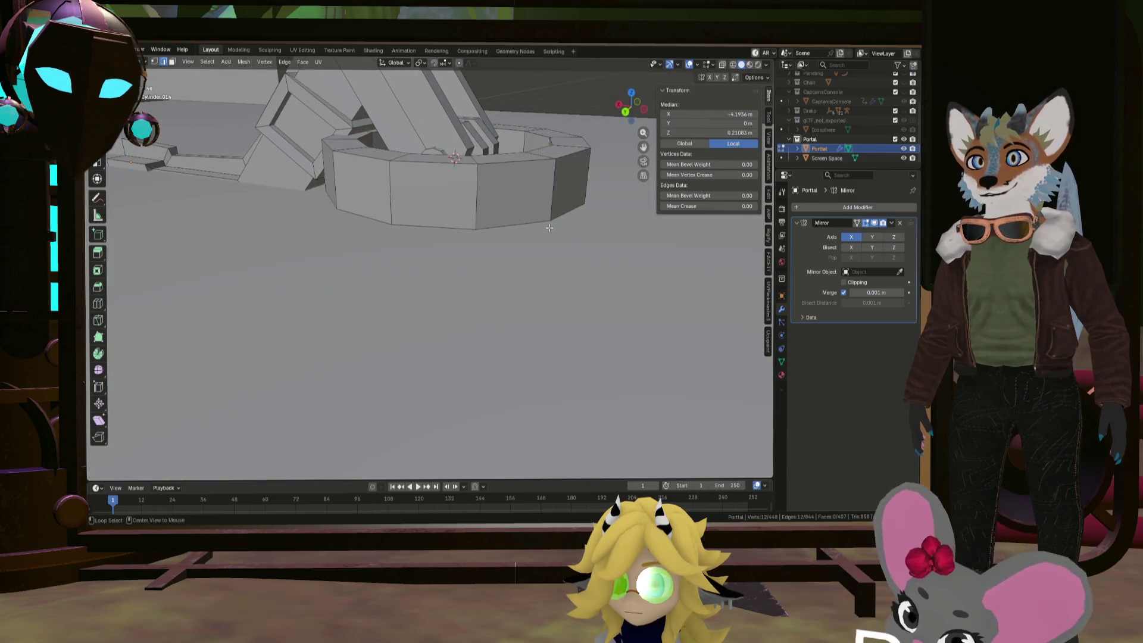
{"action": "left_click", "coordinate": [544, 221], "text": "alt"}
{"action": "key", "text": "ctrl+z"}
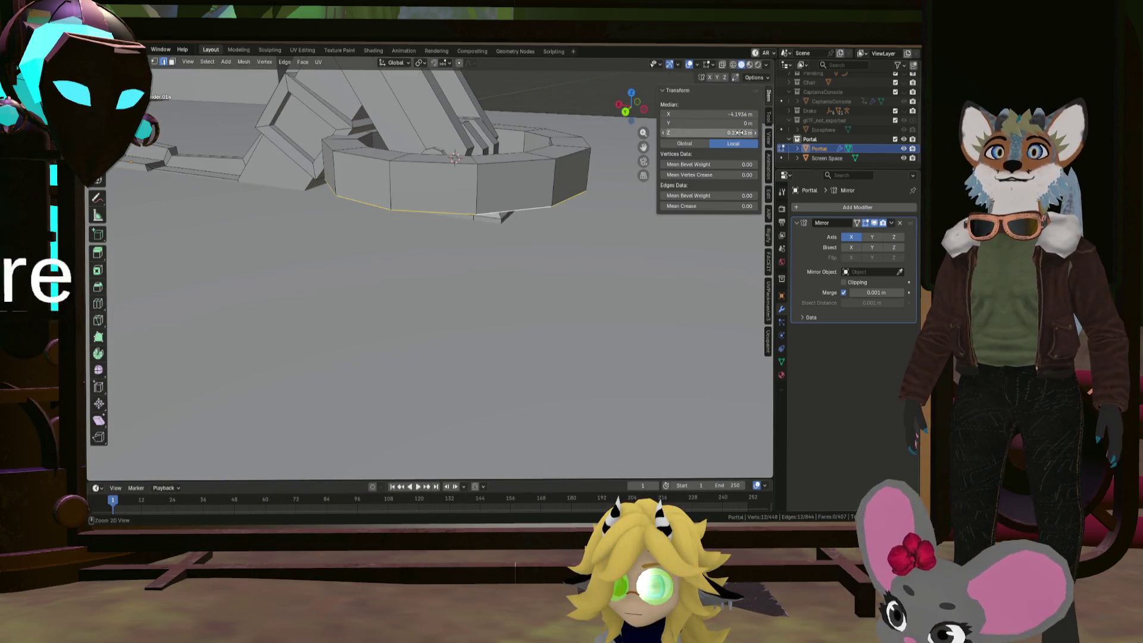
Select the whole ring collar, shrink it, and move it to the arch top
{"action": "left_click", "coordinate": [496, 244]}
{"action": "double_click", "coordinate": [535, 198]}
{"action": "mouse_move", "coordinate": [535, 198]}
{"action": "middle_mouse_down"}
{"action": "mouse_move", "coordinate": [467, 105]}
{"action": "mouse_move", "coordinate": [513, 283]}
{"action": "middle_mouse_up"}
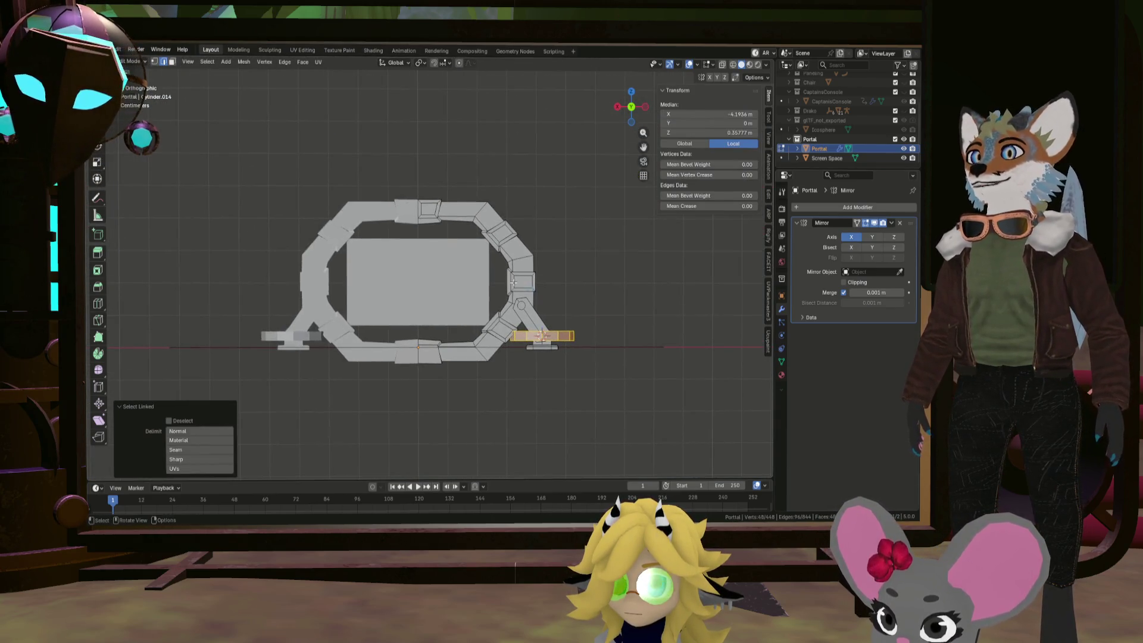
{"action": "key", "text": "s"}
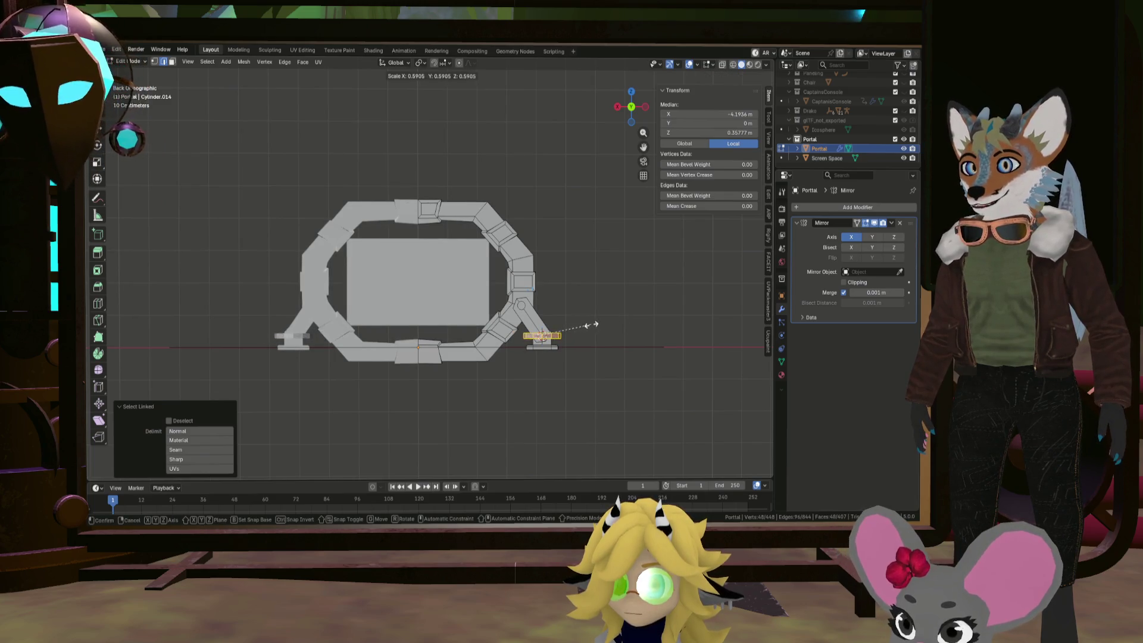
{"action": "left_click", "coordinate": [591, 325]}
{"action": "key", "text": "g"}
{"action": "left_click", "coordinate": [568, 258]}
Rotate the ring 90° around Y and rescale it to 0.940
{"action": "key", "text": "r"}
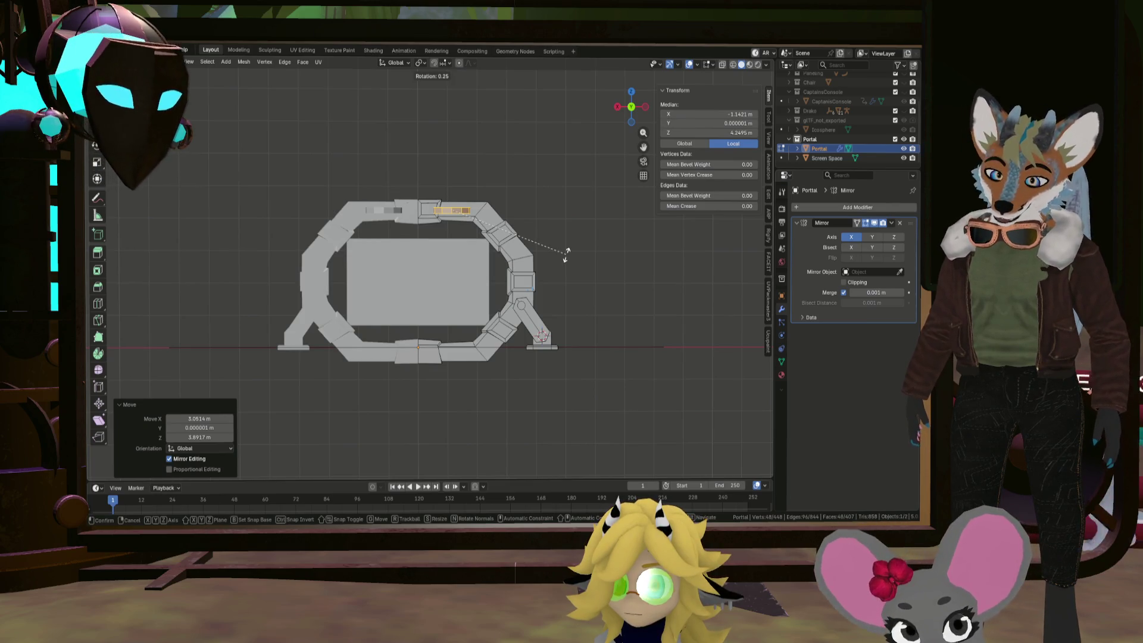
{"action": "type", "text": "y90"}
{"action": "key", "text": "Return"}
{"action": "scroll", "coordinate": [567, 253], "scroll_direction": "up", "scroll_amount": 5}
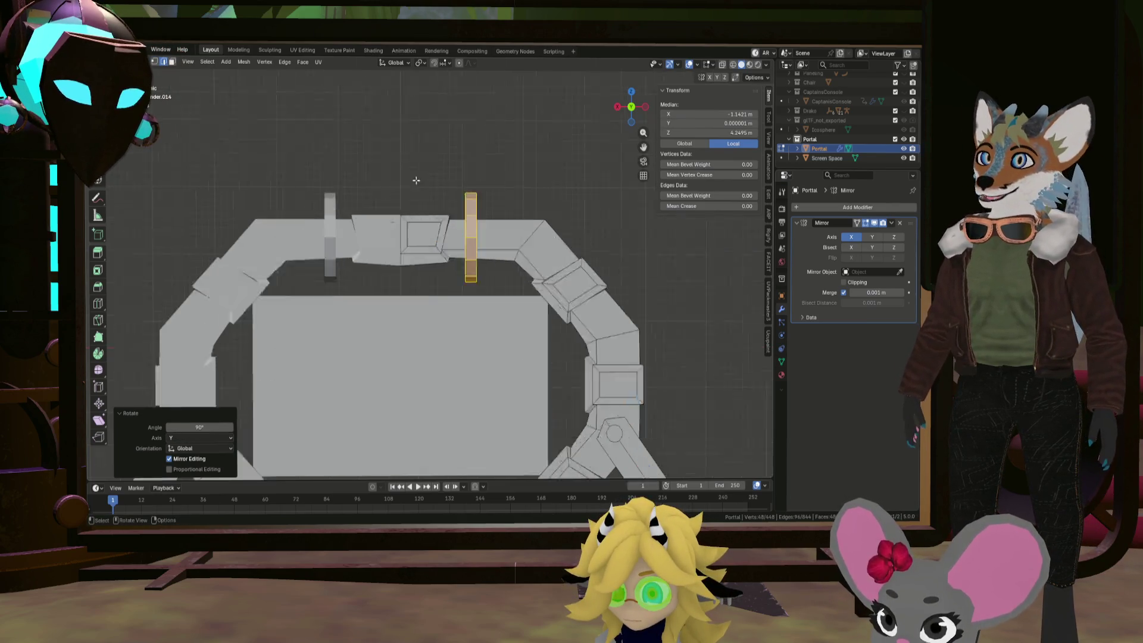
{"action": "mouse_move", "coordinate": [567, 253]}
{"action": "middle_mouse_down"}
{"action": "mouse_move", "coordinate": [444, 240]}
{"action": "mouse_move", "coordinate": [577, 236]}
{"action": "middle_mouse_up"}
{"action": "key", "text": "s"}
{"action": "left_click", "coordinate": [572, 242]}
{"action": "key", "text": "s"}
{"action": "left_click", "coordinate": [578, 236]}
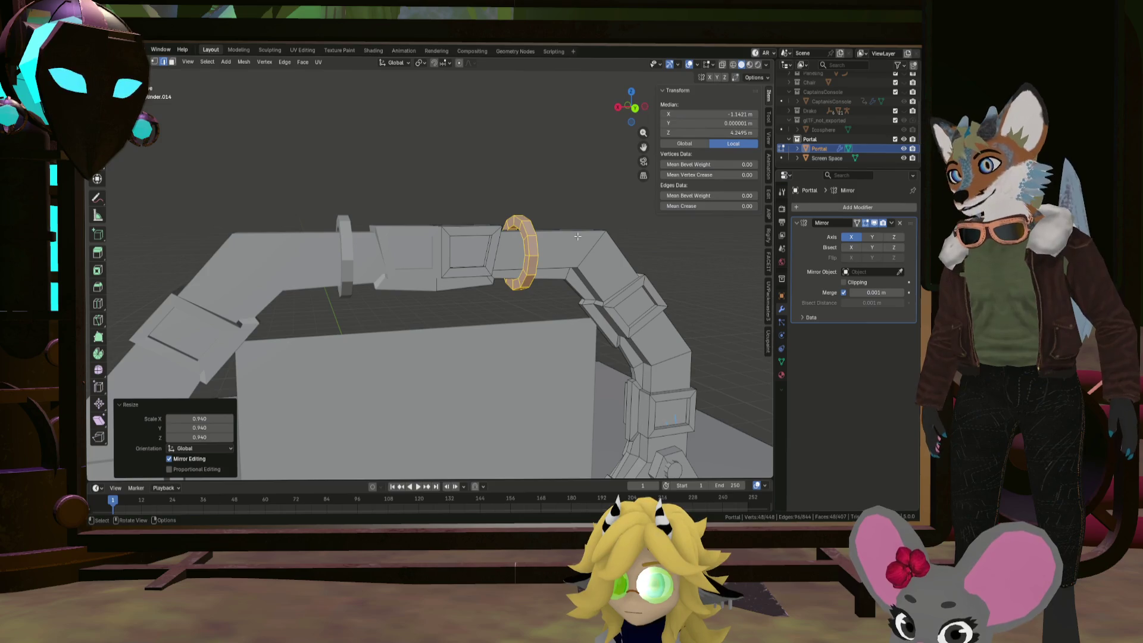
In front orthographic view, shift the ring 0.15115 m along X
{"action": "key", "text": "KP_1"}
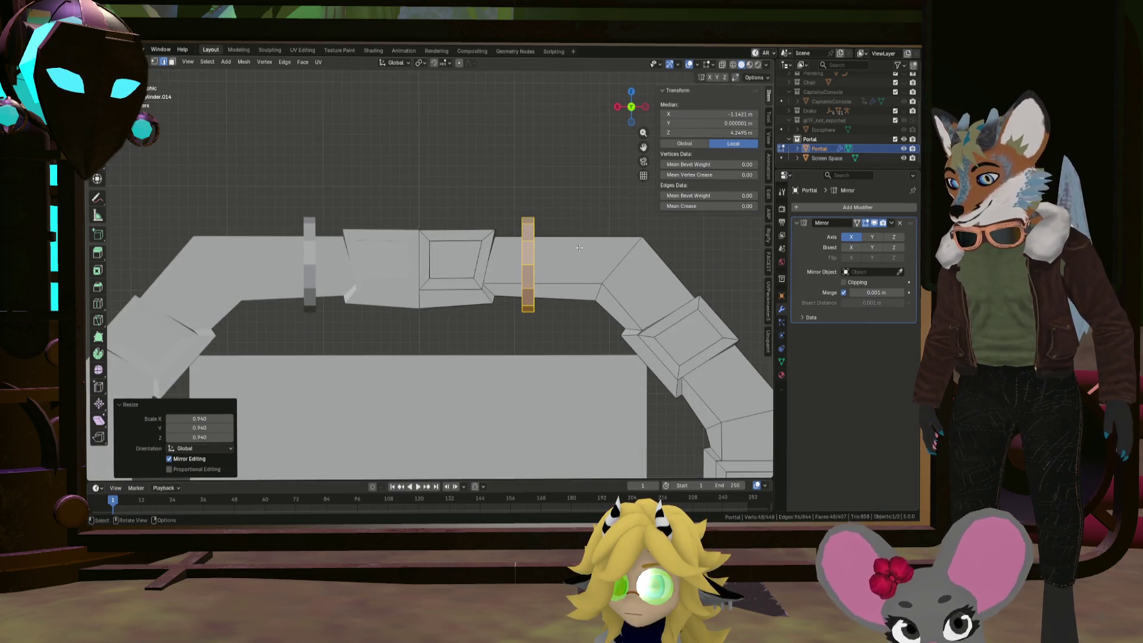
{"action": "key", "text": "g"}
{"action": "key", "text": "x"}
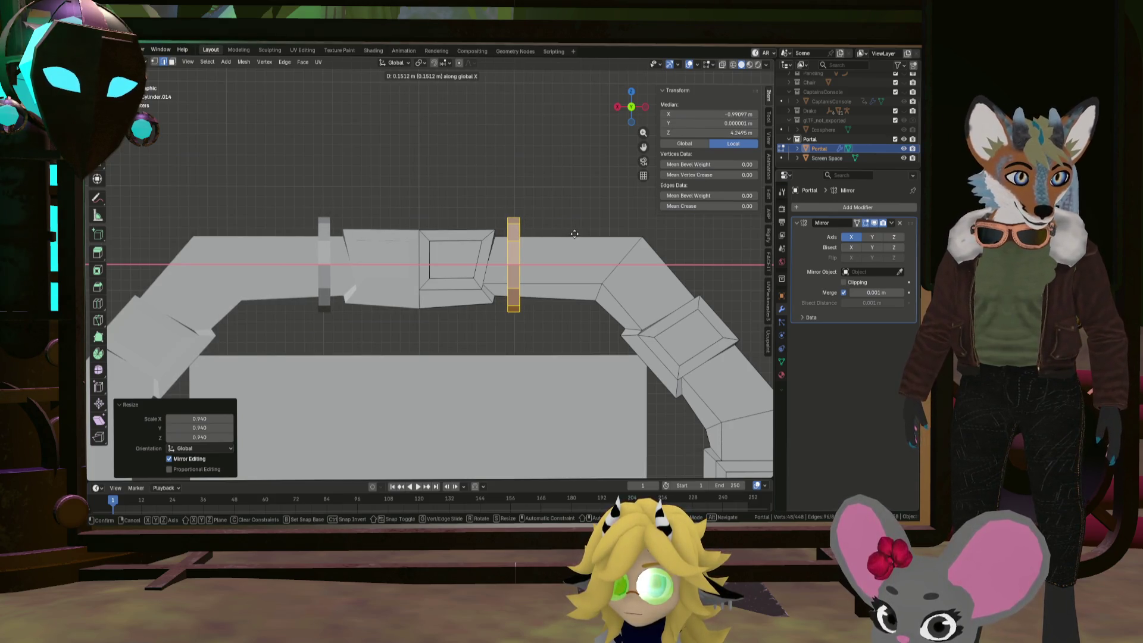
{"action": "left_click", "coordinate": [574, 234]}
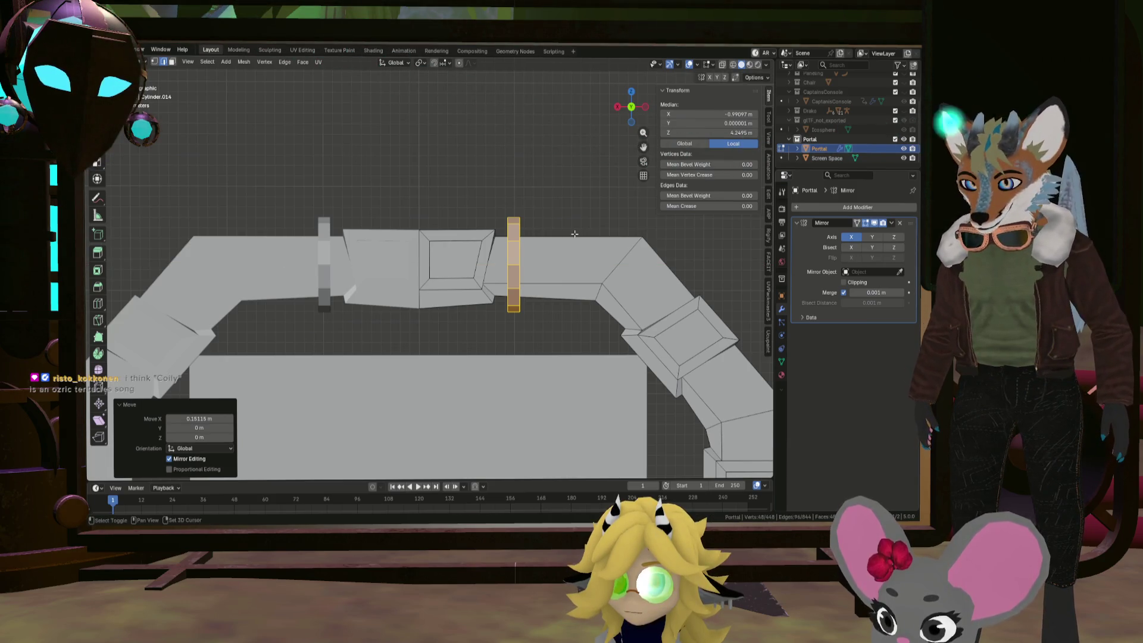
Duplicate the ring twice along X to form a row of collars
{"action": "key", "text": "shift+d"}
{"action": "key", "text": "x"}
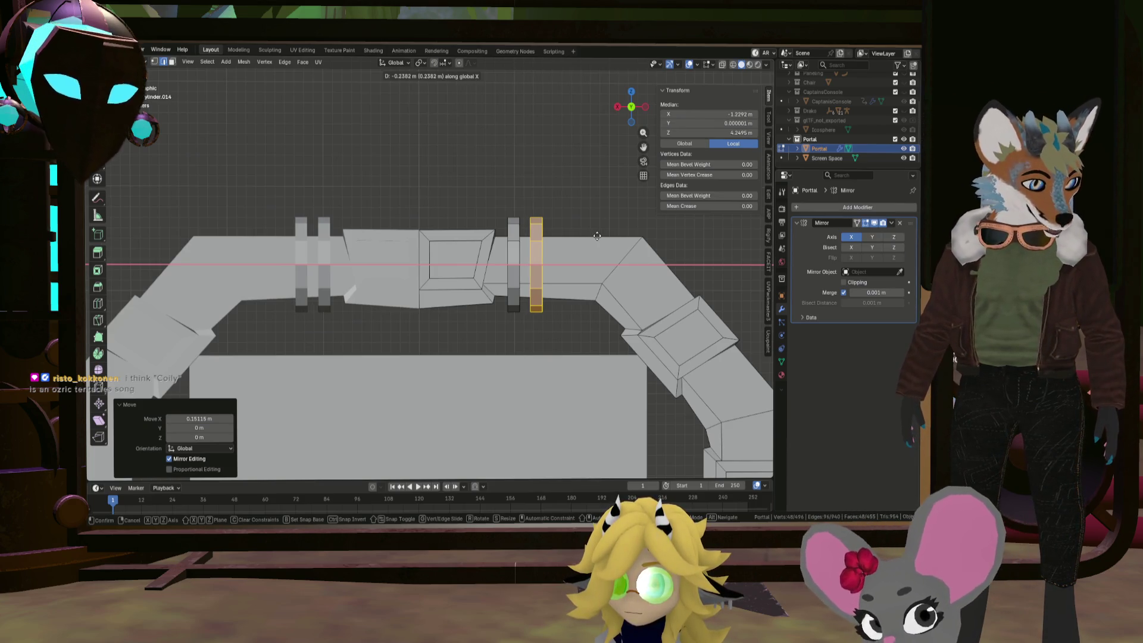
{"action": "left_click", "coordinate": [596, 236]}
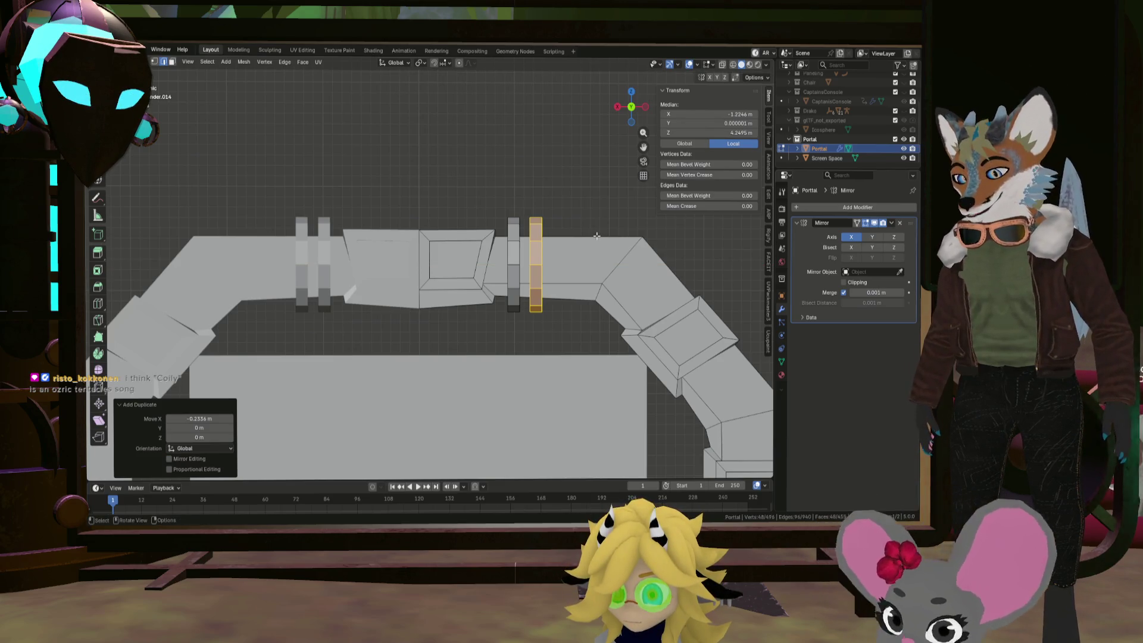
{"action": "key", "text": "shift+d"}
{"action": "key", "text": "x"}
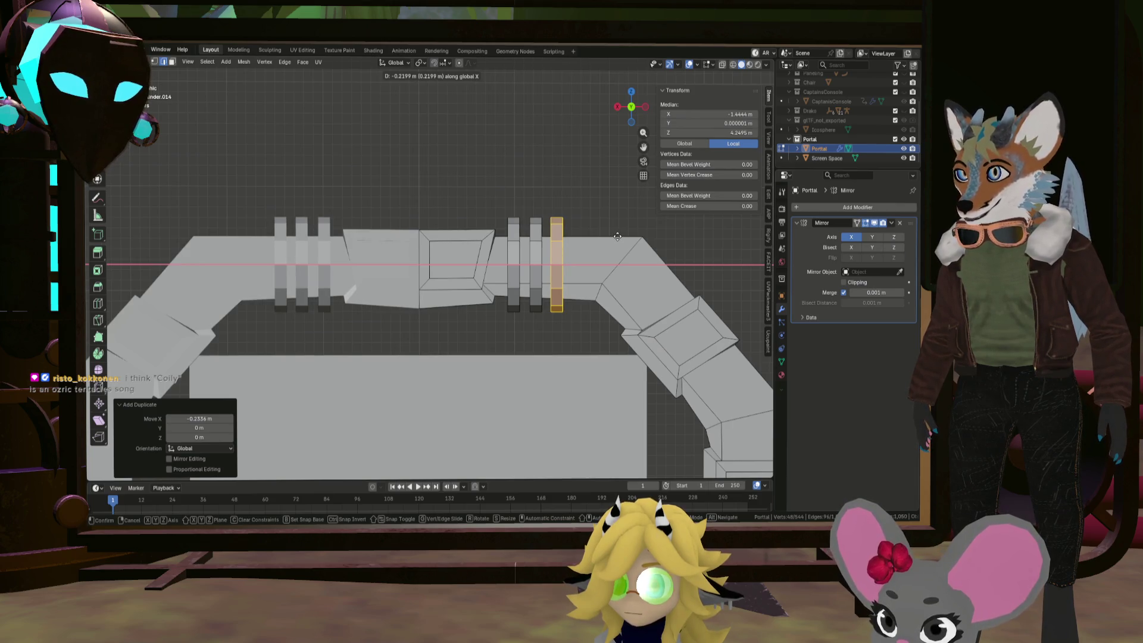
{"action": "left_click", "coordinate": [617, 236]}
{"action": "scroll", "coordinate": [579, 243], "scroll_direction": "down", "scroll_amount": 5}
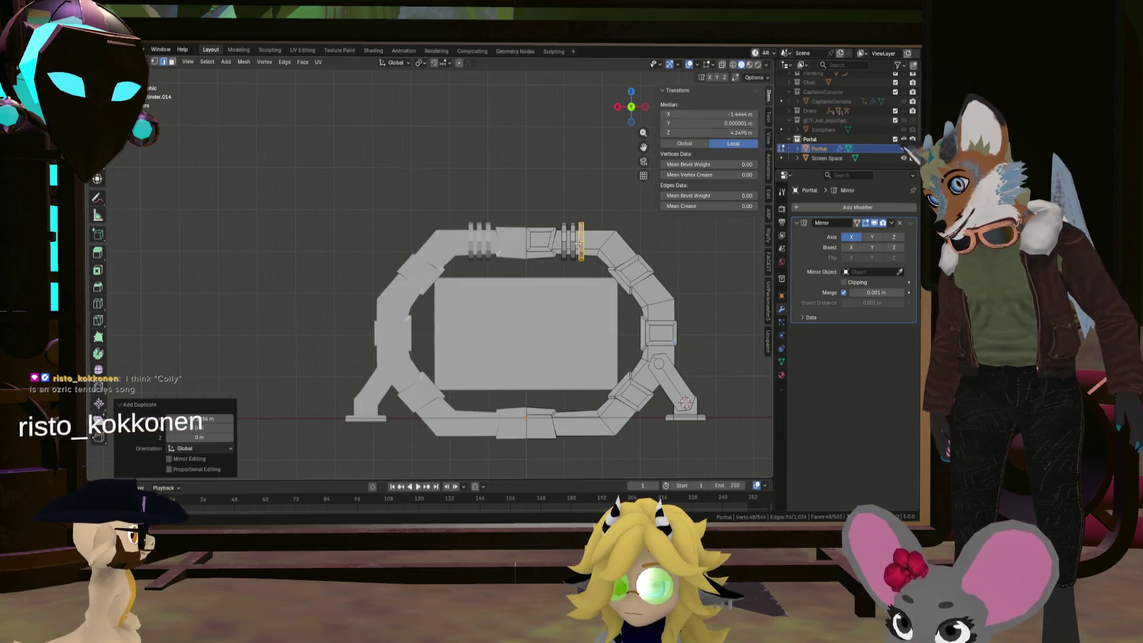
{"action": "scroll", "coordinate": [575, 246], "scroll_direction": "up", "scroll_amount": 1}
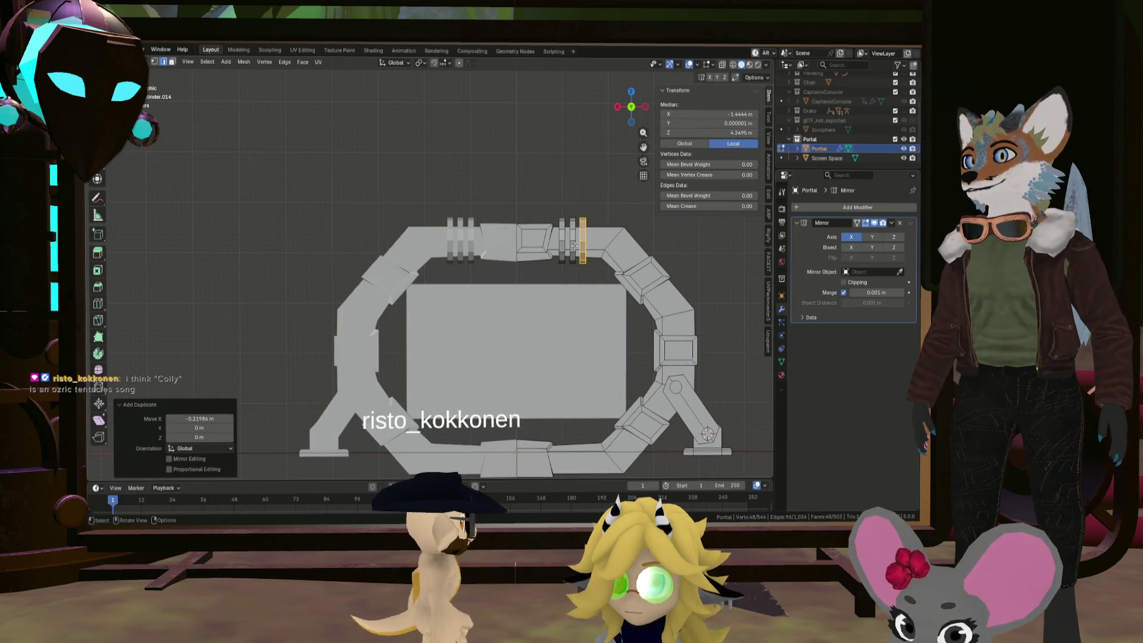
{"action": "scroll", "coordinate": [575, 246], "scroll_direction": "up", "scroll_amount": 1}
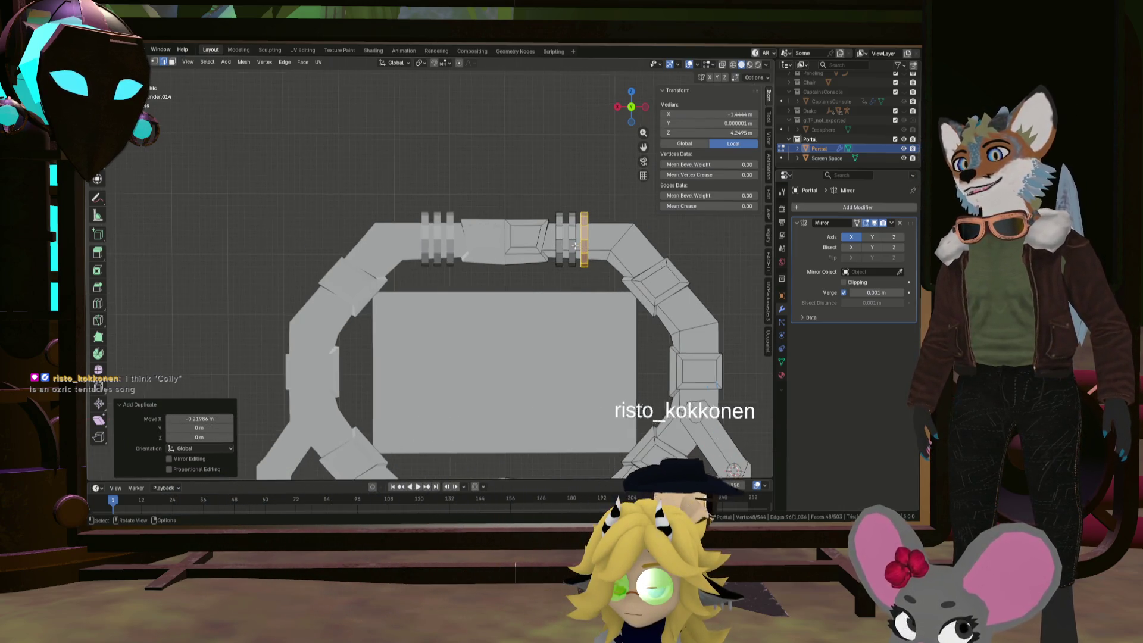
{"action": "middle_click_drag", "start_coordinate": [574, 246], "coordinate": [587, 270]}
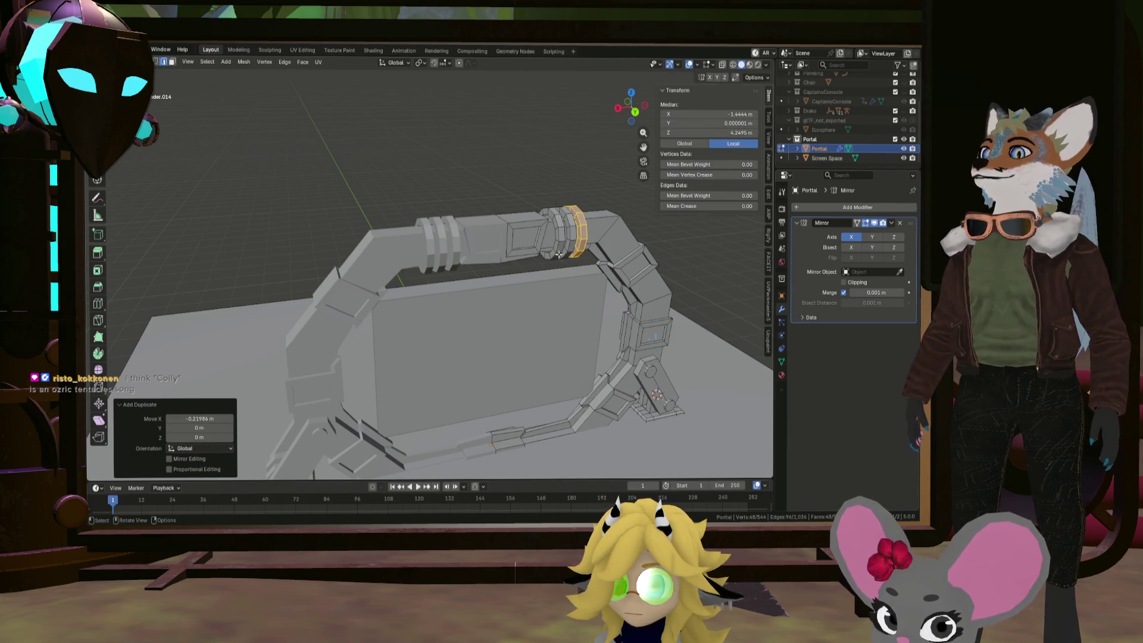
Return to Object Mode and keep only Portal selected, deselecting Screen Space
{"action": "key", "text": "Tab"}
{"action": "middle_click_drag", "start_coordinate": [553, 253], "coordinate": [524, 245]}
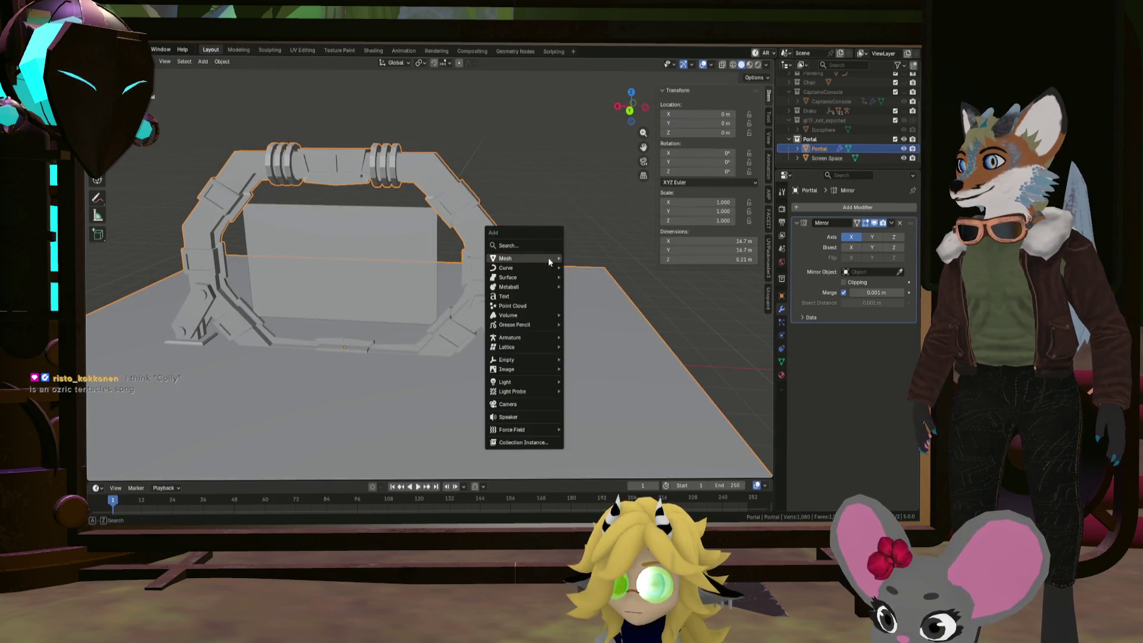
{"action": "key", "text": "shift+a"}
{"action": "key", "text": "a"}
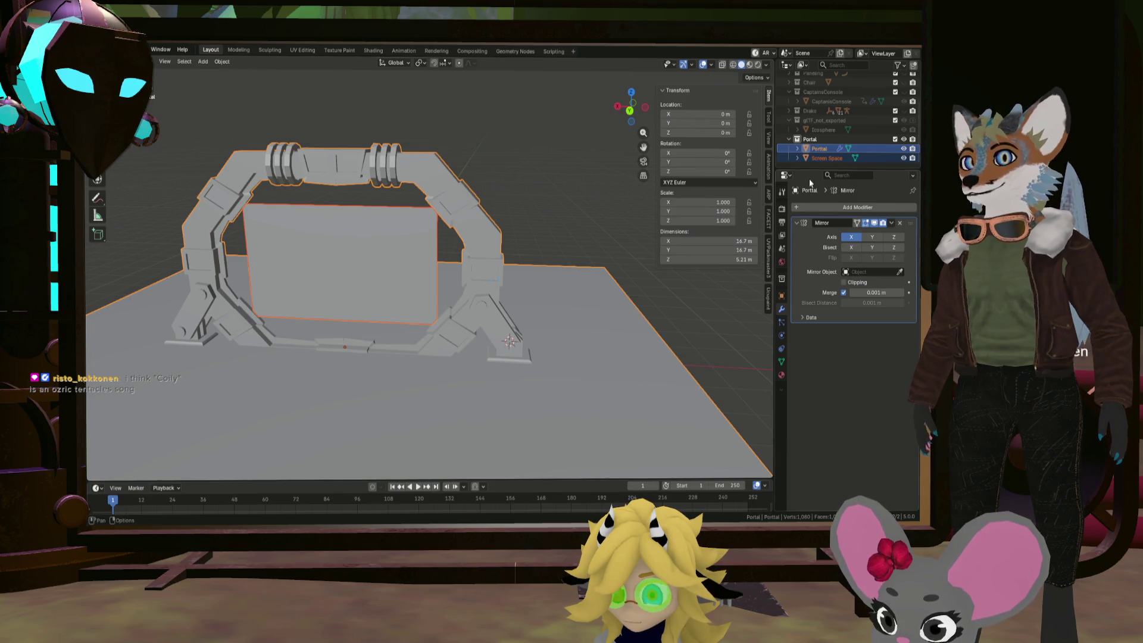
{"action": "left_click", "coordinate": [820, 148]}
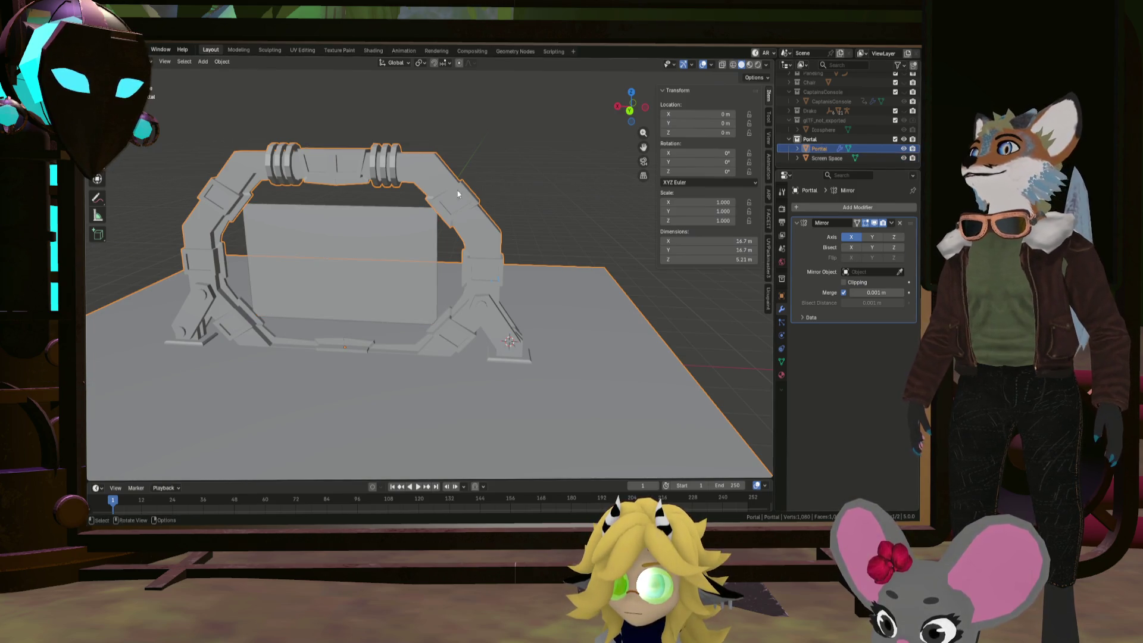
{"action": "middle_click_drag", "start_coordinate": [458, 193], "coordinate": [378, 94]}
Apply Object > Shade Auto Smooth to Portal and enter Edit Mode
{"action": "left_click", "coordinate": [222, 62]}
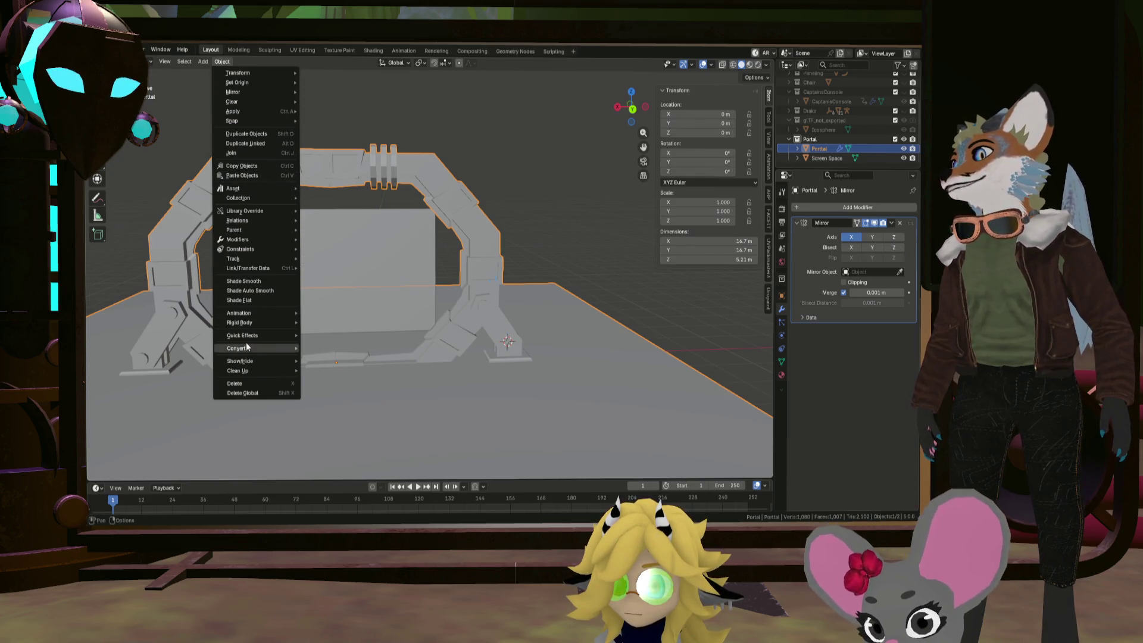
{"action": "left_click", "coordinate": [266, 291]}
{"action": "mouse_move", "coordinate": [301, 266]}
{"action": "middle_mouse_down"}
{"action": "mouse_move", "coordinate": [296, 229]}
{"action": "mouse_move", "coordinate": [319, 220]}
{"action": "mouse_move", "coordinate": [267, 206]}
{"action": "mouse_move", "coordinate": [262, 238]}
{"action": "mouse_move", "coordinate": [293, 217]}
{"action": "mouse_move", "coordinate": [281, 211]}
{"action": "mouse_move", "coordinate": [298, 230]}
{"action": "mouse_move", "coordinate": [344, 228]}
{"action": "middle_mouse_up"}
{"action": "key", "text": "Tab"}
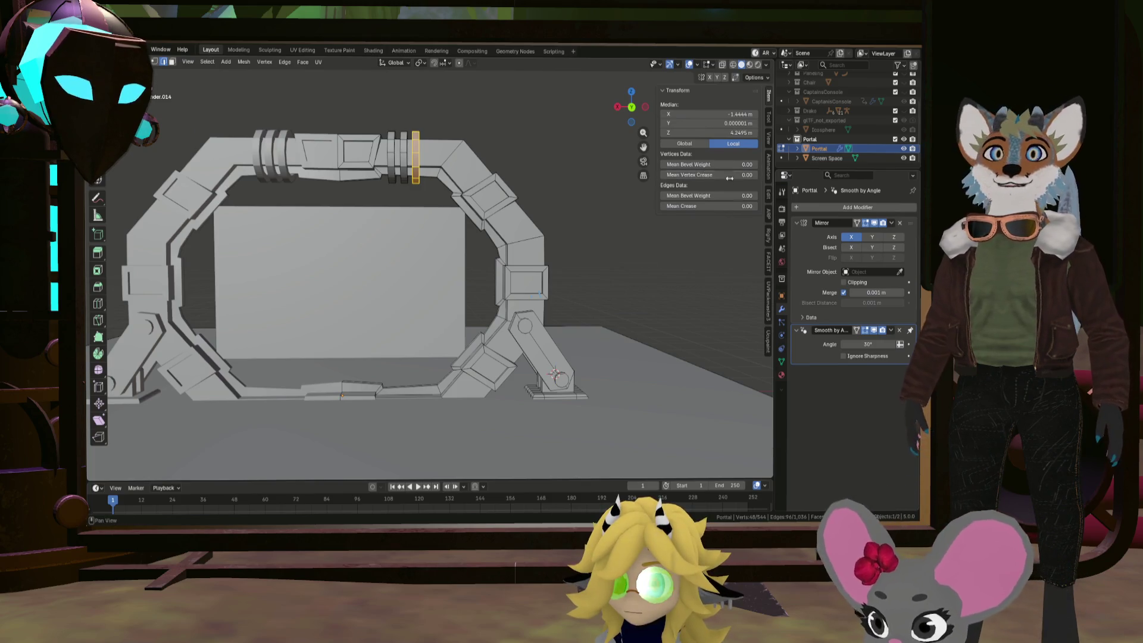
Duplicate Screen Space in place as Screen Space.001 and enter its Edit Mode
{"action": "right_click", "coordinate": [825, 157]}
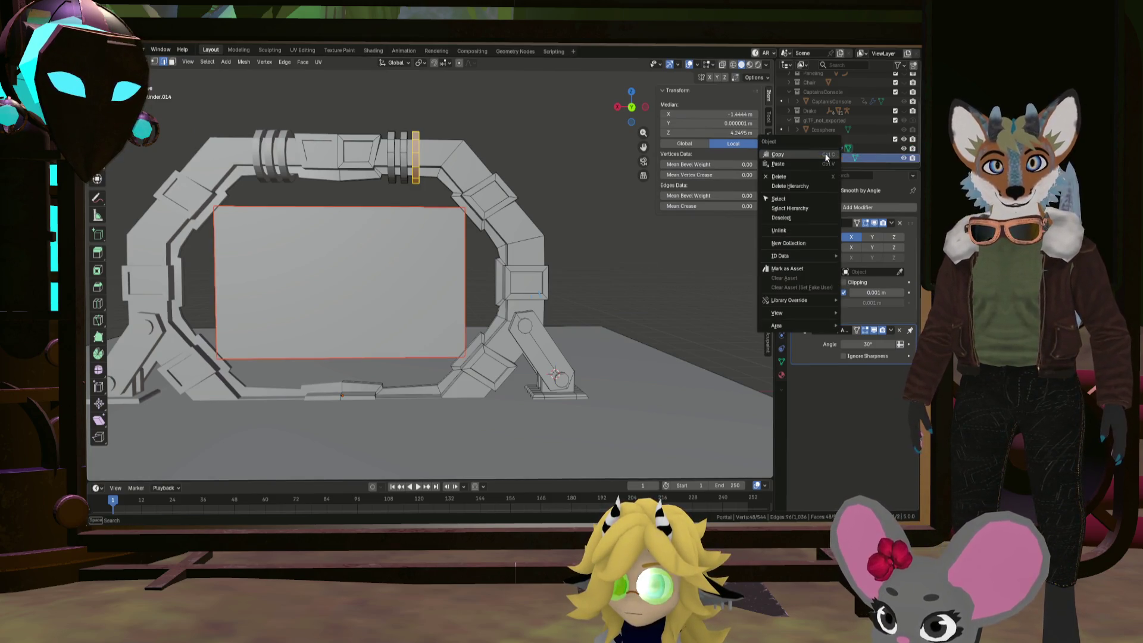
{"action": "key", "text": "Escape"}
{"action": "key", "text": "Tab"}
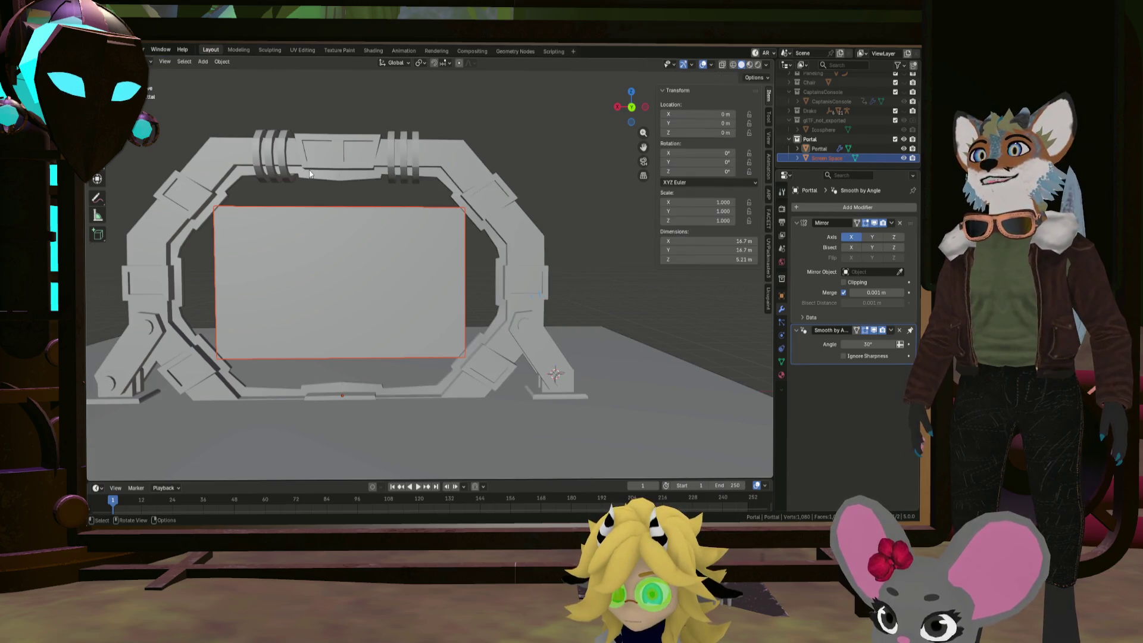
{"action": "right_click", "coordinate": [799, 161]}
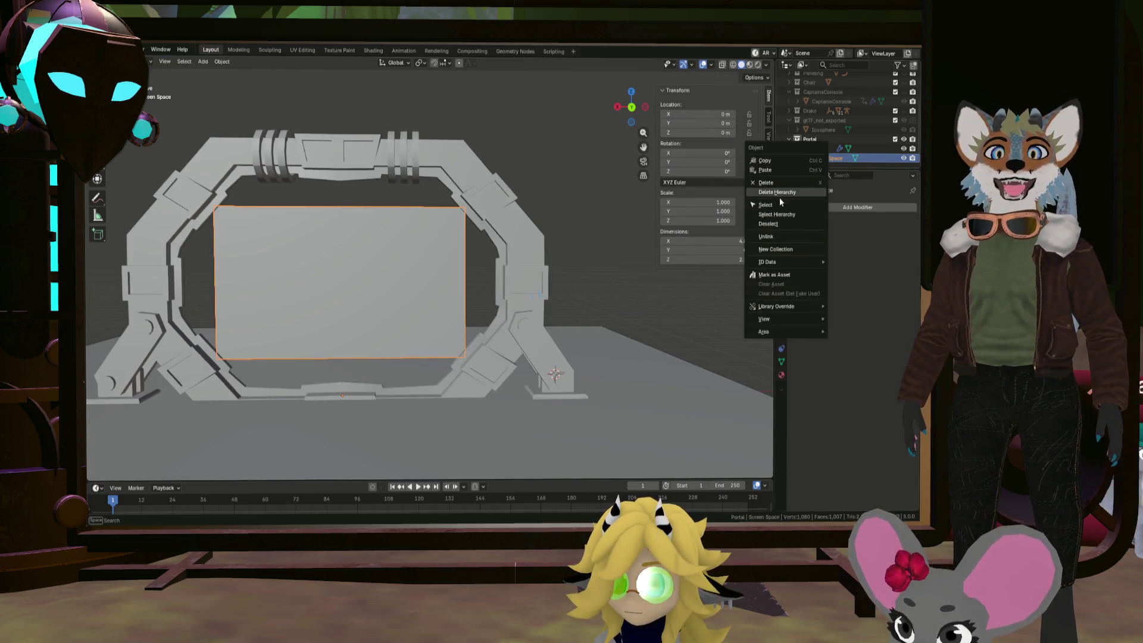
{"action": "key", "text": "shift+d"}
{"action": "right_click", "coordinate": [601, 180]}
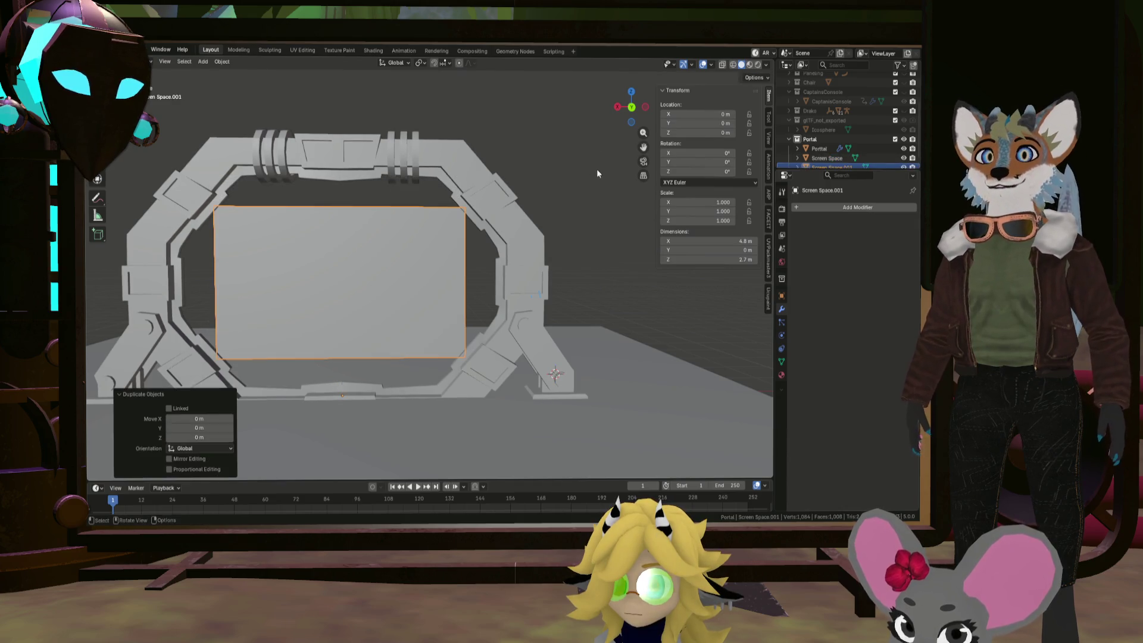
{"action": "left_click", "coordinate": [905, 164]}
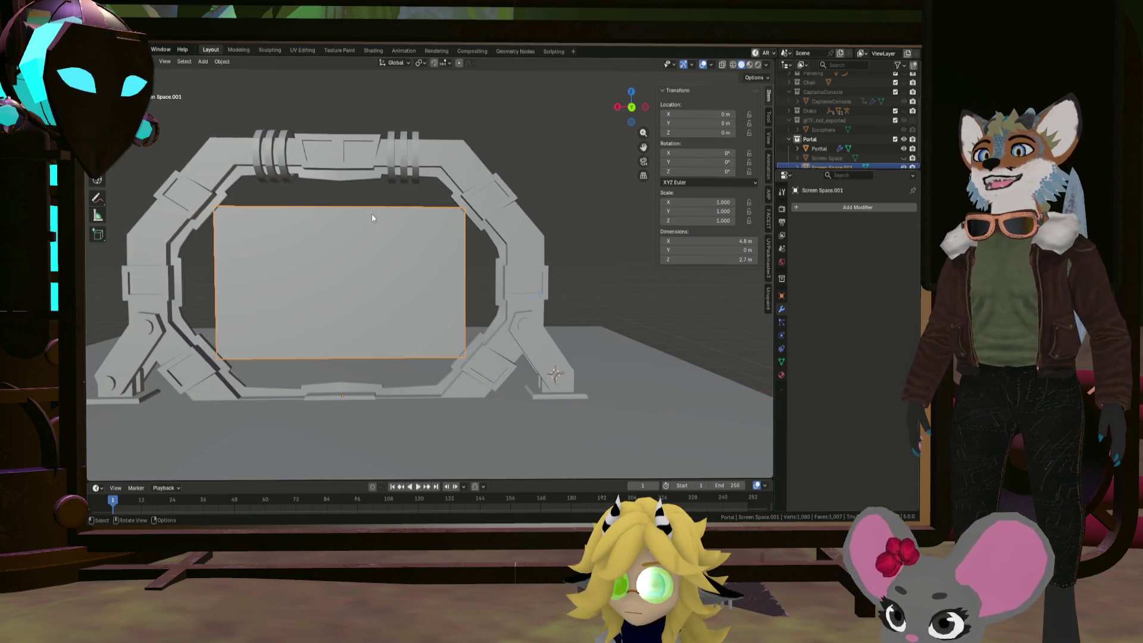
{"action": "key", "text": "Tab"}
{"action": "key", "text": "Tab"}
{"action": "key", "text": "Tab"}
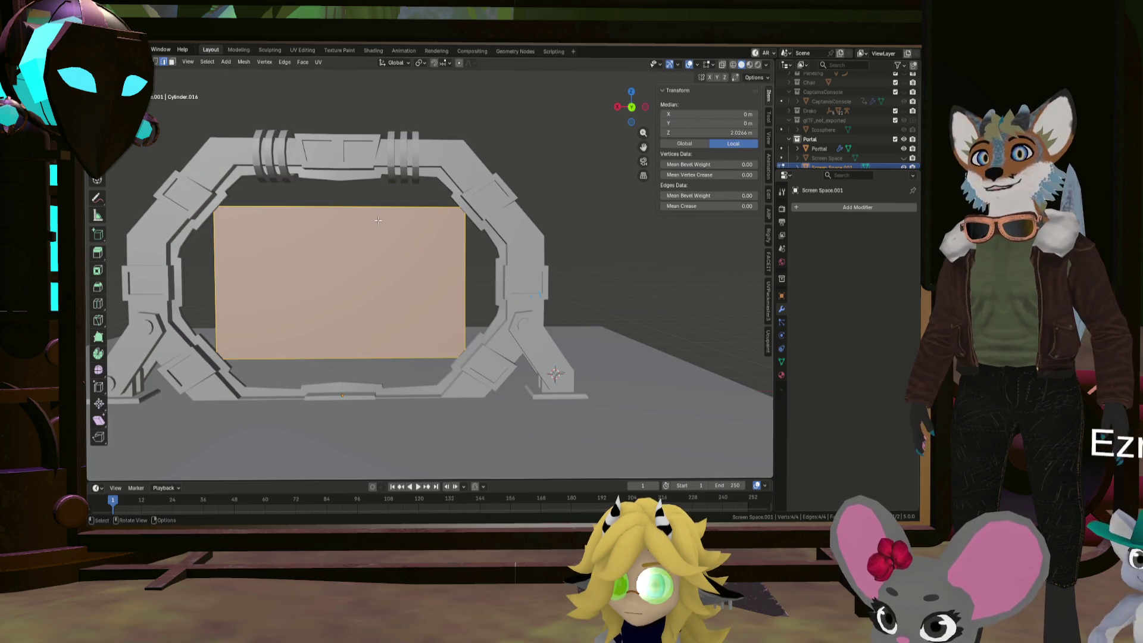
Add a centred vertical loop cut down the screen plane's middle
{"action": "key", "text": "ctrl+r"}
{"action": "left_click", "coordinate": [375, 222]}
{"action": "right_click", "coordinate": [376, 222]}
{"action": "scroll", "coordinate": [268, 224], "scroll_direction": "up", "scroll_amount": 3}
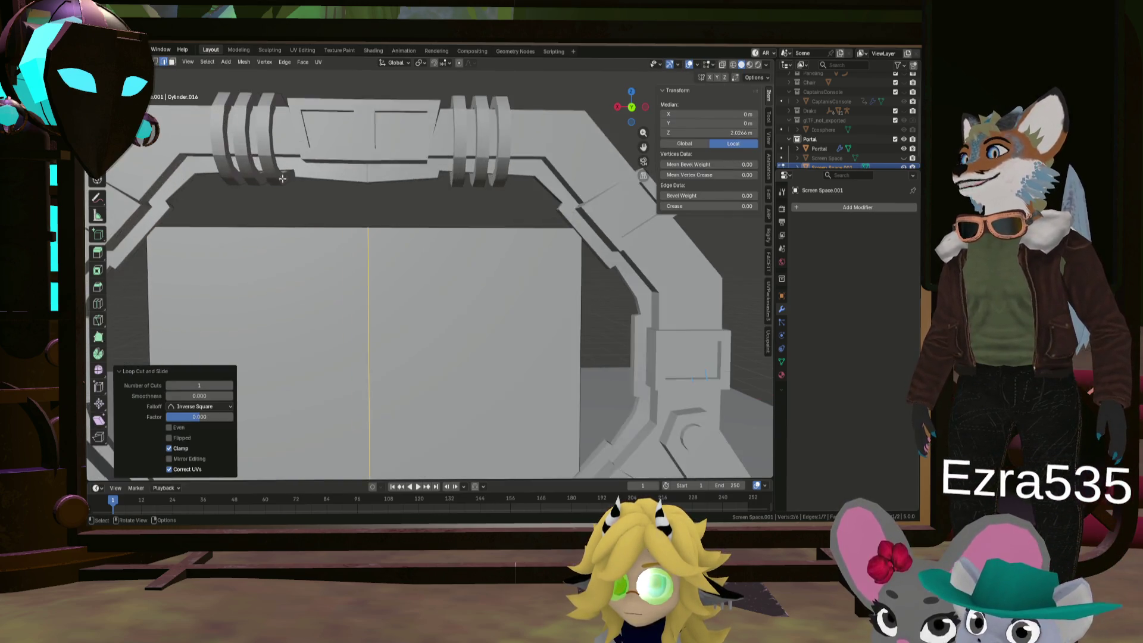
{"action": "scroll", "coordinate": [267, 224], "scroll_direction": "up", "scroll_amount": 1}
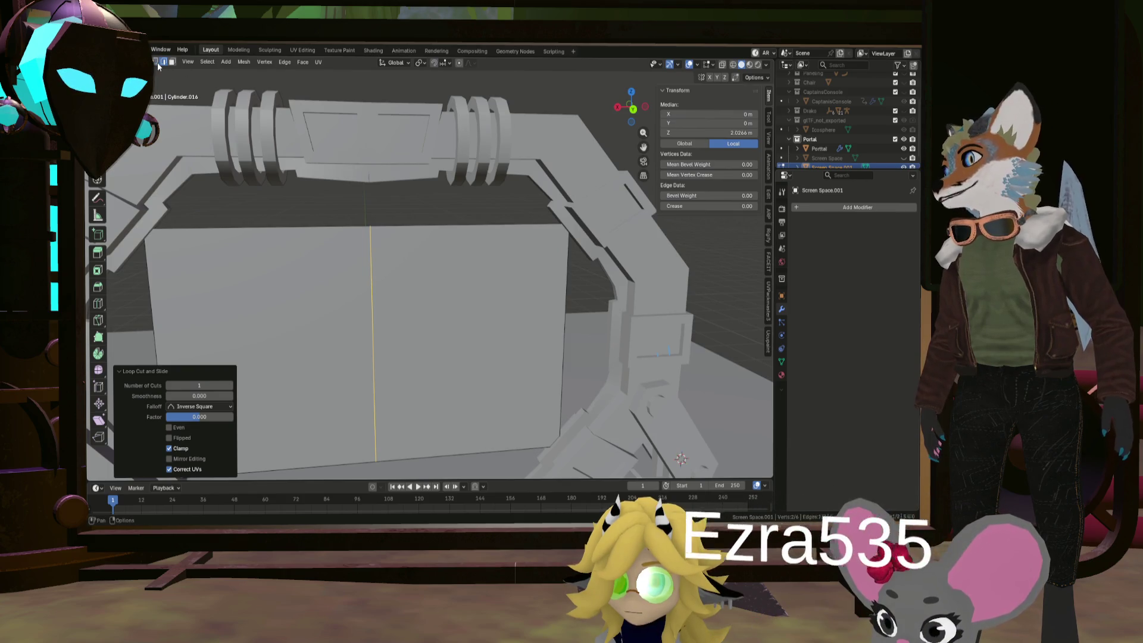
Scale the middle cut edge by 1.349 so the top and bottom bow outward
{"action": "left_click", "coordinate": [391, 240]}
{"action": "left_click", "coordinate": [391, 240]}
{"action": "middle_click_drag", "start_coordinate": [391, 239], "coordinate": [396, 246], "text": "shift"}
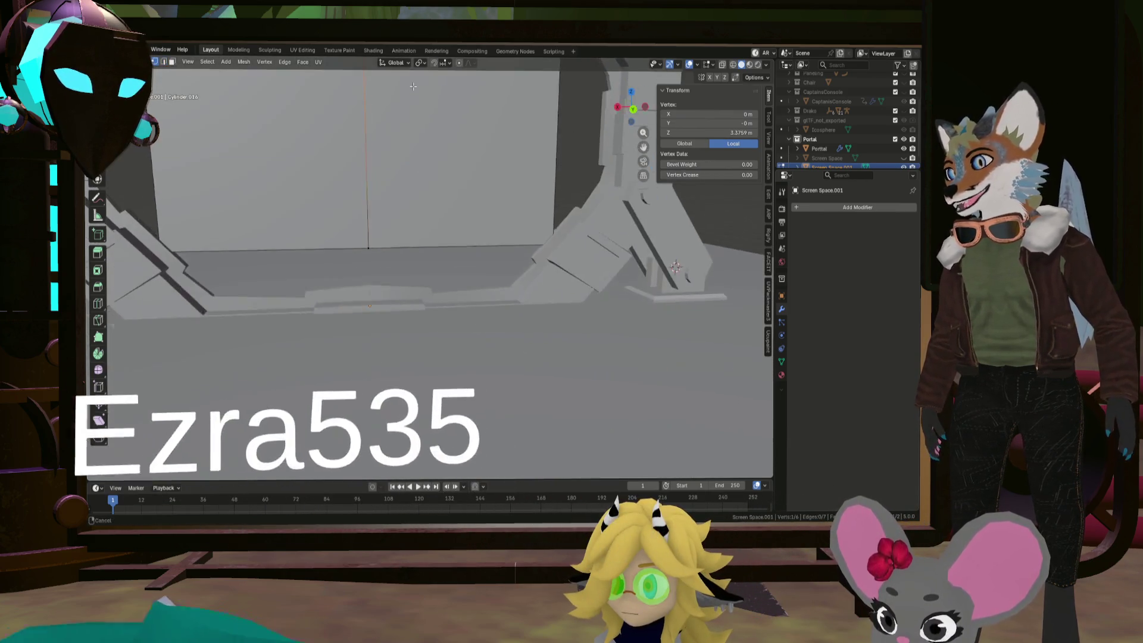
{"action": "left_click", "coordinate": [370, 244], "text": "alt"}
{"action": "scroll", "coordinate": [382, 216], "scroll_direction": "down", "scroll_amount": 5}
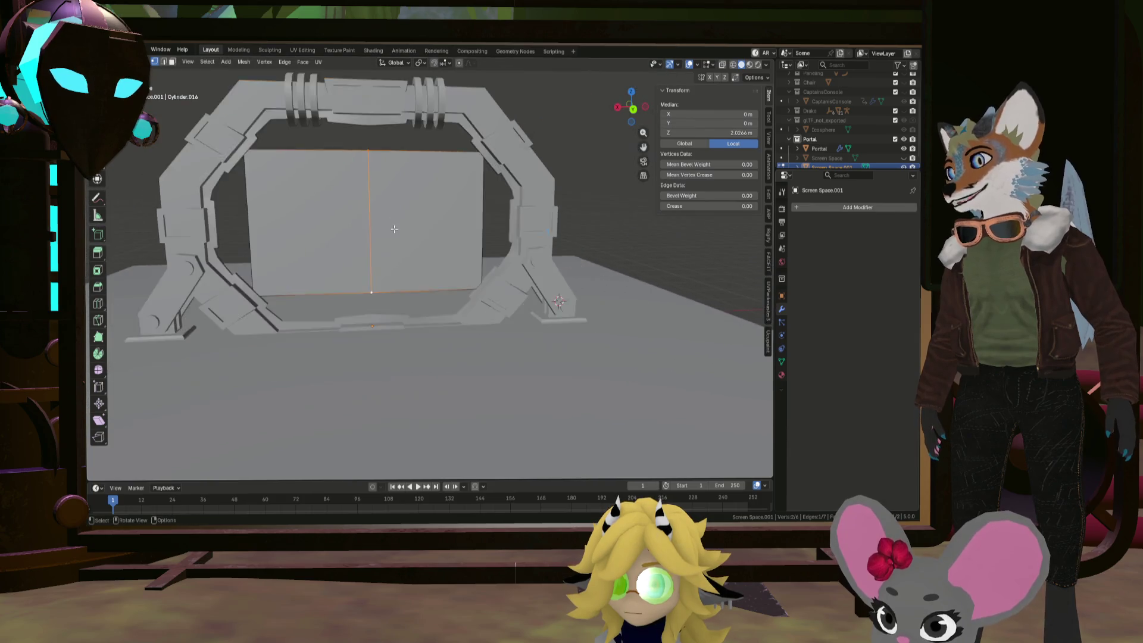
{"action": "key", "text": "s"}
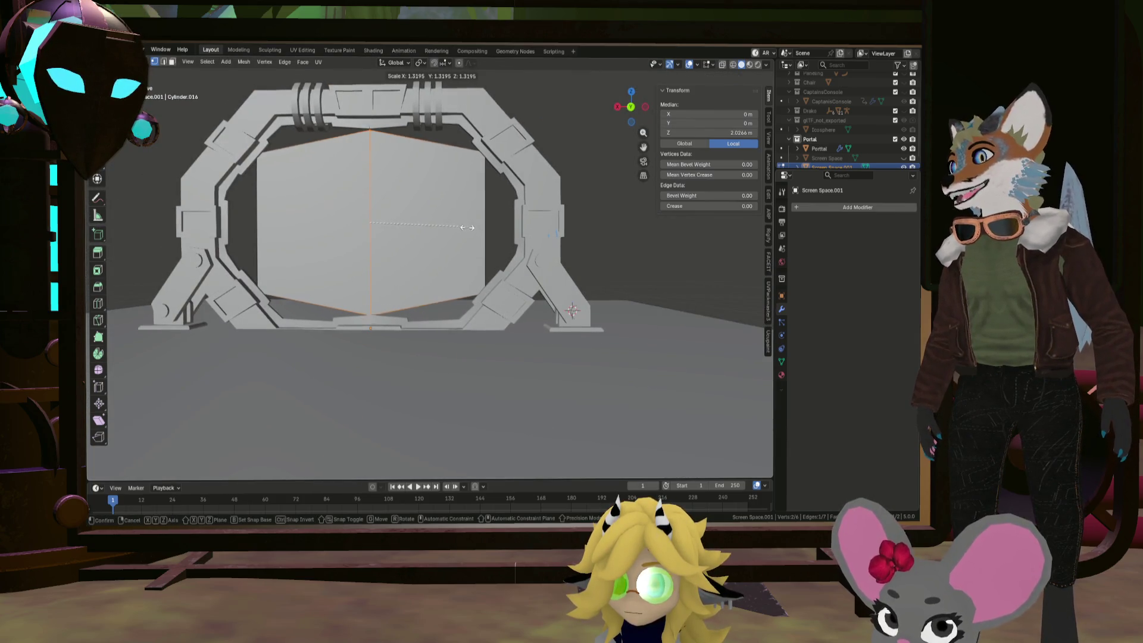
{"action": "left_click", "coordinate": [470, 228]}
{"action": "mouse_move", "coordinate": [470, 229]}
{"action": "middle_mouse_down"}
{"action": "mouse_move", "coordinate": [425, 258]}
{"action": "mouse_move", "coordinate": [393, 246]}
{"action": "mouse_move", "coordinate": [427, 241]}
{"action": "mouse_move", "coordinate": [349, 171]}
{"action": "middle_mouse_up"}
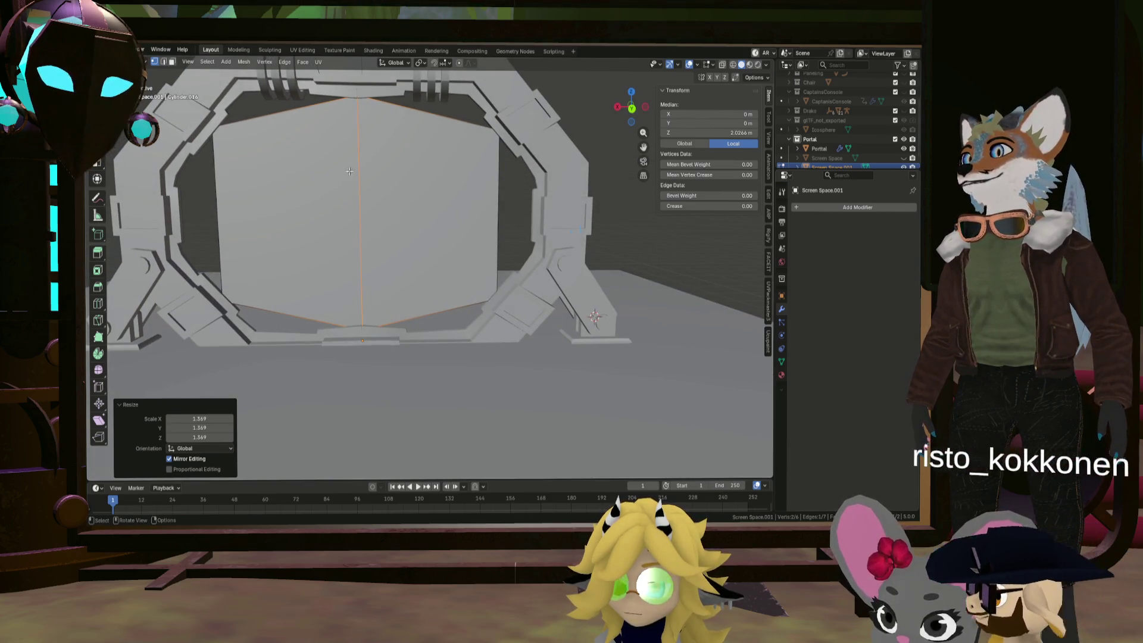
{"action": "key", "text": "ctrl+r"}
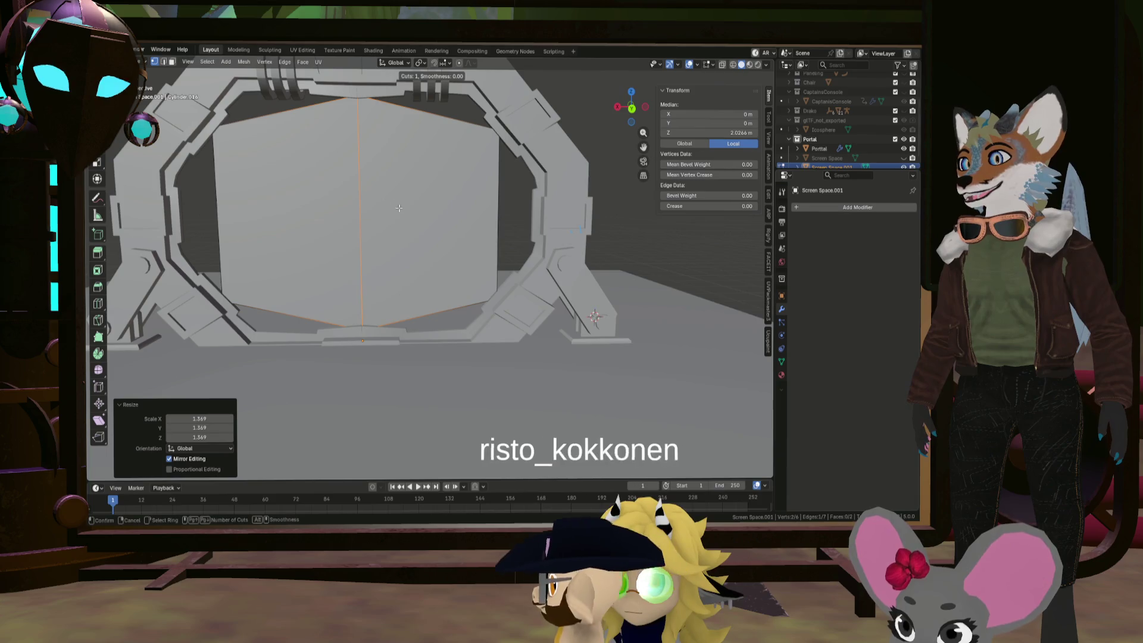
Try a horizontal loop cut widened along X, then undo back to the rectangle
{"action": "left_click", "coordinate": [497, 216]}
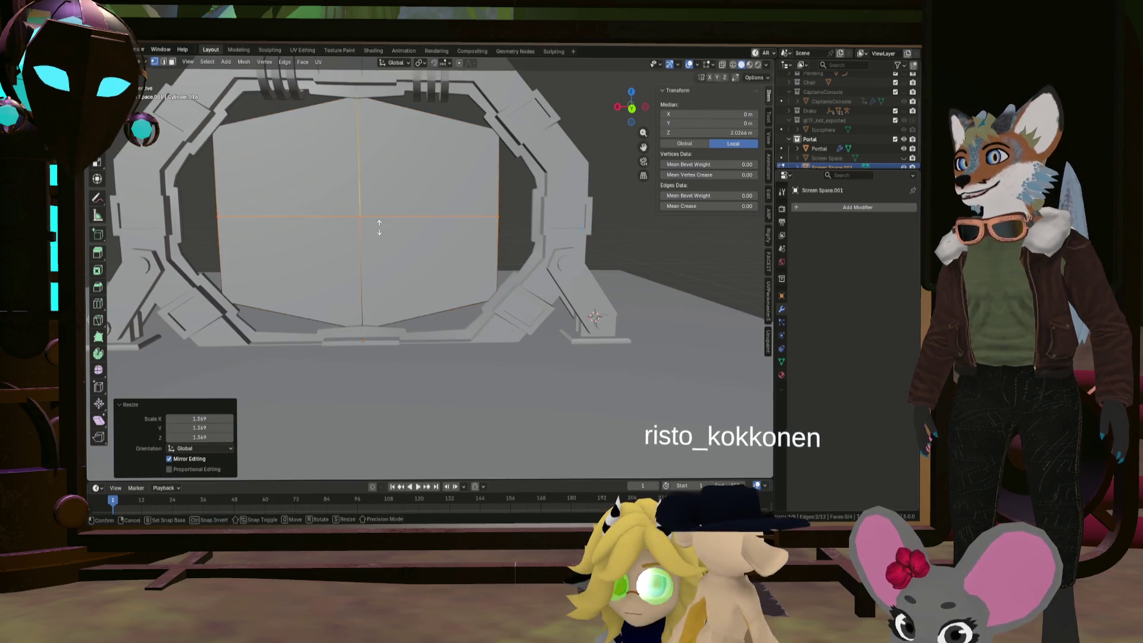
{"action": "left_click", "coordinate": [510, 224]}
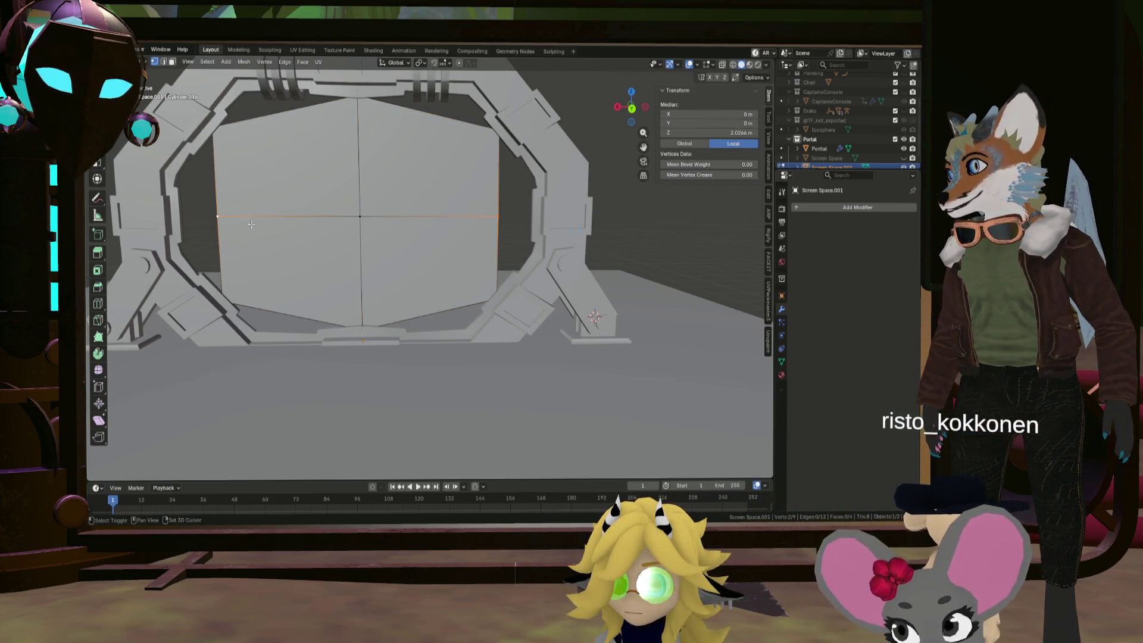
{"action": "key", "text": "s"}
{"action": "key", "text": "x"}
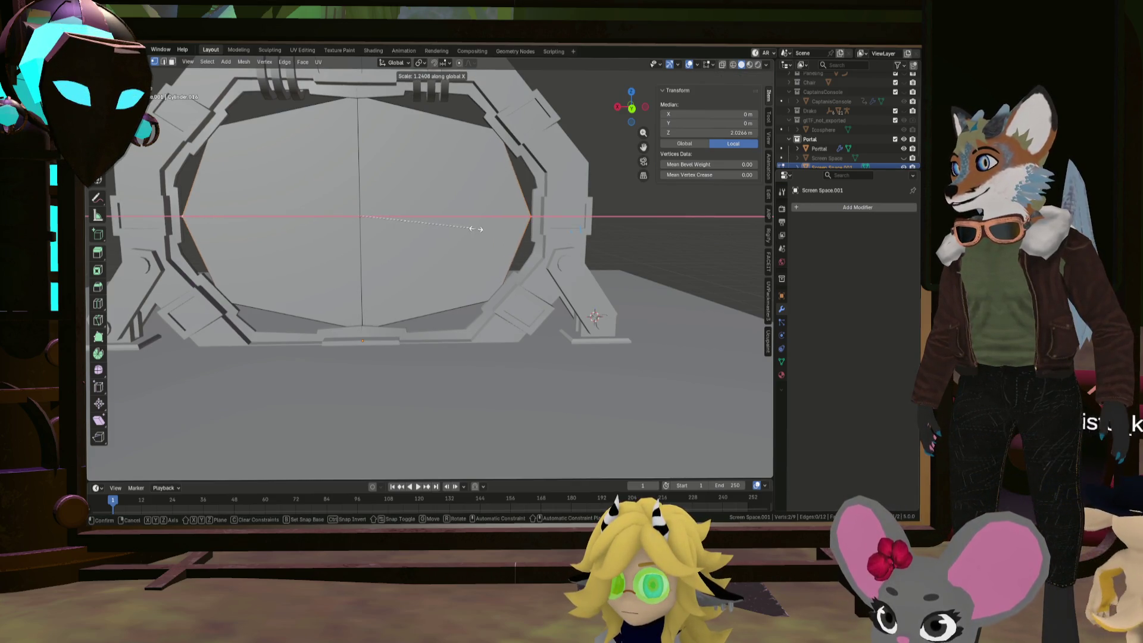
{"action": "left_click", "coordinate": [476, 229]}
{"action": "scroll", "coordinate": [470, 233], "scroll_direction": "down", "scroll_amount": 5}
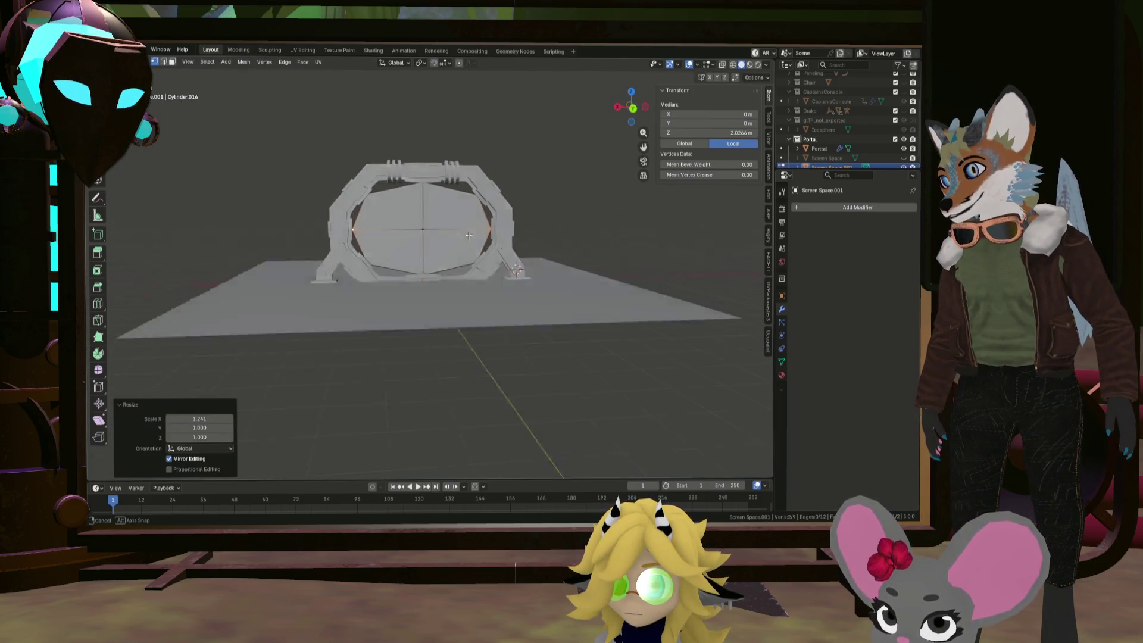
{"action": "scroll", "coordinate": [468, 235], "scroll_direction": "up", "scroll_amount": 6}
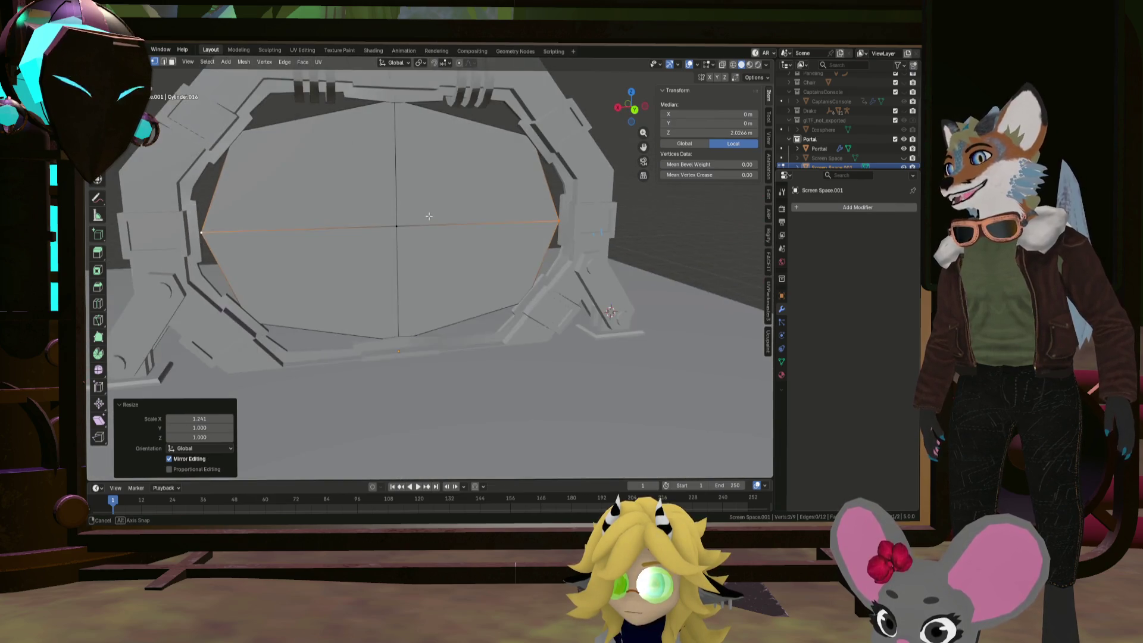
{"action": "middle_click_drag", "start_coordinate": [428, 216], "coordinate": [449, 225]}
{"action": "key", "text": "ctrl+z"}
{"action": "key", "text": "ctrl+z"}
{"action": "key", "text": "ctrl+z"}
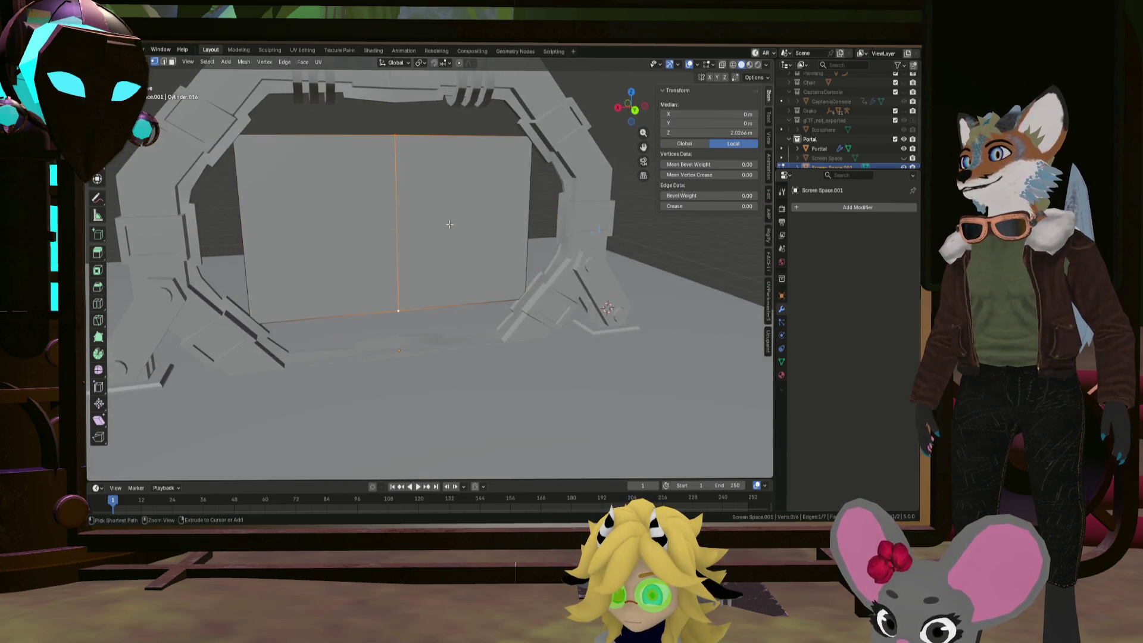
Clear the mesh selection and return Screen Space.001 to Object Mode
{"action": "middle_click_drag", "start_coordinate": [504, 231], "coordinate": [485, 230]}
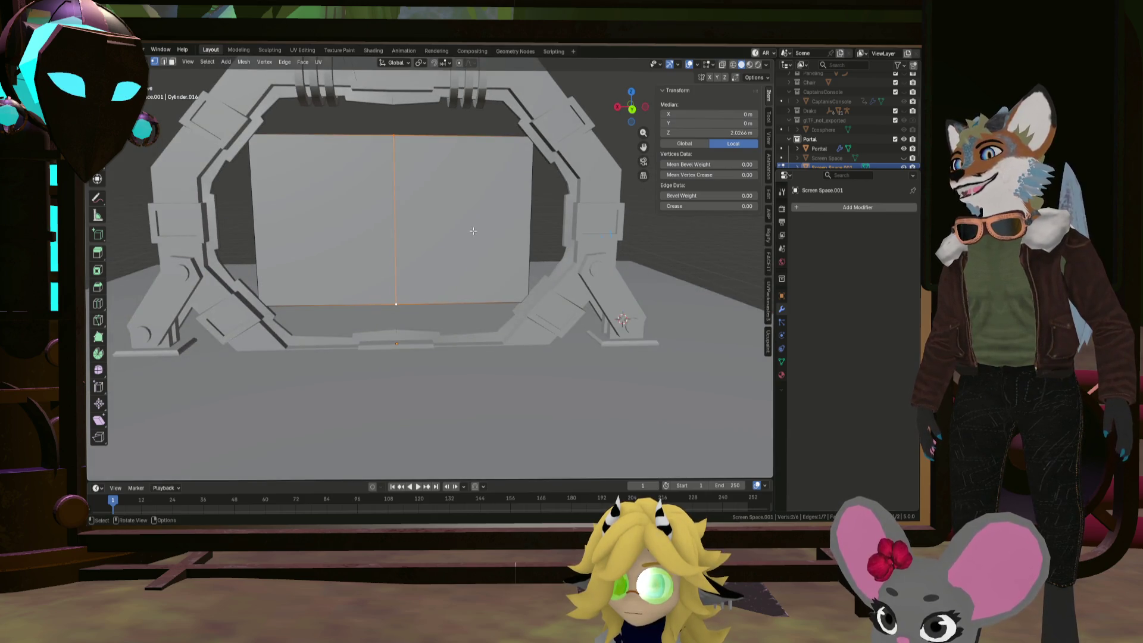
{"action": "left_click", "coordinate": [597, 200]}
{"action": "scroll", "coordinate": [597, 200], "scroll_direction": "down", "scroll_amount": 3}
{"action": "mouse_move", "coordinate": [598, 200]}
{"action": "middle_mouse_down"}
{"action": "mouse_move", "coordinate": [482, 100]}
{"action": "mouse_move", "coordinate": [452, 117]}
{"action": "mouse_move", "coordinate": [495, 125]}
{"action": "mouse_move", "coordinate": [458, 122]}
{"action": "middle_mouse_up"}
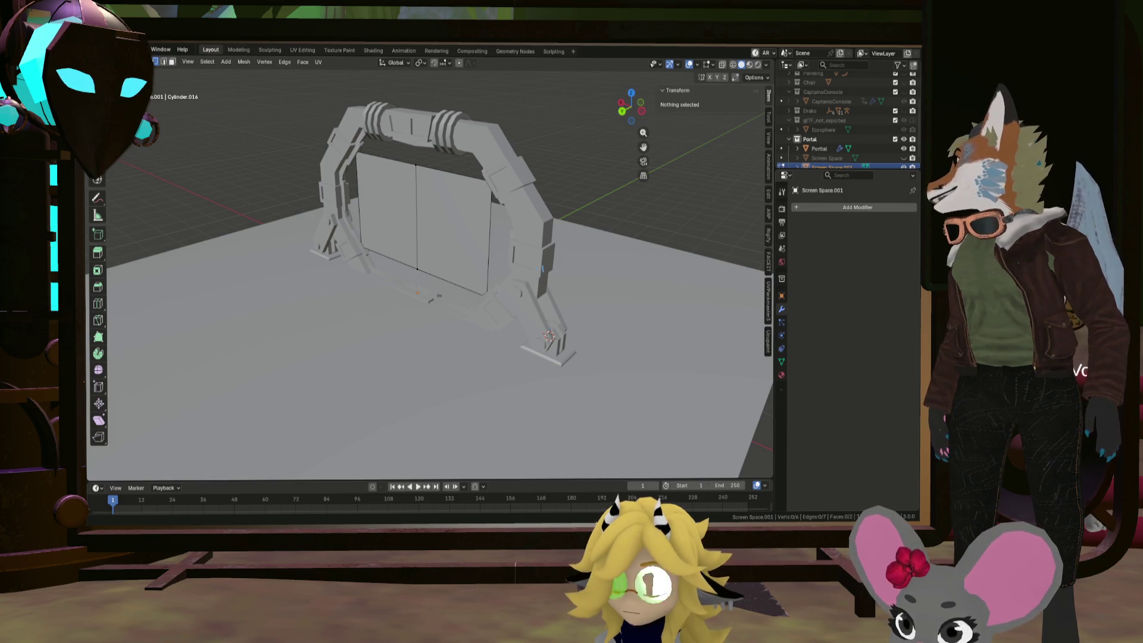
{"action": "middle_click_drag", "start_coordinate": [417, 280], "coordinate": [449, 271]}
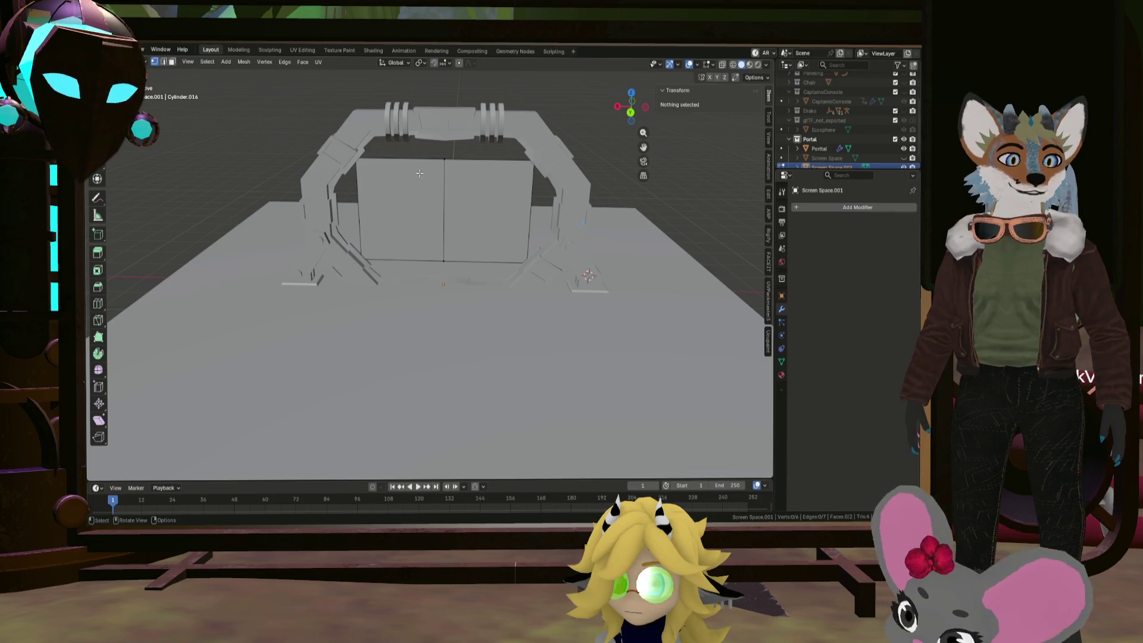
{"action": "mouse_move", "coordinate": [420, 153]}
{"action": "middle_mouse_down"}
{"action": "mouse_move", "coordinate": [492, 202]}
{"action": "mouse_move", "coordinate": [332, 178]}
{"action": "mouse_move", "coordinate": [536, 187]}
{"action": "mouse_move", "coordinate": [464, 191]}
{"action": "mouse_move", "coordinate": [477, 196]}
{"action": "middle_mouse_up"}
{"action": "key", "text": "Tab"}
{"action": "left_click", "coordinate": [819, 148]}
{"action": "left_click", "coordinate": [781, 295]}
{"action": "scroll", "coordinate": [485, 197], "scroll_direction": "up", "scroll_amount": 2}
{"action": "scroll", "coordinate": [477, 196], "scroll_direction": "up", "scroll_amount": 2}
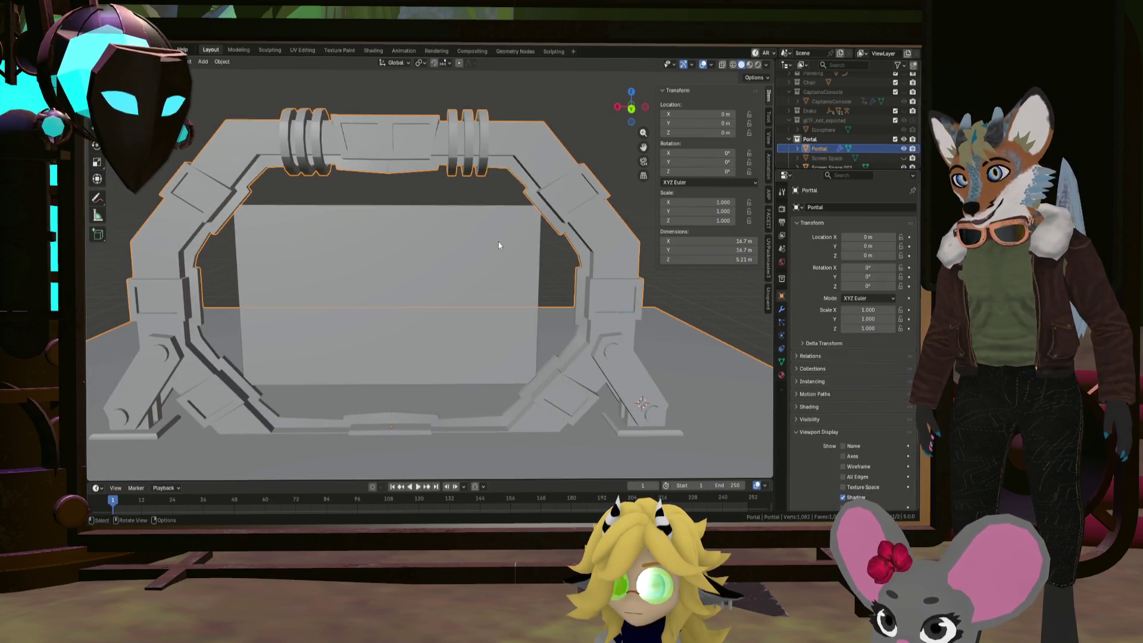
{"action": "middle_click_drag", "start_coordinate": [498, 244], "coordinate": [508, 208], "text": "shift"}
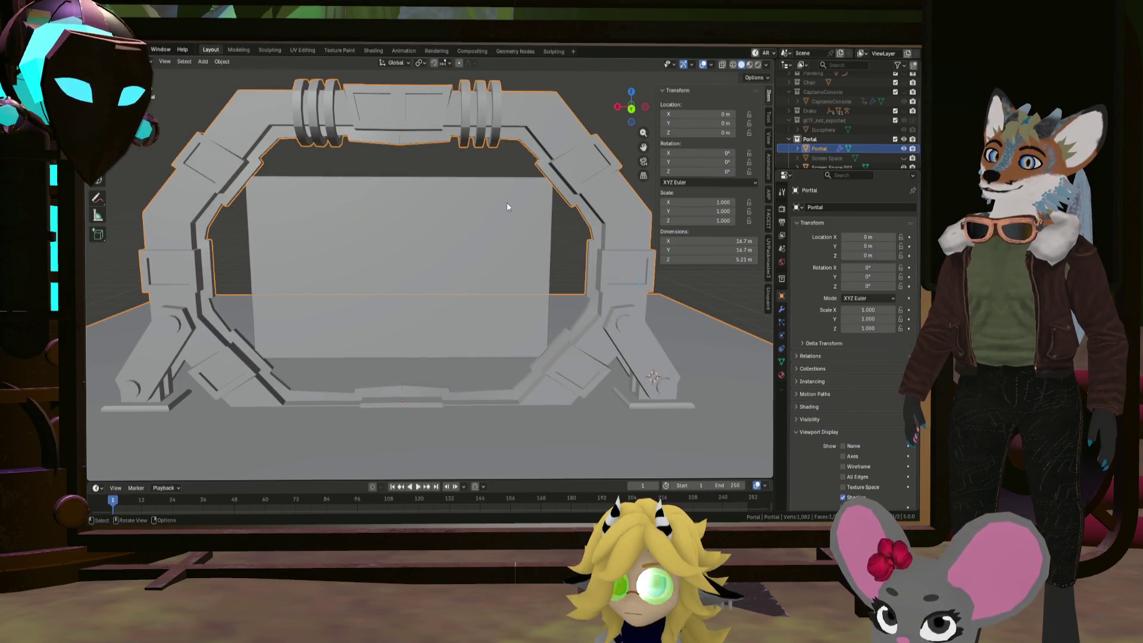
{"action": "scroll", "coordinate": [530, 210], "scroll_direction": "down", "scroll_amount": 2}
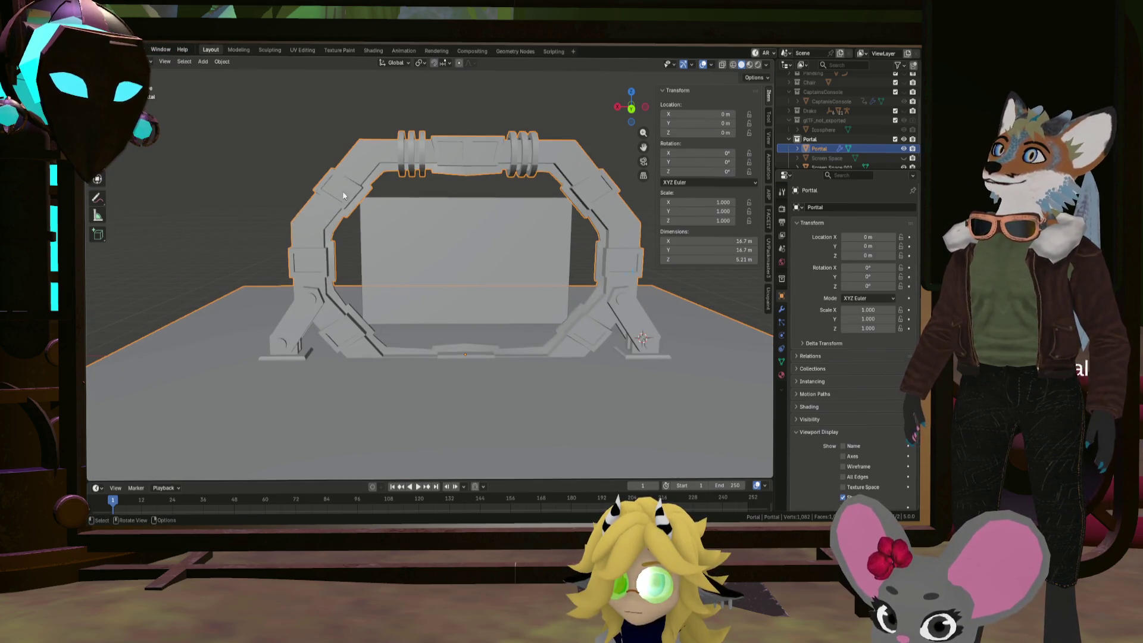
{"action": "scroll", "coordinate": [488, 231], "scroll_direction": "up", "scroll_amount": 3}
{"action": "scroll", "coordinate": [502, 230], "scroll_direction": "down", "scroll_amount": 2}
{"action": "key", "text": "shift+a"}
{"action": "mouse_move", "coordinate": [502, 230]}
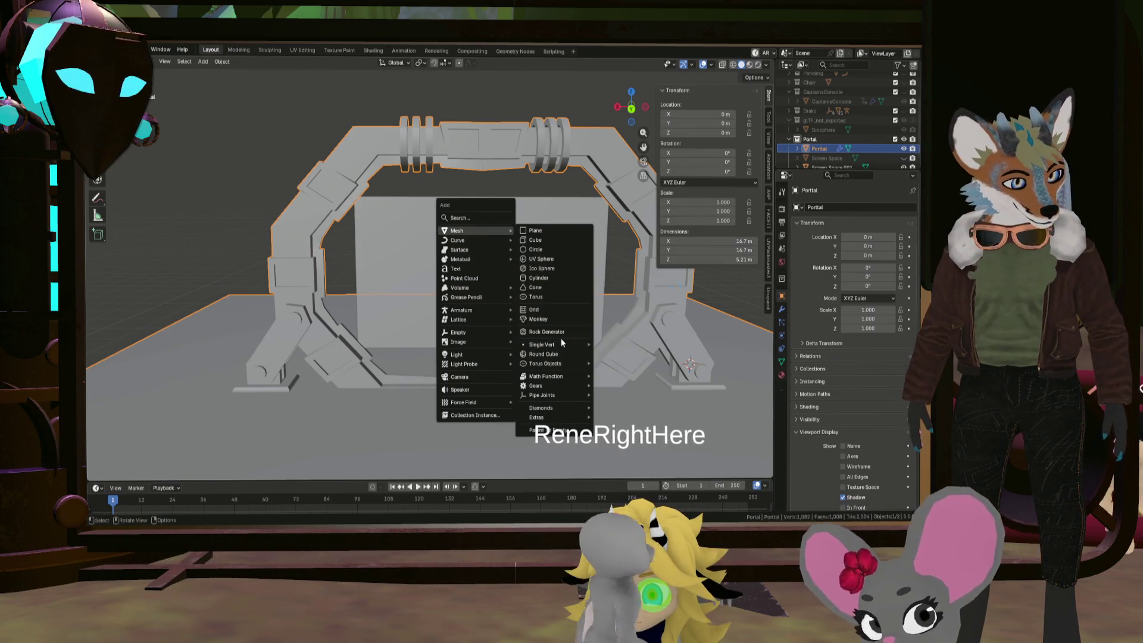
{"action": "scroll", "coordinate": [655, 330], "scroll_direction": "up", "scroll_amount": 2}
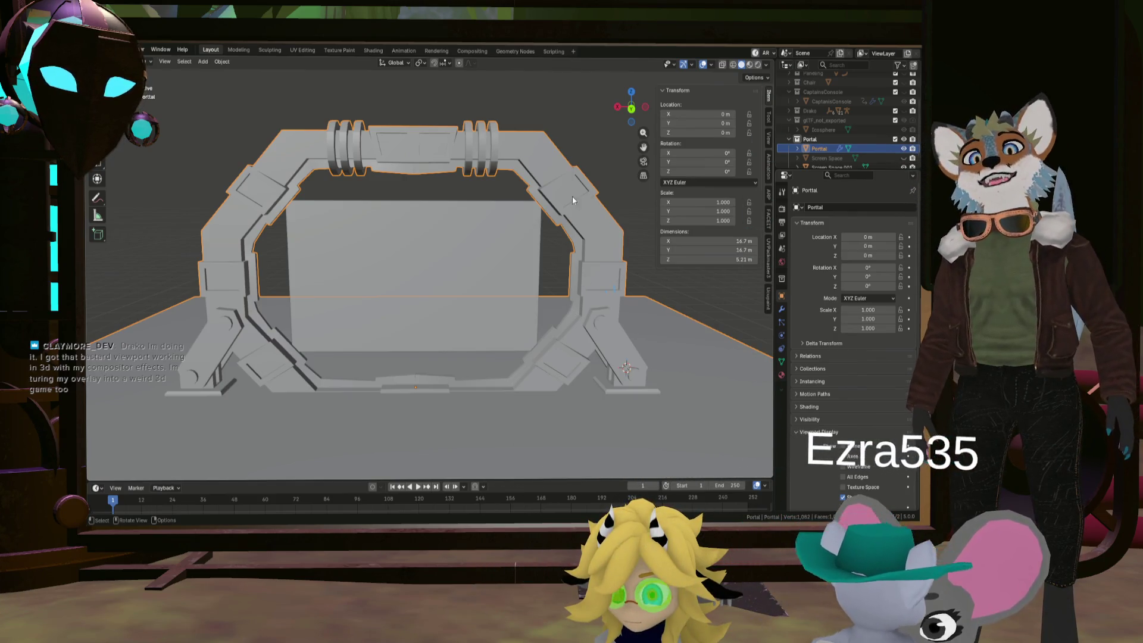
Orbit to a frontal view of the portal and bring up the Add menu's mesh primitives
{"action": "mouse_move", "coordinate": [572, 309]}
{"action": "middle_mouse_down"}
{"action": "mouse_move", "coordinate": [480, 230]}
{"action": "mouse_move", "coordinate": [383, 223]}
{"action": "mouse_move", "coordinate": [527, 231]}
{"action": "mouse_move", "coordinate": [315, 177]}
{"action": "mouse_move", "coordinate": [408, 159]}
{"action": "mouse_move", "coordinate": [333, 180]}
{"action": "mouse_move", "coordinate": [338, 166]}
{"action": "mouse_move", "coordinate": [363, 171]}
{"action": "middle_mouse_up"}
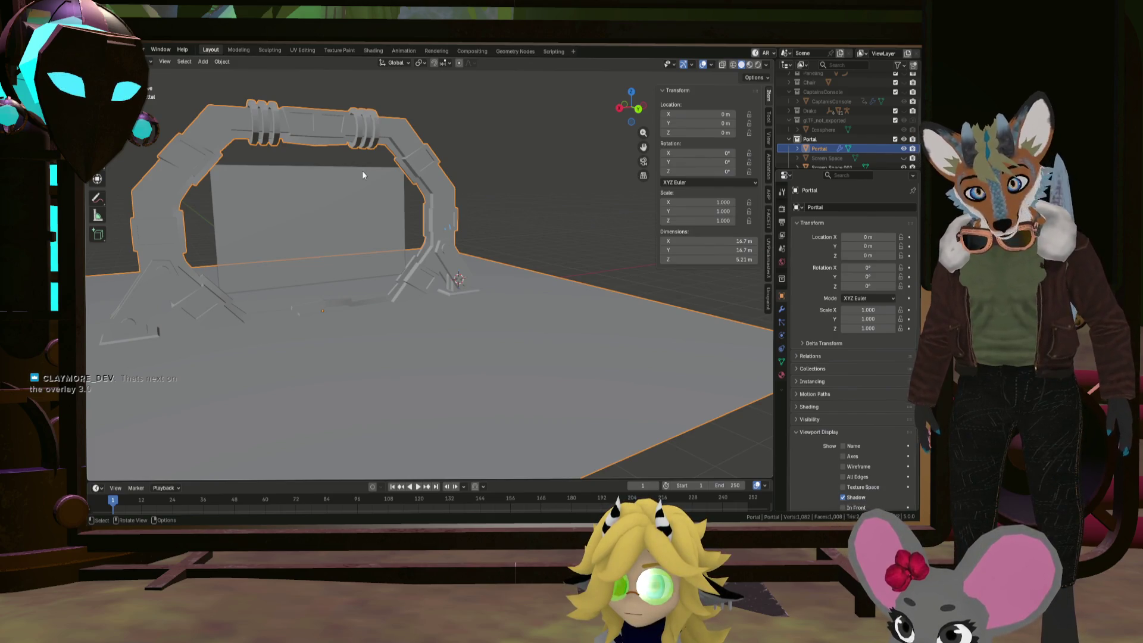
{"action": "middle_click_drag", "start_coordinate": [433, 186], "coordinate": [392, 206]}
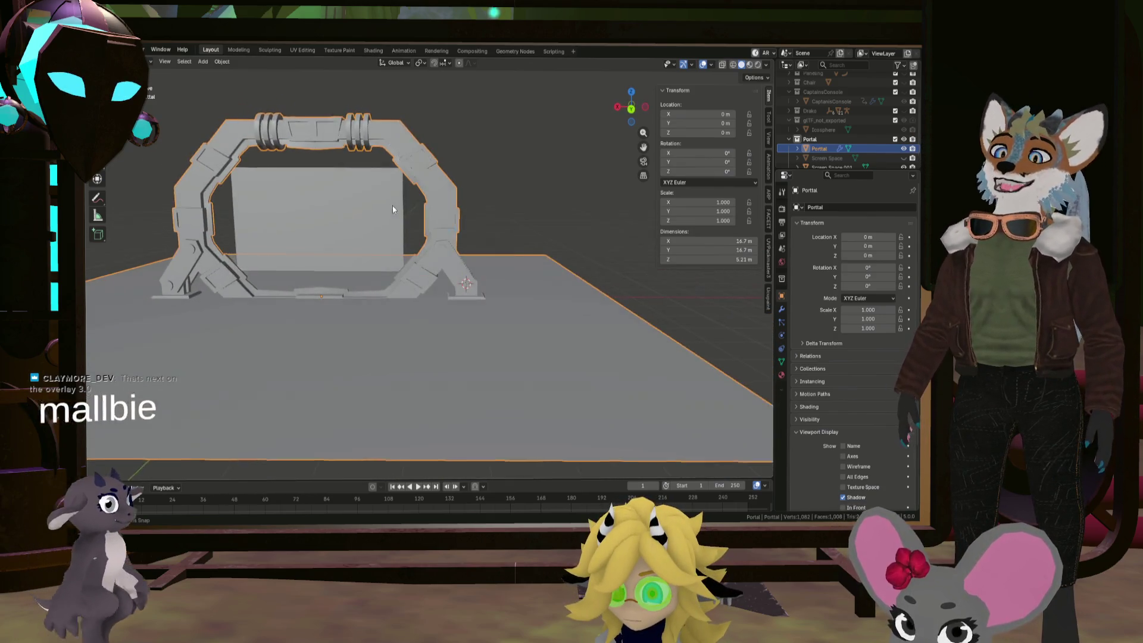
{"action": "scroll", "coordinate": [421, 212], "scroll_direction": "up", "scroll_amount": 4}
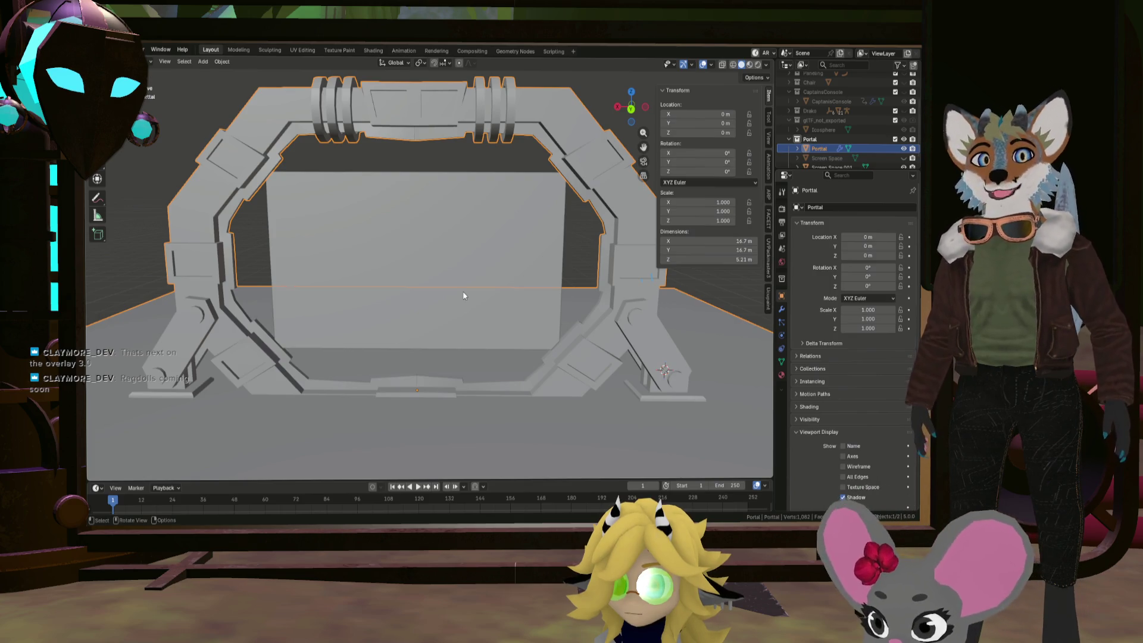
{"action": "middle_click_drag", "start_coordinate": [525, 191], "coordinate": [525, 203]}
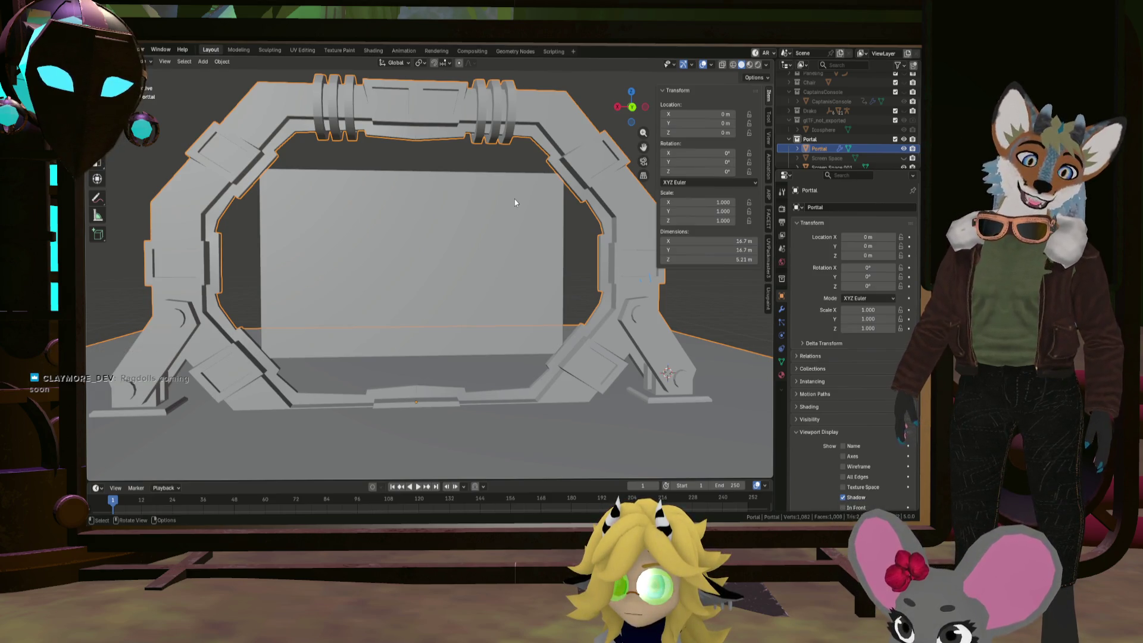
{"action": "middle_click_drag", "start_coordinate": [562, 235], "coordinate": [558, 255]}
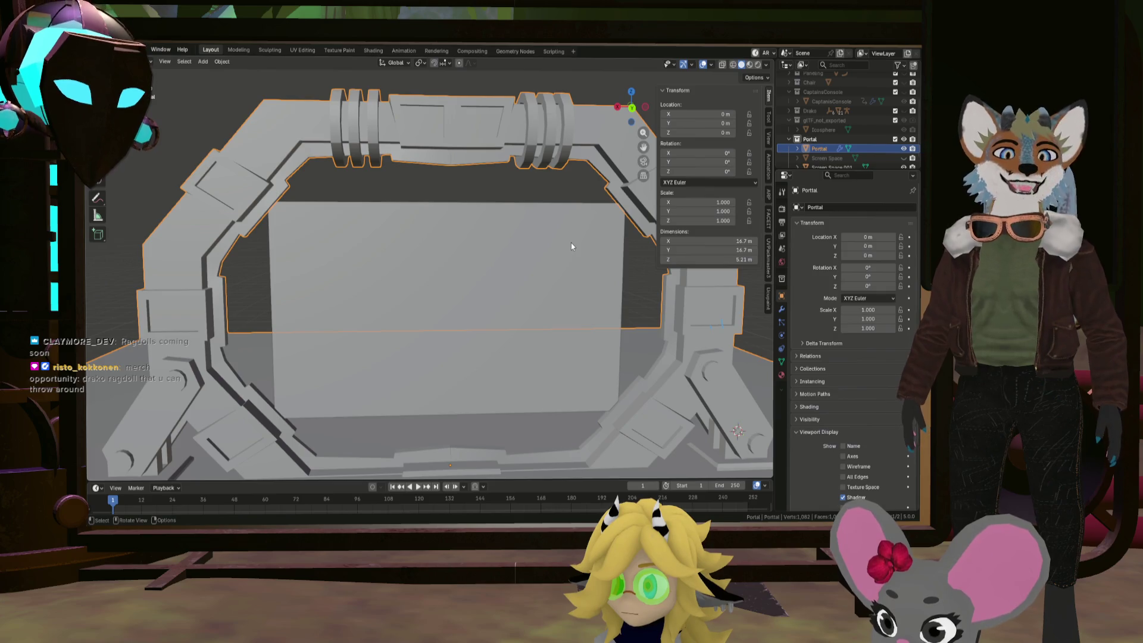
{"action": "middle_click_drag", "start_coordinate": [582, 247], "coordinate": [609, 273]}
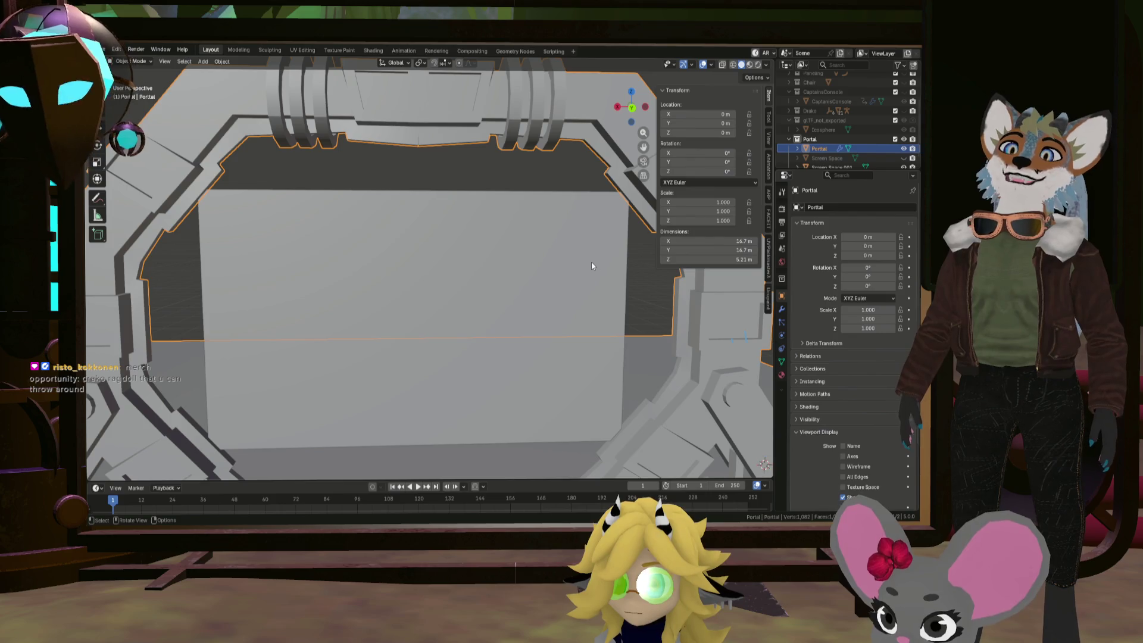
{"action": "middle_click_drag", "start_coordinate": [591, 263], "coordinate": [576, 258]}
{"action": "key", "text": "shift+a"}
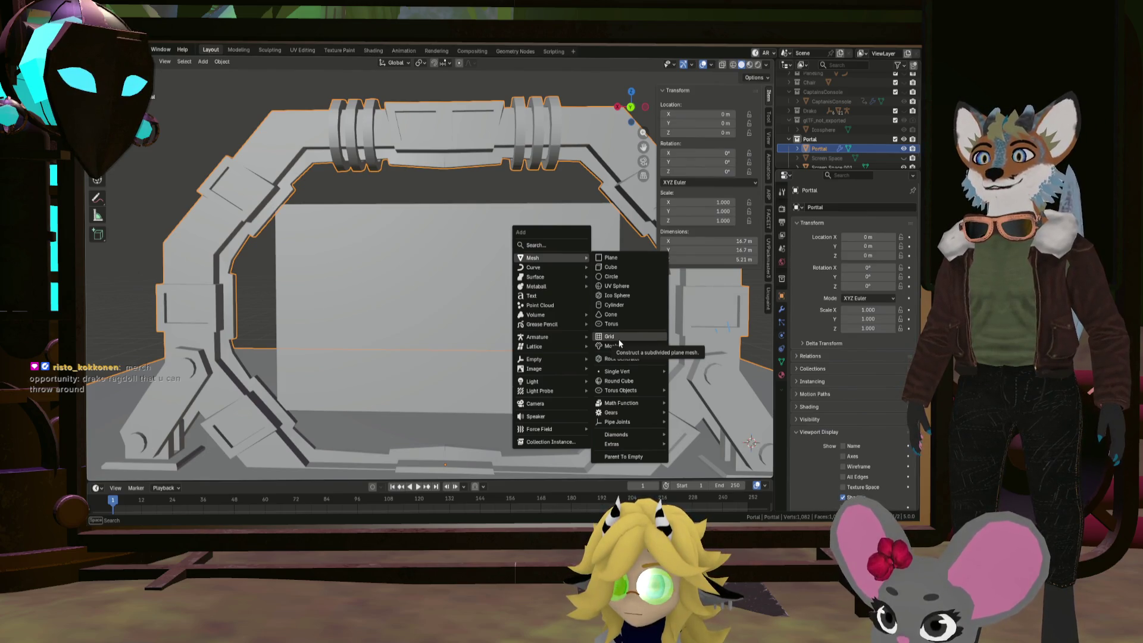
Add a UV sphere beside the portal leg and lower it to 12 segments and 12 rings
{"action": "mouse_move", "coordinate": [629, 371]}
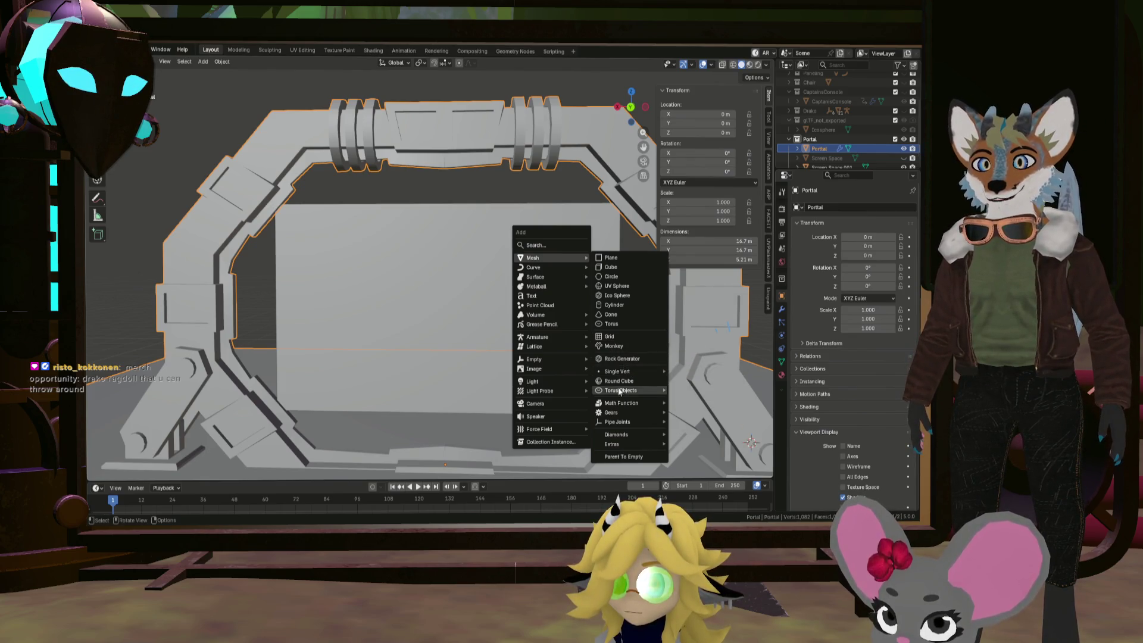
{"action": "mouse_move", "coordinate": [586, 381]}
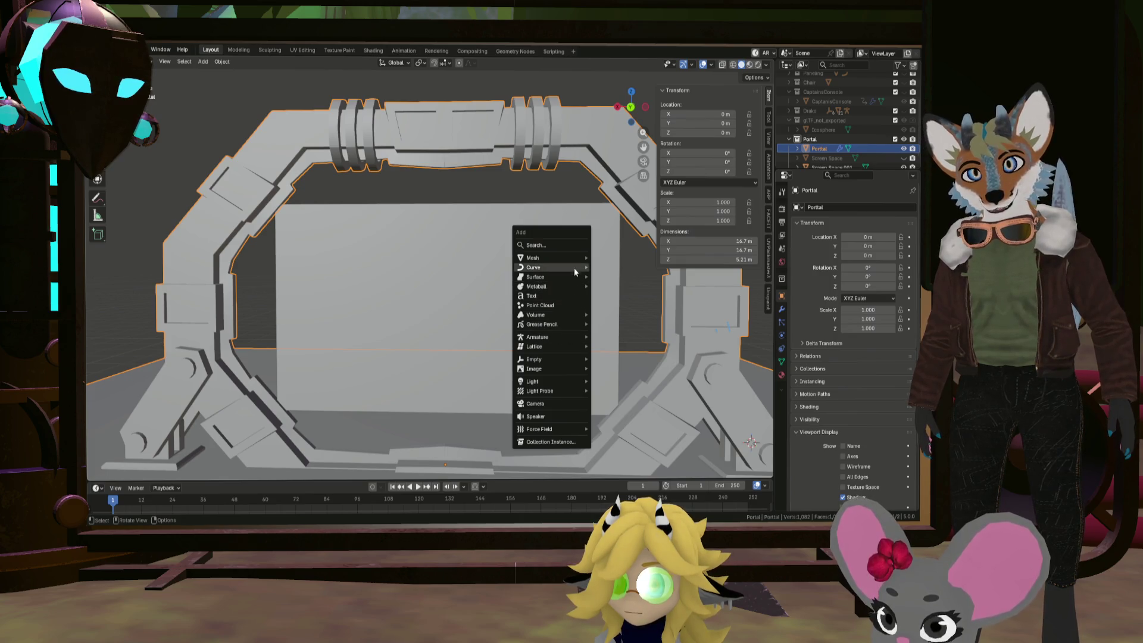
{"action": "mouse_move", "coordinate": [578, 257]}
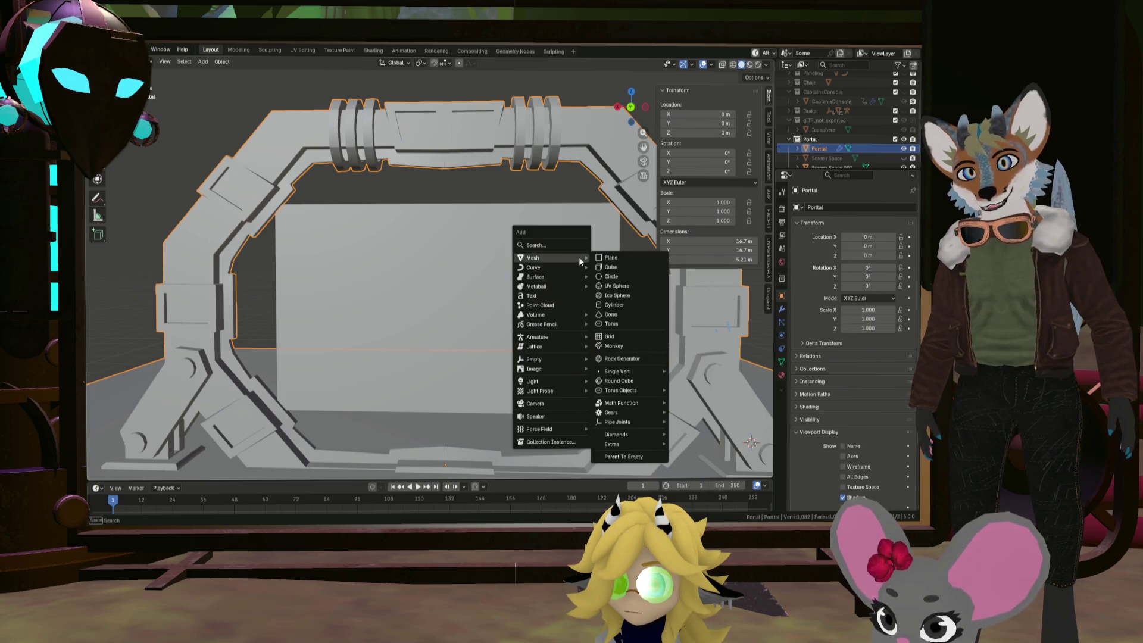
{"action": "left_click", "coordinate": [626, 288]}
{"action": "key", "text": "KP_Decimal"}
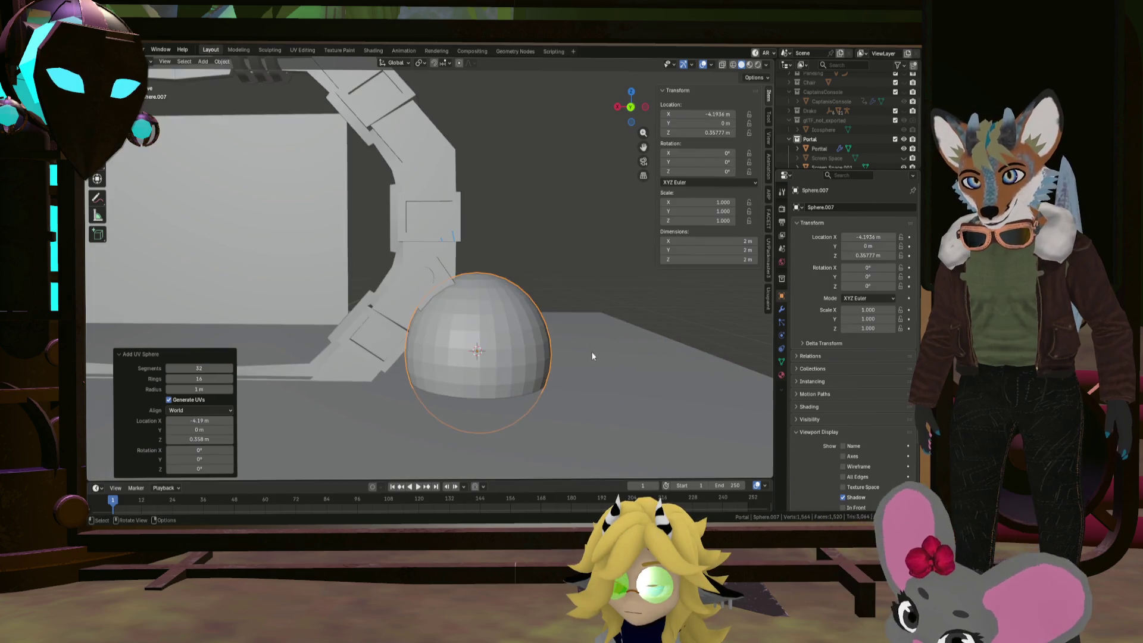
{"action": "left_click_drag", "start_coordinate": [203, 368], "coordinate": [181, 368]}
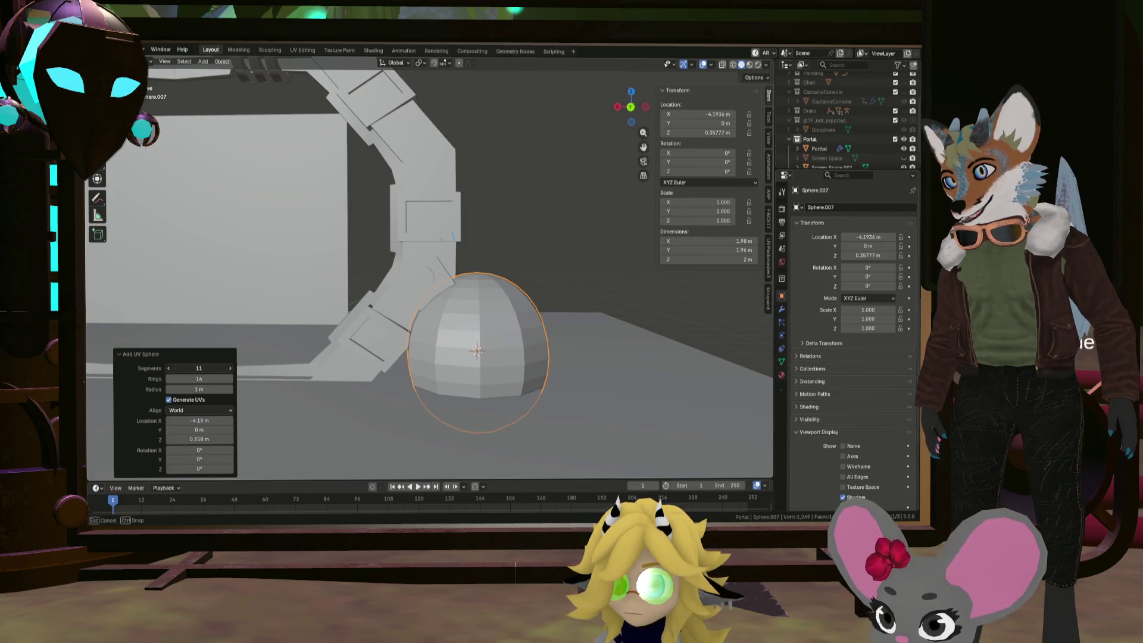
{"action": "left_click", "coordinate": [168, 378]}
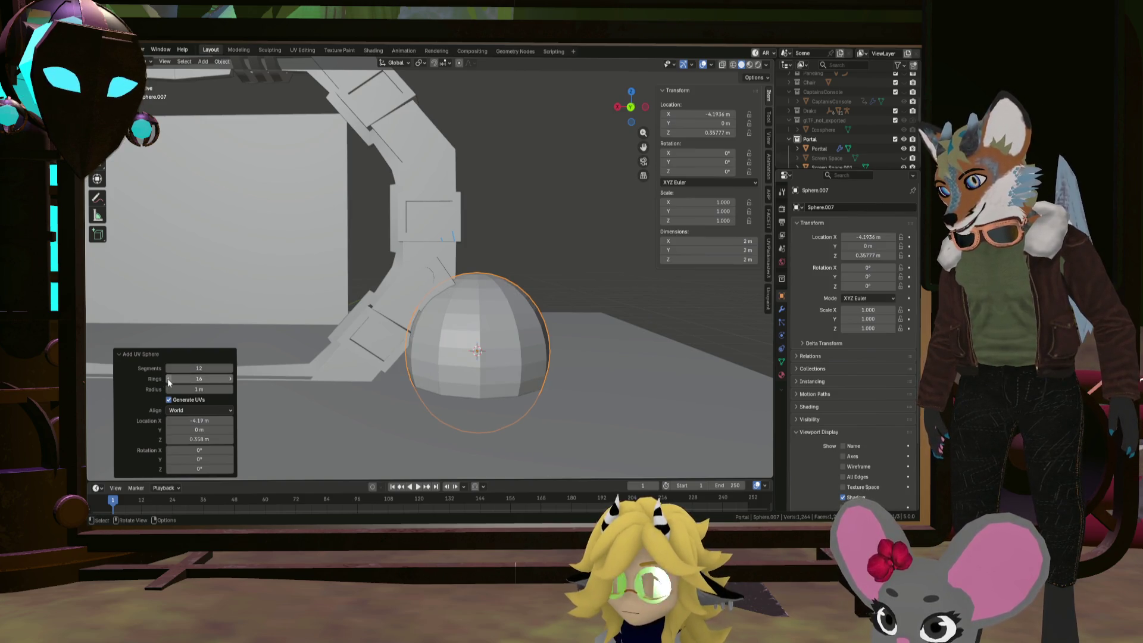
{"action": "left_click", "coordinate": [168, 378]}
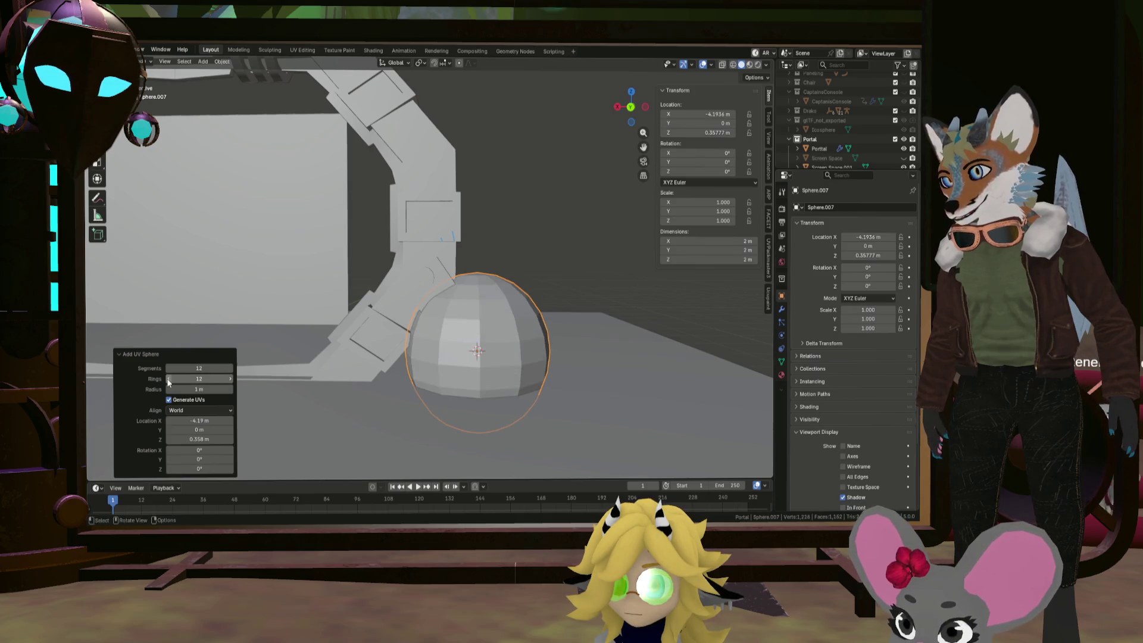
{"action": "mouse_move", "coordinate": [446, 331]}
{"action": "middle_mouse_down"}
{"action": "mouse_move", "coordinate": [479, 354]}
{"action": "mouse_move", "coordinate": [474, 364]}
{"action": "mouse_move", "coordinate": [480, 313]}
{"action": "mouse_move", "coordinate": [534, 252]}
{"action": "mouse_move", "coordinate": [594, 212]}
{"action": "middle_mouse_up"}
{"action": "scroll", "coordinate": [595, 212], "scroll_direction": "down", "scroll_amount": 5}
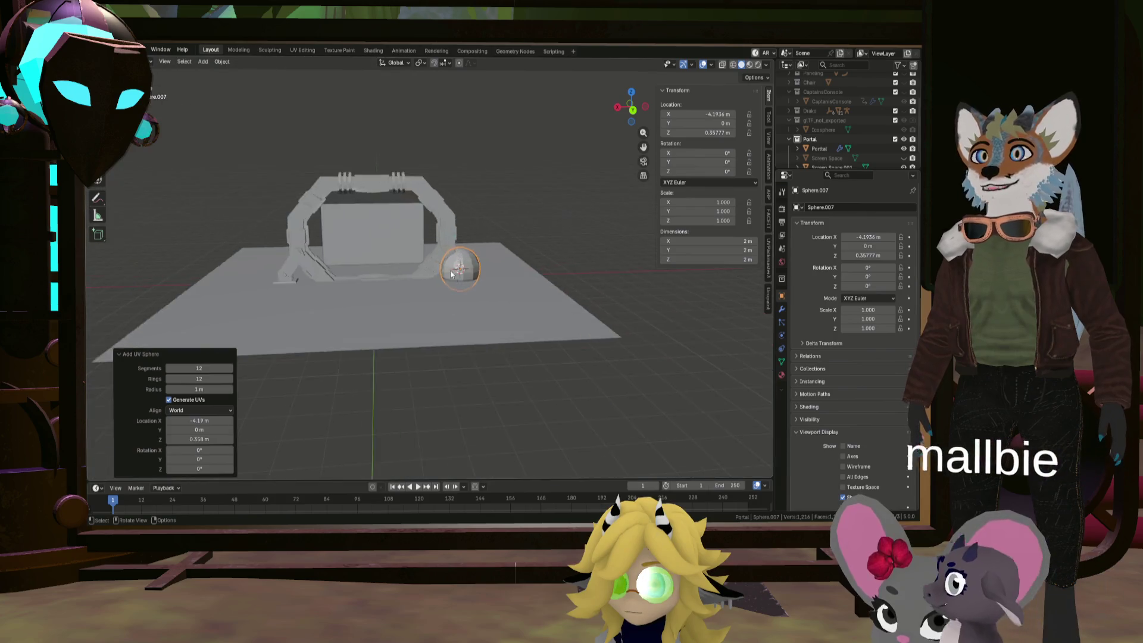
Undo the separate sphere and add a 12×12 UV sphere inside the Portal mesh in Edit Mode
{"action": "scroll", "coordinate": [430, 256], "scroll_direction": "up", "scroll_amount": 3}
{"action": "key", "text": "ctrl+z"}
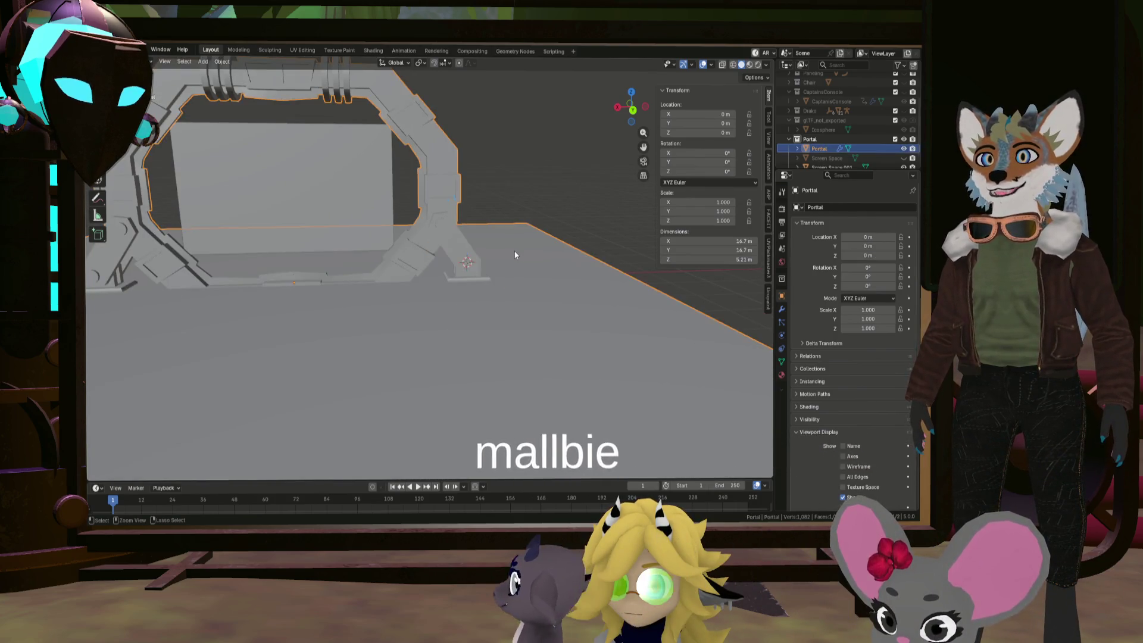
{"action": "key", "text": "Tab"}
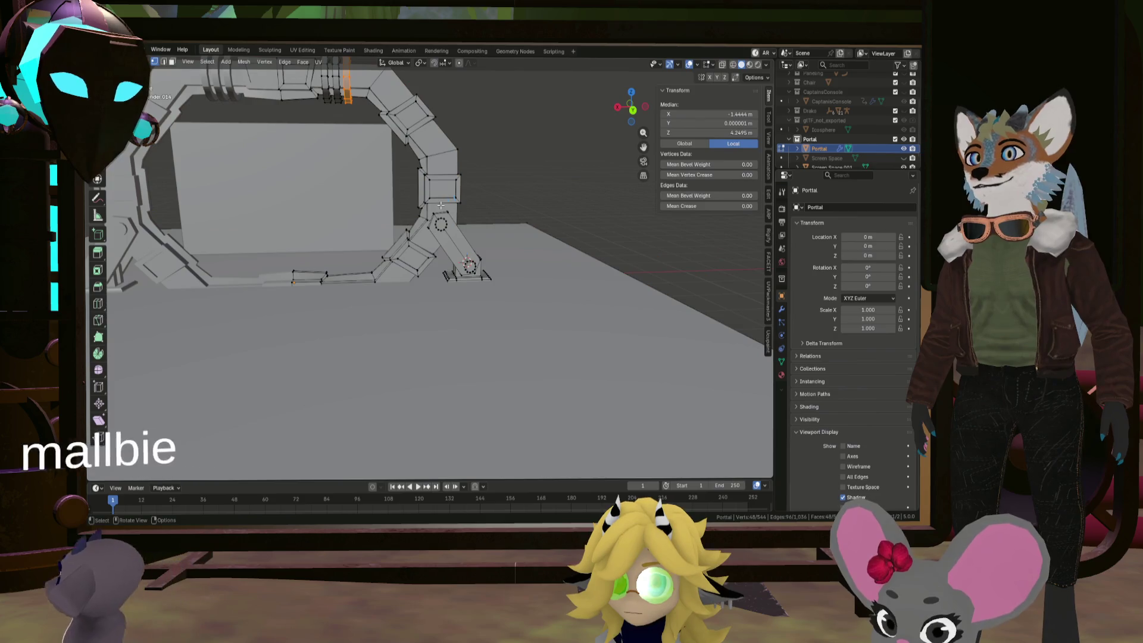
{"action": "key", "text": "shift+a"}
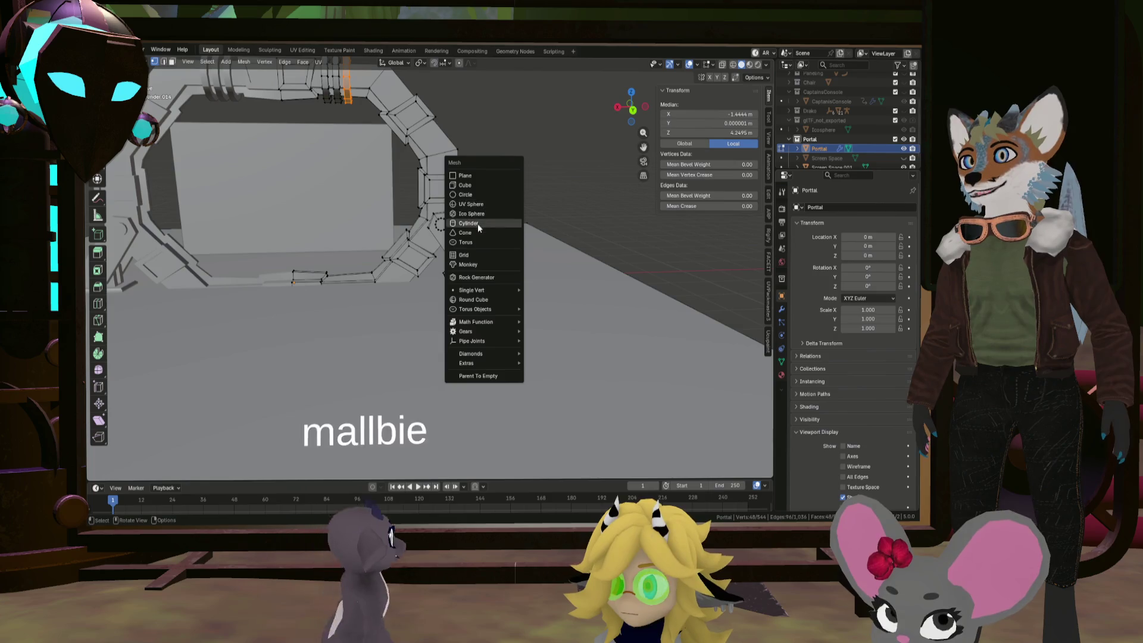
{"action": "left_click", "coordinate": [476, 206]}
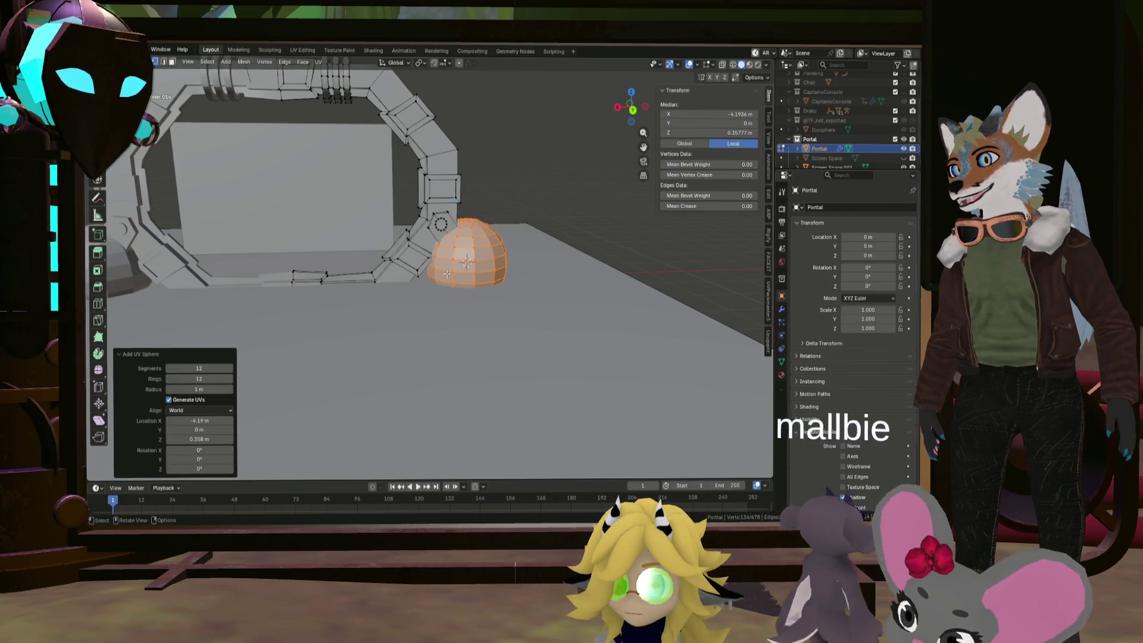
Move the new sphere -7.8795 m along X away from the arch
{"action": "middle_click_drag", "start_coordinate": [371, 336], "coordinate": [489, 286]}
{"action": "key", "text": "g"}
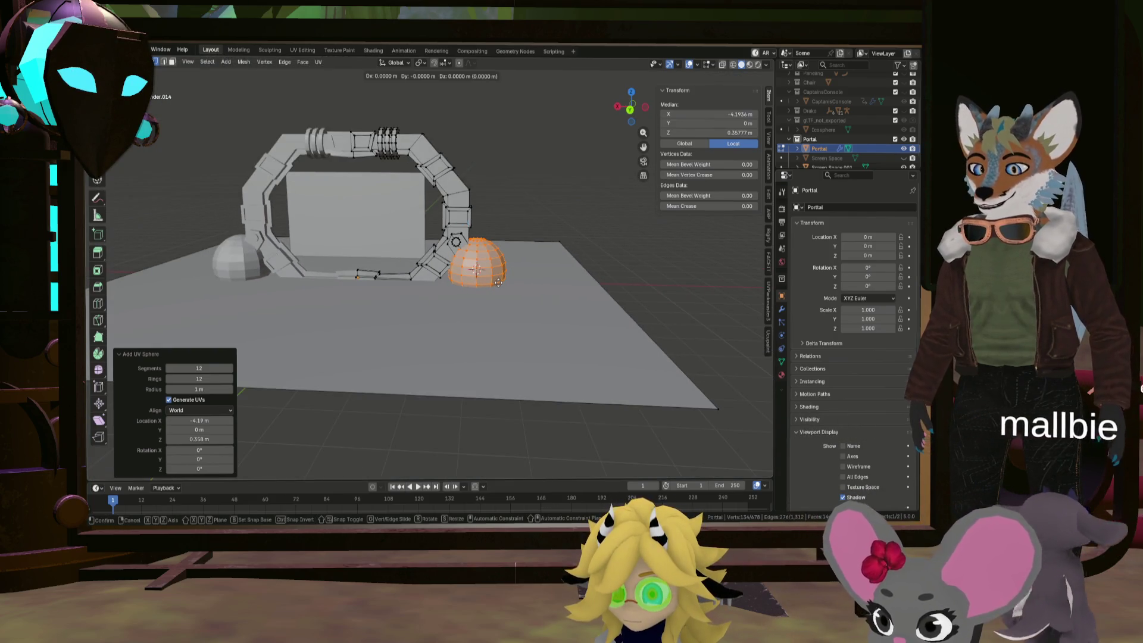
{"action": "key", "text": "x"}
{"action": "left_click", "coordinate": [736, 284]}
{"action": "middle_click_drag", "start_coordinate": [735, 285], "coordinate": [584, 316]}
{"action": "key", "text": "KP_Decimal"}
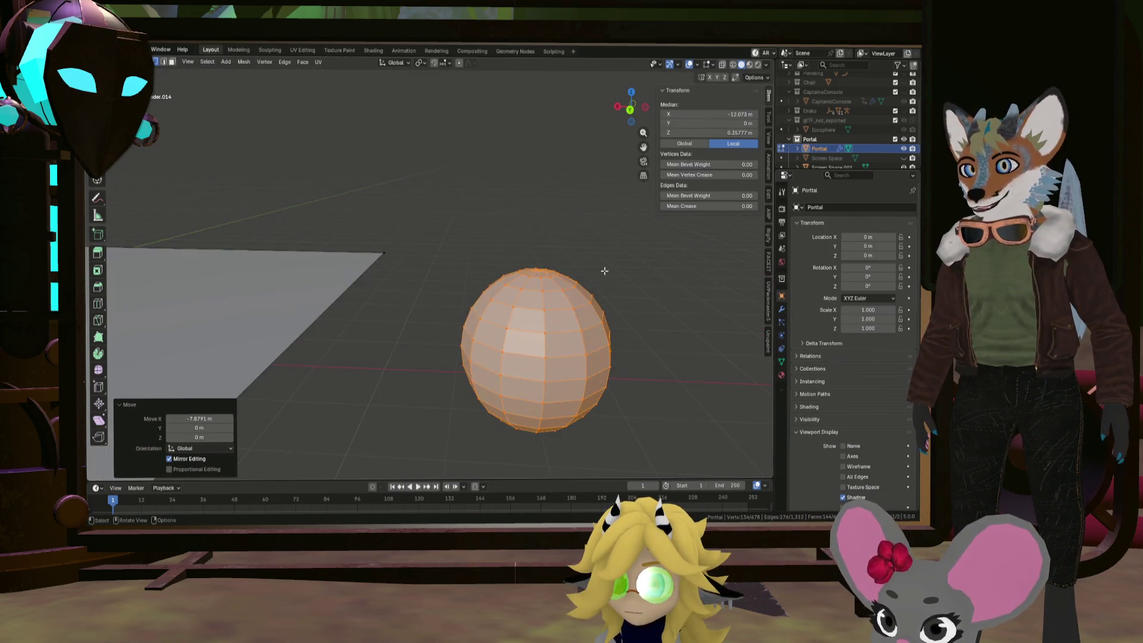
Shrink the sphere to 0.264 of its size
{"action": "mouse_move", "coordinate": [604, 270]}
{"action": "middle_mouse_down"}
{"action": "mouse_move", "coordinate": [558, 264]}
{"action": "mouse_move", "coordinate": [613, 302]}
{"action": "middle_mouse_up"}
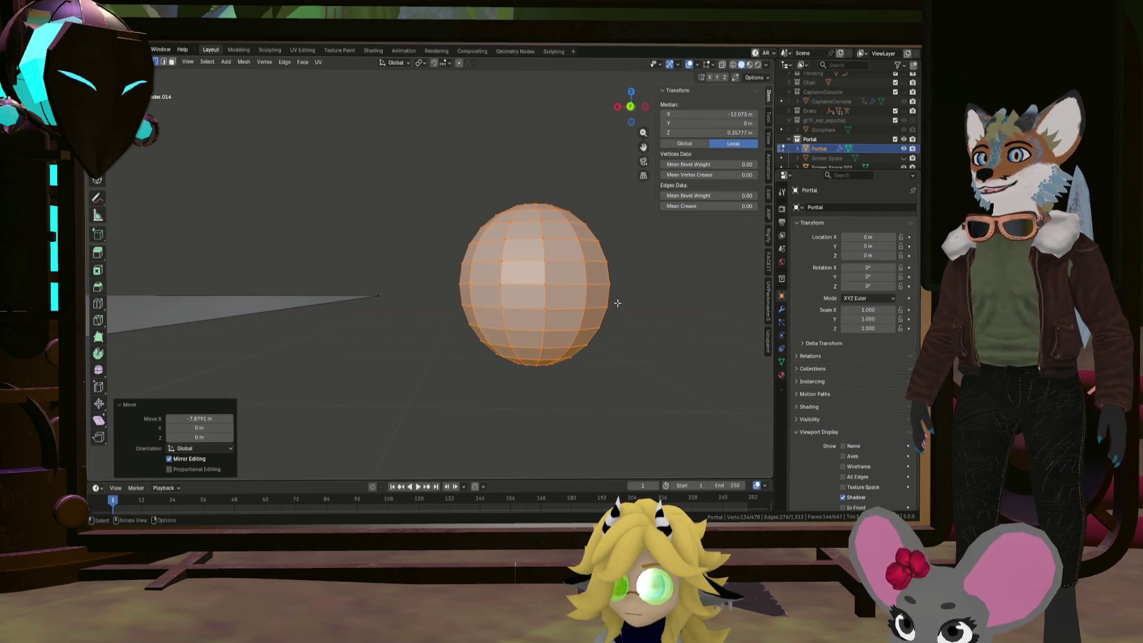
{"action": "key", "text": "s"}
{"action": "left_click", "coordinate": [562, 286]}
{"action": "key", "text": "KP_Decimal"}
{"action": "scroll", "coordinate": [512, 272], "scroll_direction": "up", "scroll_amount": 3}
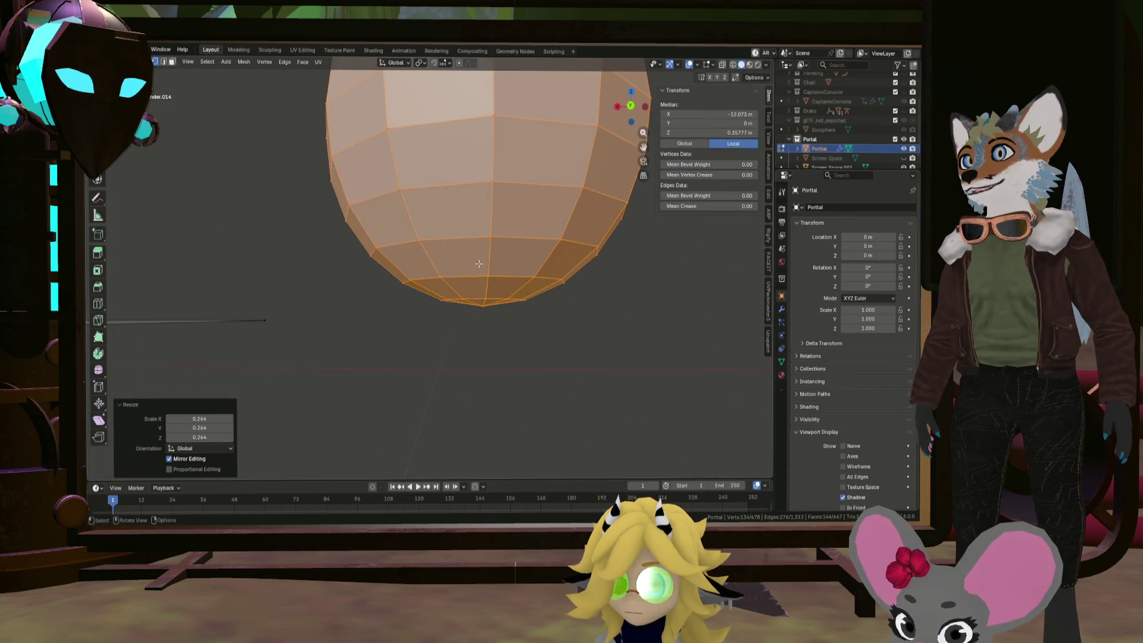
Select the sphere's bottom cap and pull it down about 0.54 m along Z with proportional editing
{"action": "left_click", "coordinate": [494, 298]}
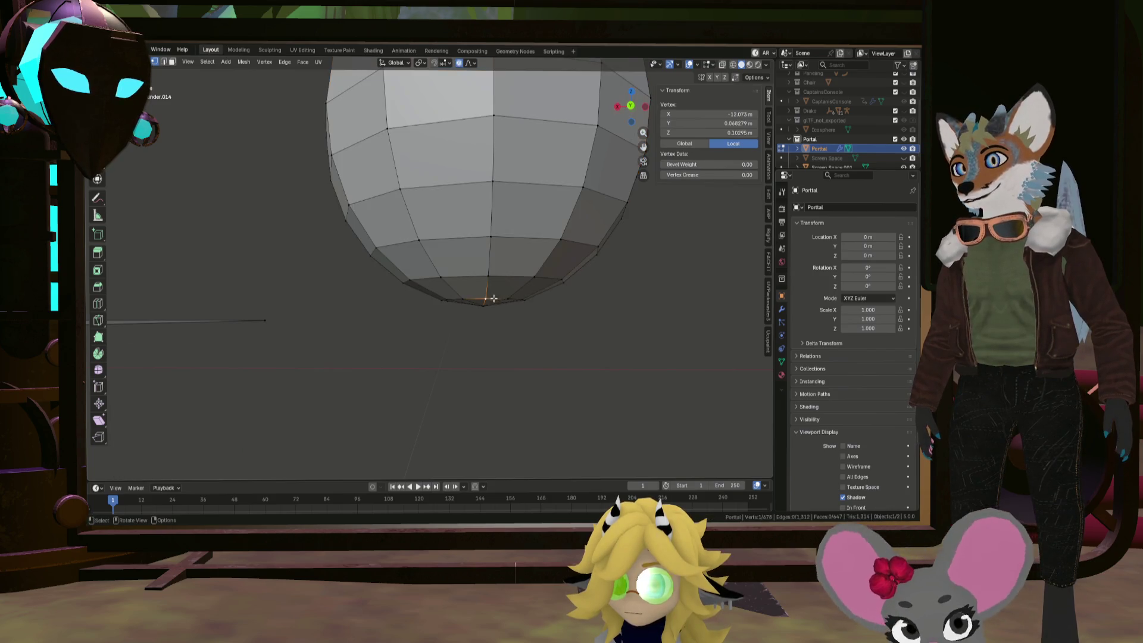
{"action": "key", "text": "ctrl+KP_Add"}
{"action": "scroll", "coordinate": [492, 297], "scroll_direction": "down", "scroll_amount": 5}
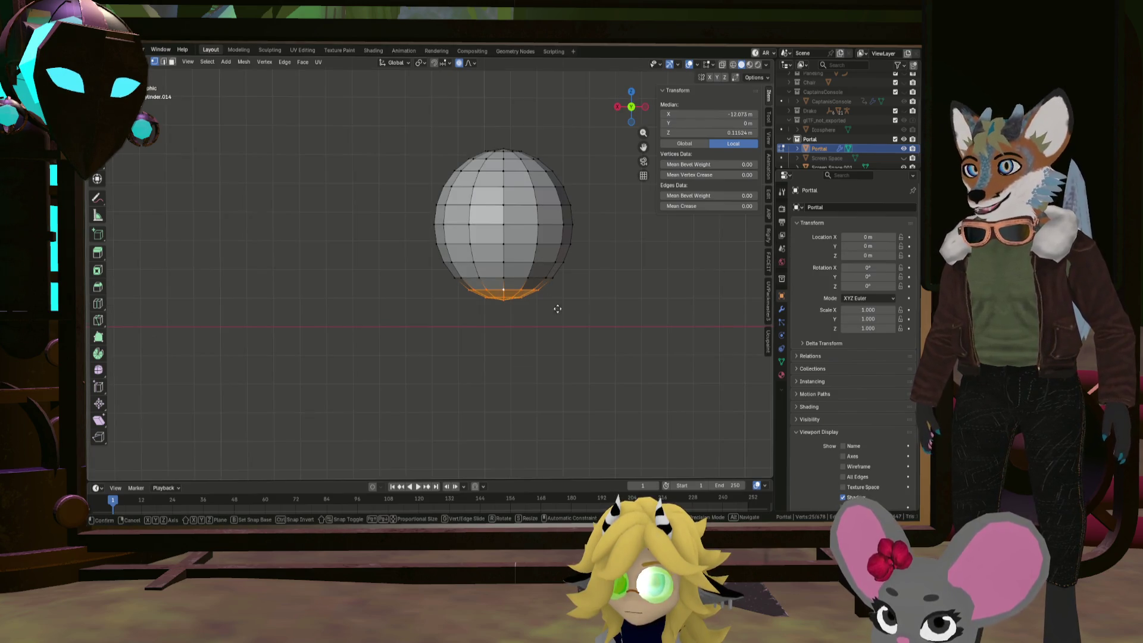
{"action": "mouse_move", "coordinate": [554, 297]}
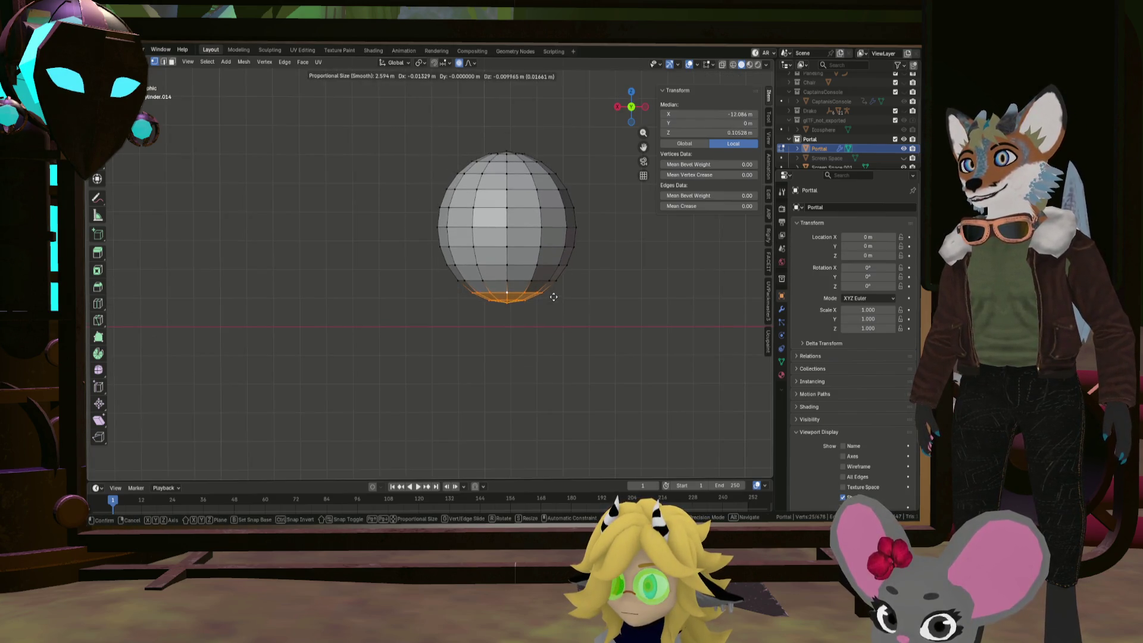
{"action": "scroll", "coordinate": [553, 296], "scroll_direction": "down", "scroll_amount": 20}
{"action": "scroll", "coordinate": [549, 294], "scroll_direction": "up", "scroll_amount": 20}
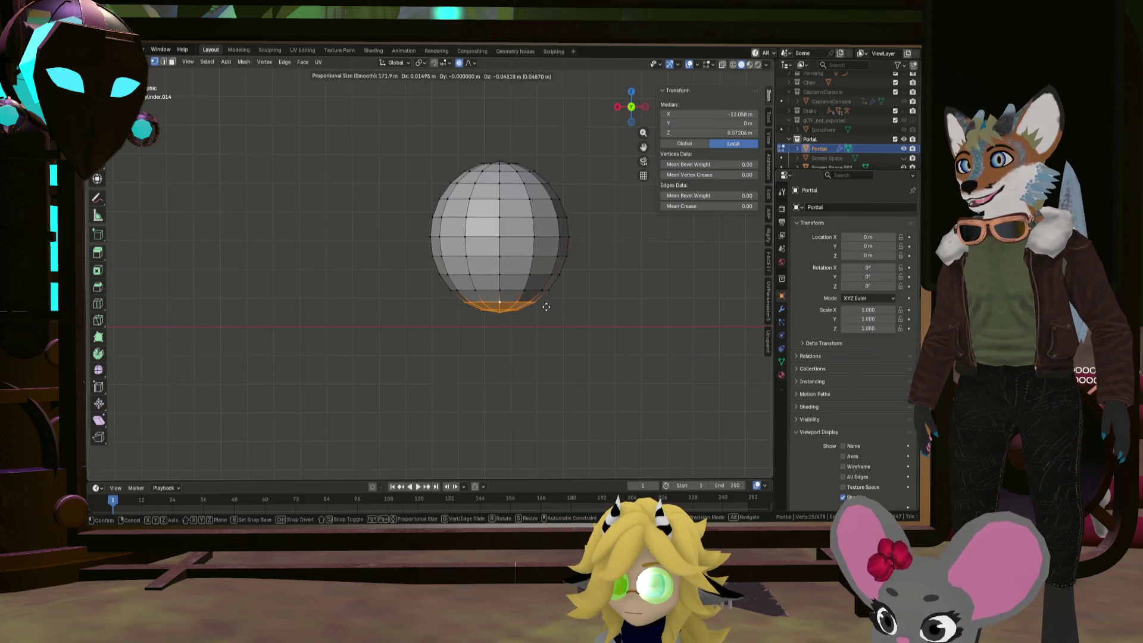
{"action": "scroll", "coordinate": [547, 291], "scroll_direction": "up", "scroll_amount": 20}
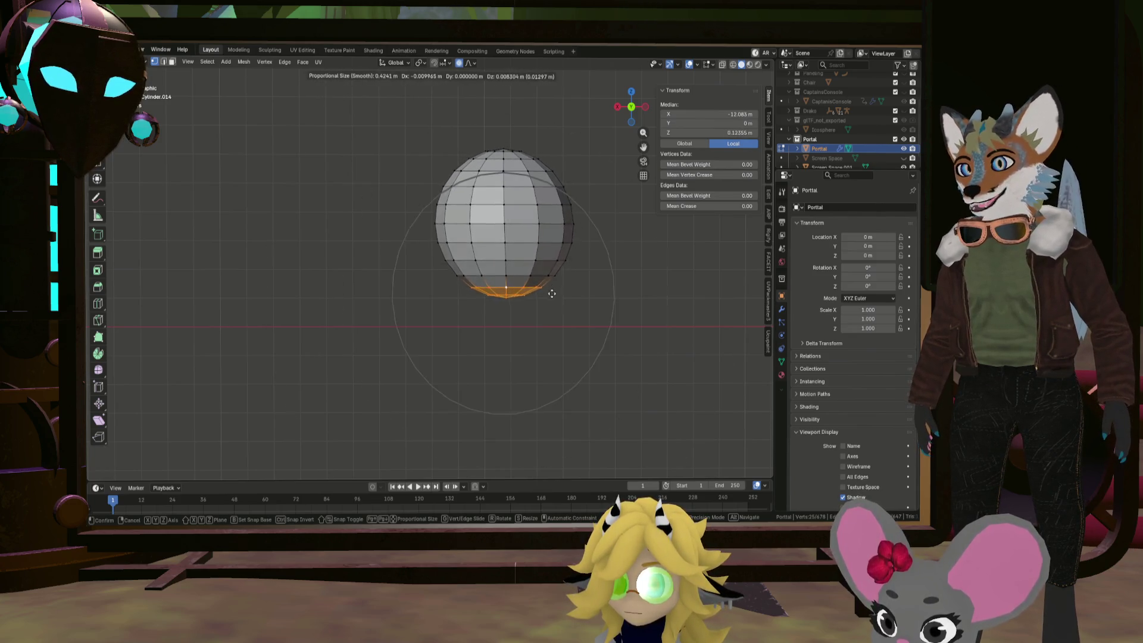
{"action": "key", "text": "z"}
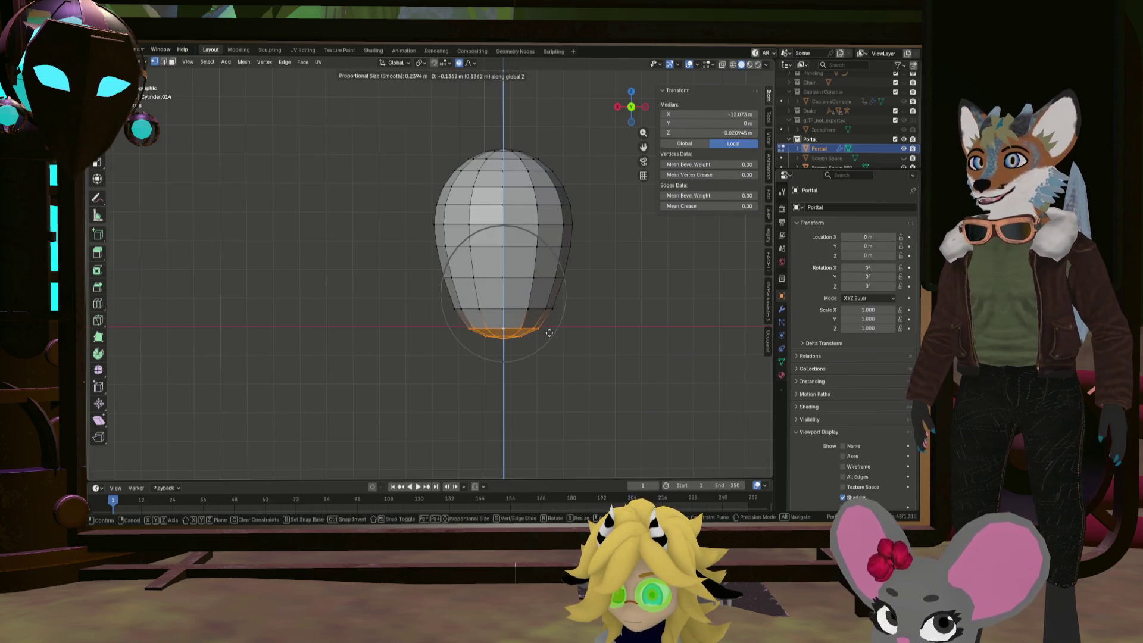
{"action": "left_click", "coordinate": [551, 388]}
Narrow the bottom cap to 0.501 scale for a tapered teardrop
{"action": "key", "text": "s"}
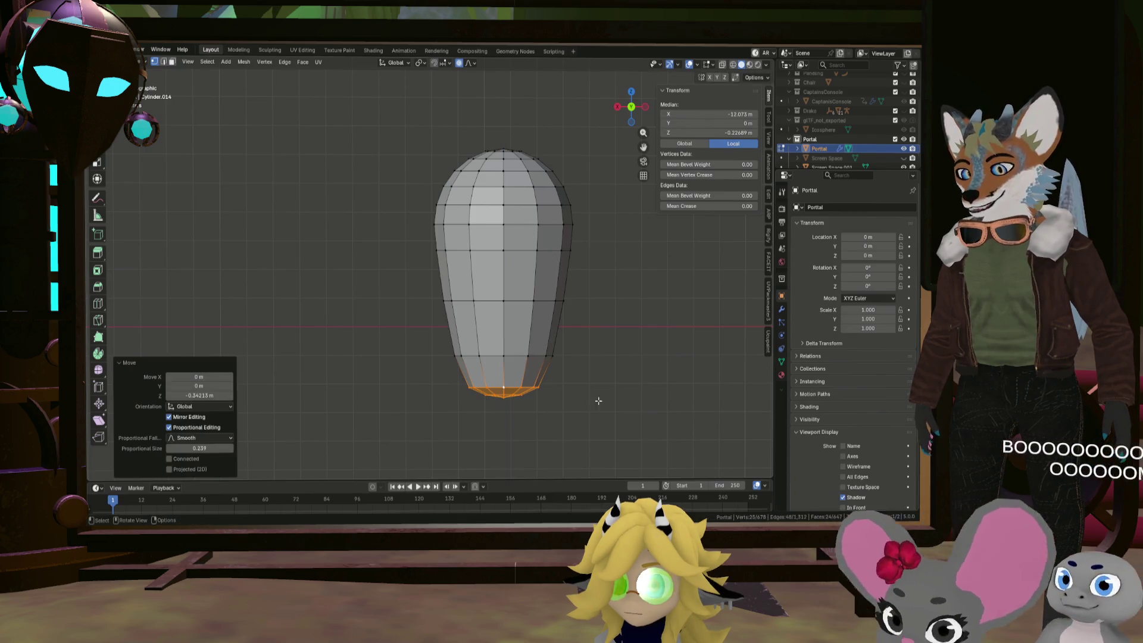
{"action": "left_click", "coordinate": [552, 391]}
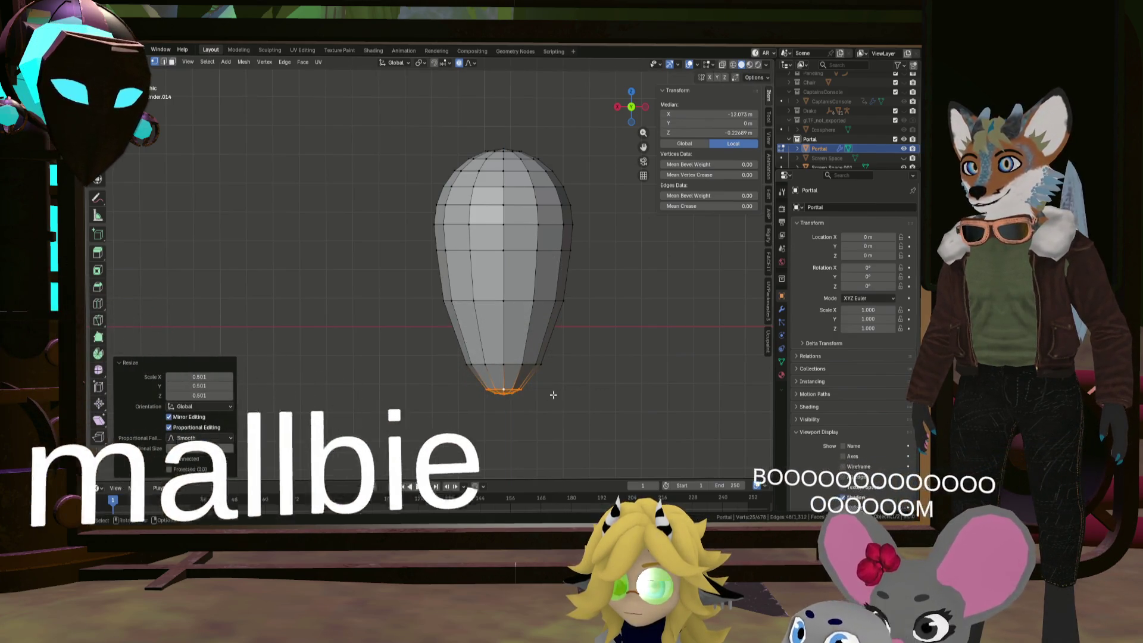
{"action": "scroll", "coordinate": [498, 363], "scroll_direction": "down", "scroll_amount": 4}
{"action": "mouse_move", "coordinate": [498, 363]}
{"action": "middle_mouse_down"}
{"action": "mouse_move", "coordinate": [459, 363]}
{"action": "mouse_move", "coordinate": [556, 345]}
{"action": "middle_mouse_up"}
{"action": "scroll", "coordinate": [529, 356], "scroll_direction": "up", "scroll_amount": 2}
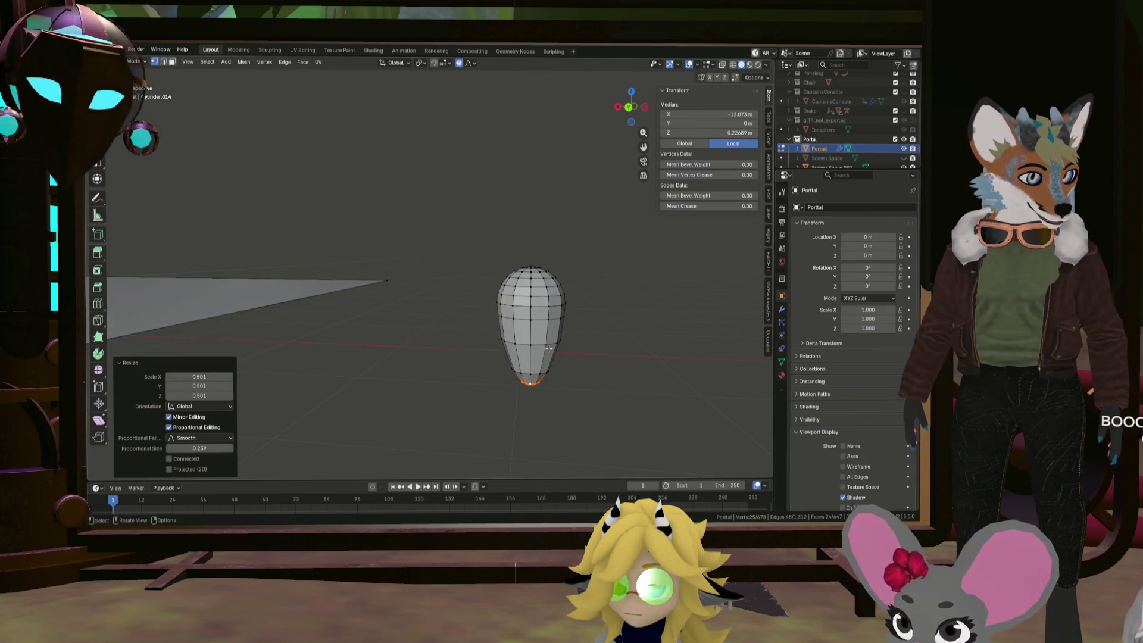
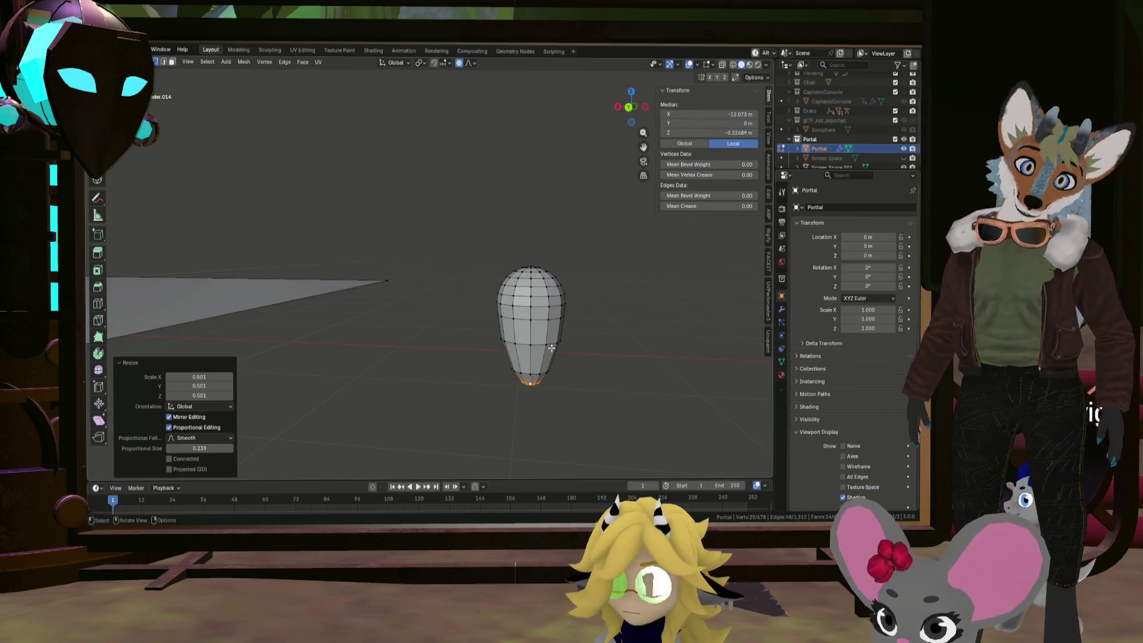
In face select mode, select the face loop around the egg mesh's middle
{"action": "mouse_move", "coordinate": [521, 317]}
{"action": "middle_mouse_down"}
{"action": "mouse_move", "coordinate": [527, 338]}
{"action": "mouse_move", "coordinate": [542, 312]}
{"action": "mouse_move", "coordinate": [527, 328]}
{"action": "middle_mouse_up"}
{"action": "scroll", "coordinate": [529, 346], "scroll_direction": "up", "scroll_amount": 5}
{"action": "scroll", "coordinate": [529, 346], "scroll_direction": "down", "scroll_amount": 5}
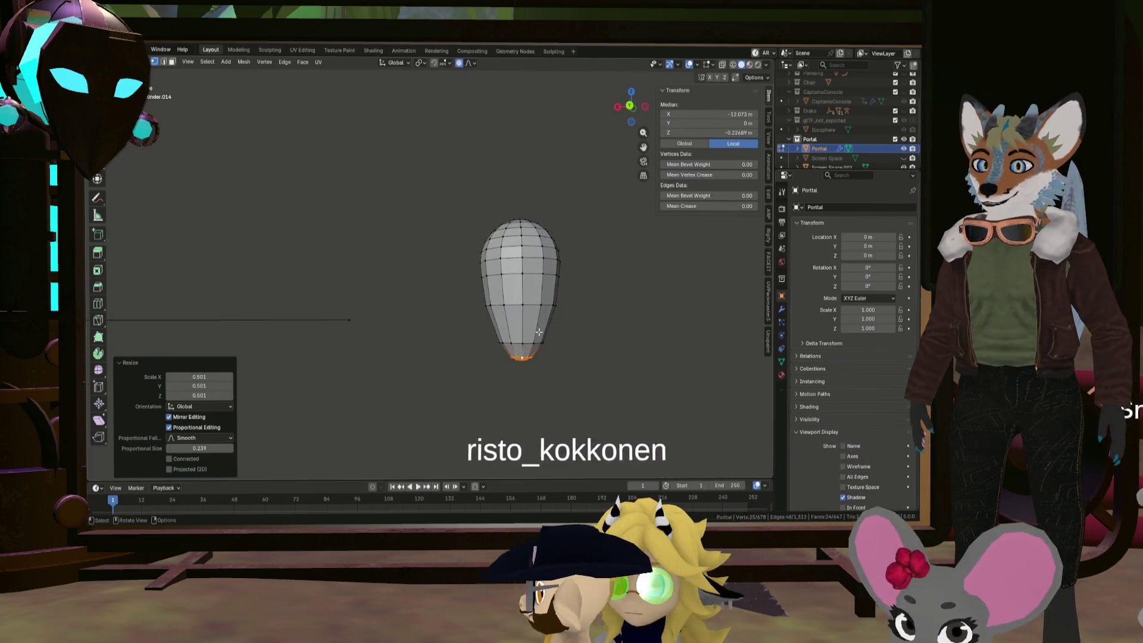
{"action": "scroll", "coordinate": [537, 294], "scroll_direction": "up", "scroll_amount": 1}
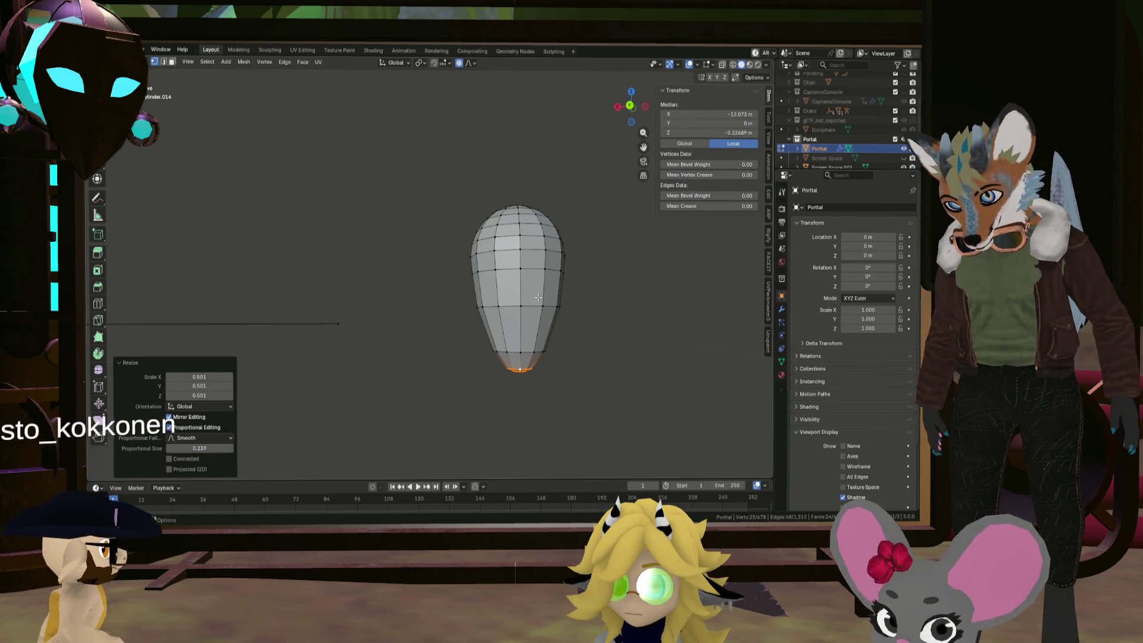
{"action": "left_click", "coordinate": [559, 280], "text": "alt"}
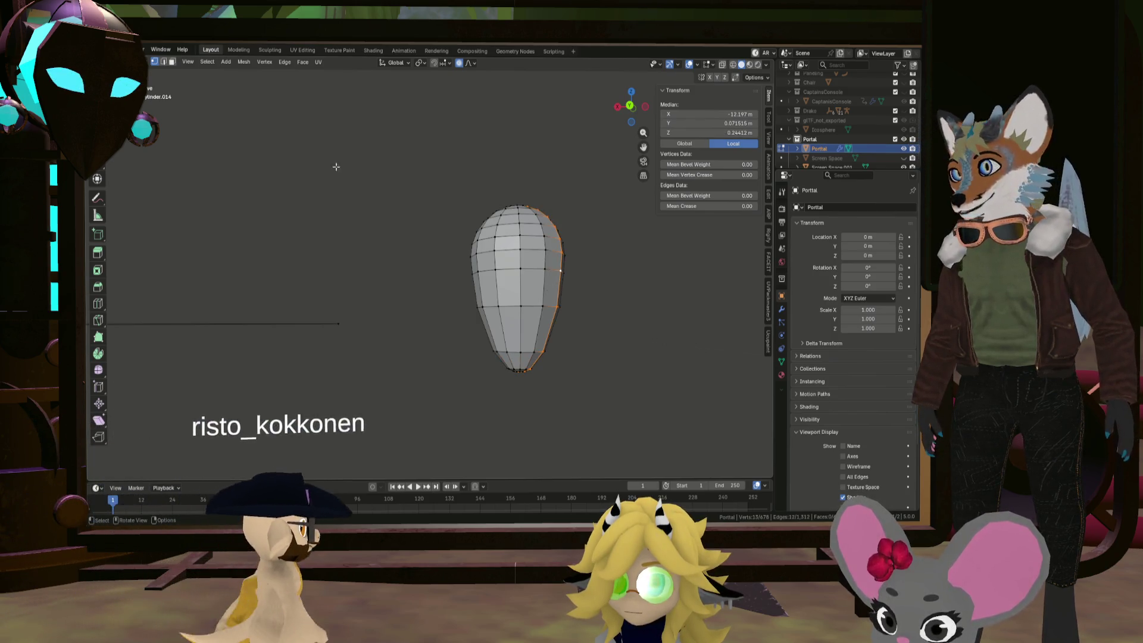
{"action": "left_click", "coordinate": [172, 61]}
{"action": "left_click", "coordinate": [560, 288], "text": "alt"}
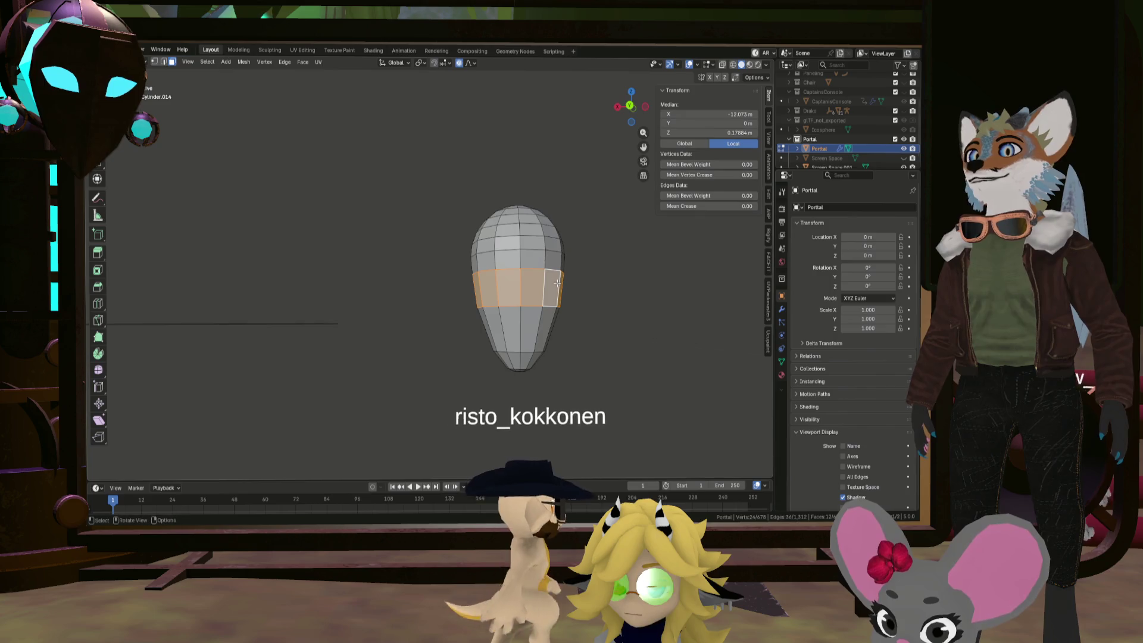
Extrude the middle band along its normals and nudge it slightly up along Z
{"action": "key", "text": "alt+e"}
{"action": "left_click", "coordinate": [615, 307]}
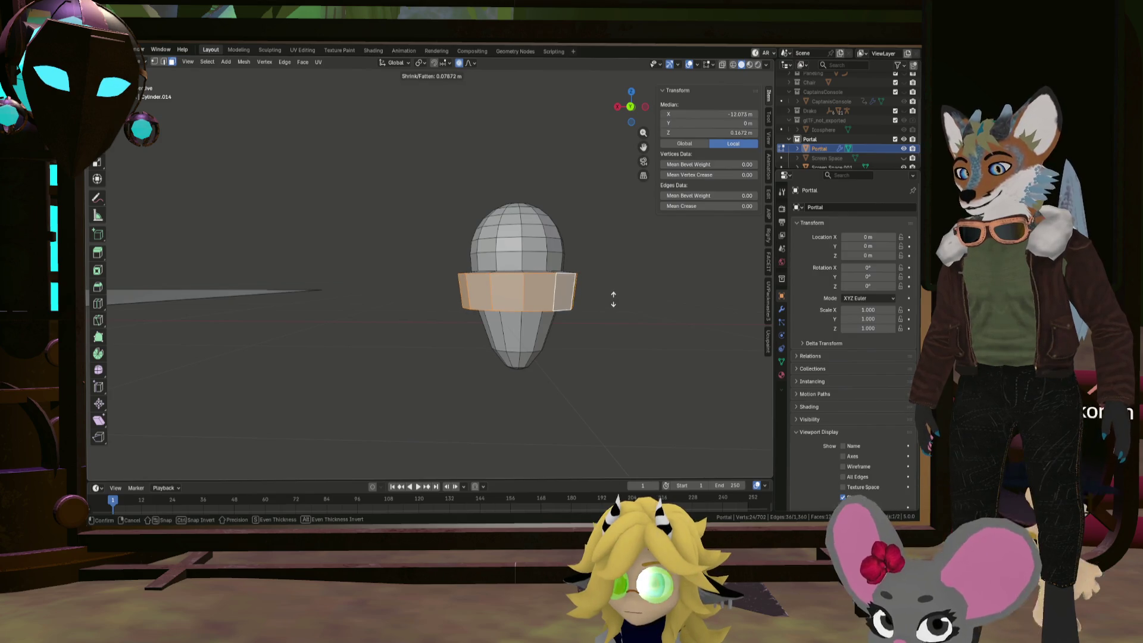
{"action": "left_click", "coordinate": [615, 291]}
{"action": "key", "text": "g"}
{"action": "key", "text": "z"}
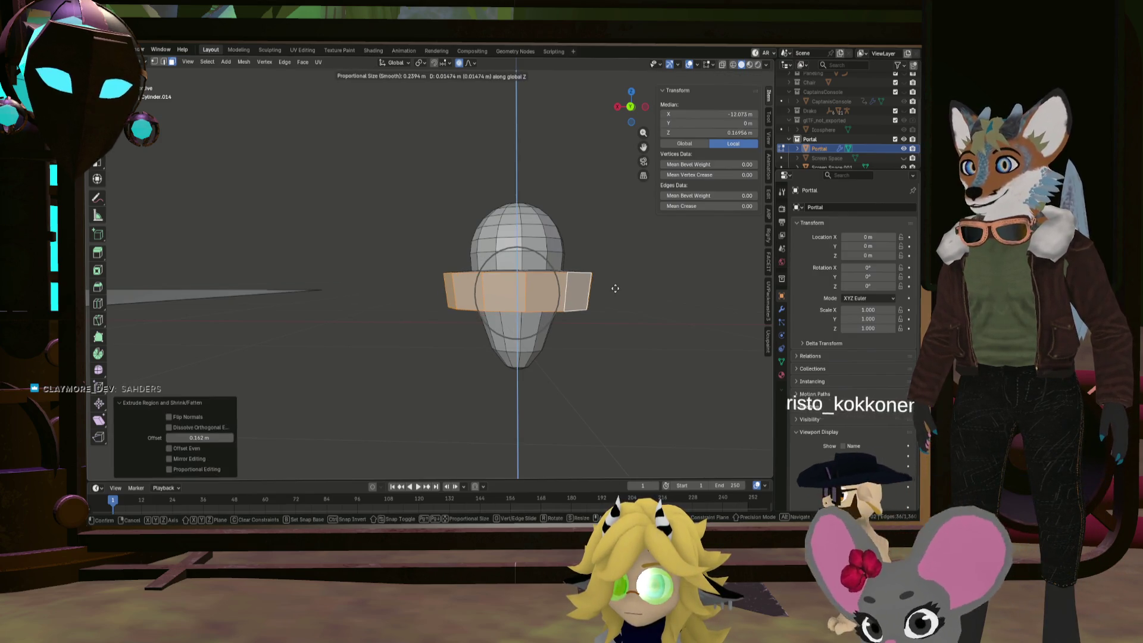
{"action": "left_click", "coordinate": [615, 287]}
{"action": "mouse_move", "coordinate": [615, 287]}
{"action": "middle_mouse_down"}
{"action": "mouse_move", "coordinate": [634, 280]}
{"action": "mouse_move", "coordinate": [657, 302]}
{"action": "mouse_move", "coordinate": [595, 280]}
{"action": "middle_mouse_up"}
Scale the extruded band to 0.899, then stretch its height to 1.228
{"action": "key", "text": "s"}
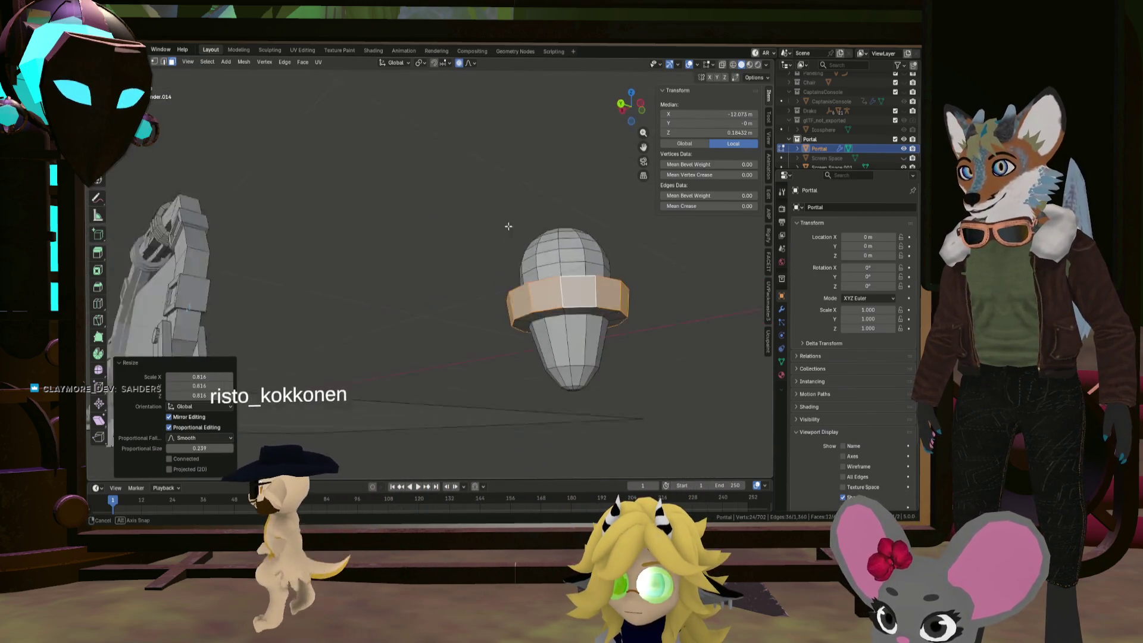
{"action": "middle_click_drag", "start_coordinate": [479, 252], "coordinate": [485, 265]}
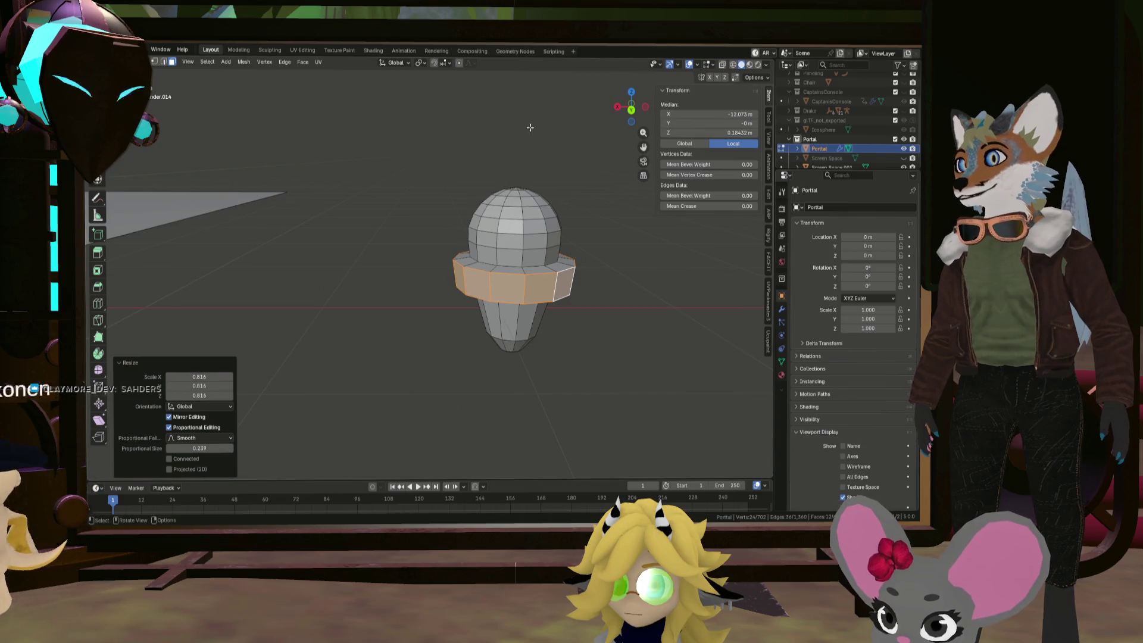
{"action": "key", "text": "s"}
{"action": "left_click", "coordinate": [611, 215]}
{"action": "mouse_move", "coordinate": [612, 215]}
{"action": "middle_mouse_down"}
{"action": "mouse_move", "coordinate": [541, 173]}
{"action": "mouse_move", "coordinate": [600, 207]}
{"action": "middle_mouse_up"}
{"action": "key", "text": "s"}
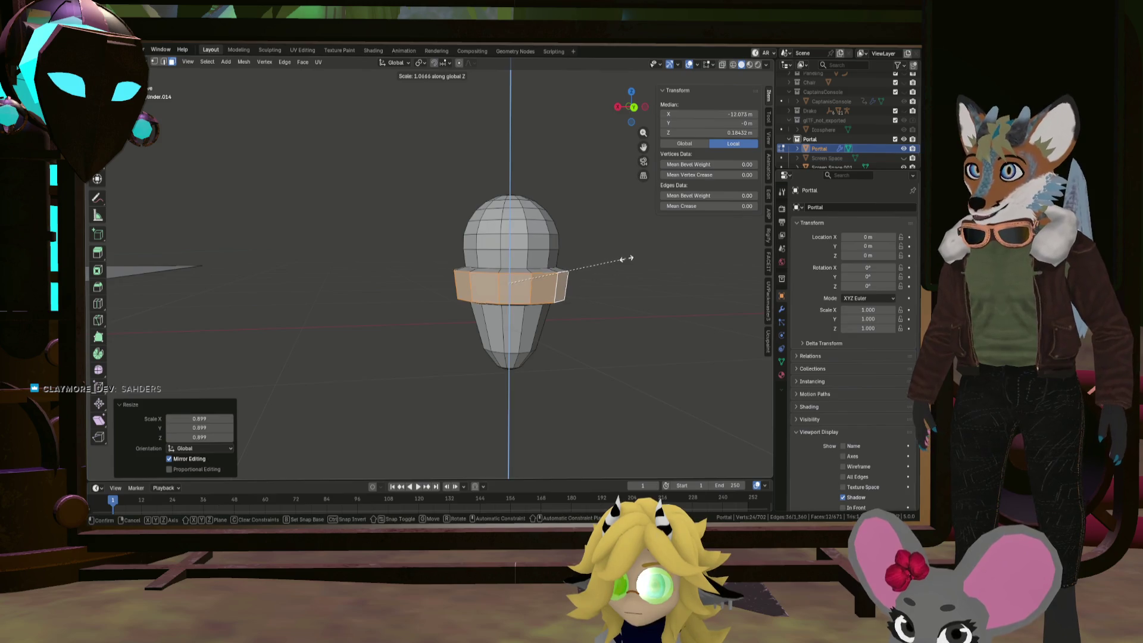
{"action": "left_click", "coordinate": [645, 250]}
{"action": "mouse_move", "coordinate": [646, 250]}
{"action": "middle_mouse_down"}
{"action": "mouse_move", "coordinate": [526, 241]}
{"action": "mouse_move", "coordinate": [602, 252]}
{"action": "mouse_move", "coordinate": [578, 245]}
{"action": "mouse_move", "coordinate": [562, 203]}
{"action": "mouse_move", "coordinate": [575, 278]}
{"action": "middle_mouse_up"}
{"action": "left_click", "coordinate": [578, 244]}
{"action": "scroll", "coordinate": [578, 244], "scroll_direction": "up", "scroll_amount": 2}
{"action": "scroll", "coordinate": [562, 204], "scroll_direction": "up", "scroll_amount": 2}
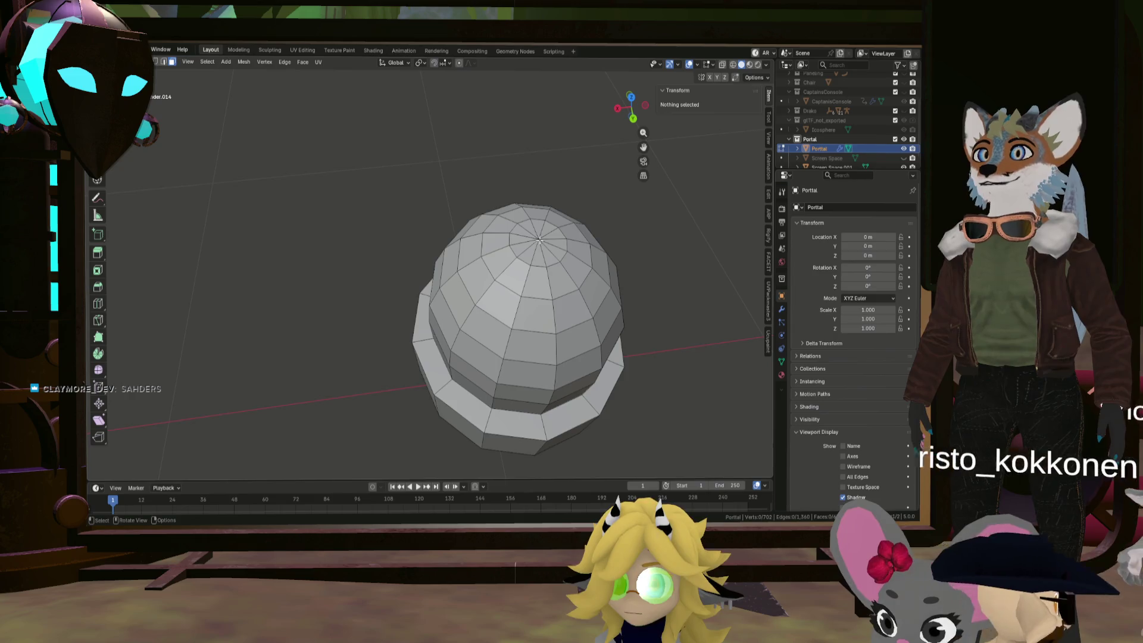
{"action": "left_click", "coordinate": [567, 246], "text": "alt"}
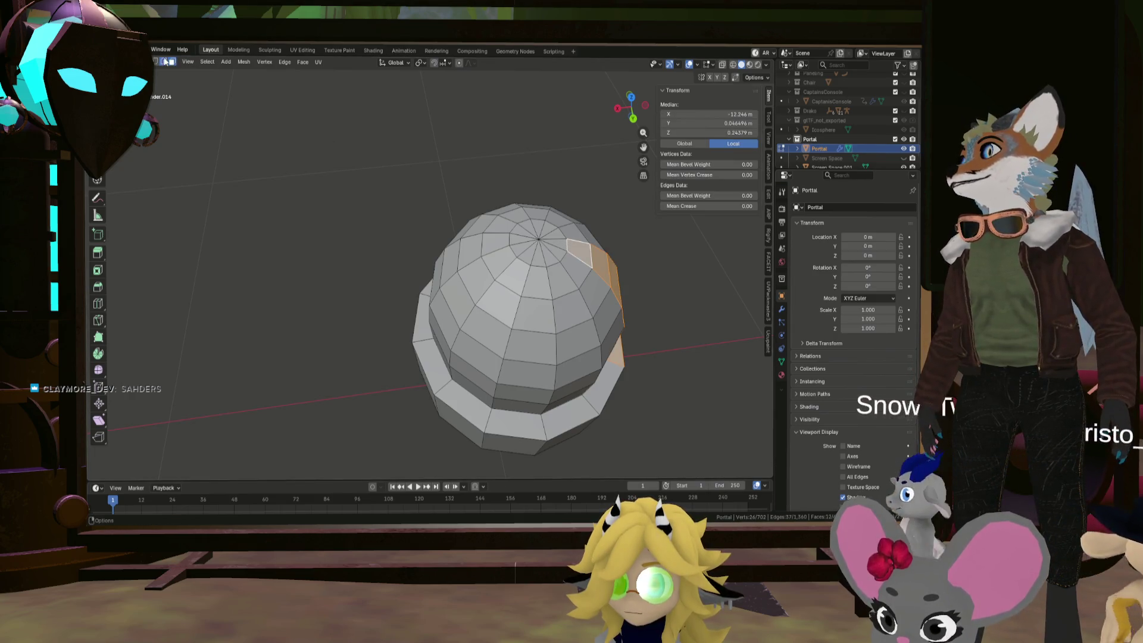
{"action": "left_click", "coordinate": [566, 225]}
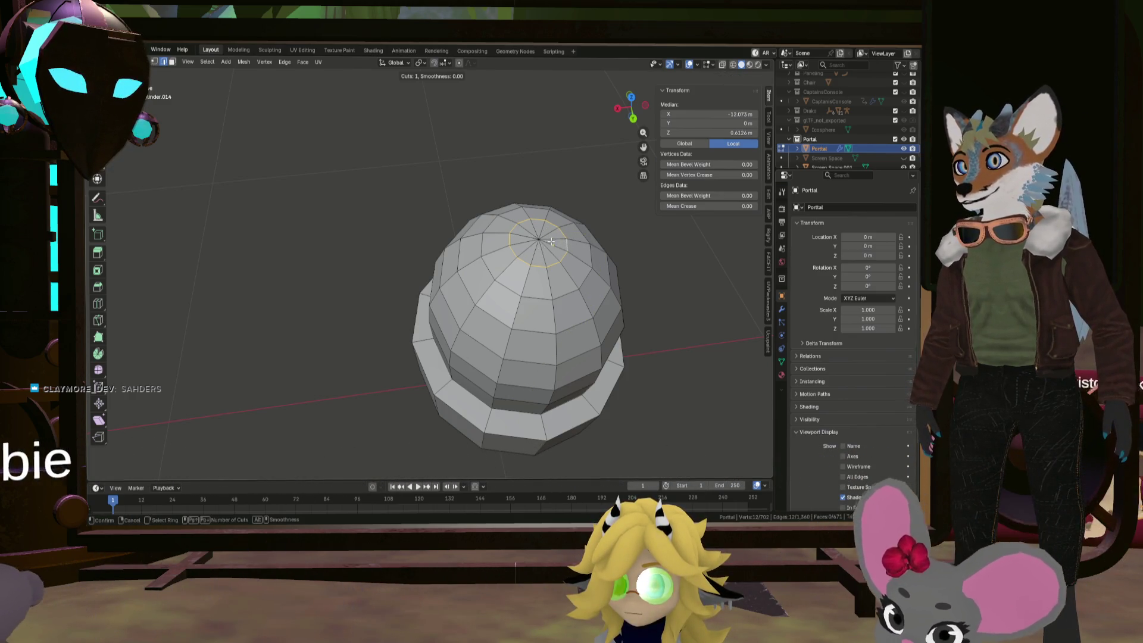
{"action": "middle_click_drag", "start_coordinate": [568, 244], "coordinate": [577, 234]}
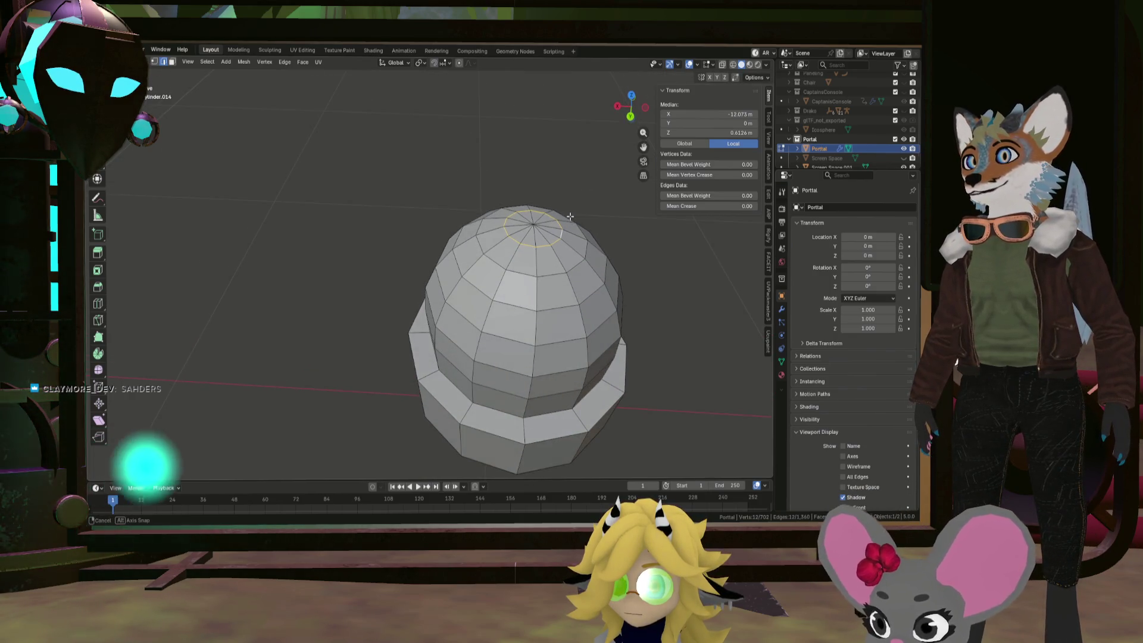
{"action": "left_click", "coordinate": [532, 225]}
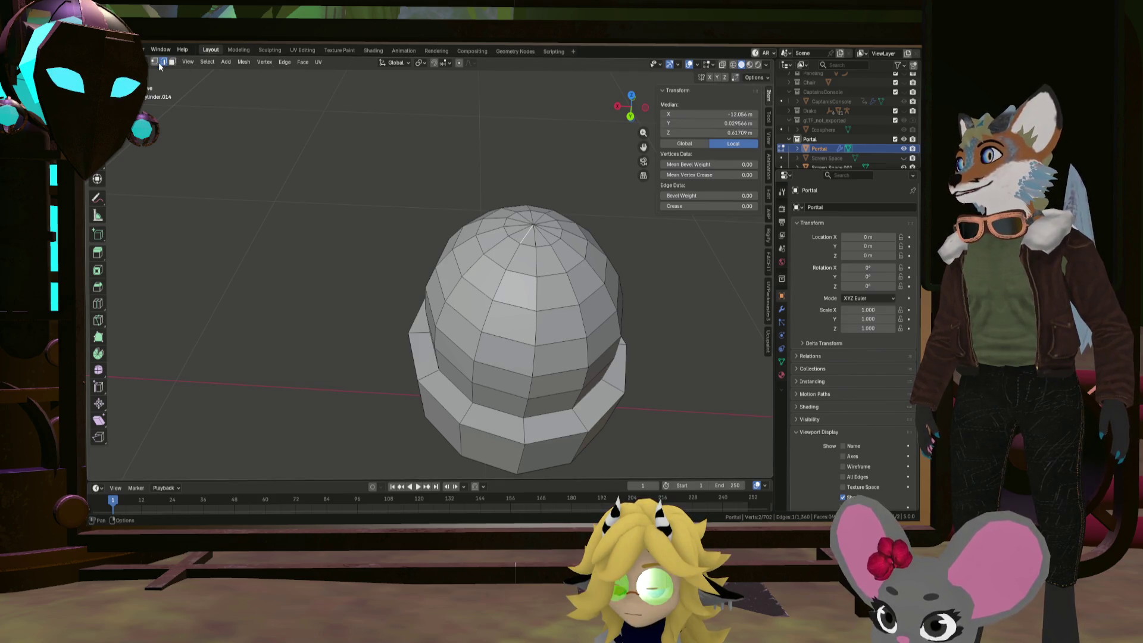
{"action": "left_click", "coordinate": [154, 62]}
{"action": "scroll", "coordinate": [553, 234], "scroll_direction": "up", "scroll_amount": 3}
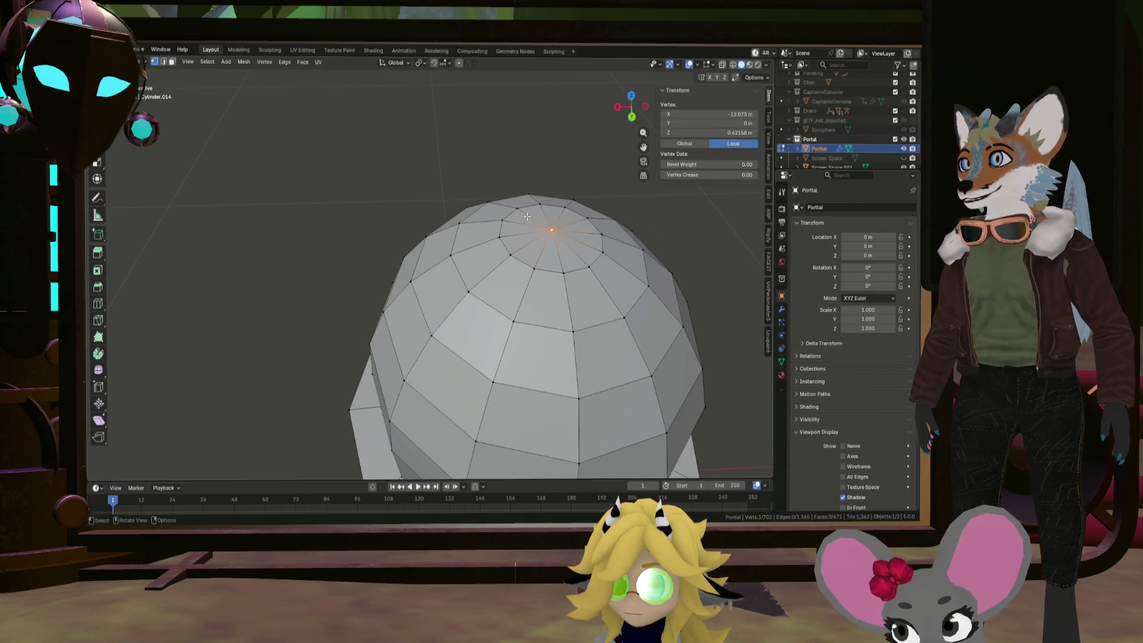
{"action": "middle_click_drag", "start_coordinate": [527, 216], "coordinate": [555, 227]}
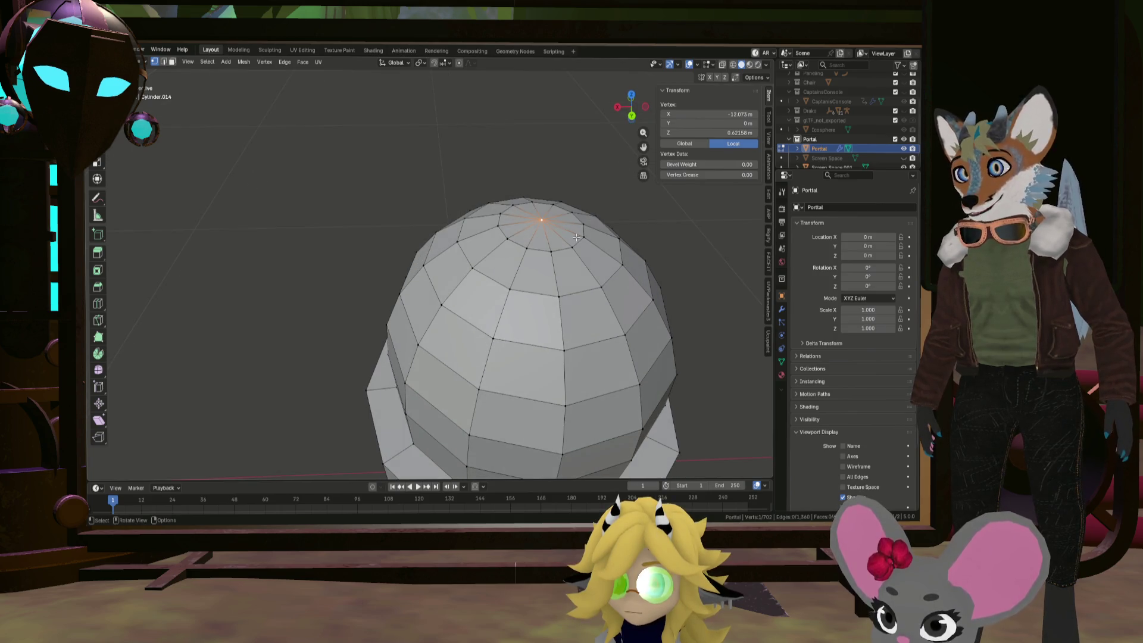
{"action": "left_click", "coordinate": [580, 241], "text": "alt"}
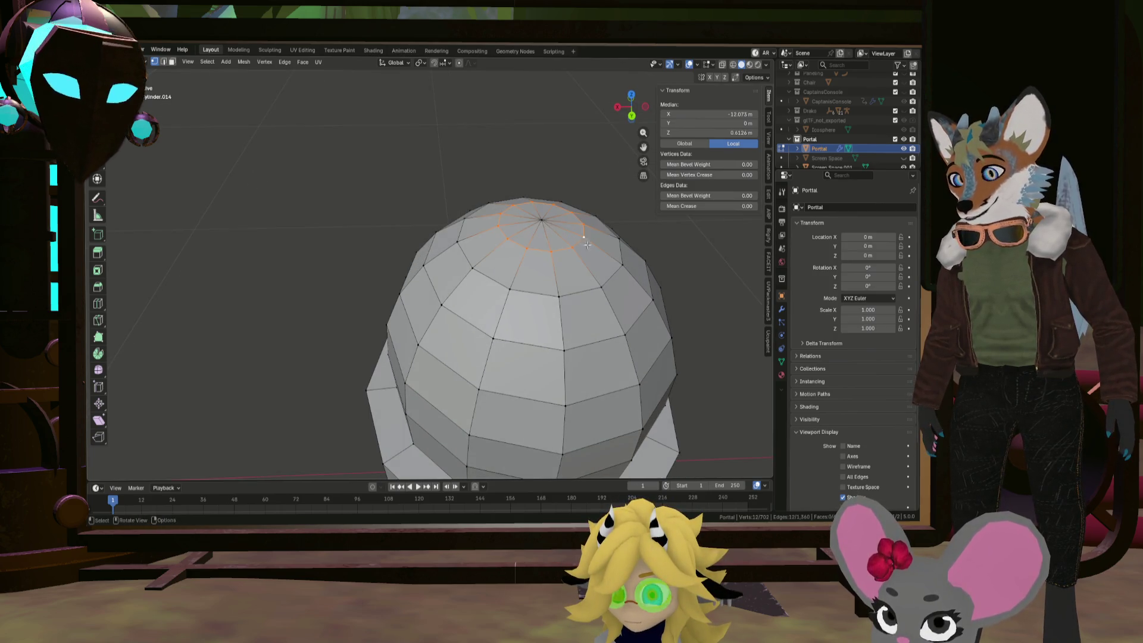
{"action": "key", "text": "i"}
{"action": "key", "text": "Escape"}
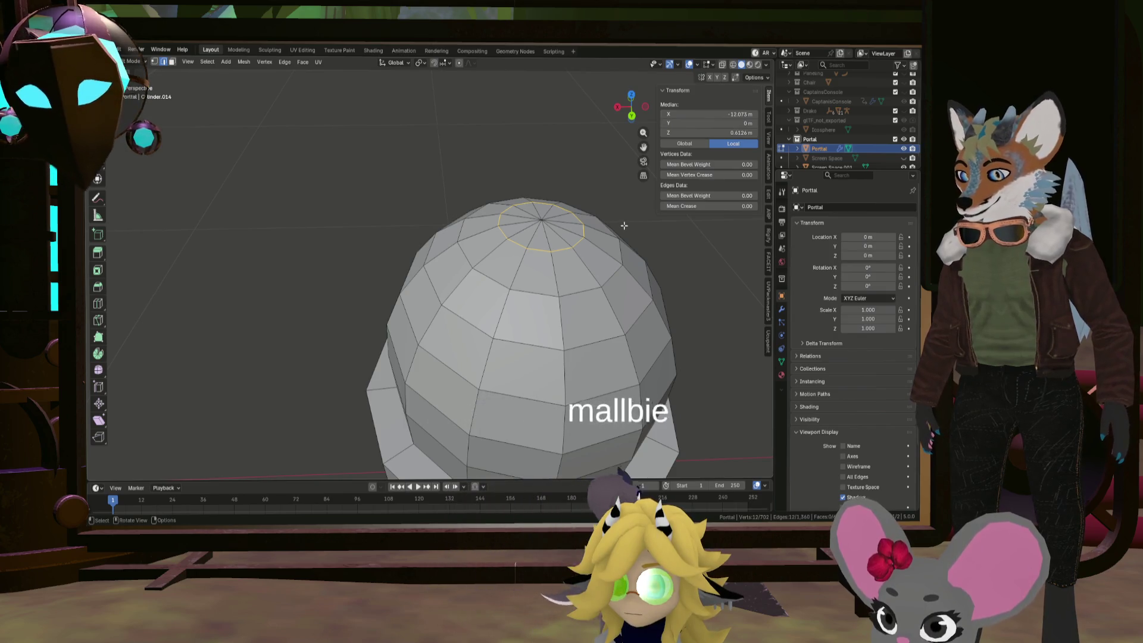
Try a bevel on the top ring, undo it, and switch to front orthographic view
{"action": "key", "text": "ctrl+b"}
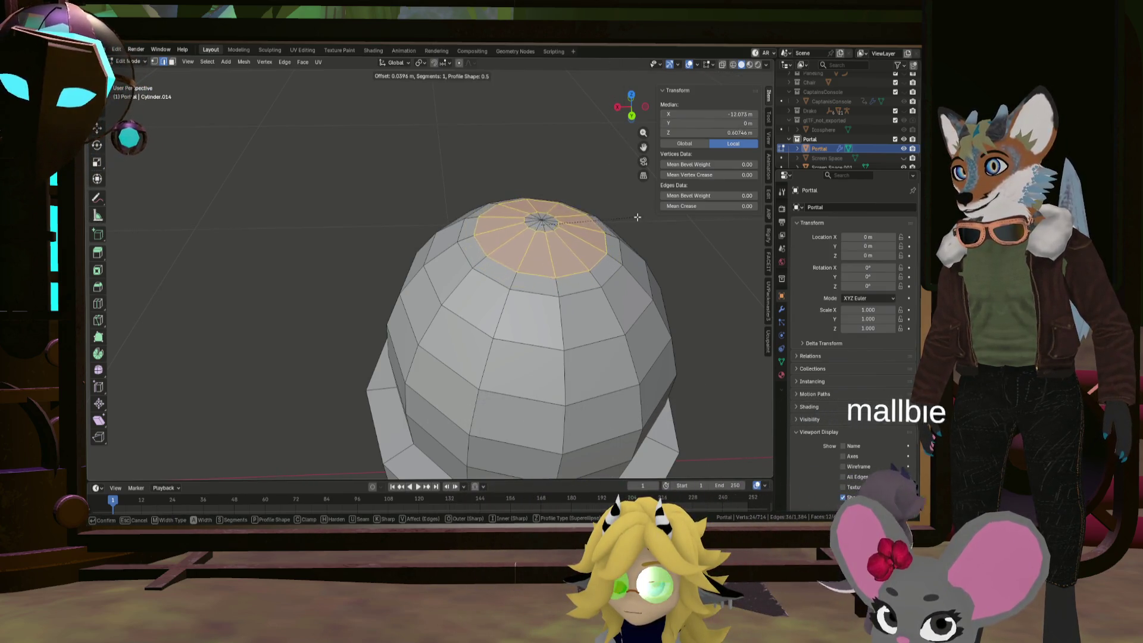
{"action": "left_click", "coordinate": [637, 220]}
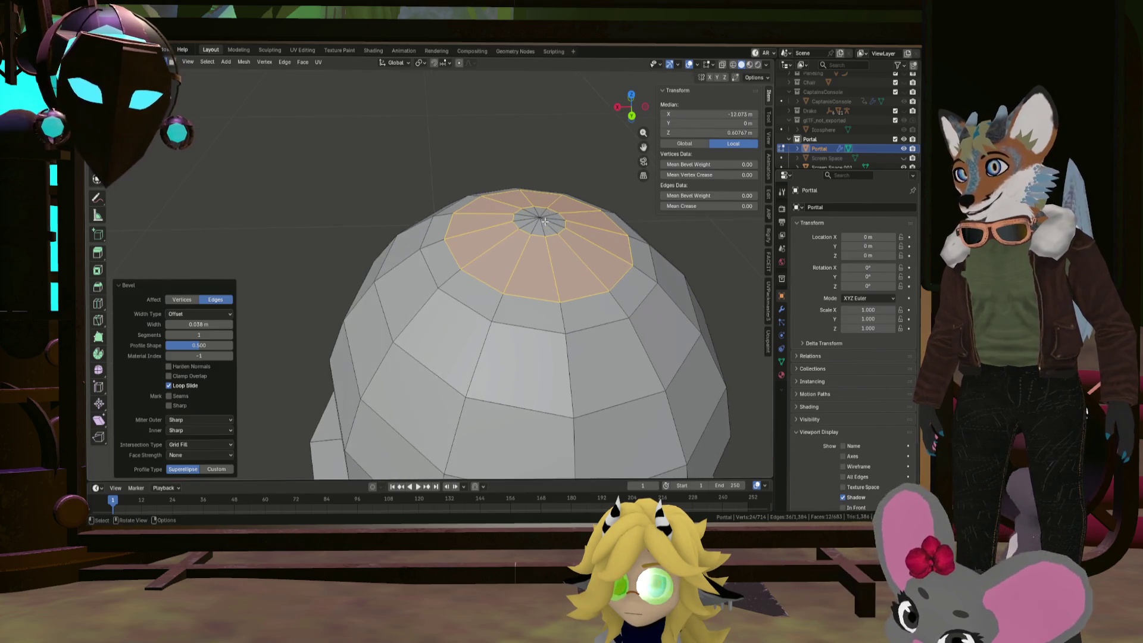
{"action": "key", "text": "ctrl+z"}
{"action": "mouse_move", "coordinate": [601, 215]}
{"action": "middle_mouse_down"}
{"action": "mouse_move", "coordinate": [573, 211]}
{"action": "mouse_move", "coordinate": [557, 225]}
{"action": "middle_mouse_up"}
{"action": "key", "text": "KP_1"}
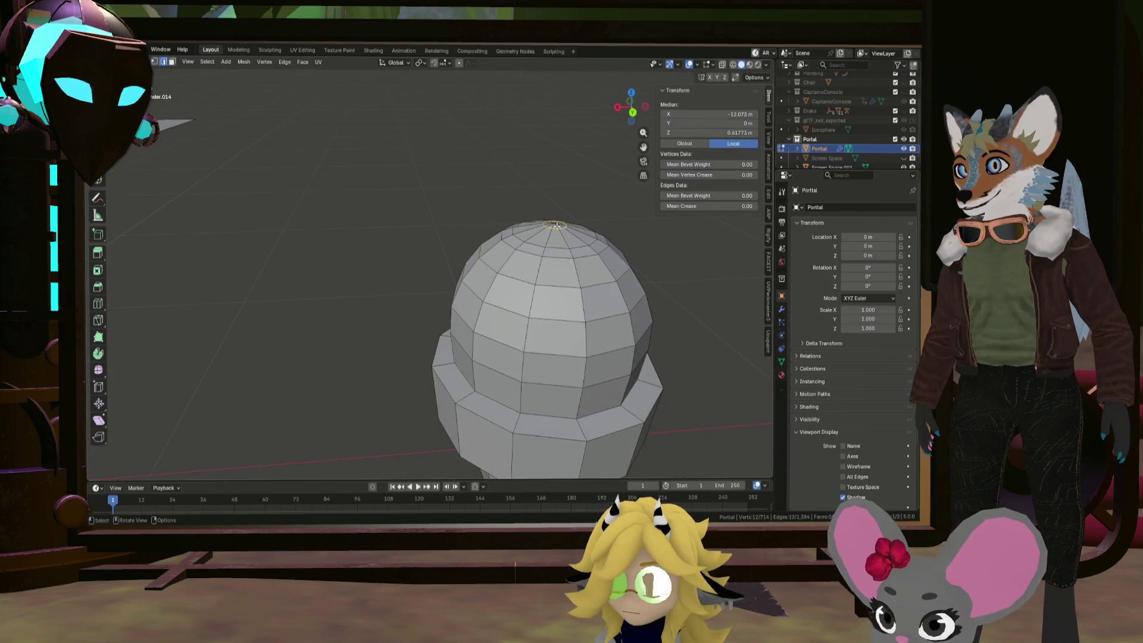
Extrude the top vertices straight up 0.28455 m to form a thin stem
{"action": "left_click", "coordinate": [155, 63]}
{"action": "scroll", "coordinate": [529, 237], "scroll_direction": "up", "scroll_amount": 3}
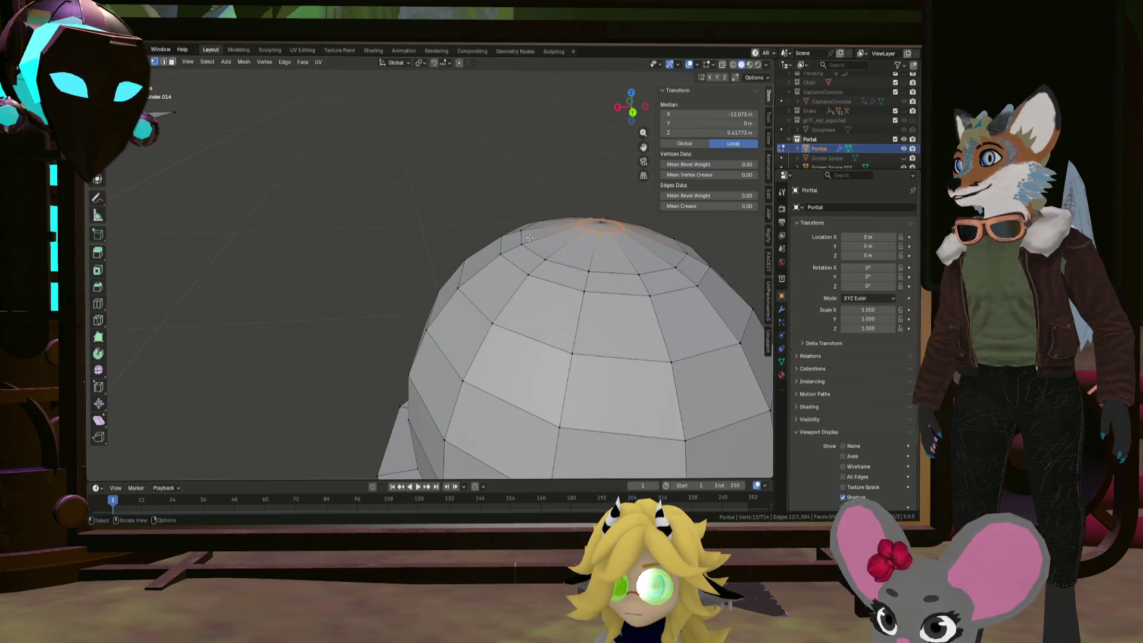
{"action": "key", "text": "KP_1"}
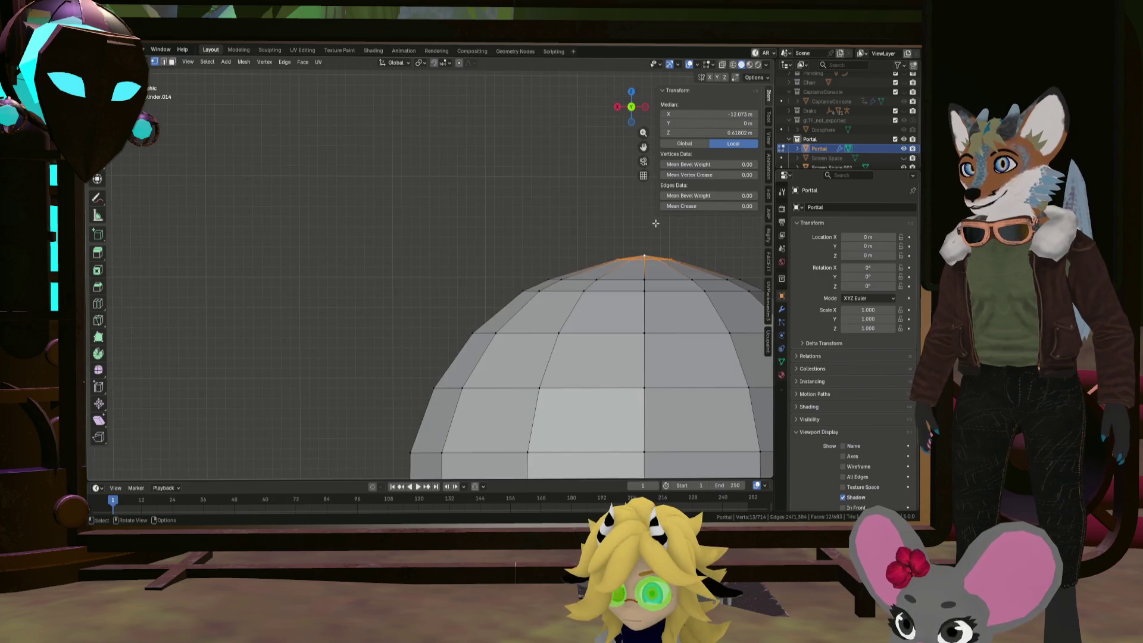
{"action": "scroll", "coordinate": [595, 179], "scroll_direction": "down", "scroll_amount": 2}
{"action": "key", "text": "e"}
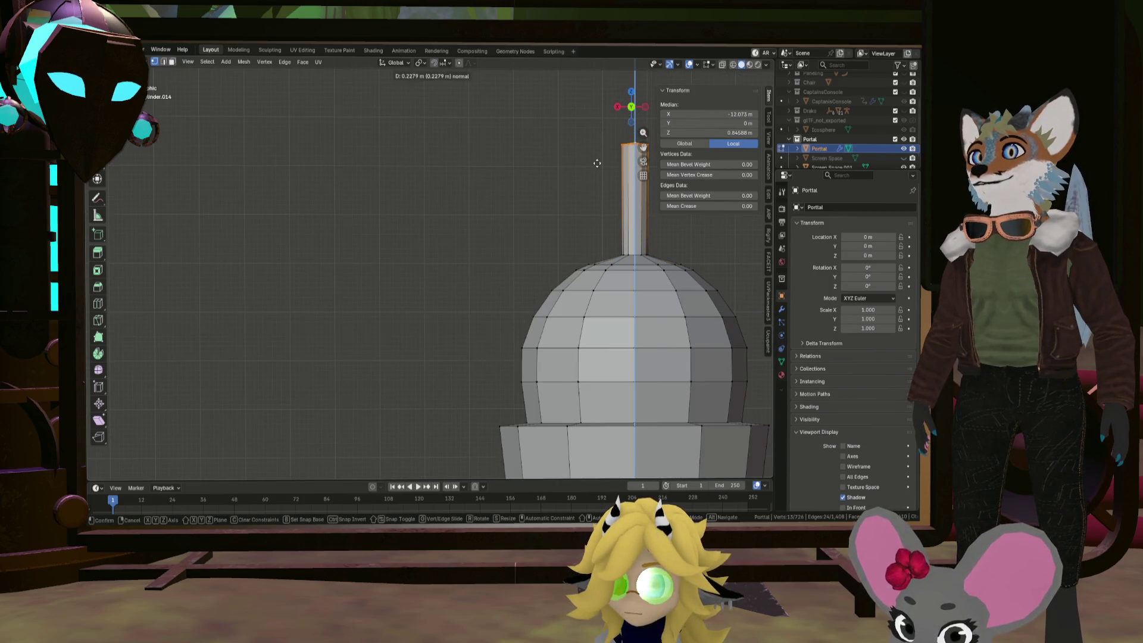
{"action": "left_click", "coordinate": [598, 134]}
{"action": "scroll", "coordinate": [599, 135], "scroll_direction": "down", "scroll_amount": 3}
{"action": "scroll", "coordinate": [536, 197], "scroll_direction": "up", "scroll_amount": 5}
{"action": "middle_click_drag", "start_coordinate": [536, 178], "coordinate": [543, 219]}
{"action": "scroll", "coordinate": [533, 201], "scroll_direction": "down", "scroll_amount": 3}
{"action": "scroll", "coordinate": [539, 184], "scroll_direction": "up", "scroll_amount": 3}
{"action": "scroll", "coordinate": [543, 179], "scroll_direction": "down", "scroll_amount": 3}
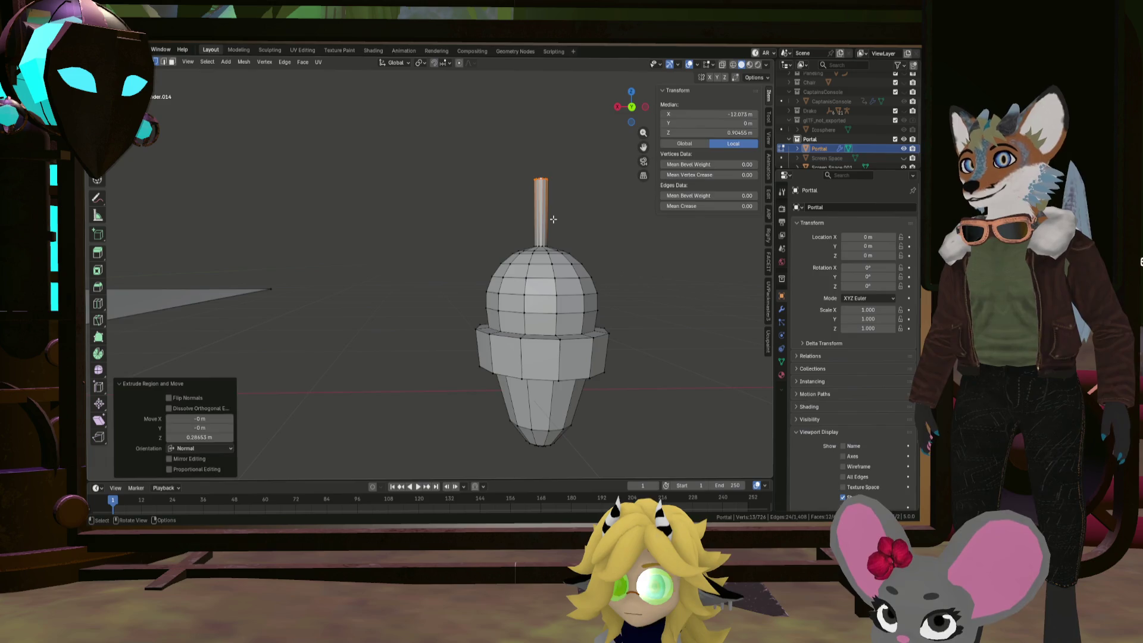
{"action": "left_click", "coordinate": [597, 214]}
Add an 8-vertex cylinder (1 m radius, 2 m depth) to the ornament mesh
{"action": "key", "text": "ctrl+e"}
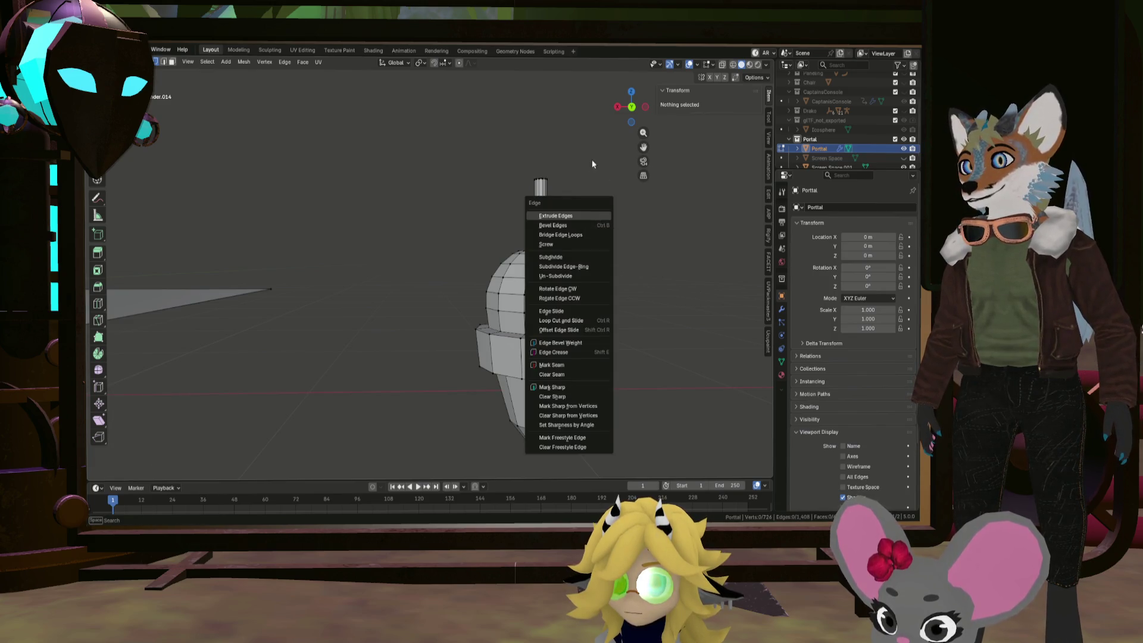
{"action": "scroll", "coordinate": [550, 158], "scroll_direction": "down", "scroll_amount": 5}
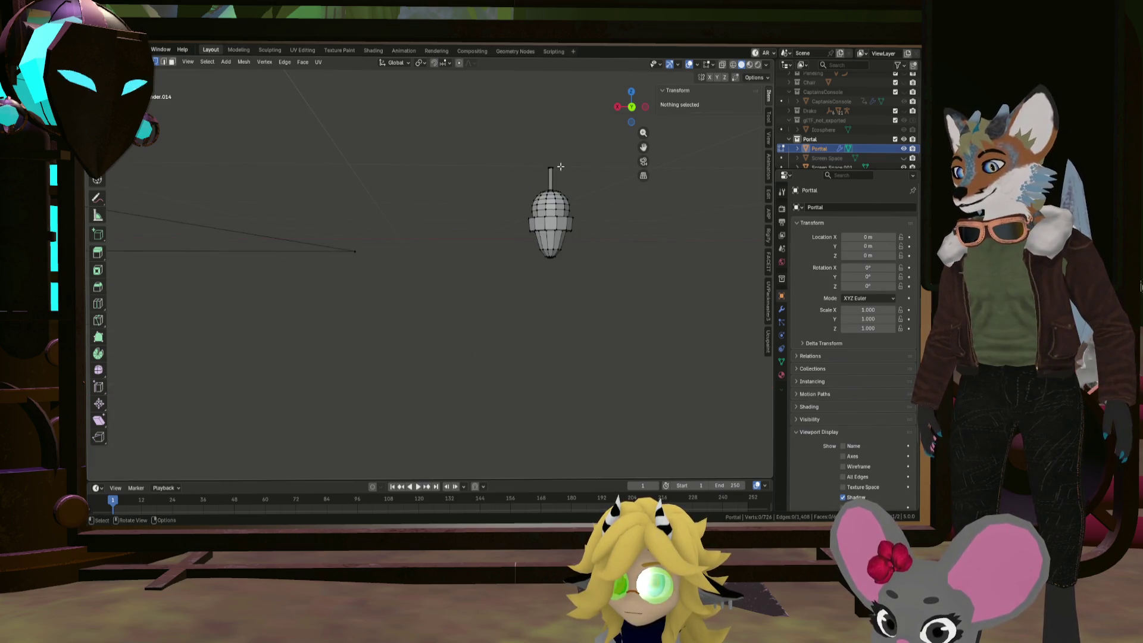
{"action": "key", "text": "shift+a"}
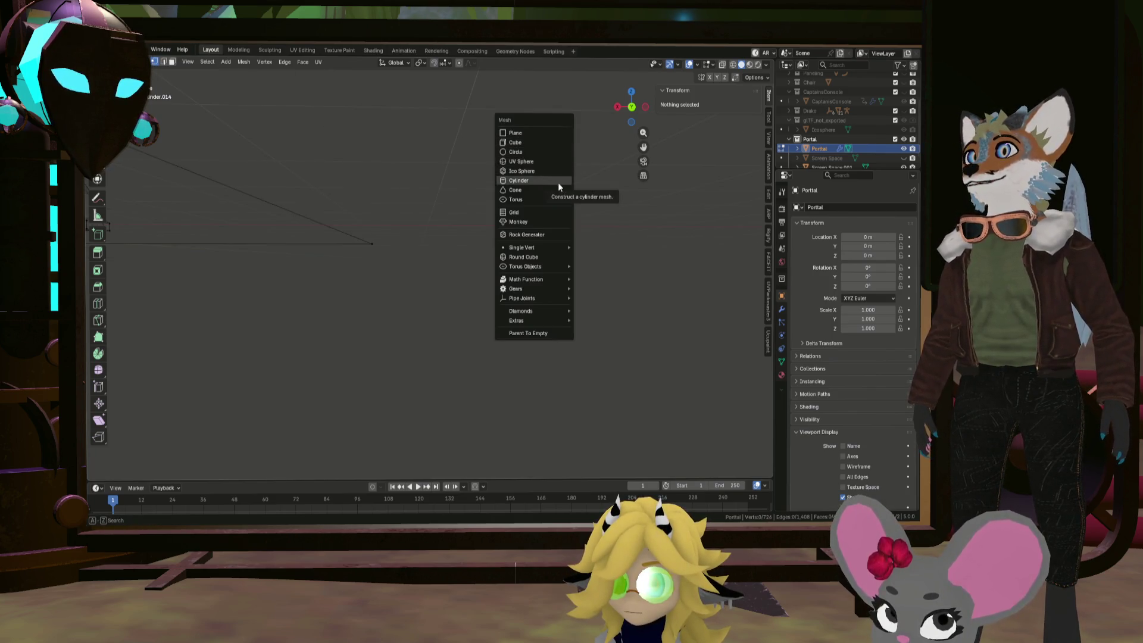
{"action": "left_click", "coordinate": [558, 182]}
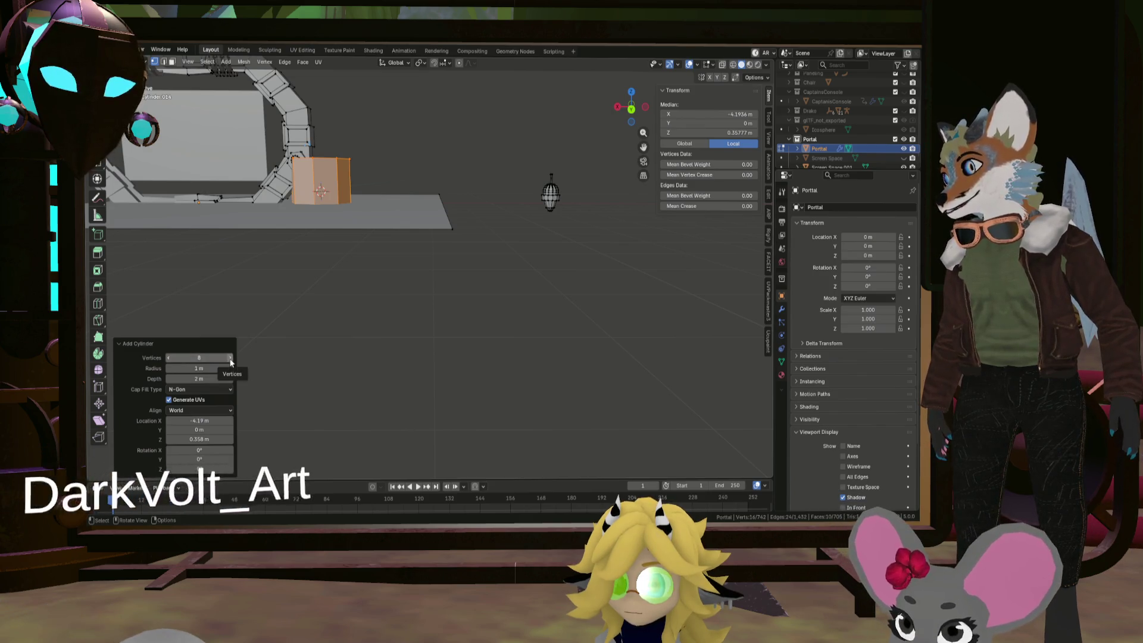
Flatten the cylinder to 0.111 height and move it along X beside the ornament
{"action": "key", "text": "s"}
{"action": "key", "text": "z"}
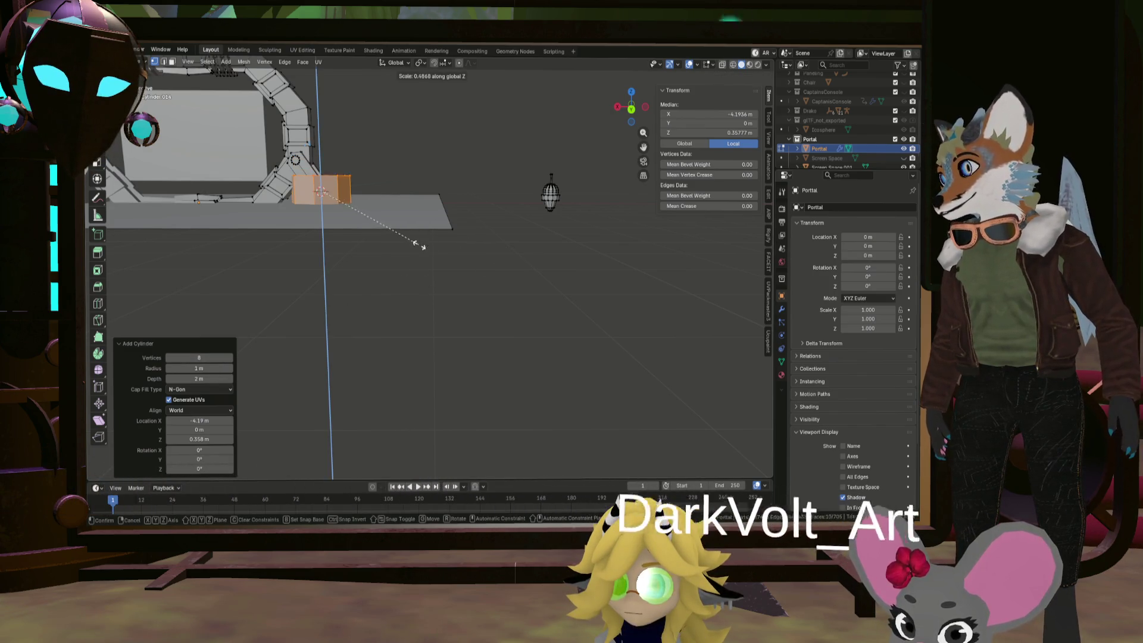
{"action": "left_click", "coordinate": [347, 193]}
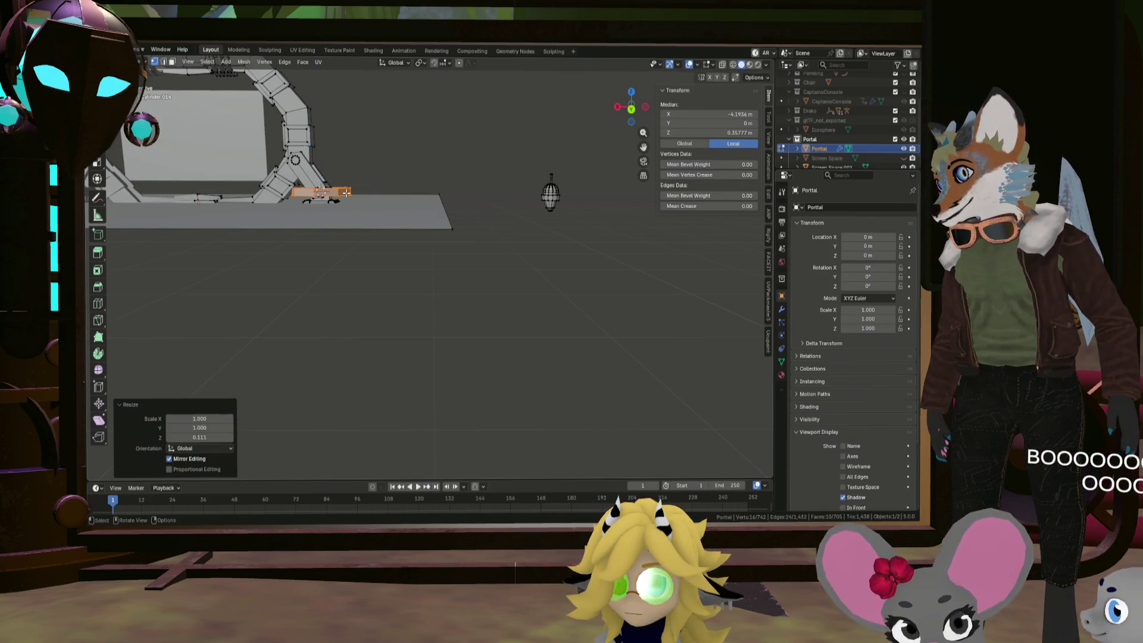
{"action": "key", "text": "g"}
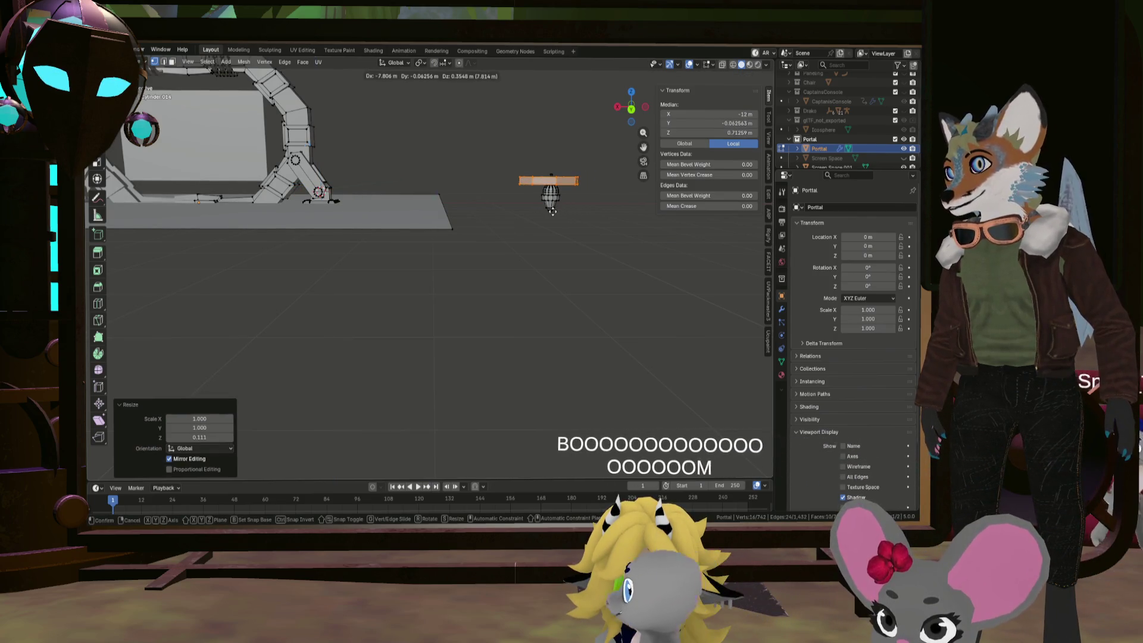
{"action": "key", "text": "x"}
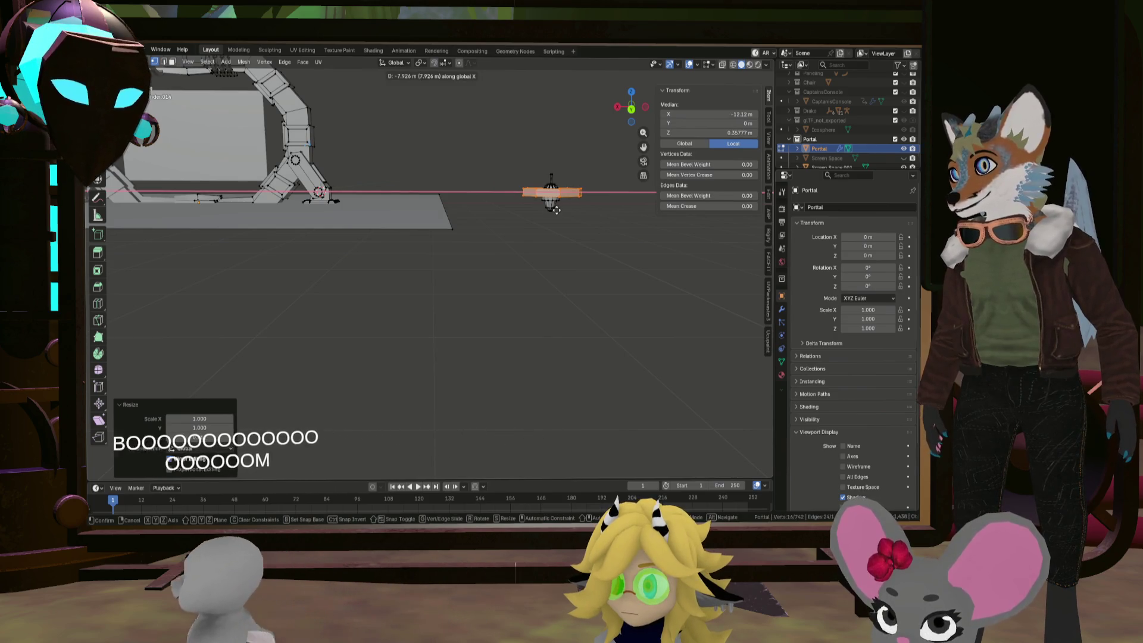
{"action": "left_click", "coordinate": [557, 191]}
{"action": "middle_click_drag", "start_coordinate": [556, 192], "coordinate": [563, 193]}
{"action": "key", "text": "KP_Decimal"}
{"action": "middle_click_drag", "start_coordinate": [554, 238], "coordinate": [544, 270]}
{"action": "key", "text": "ctrl+KP_1"}
Shrink the disc to 0.156, seat it on the stem, then scale it 0.873
{"action": "key", "text": "g"}
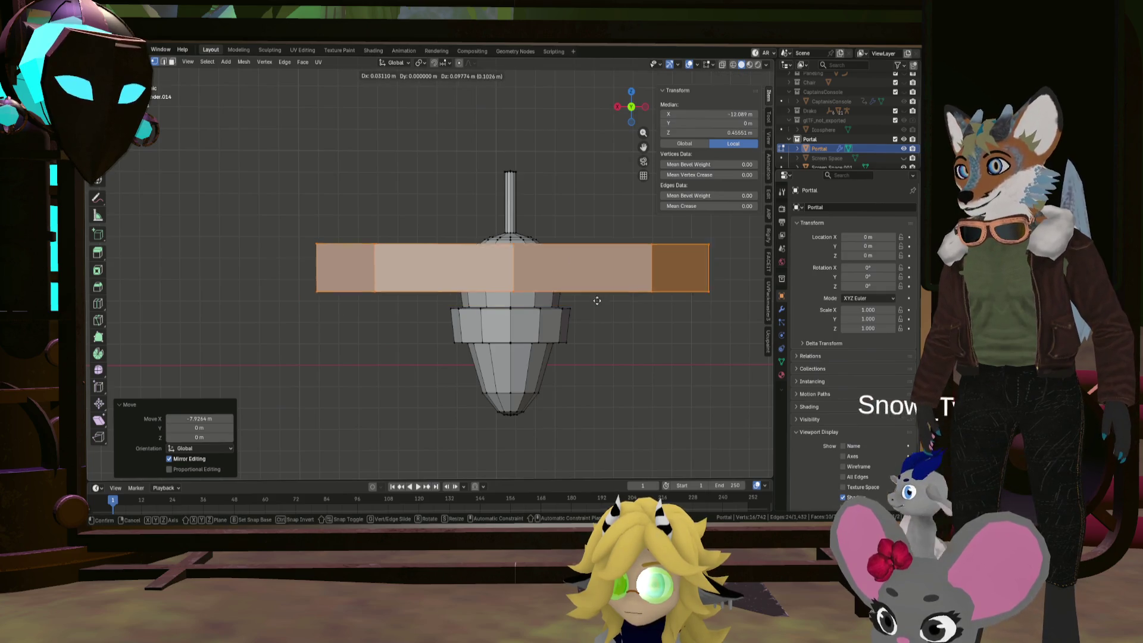
{"action": "left_click", "coordinate": [613, 235]}
{"action": "key", "text": "s"}
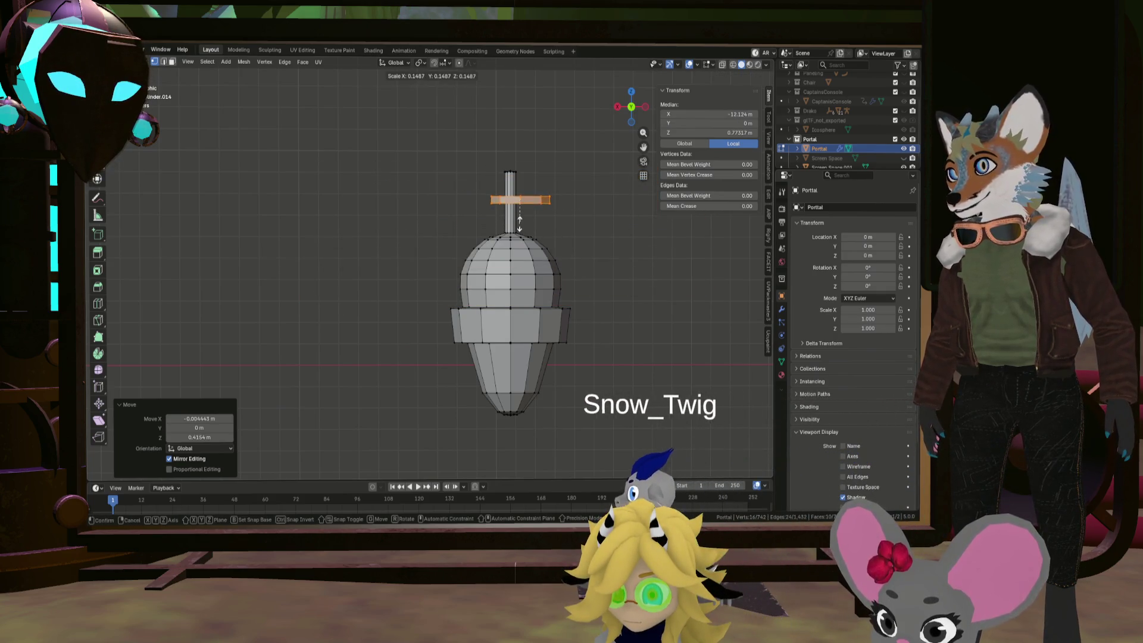
{"action": "left_click", "coordinate": [524, 217]}
{"action": "key", "text": "g"}
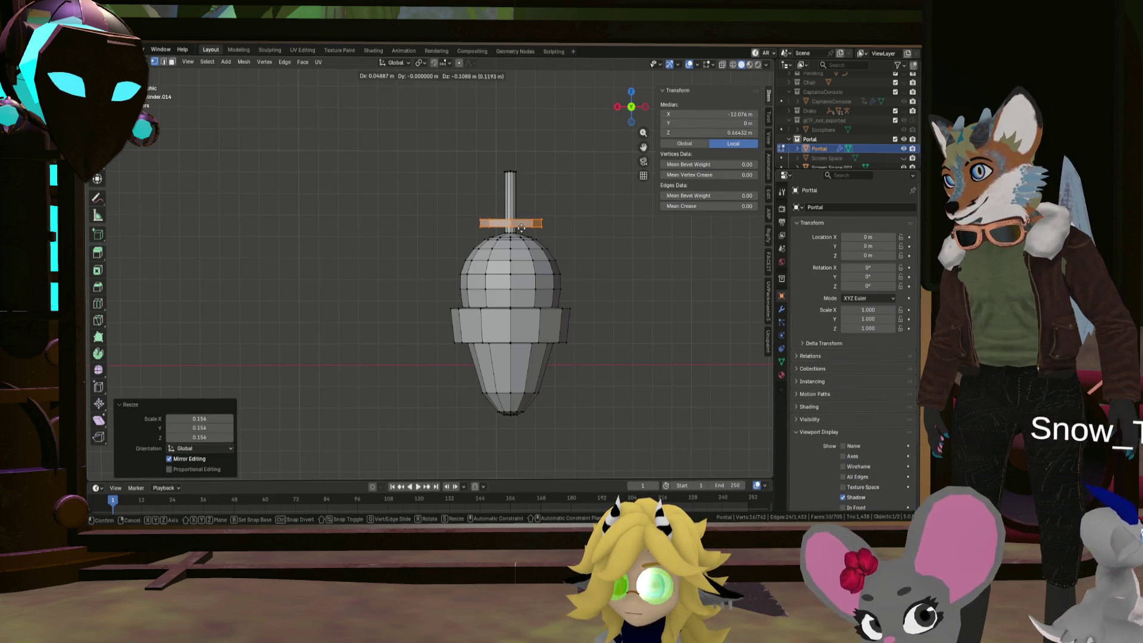
{"action": "left_click", "coordinate": [521, 228]}
{"action": "key", "text": "s"}
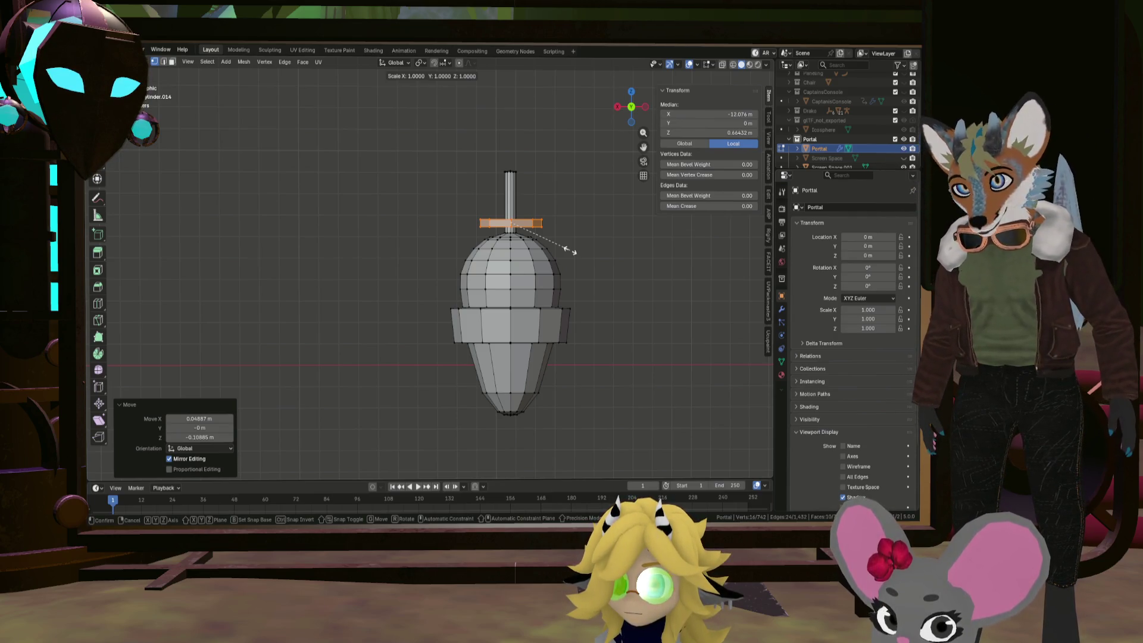
{"action": "left_click", "coordinate": [566, 220]}
Duplicate the disc upward and widen the copy sideways while keeping its height
{"action": "key", "text": "shift+d"}
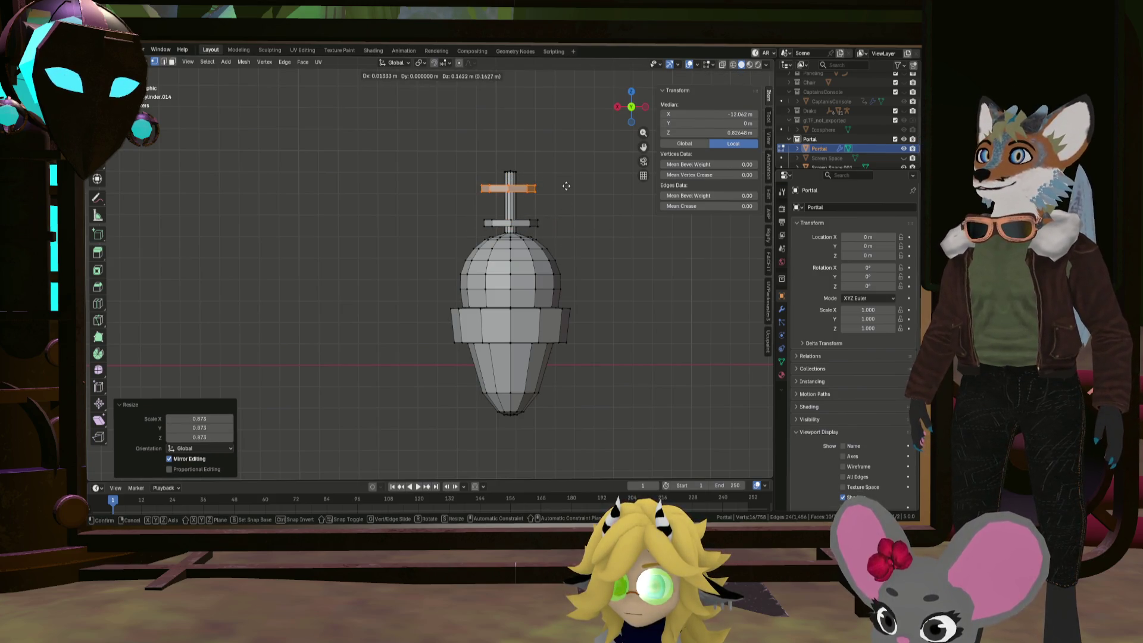
{"action": "key", "text": "z"}
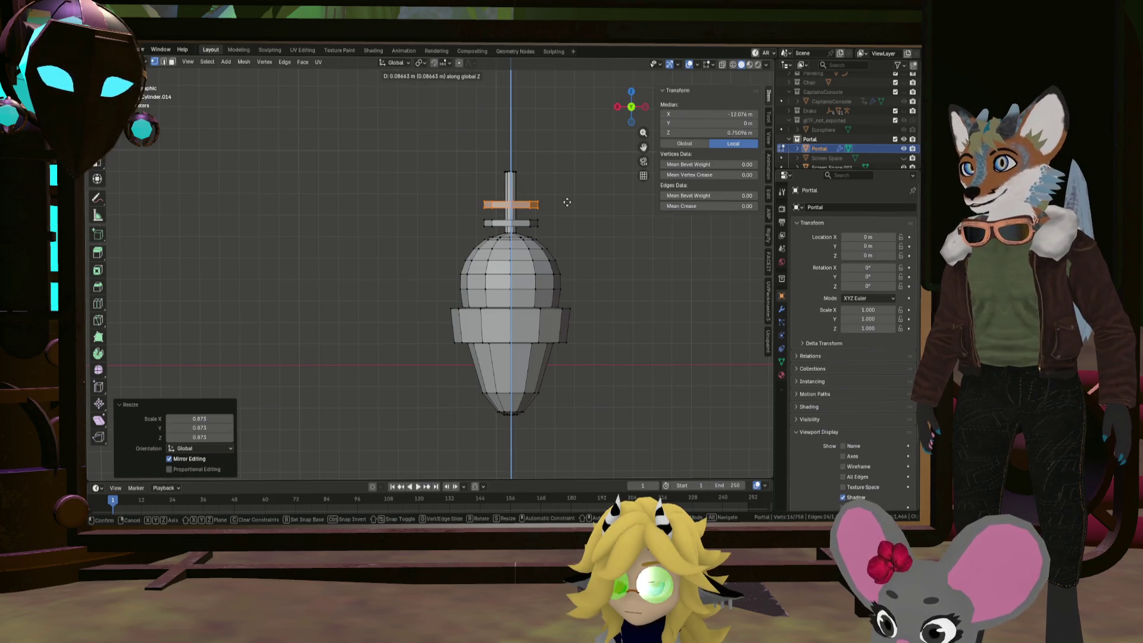
{"action": "left_click", "coordinate": [568, 203]}
{"action": "key", "text": "s"}
{"action": "left_click", "coordinate": [654, 211]}
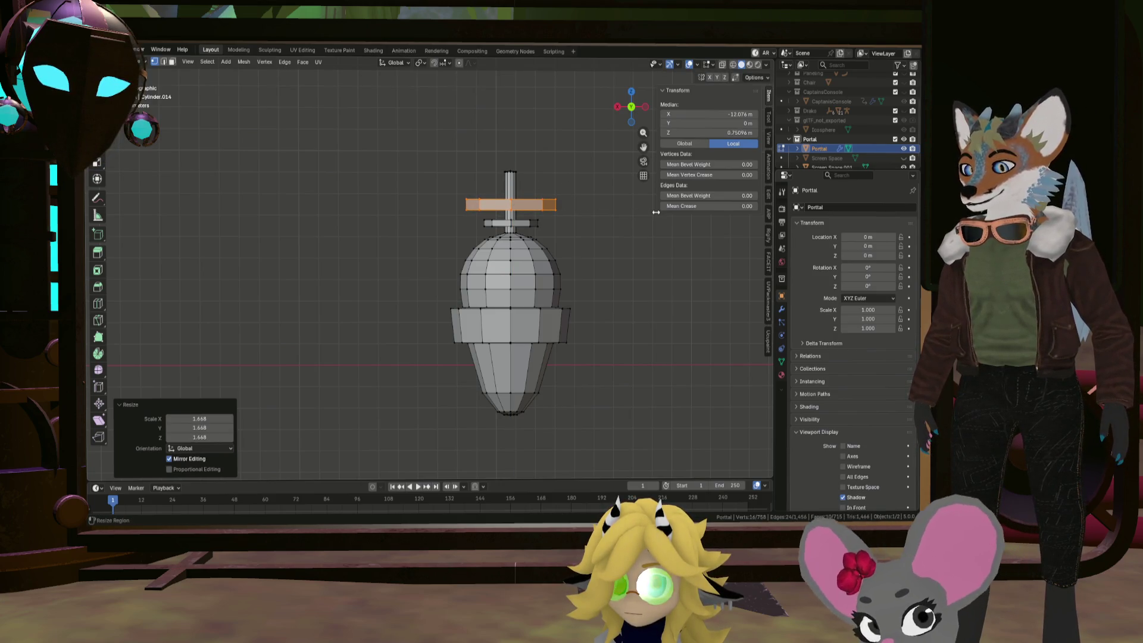
{"action": "key", "text": "ctrl+z"}
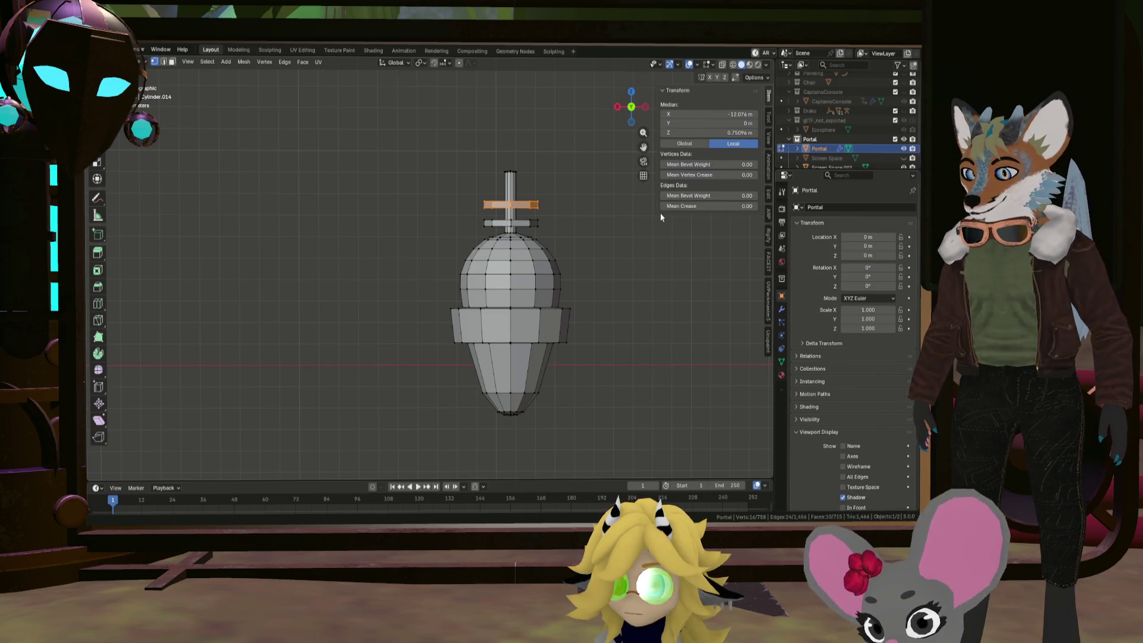
{"action": "key", "text": "s"}
{"action": "key", "text": "shift+z"}
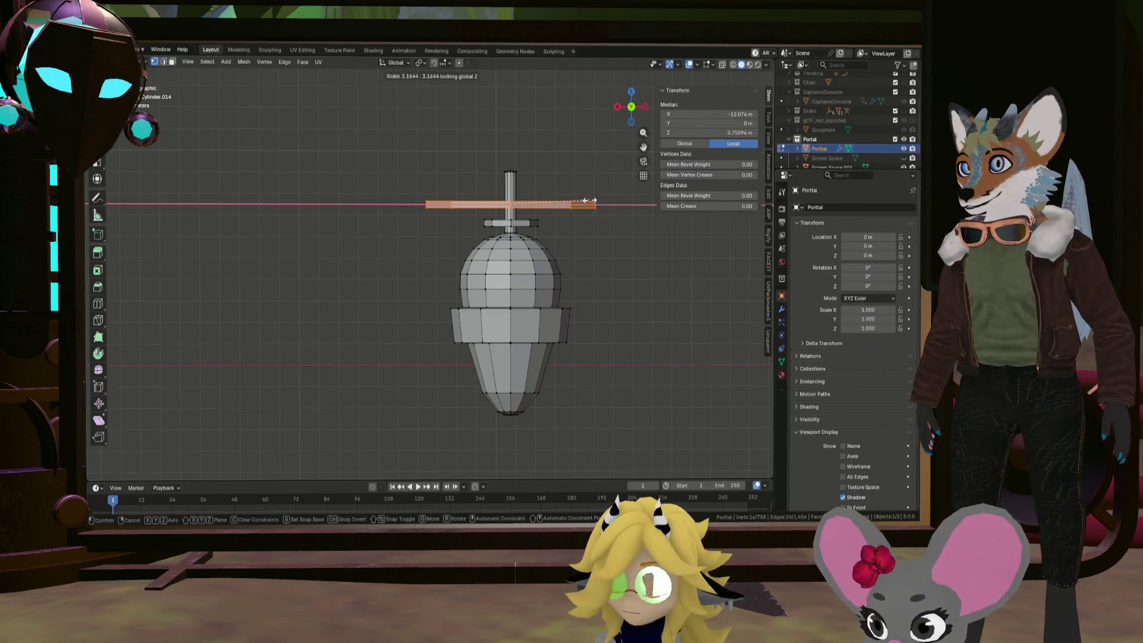
{"action": "left_click", "coordinate": [557, 196]}
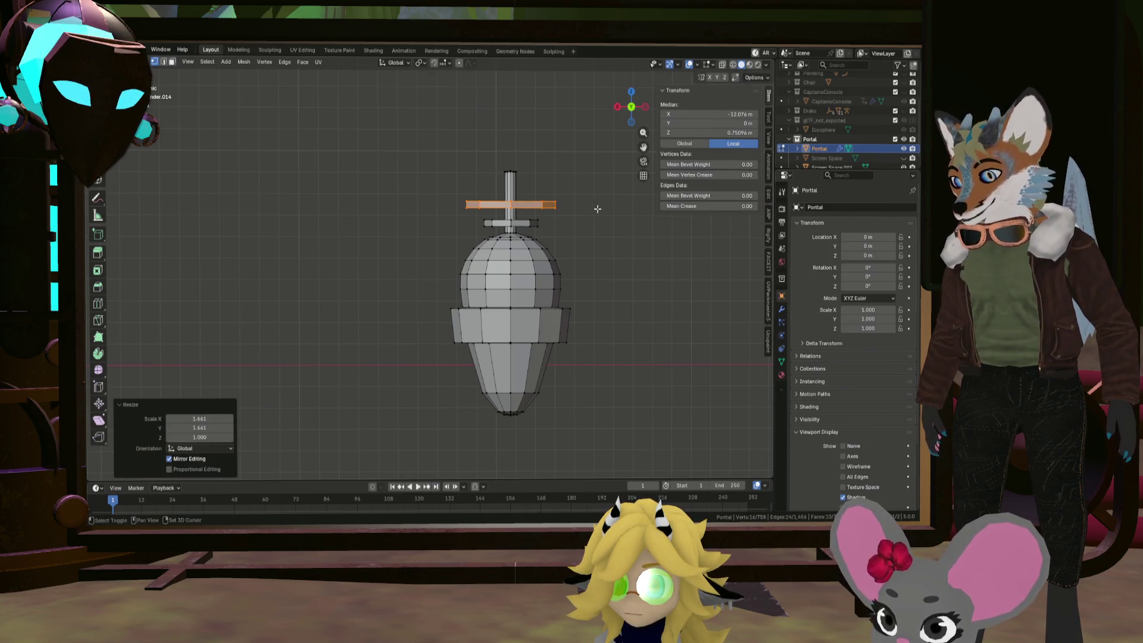
Add another disc copy on top and shrink it sideways to about half
{"action": "key", "text": "shift+d"}
{"action": "key", "text": "z"}
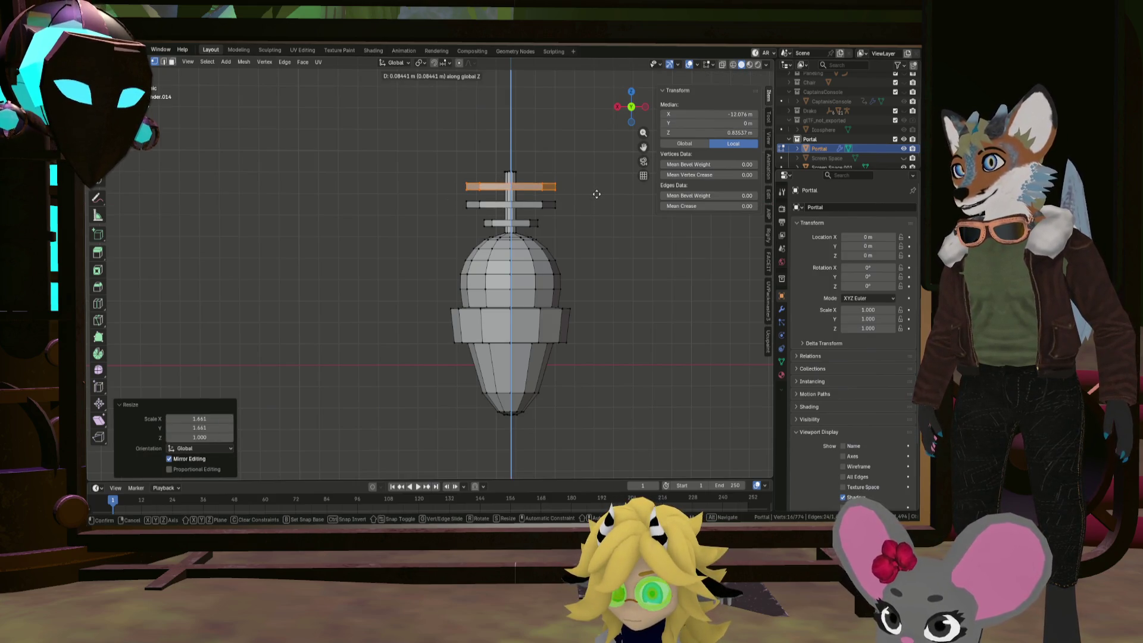
{"action": "left_click", "coordinate": [597, 194]}
{"action": "key", "text": "s"}
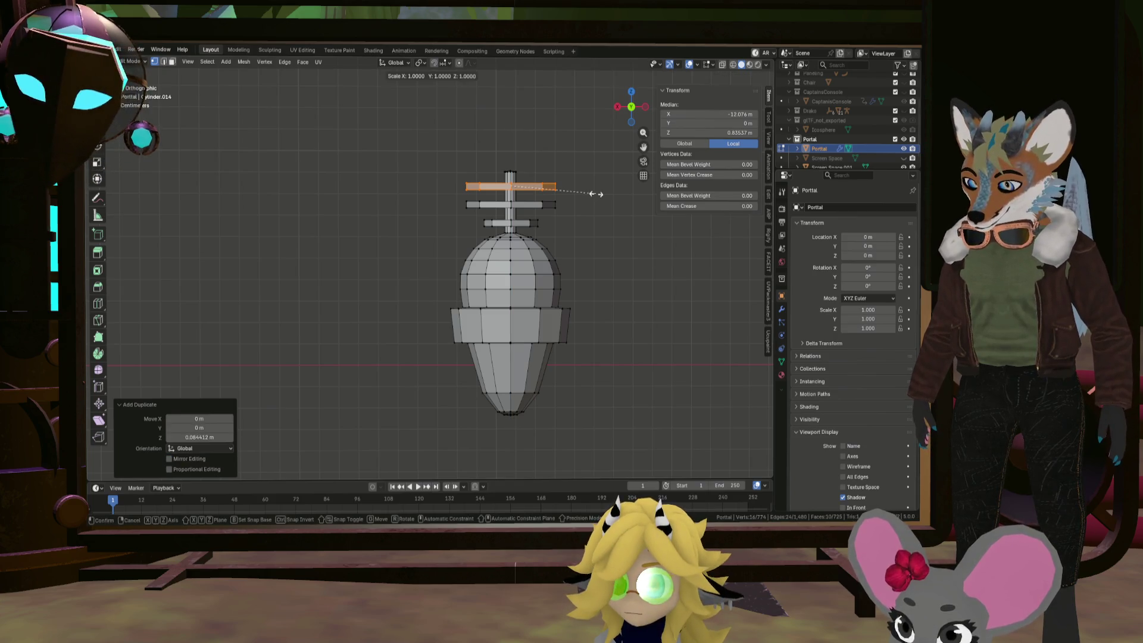
{"action": "key", "text": "shift+z"}
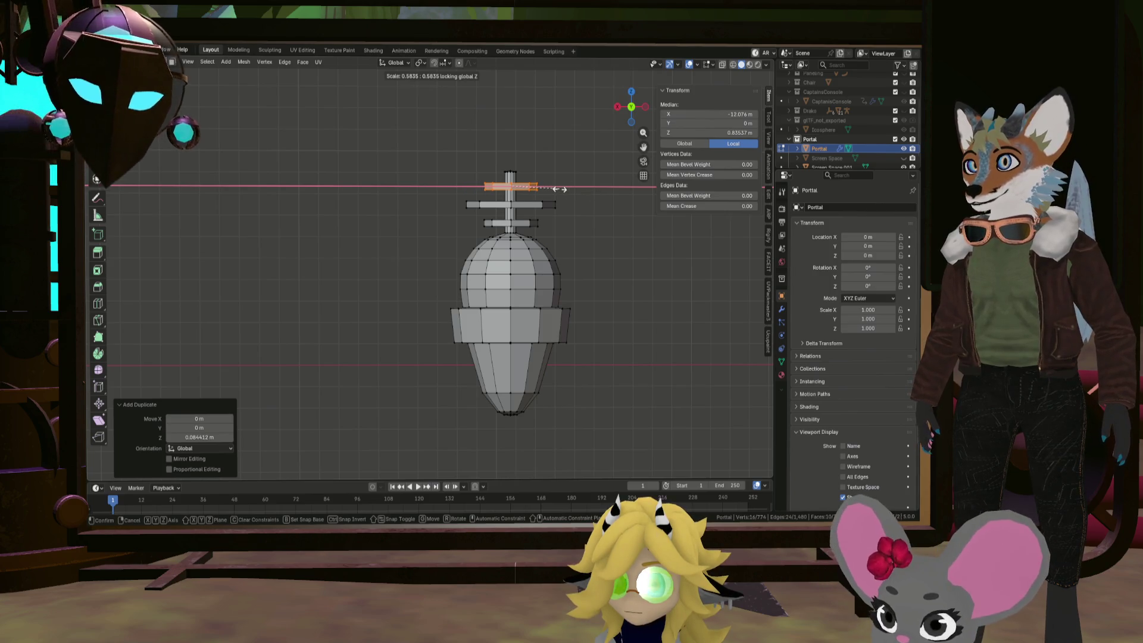
{"action": "left_click", "coordinate": [559, 189]}
{"action": "left_click", "coordinate": [598, 231]}
{"action": "mouse_move", "coordinate": [598, 231]}
{"action": "middle_mouse_down"}
{"action": "mouse_move", "coordinate": [511, 216]}
{"action": "mouse_move", "coordinate": [492, 250]}
{"action": "mouse_move", "coordinate": [539, 212]}
{"action": "mouse_move", "coordinate": [600, 252]}
{"action": "mouse_move", "coordinate": [471, 220]}
{"action": "mouse_move", "coordinate": [477, 238]}
{"action": "mouse_move", "coordinate": [396, 162]}
{"action": "middle_mouse_up"}
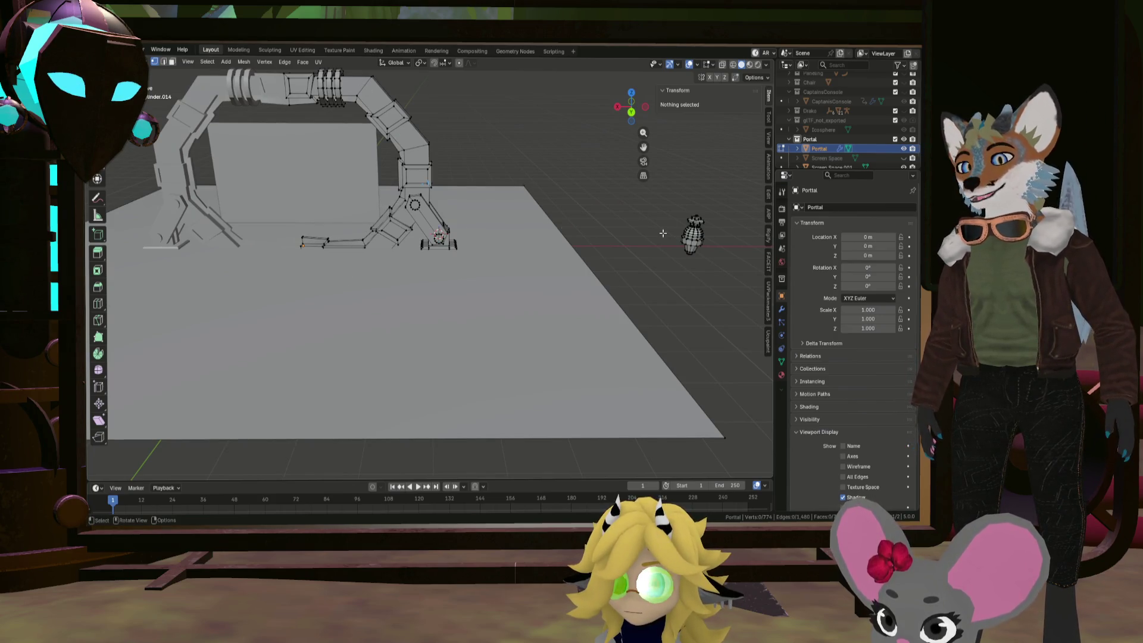
Select all linked ornament geometry with L, isolate it with Shift+H, then unhide everything
{"action": "scroll", "coordinate": [662, 233], "scroll_direction": "up", "scroll_amount": 2}
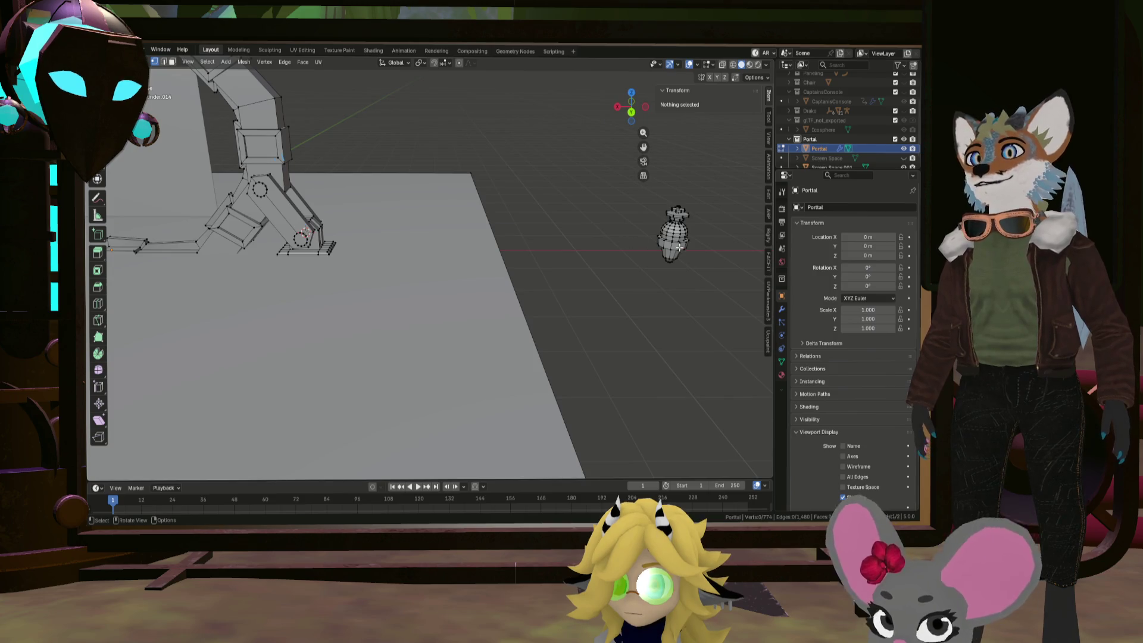
{"action": "left_click", "coordinate": [679, 247]}
{"action": "scroll", "coordinate": [677, 249], "scroll_direction": "up", "scroll_amount": 1}
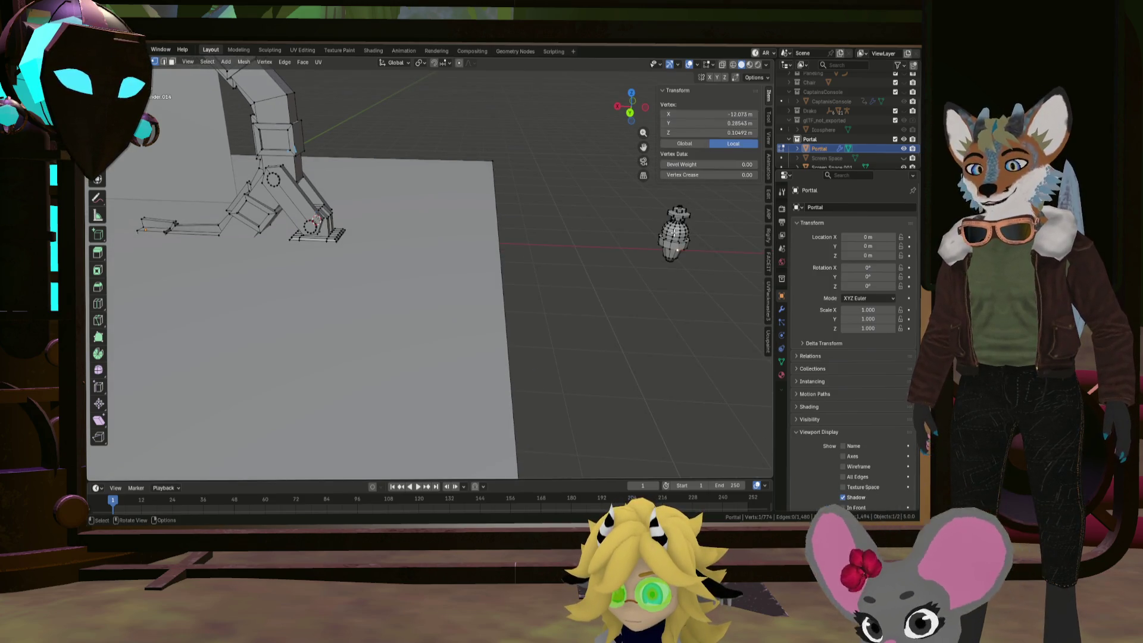
{"action": "key", "text": "l"}
{"action": "scroll", "coordinate": [684, 246], "scroll_direction": "down", "scroll_amount": 2}
{"action": "key", "text": "shift+l"}
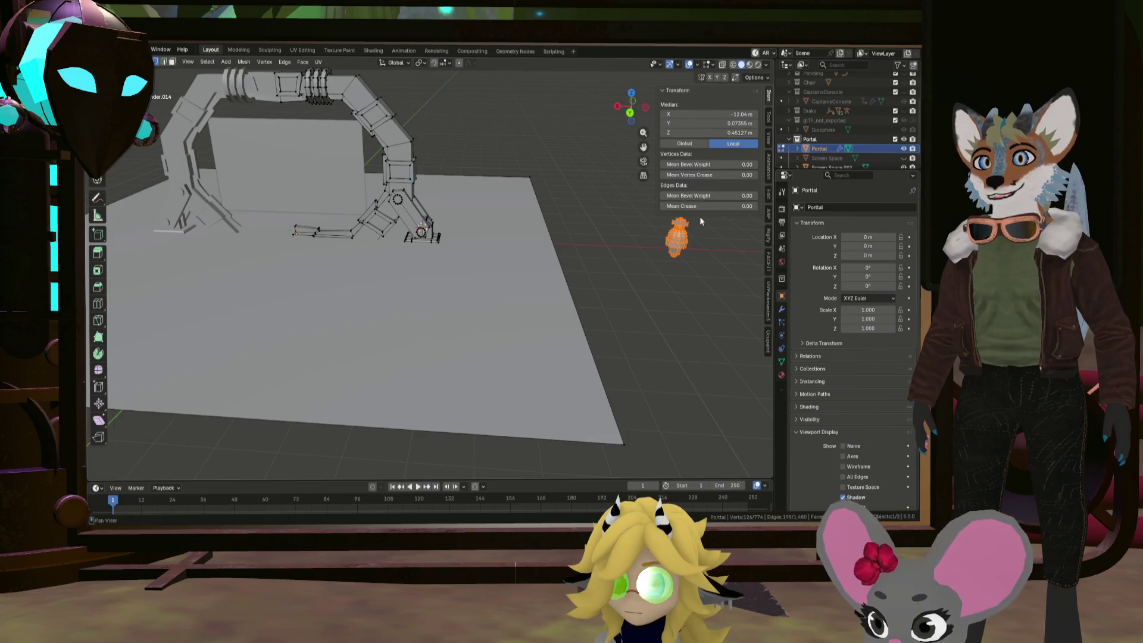
{"action": "key", "text": "l"}
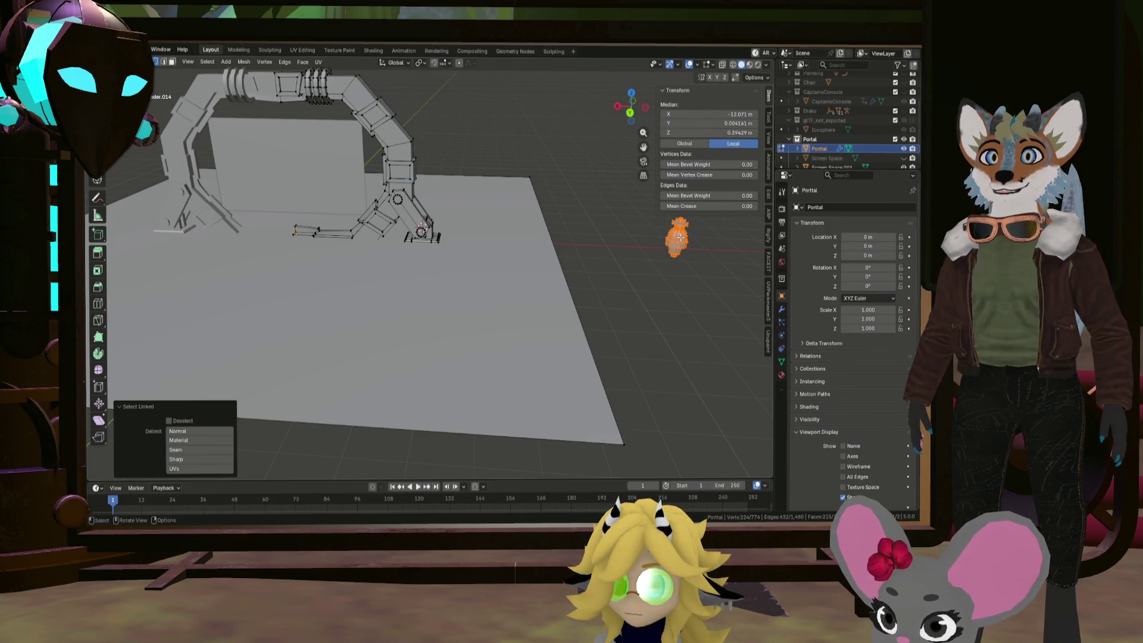
{"action": "key", "text": "shift+h"}
{"action": "middle_click_drag", "start_coordinate": [680, 246], "coordinate": [459, 262]}
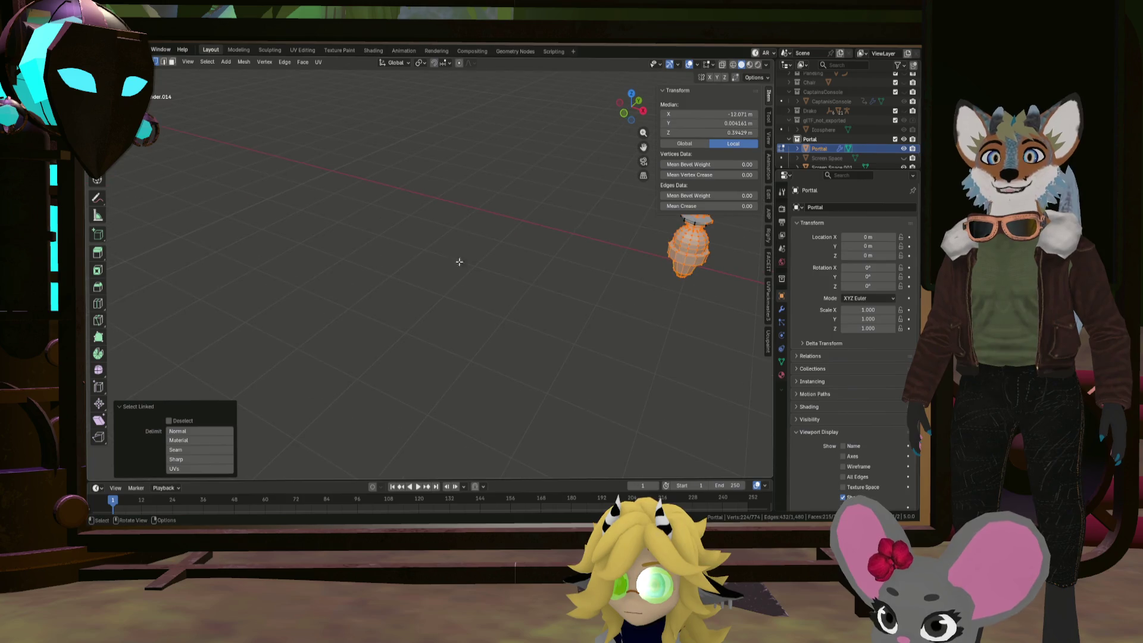
{"action": "mouse_move", "coordinate": [693, 225]}
{"action": "middle_mouse_down", "text": "shift"}
{"action": "mouse_move", "coordinate": [501, 232]}
{"action": "mouse_move", "coordinate": [602, 240]}
{"action": "mouse_move", "coordinate": [649, 288]}
{"action": "middle_mouse_up", "text": "shift"}
{"action": "scroll", "coordinate": [505, 234], "scroll_direction": "up", "scroll_amount": 3}
{"action": "key", "text": "alt+h"}
Move the ornament into the arch opening, tilt it 56.8° and shrink it to 0.377
{"action": "key", "text": "g"}
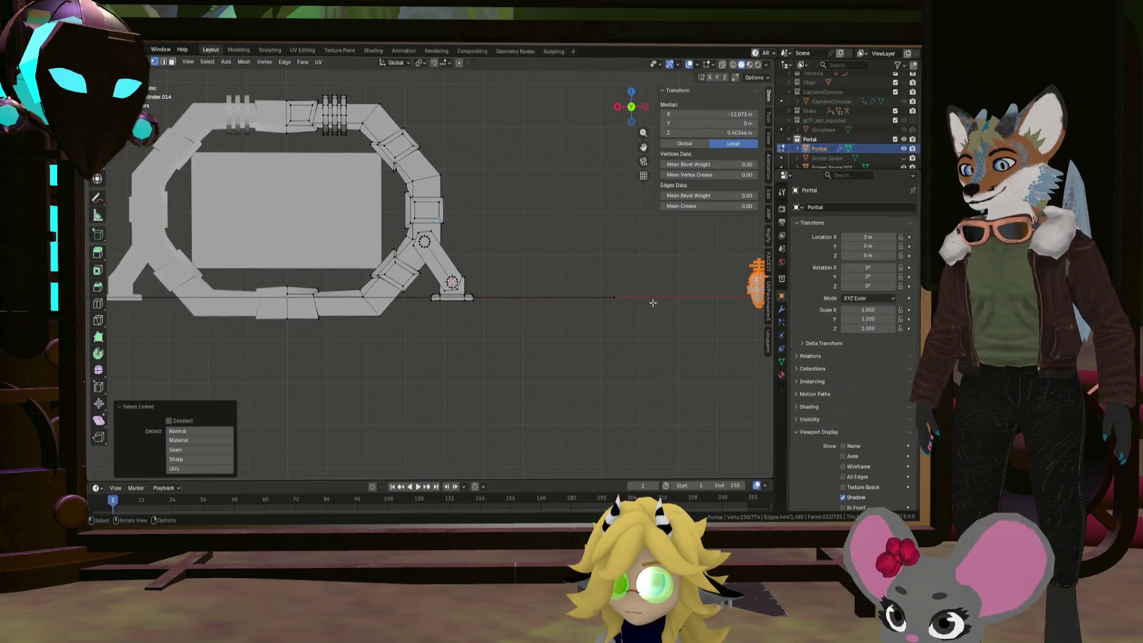
{"action": "left_click", "coordinate": [330, 239]}
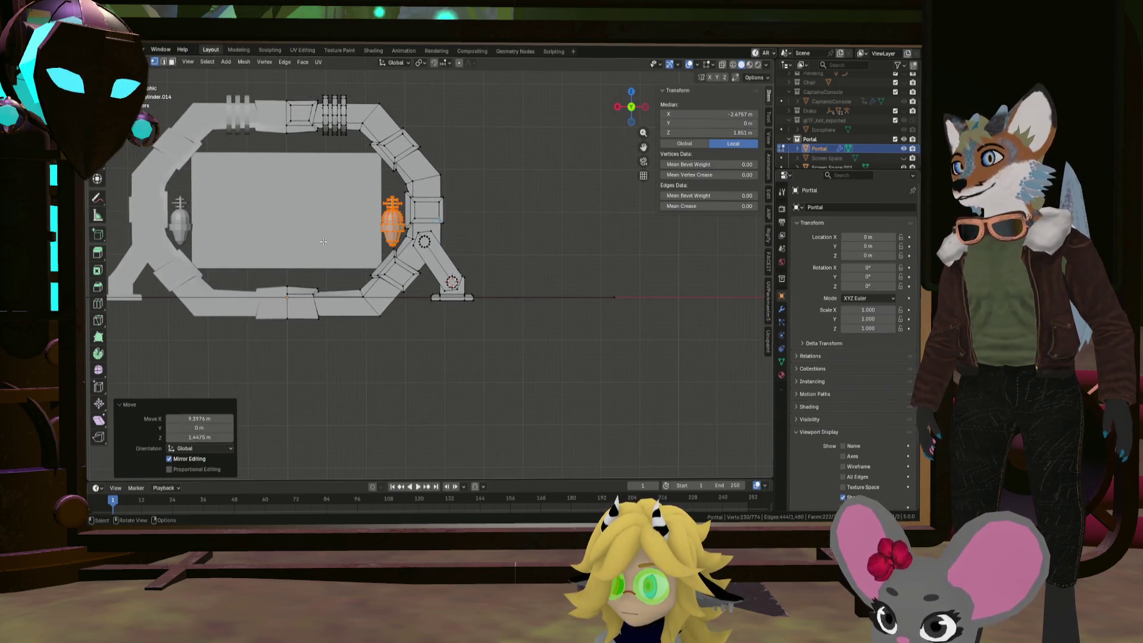
{"action": "key", "text": "r"}
{"action": "left_click", "coordinate": [469, 146]}
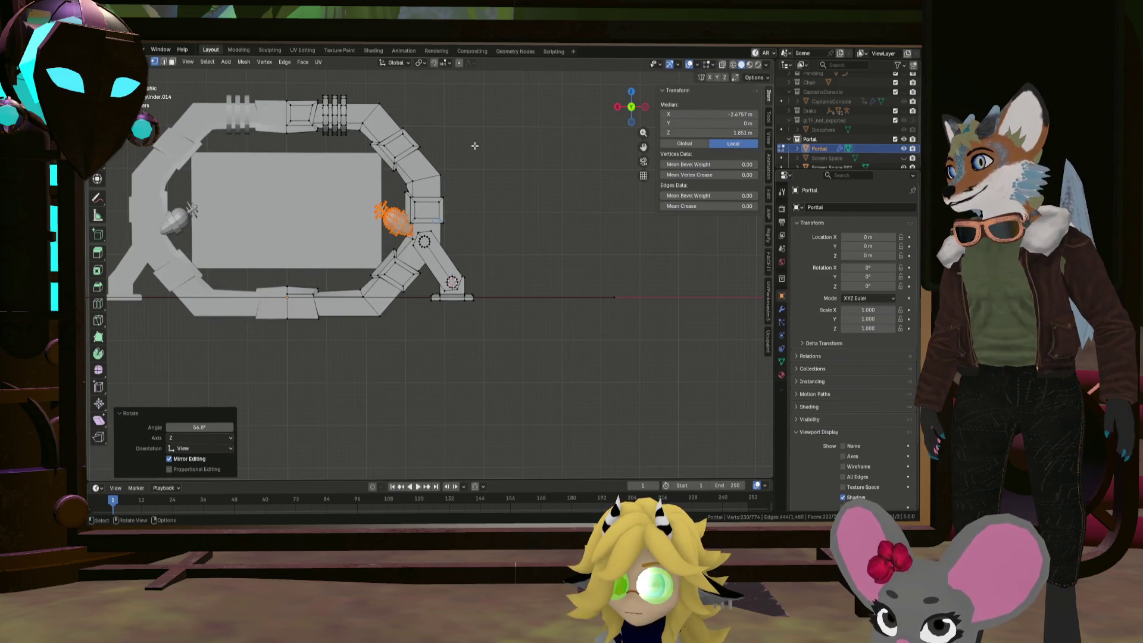
{"action": "key", "text": "s"}
{"action": "left_click", "coordinate": [444, 188]}
Place the ornament near the right leg's base and tilt it -18.9° around Y
{"action": "scroll", "coordinate": [510, 217], "scroll_direction": "up", "scroll_amount": 5}
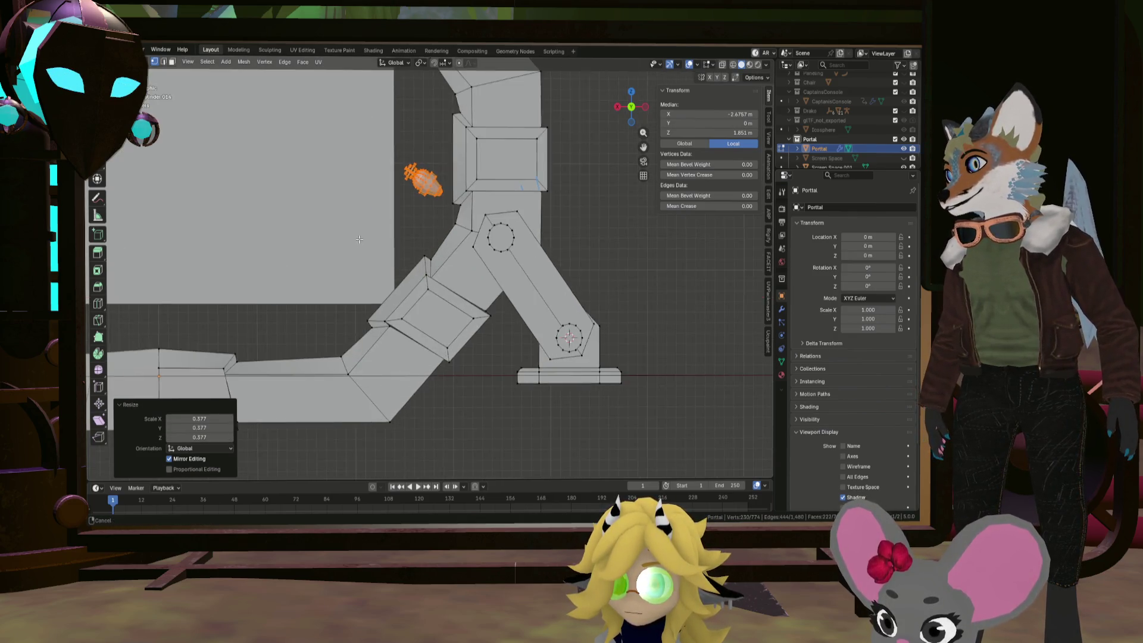
{"action": "key", "text": "g"}
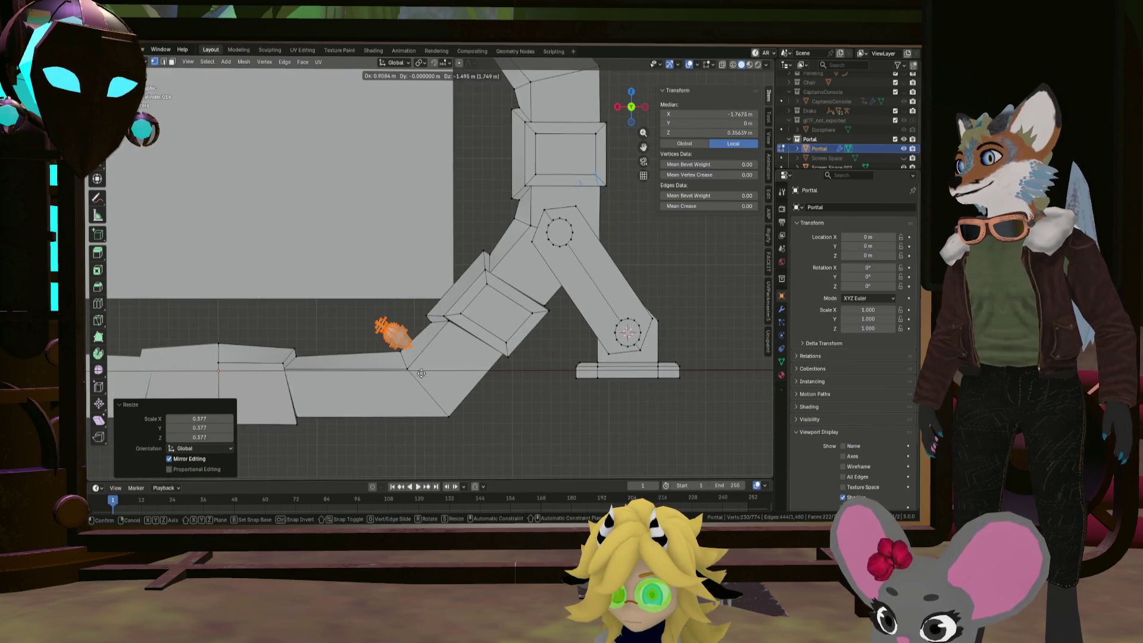
{"action": "left_click", "coordinate": [348, 375]}
{"action": "mouse_move", "coordinate": [348, 375]}
{"action": "middle_mouse_down"}
{"action": "mouse_move", "coordinate": [456, 336]}
{"action": "mouse_move", "coordinate": [476, 298]}
{"action": "middle_mouse_up"}
{"action": "scroll", "coordinate": [494, 274], "scroll_direction": "up", "scroll_amount": 3}
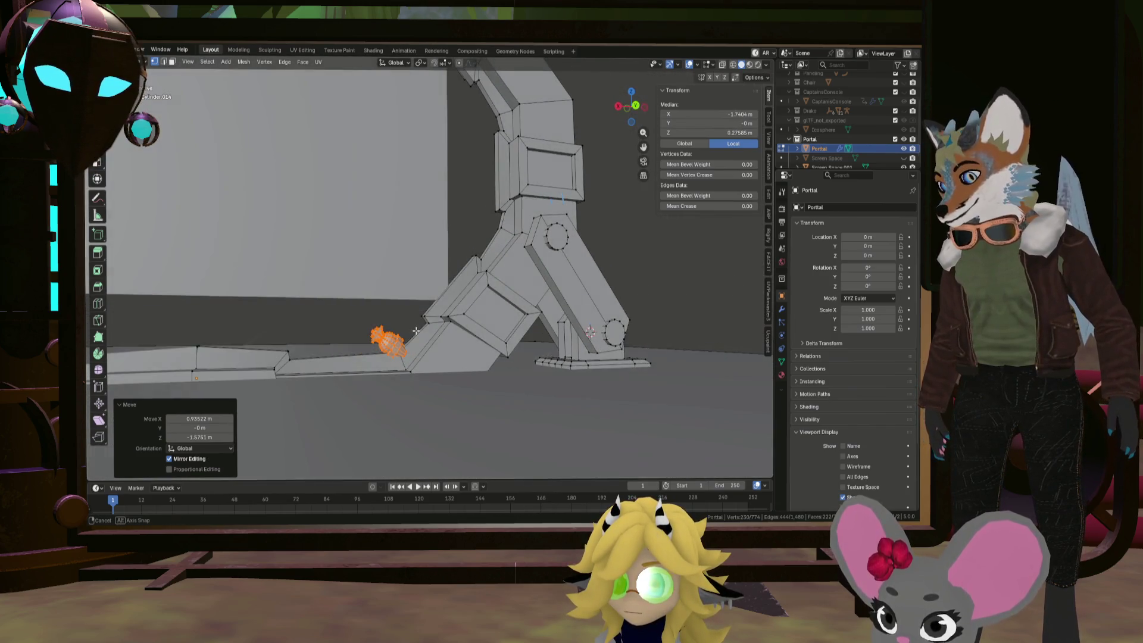
{"action": "key", "text": "r"}
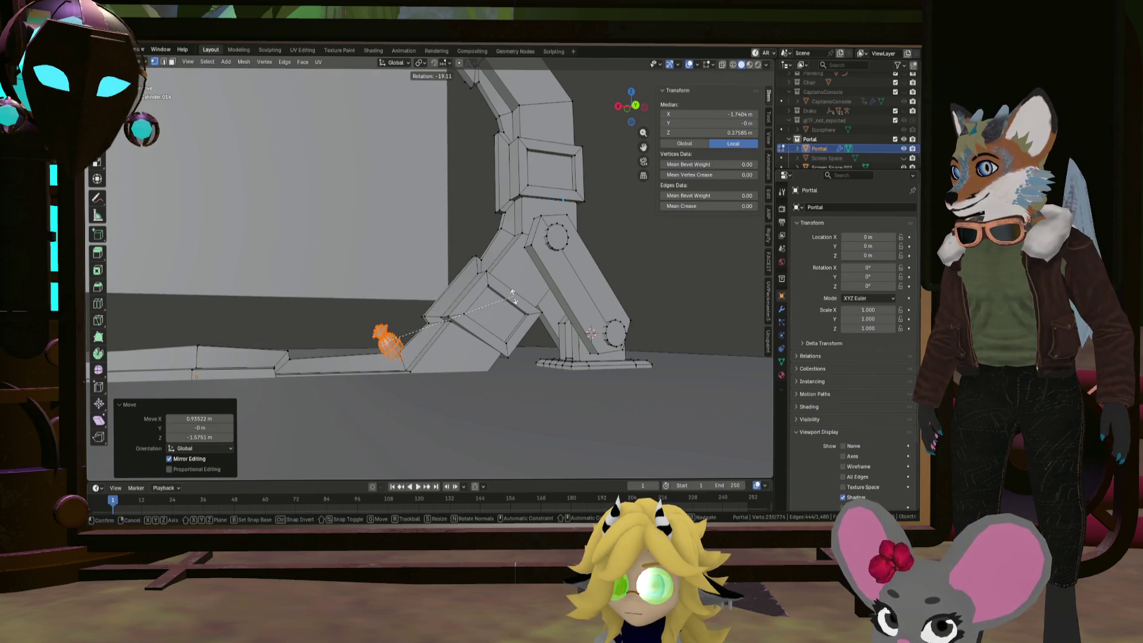
{"action": "left_click", "coordinate": [512, 294]}
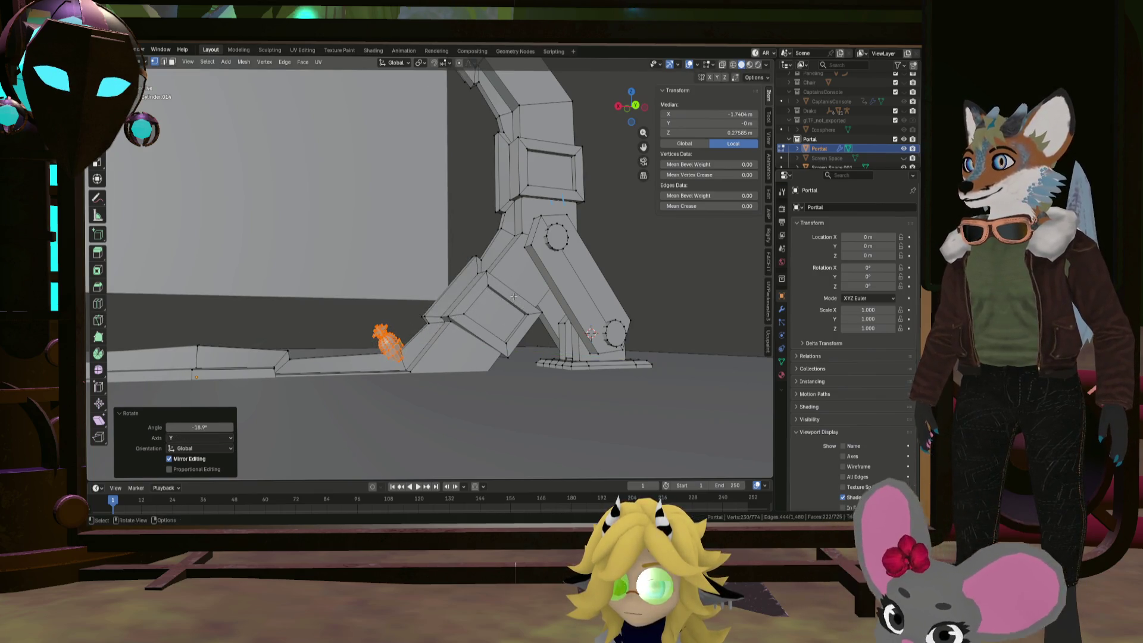
{"action": "middle_click_drag", "start_coordinate": [512, 295], "coordinate": [415, 302], "text": "alt"}
{"action": "scroll", "coordinate": [415, 302], "scroll_direction": "down", "scroll_amount": 2}
Reposition the ornament on the lower right slope, enlarge it 1.33 and tilt it to -14.9°
{"action": "key", "text": "g"}
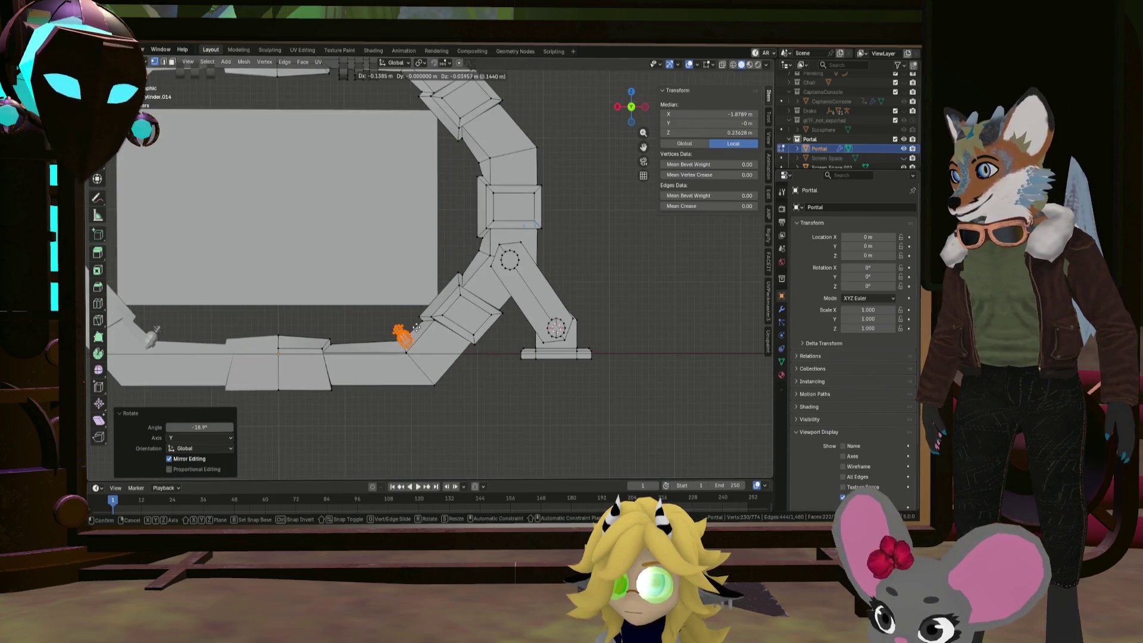
{"action": "left_click", "coordinate": [409, 326]}
{"action": "key", "text": "s"}
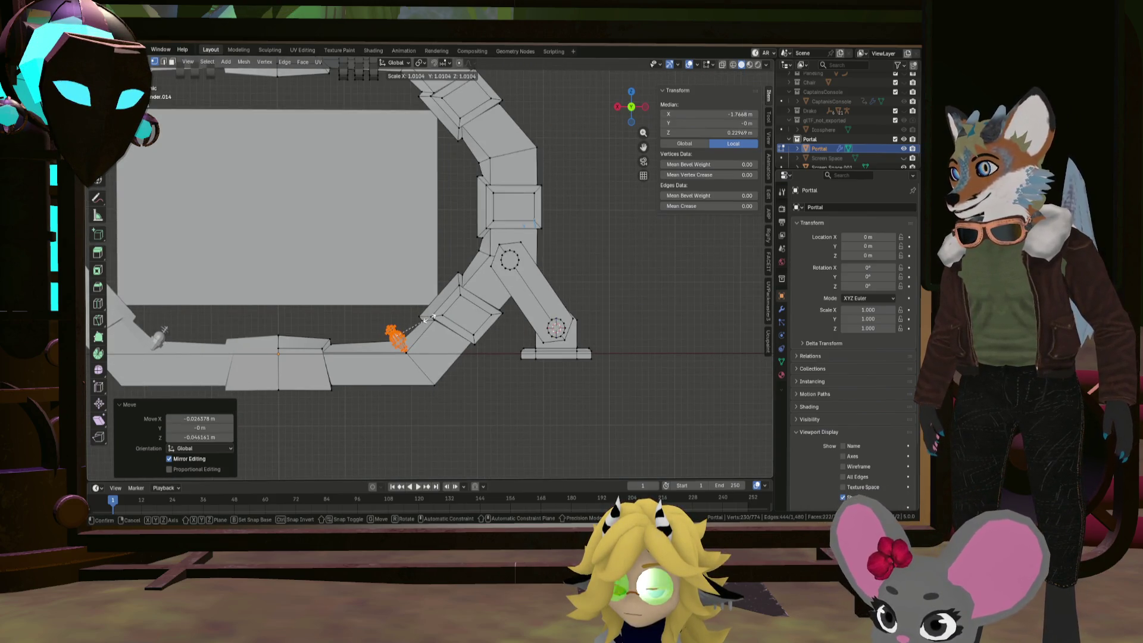
{"action": "left_click", "coordinate": [439, 313]}
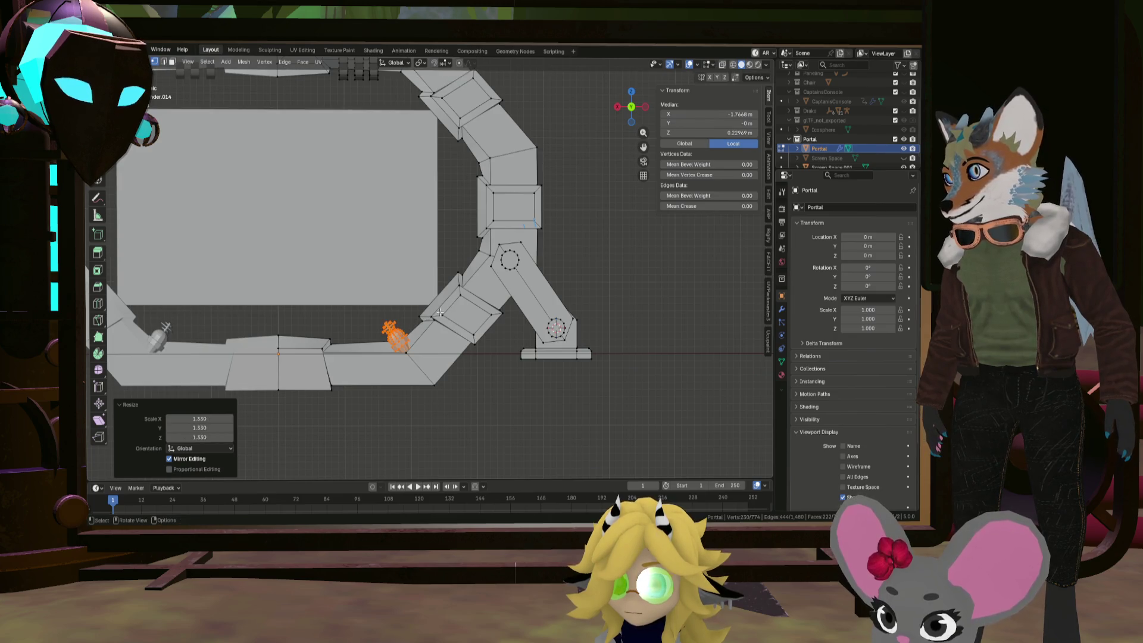
{"action": "middle_click_drag", "start_coordinate": [336, 314], "coordinate": [430, 322], "text": "shift"}
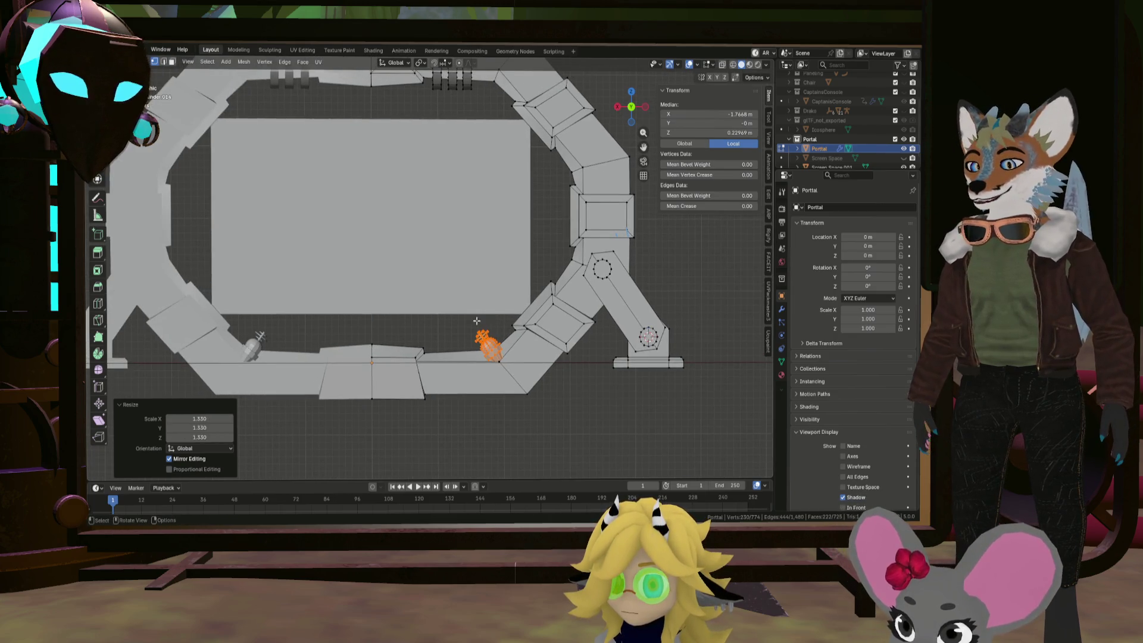
{"action": "scroll", "coordinate": [476, 316], "scroll_direction": "down", "scroll_amount": 3}
{"action": "key", "text": "r"}
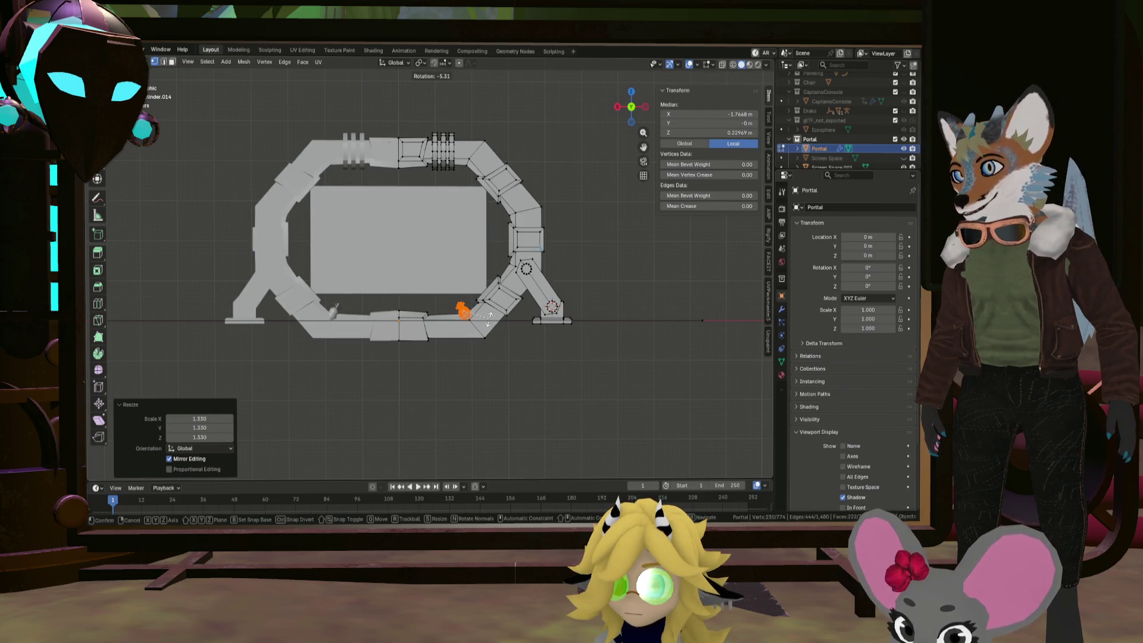
{"action": "left_click", "coordinate": [498, 313]}
{"action": "scroll", "coordinate": [478, 317], "scroll_direction": "up", "scroll_amount": 3}
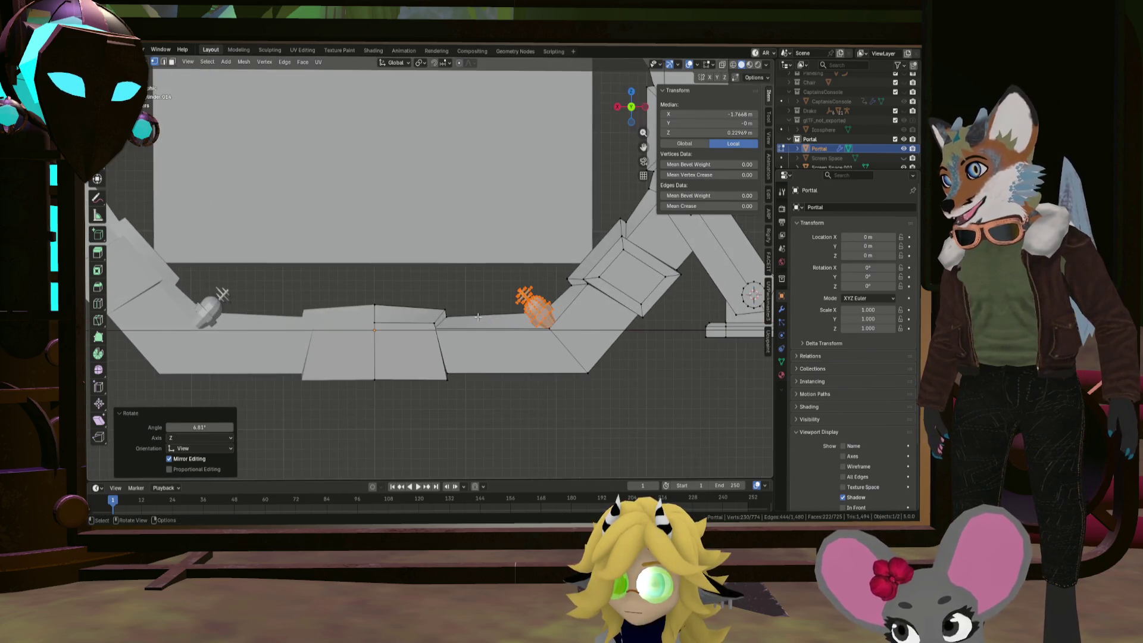
{"action": "key", "text": "r"}
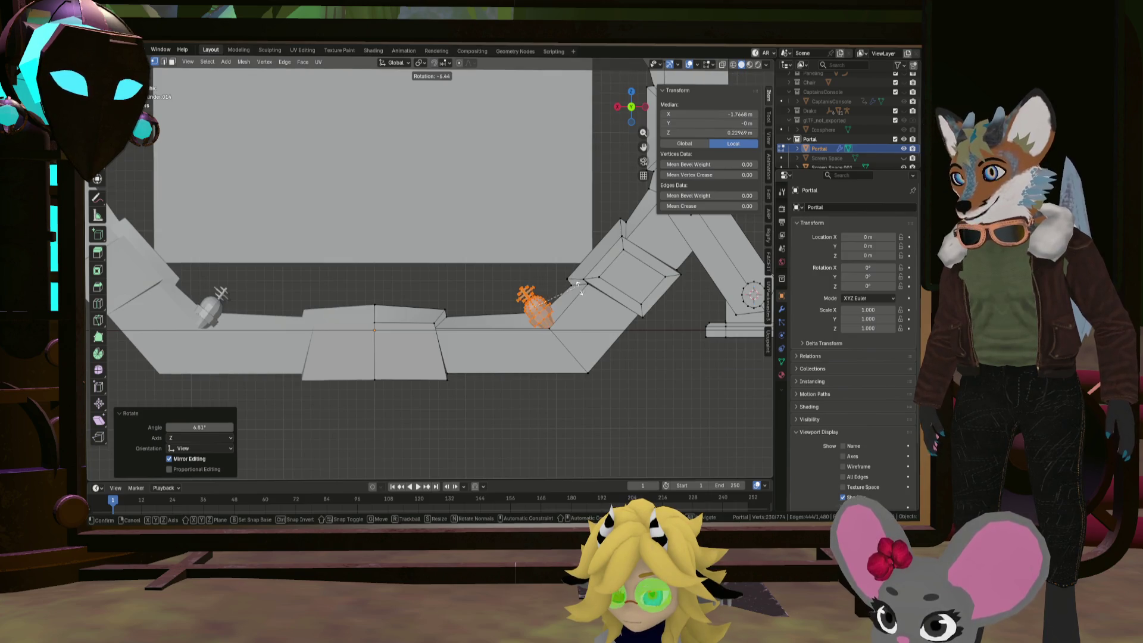
{"action": "left_click", "coordinate": [583, 292]}
{"action": "scroll", "coordinate": [554, 296], "scroll_direction": "down", "scroll_amount": 3}
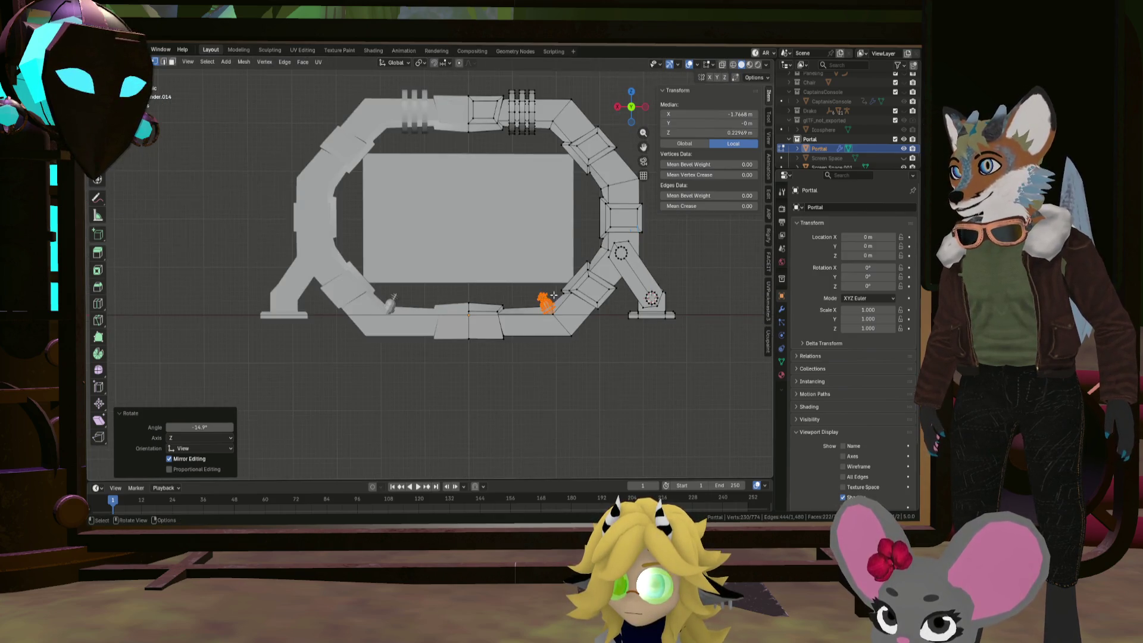
Duplicate the ornament onto the right leg and rotate the copy 31.5°
{"action": "key", "text": "g"}
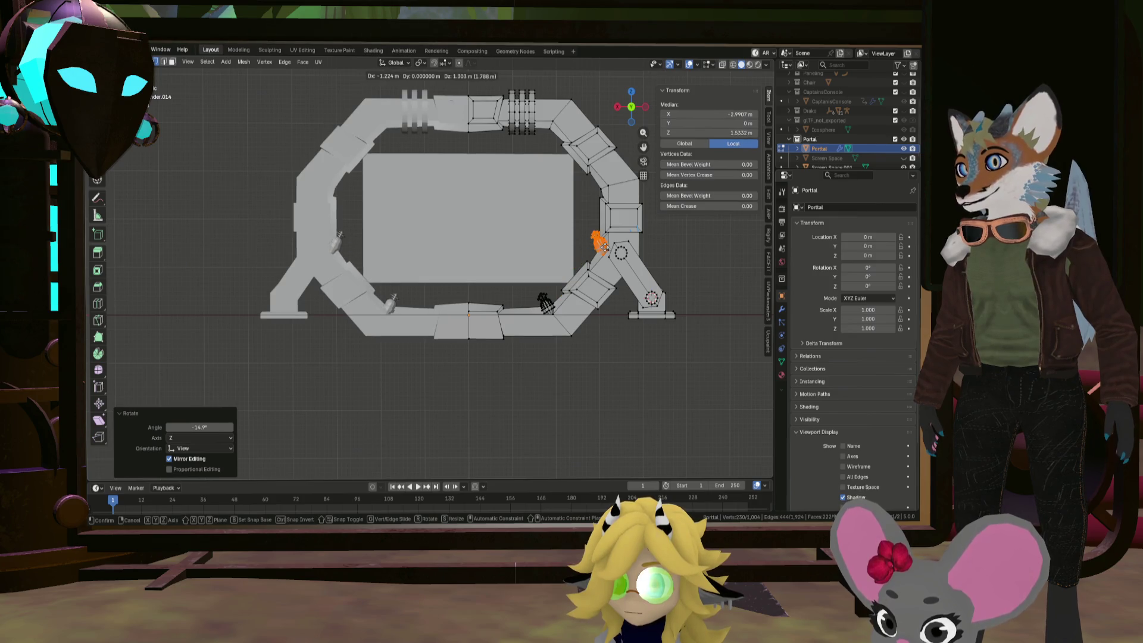
{"action": "left_click", "coordinate": [604, 245]}
{"action": "key", "text": "r"}
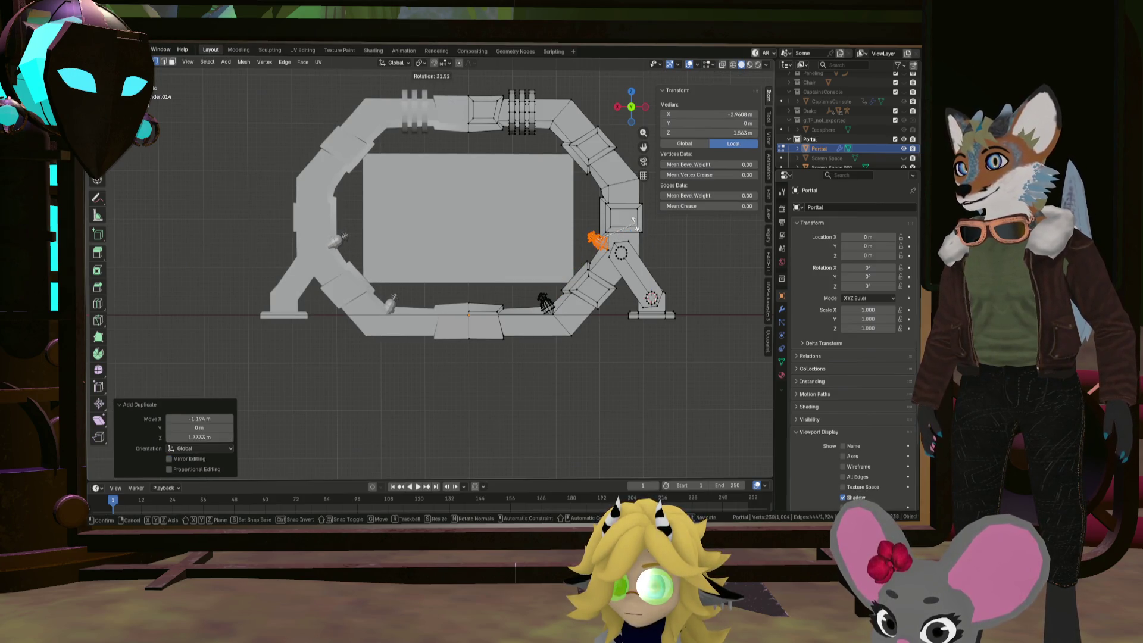
{"action": "left_click", "coordinate": [632, 221]}
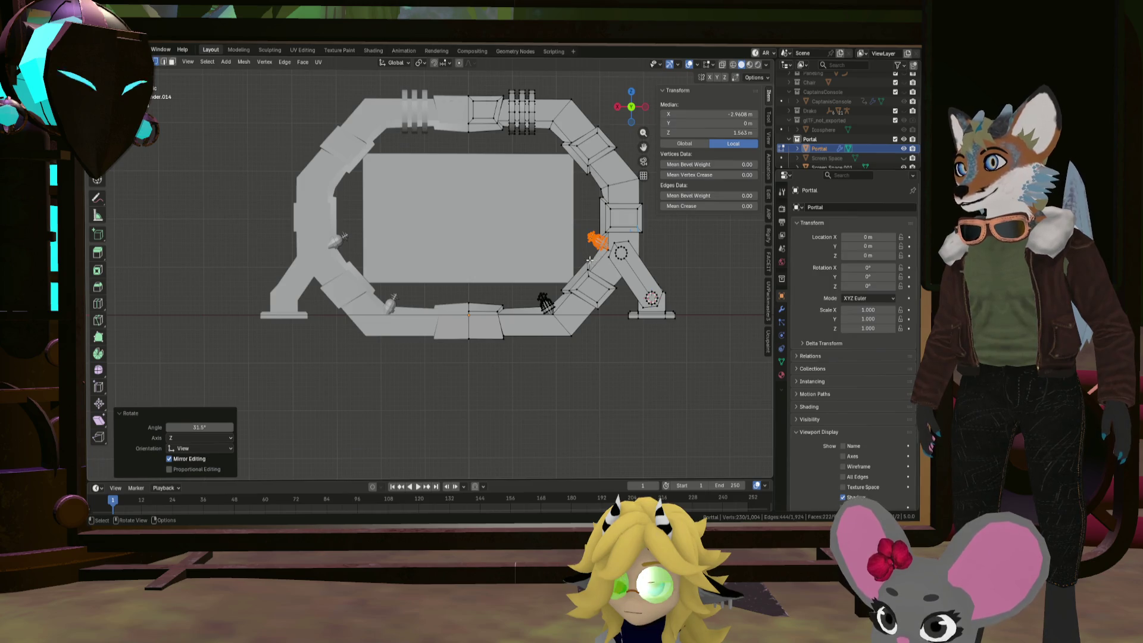
{"action": "scroll", "coordinate": [589, 261], "scroll_direction": "up", "scroll_amount": 3}
{"action": "key", "text": "KP_3"}
{"action": "key", "text": "KP_1"}
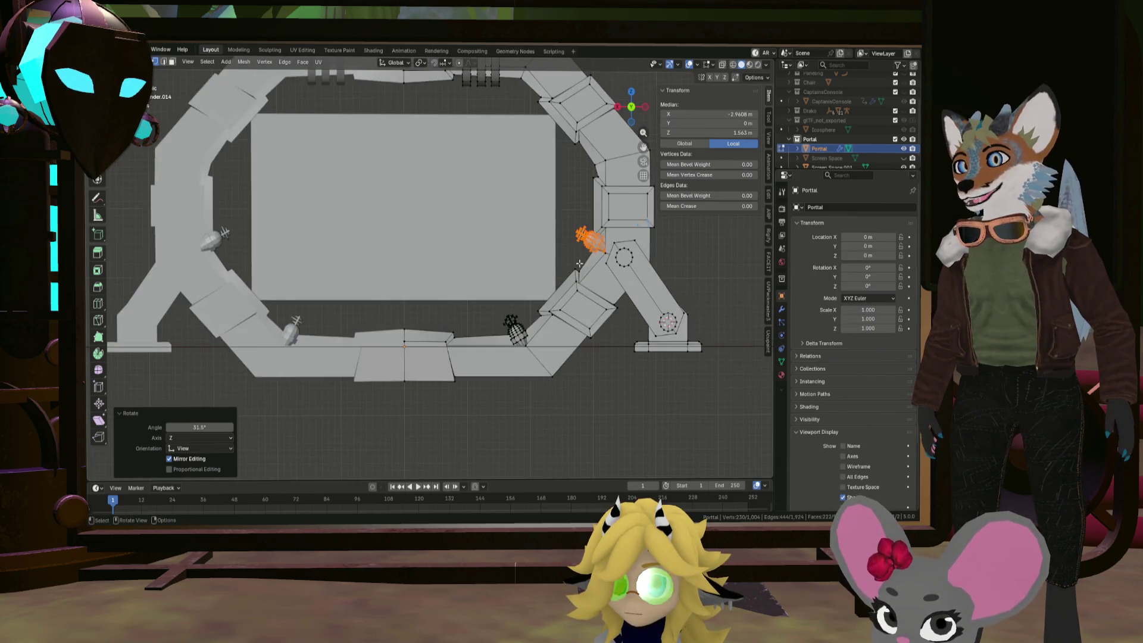
{"action": "scroll", "coordinate": [579, 263], "scroll_direction": "up", "scroll_amount": 2}
Move the copy higher up the right leg and tilt it to -12.6°
{"action": "key", "text": "g"}
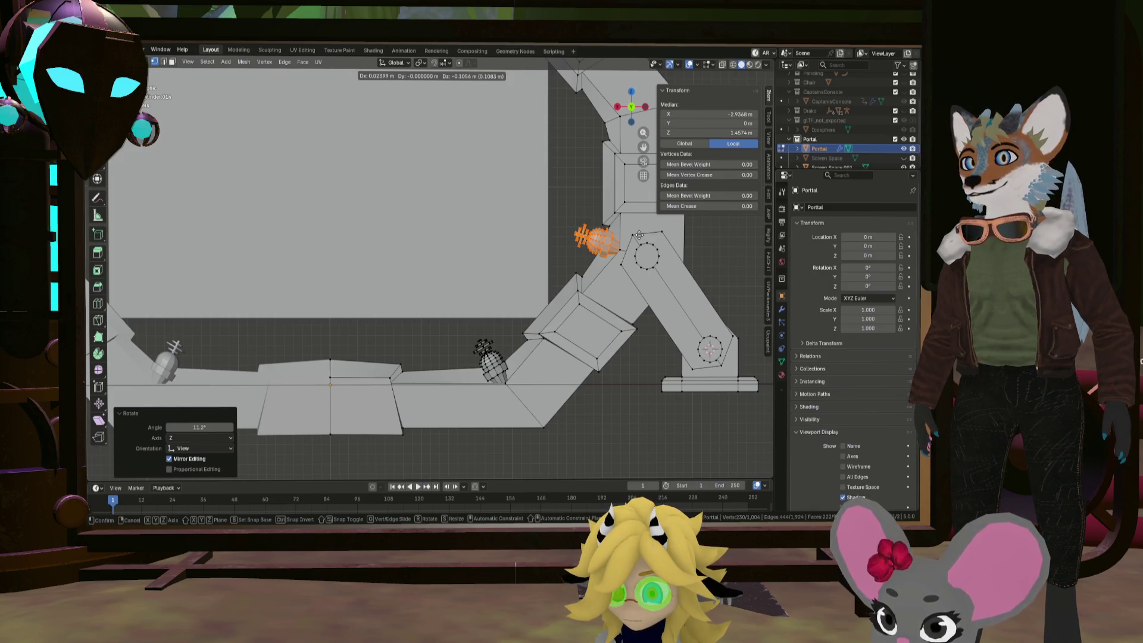
{"action": "left_click", "coordinate": [638, 236]}
{"action": "scroll", "coordinate": [631, 226], "scroll_direction": "down", "scroll_amount": 3}
{"action": "key", "text": "r"}
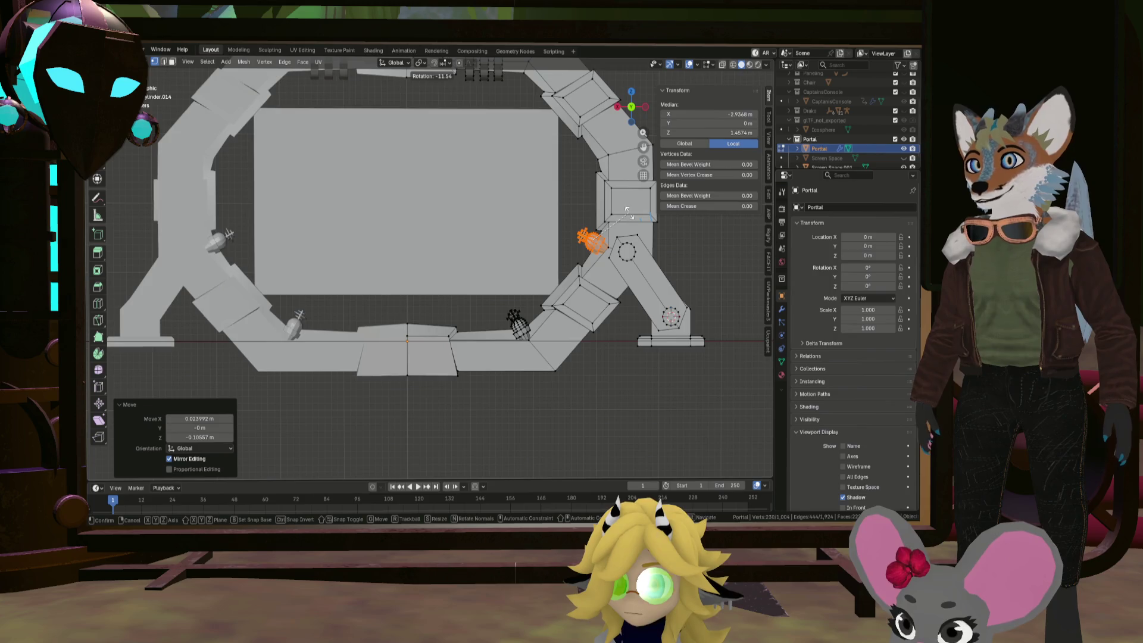
{"action": "left_click", "coordinate": [626, 210]}
{"action": "scroll", "coordinate": [522, 249], "scroll_direction": "down", "scroll_amount": 3}
{"action": "scroll", "coordinate": [522, 248], "scroll_direction": "up", "scroll_amount": 4}
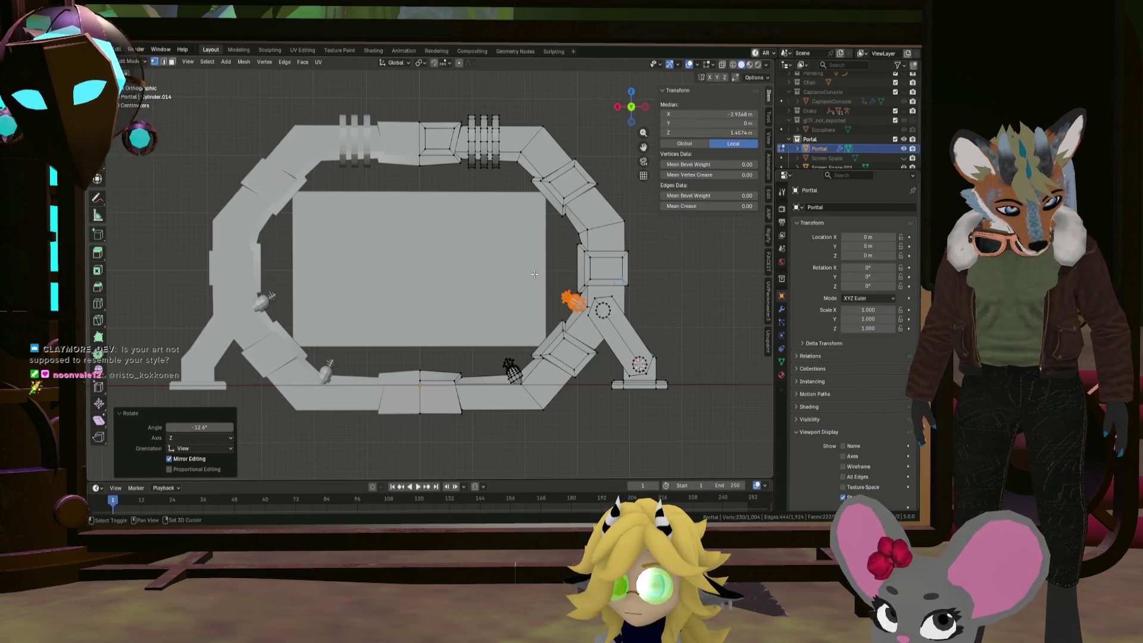
{"action": "middle_click_drag", "start_coordinate": [554, 287], "coordinate": [585, 328], "text": "shift"}
{"action": "key", "text": "shift+d"}
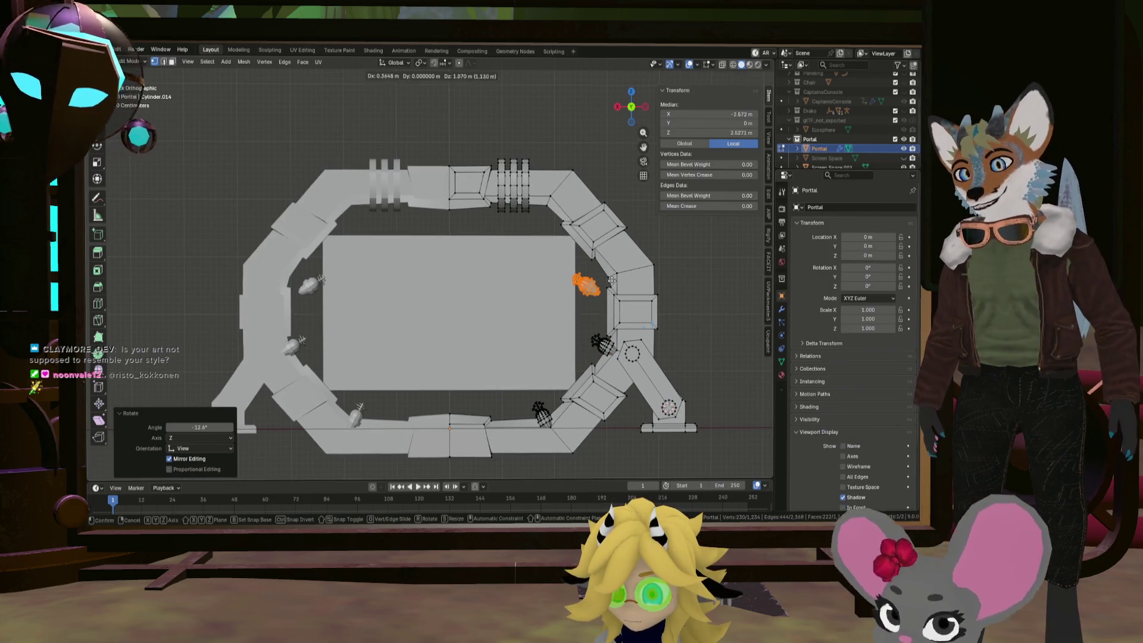
Place a new ornament copy higher up the right side, rotated and nudged against the frame
{"action": "left_click", "coordinate": [630, 272]}
{"action": "key", "text": "r"}
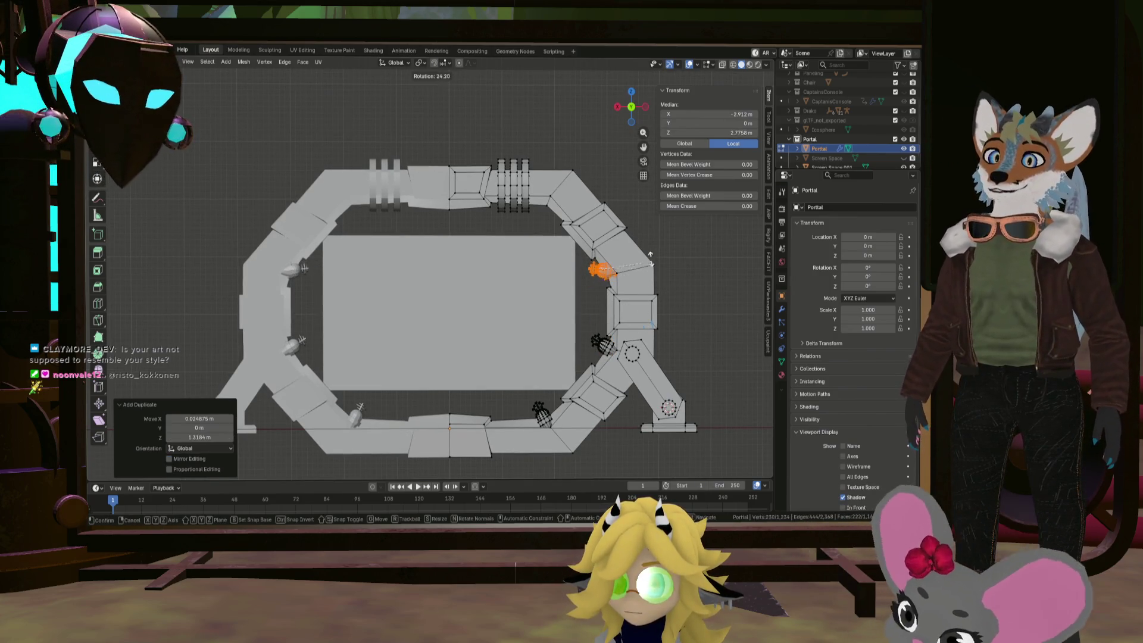
{"action": "left_click", "coordinate": [628, 241]}
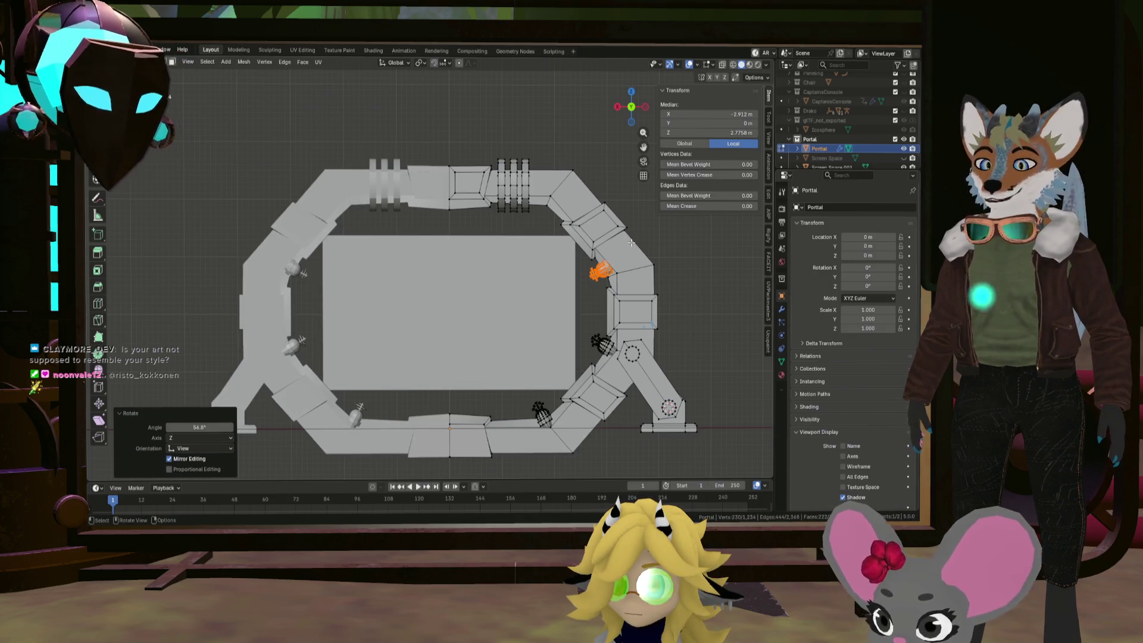
{"action": "key", "text": "g"}
{"action": "left_click", "coordinate": [609, 261]}
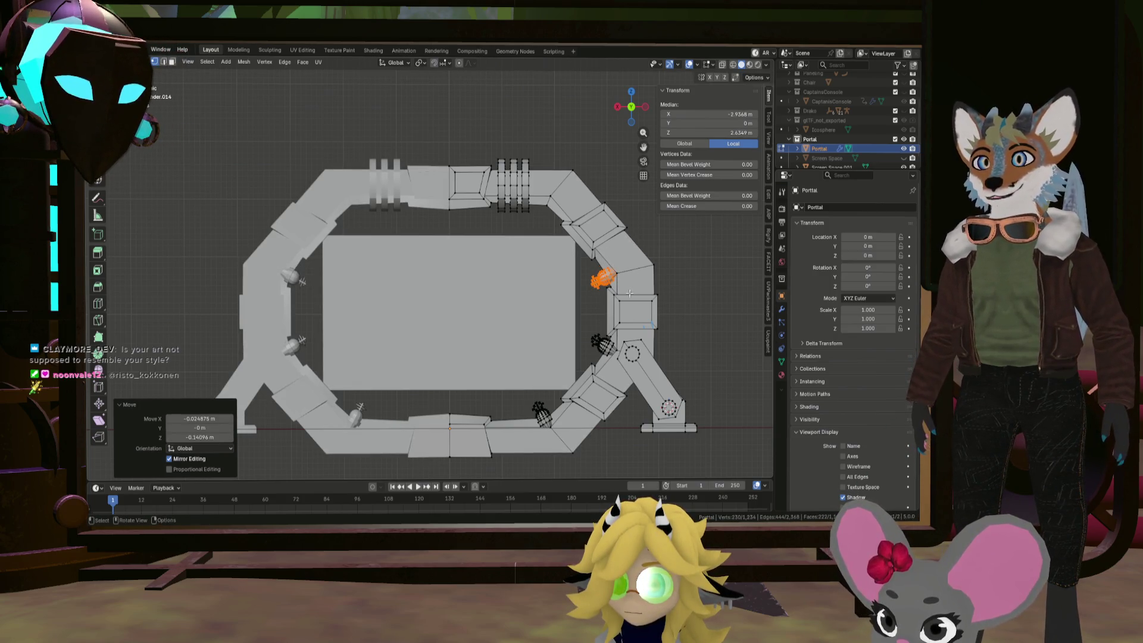
Tilt that copy a further -5.55° and settle it in its final position
{"action": "scroll", "coordinate": [622, 296], "scroll_direction": "up", "scroll_amount": 5}
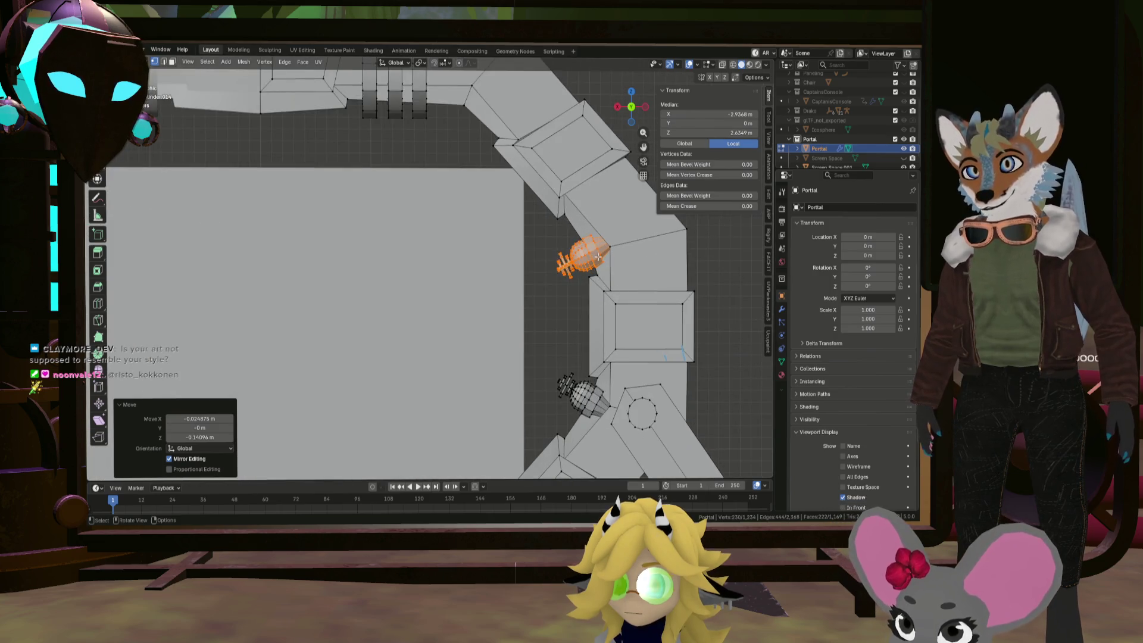
{"action": "key", "text": "r"}
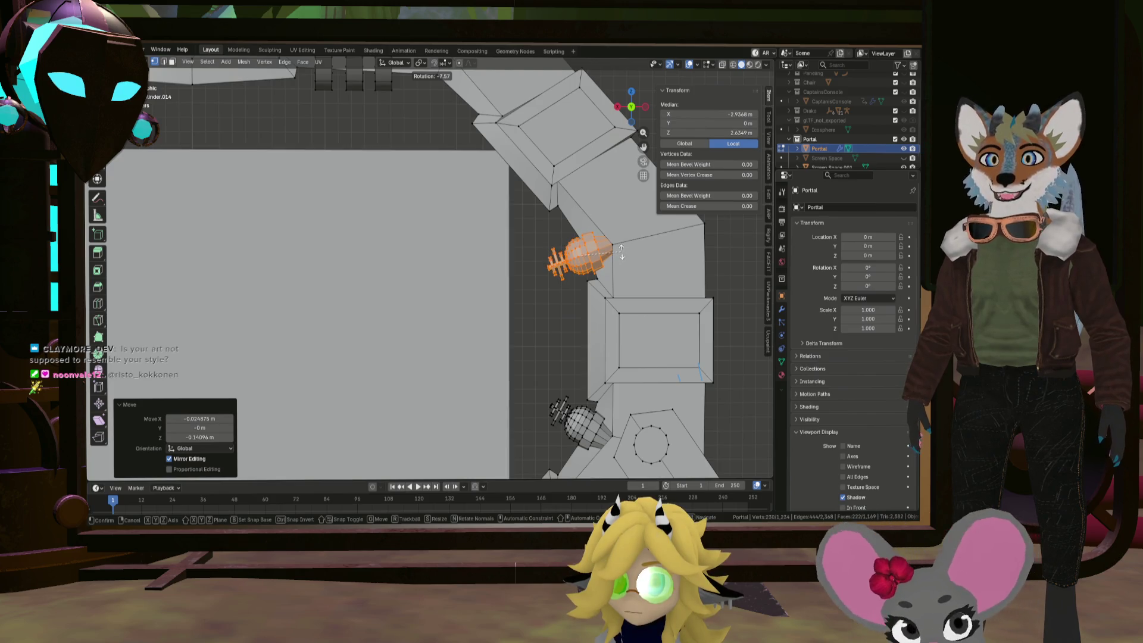
{"action": "left_click", "coordinate": [626, 250]}
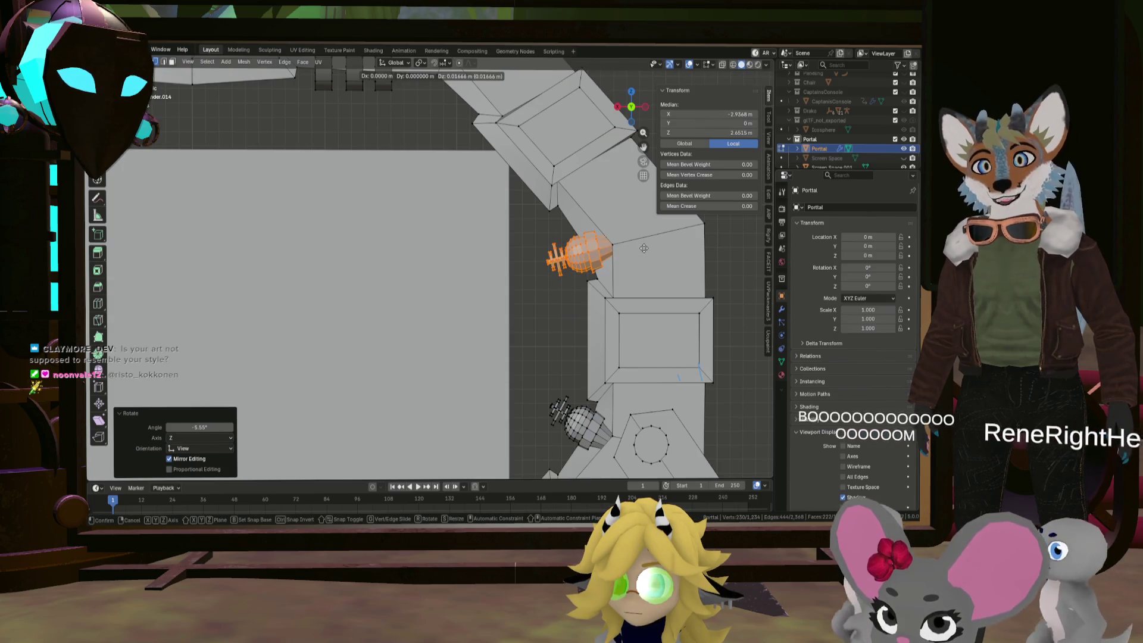
{"action": "key", "text": "g"}
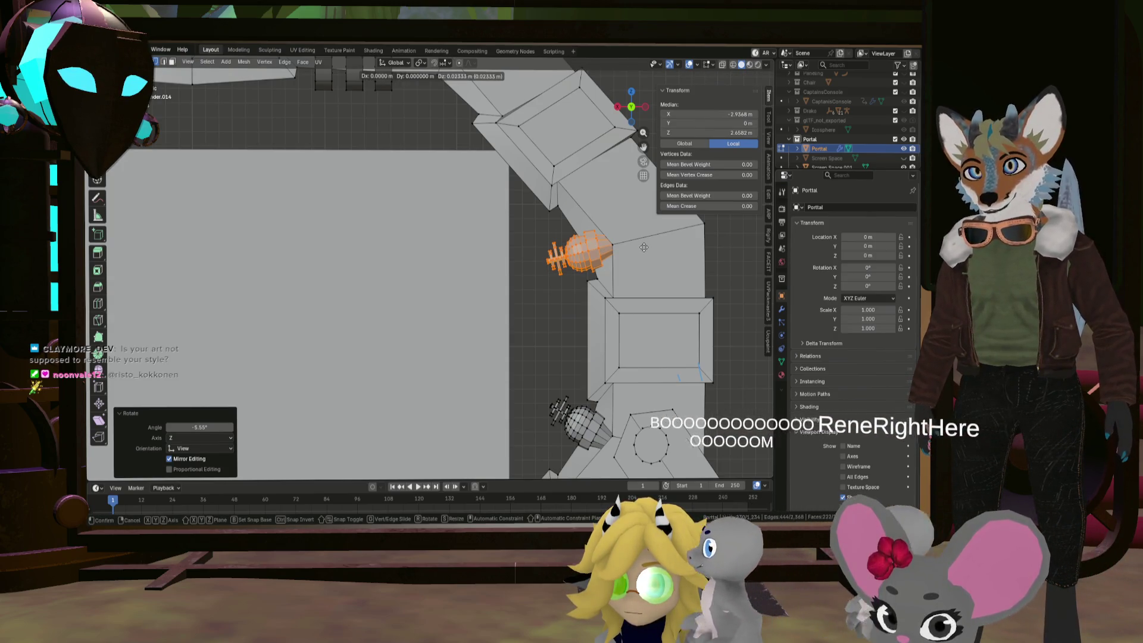
{"action": "left_click", "coordinate": [643, 247]}
{"action": "scroll", "coordinate": [619, 333], "scroll_direction": "down", "scroll_amount": 3}
{"action": "scroll", "coordinate": [602, 387], "scroll_direction": "down", "scroll_amount": 3}
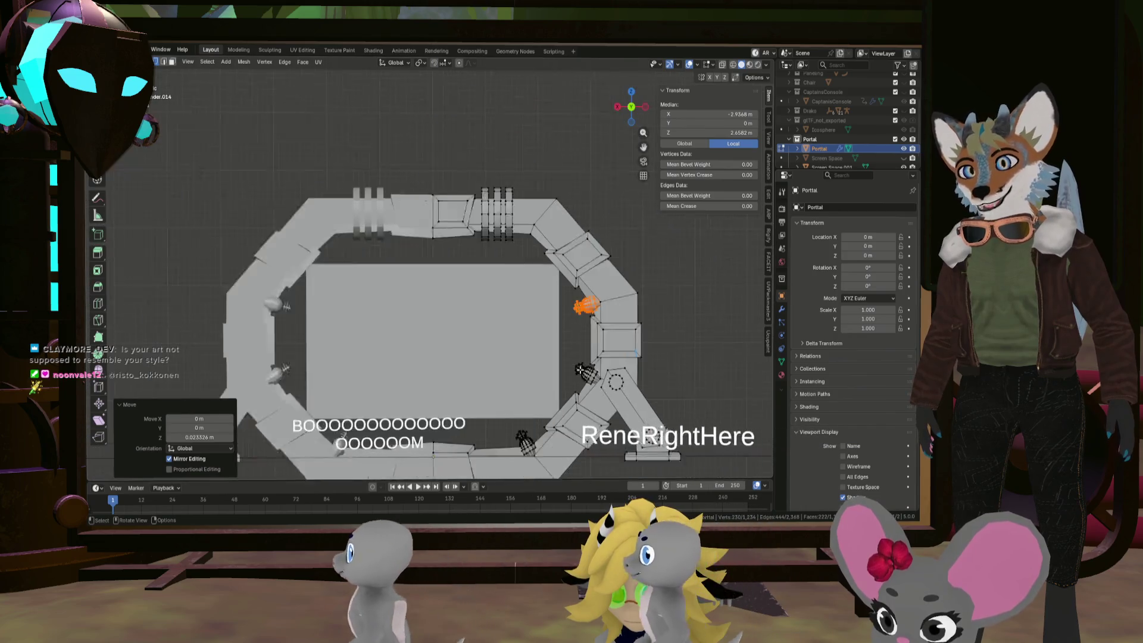
{"action": "scroll", "coordinate": [589, 277], "scroll_direction": "up", "scroll_amount": 4}
Position another copy in the top right corner of the arch, rotated 49.6°
{"action": "middle_click_drag", "start_coordinate": [589, 276], "coordinate": [617, 317], "text": "shift"}
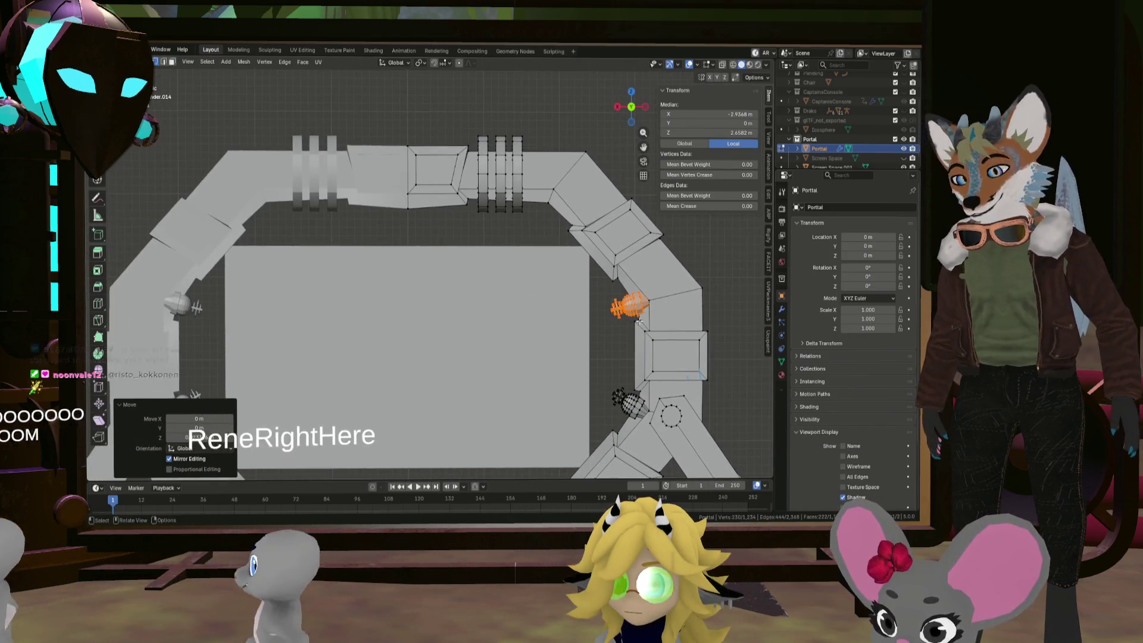
{"action": "key", "text": "g"}
{"action": "left_click", "coordinate": [576, 257]}
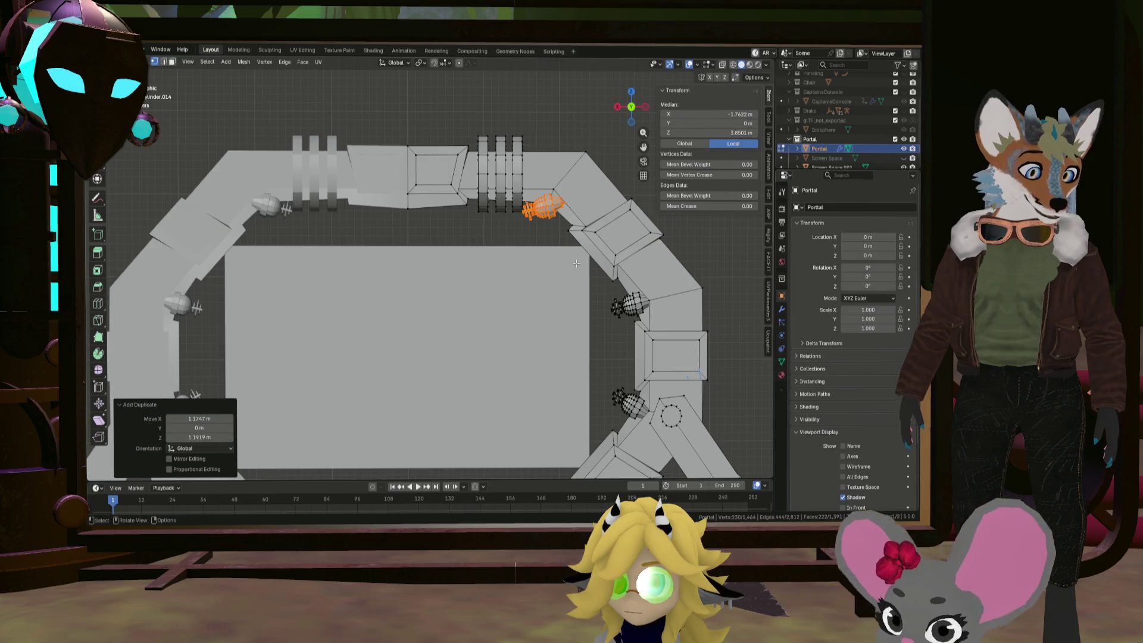
{"action": "key", "text": "r"}
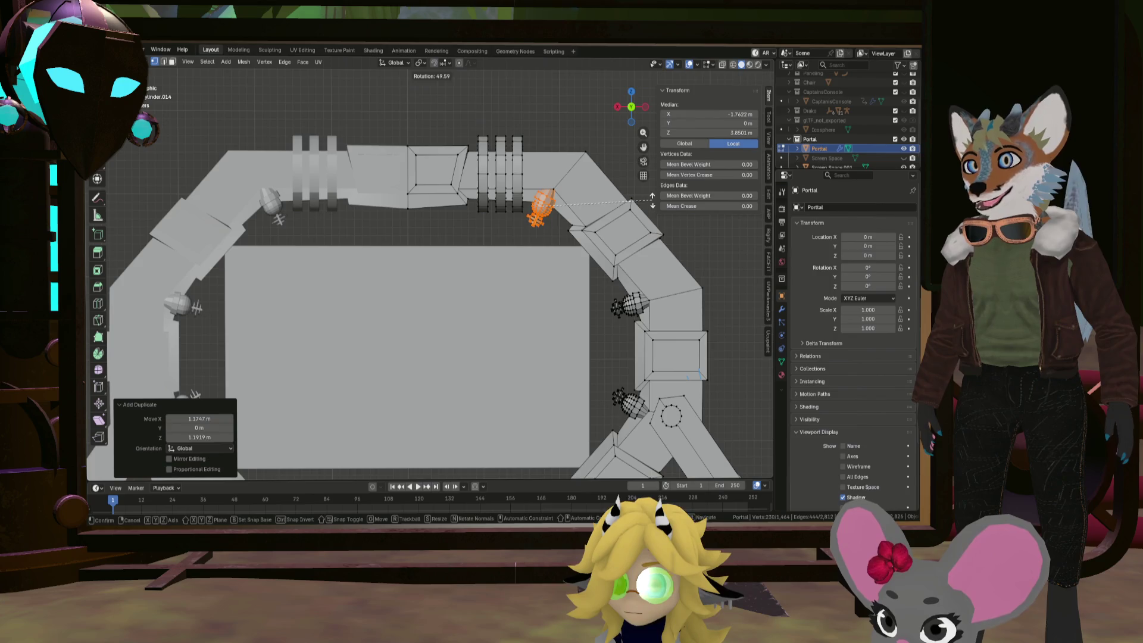
{"action": "left_click", "coordinate": [652, 202]}
{"action": "key", "text": "g"}
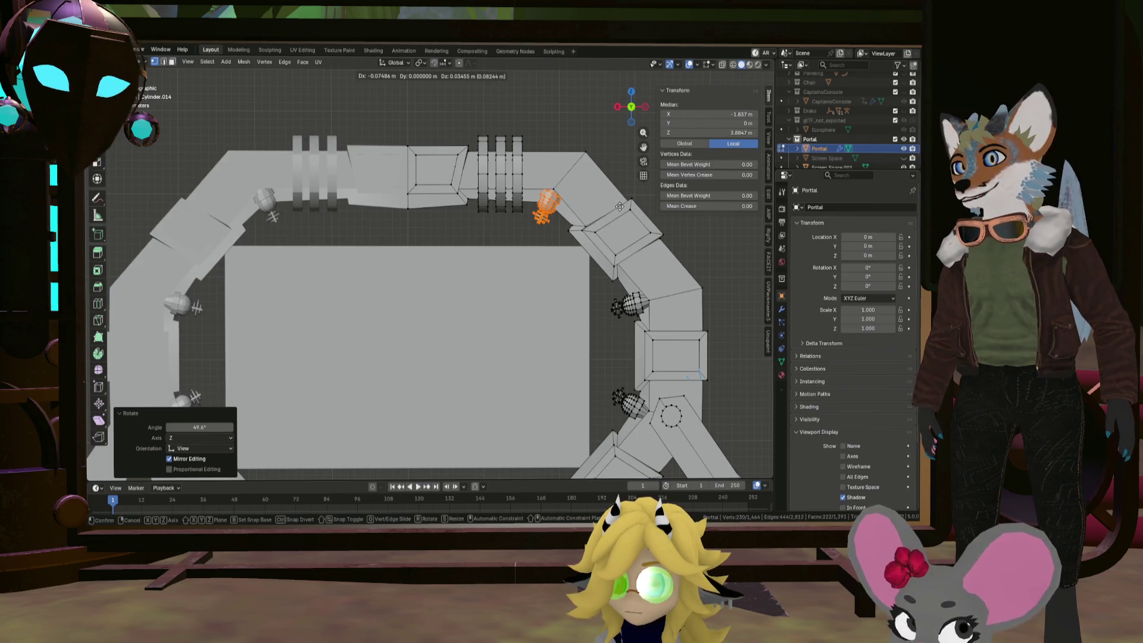
{"action": "left_click", "coordinate": [619, 206]}
{"action": "mouse_move", "coordinate": [620, 206]}
{"action": "middle_mouse_down"}
{"action": "mouse_move", "coordinate": [611, 272]}
{"action": "mouse_move", "coordinate": [524, 226]}
{"action": "mouse_move", "coordinate": [560, 285]}
{"action": "mouse_move", "coordinate": [504, 285]}
{"action": "middle_mouse_up"}
{"action": "scroll", "coordinate": [554, 229], "scroll_direction": "up", "scroll_amount": 8}
{"action": "scroll", "coordinate": [505, 285], "scroll_direction": "up", "scroll_amount": 3}
Select the linked ornament at the ring corner and shift it into place
{"action": "key", "text": "l"}
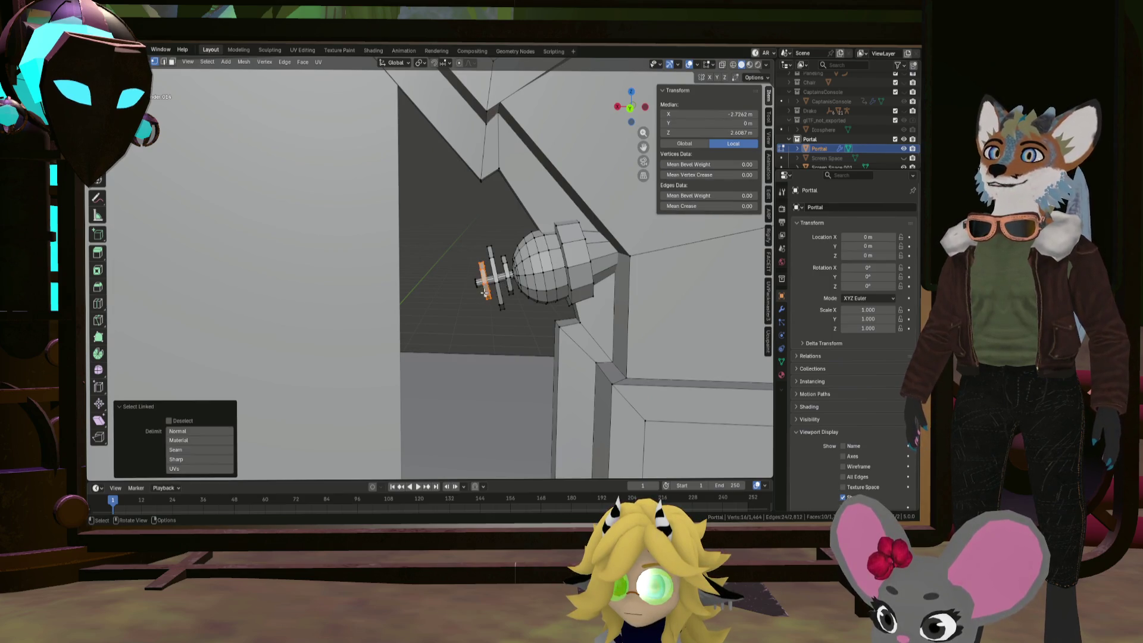
{"action": "key", "text": "l"}
{"action": "scroll", "coordinate": [509, 281], "scroll_direction": "down", "scroll_amount": 8}
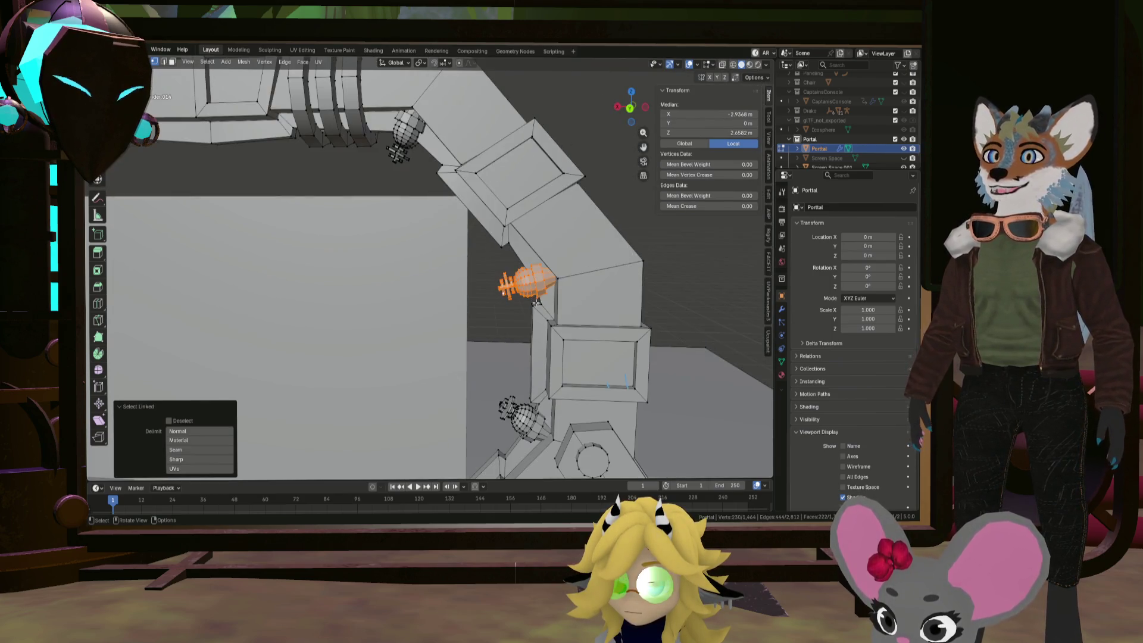
{"action": "scroll", "coordinate": [543, 303], "scroll_direction": "up", "scroll_amount": 3}
{"action": "middle_click_drag", "start_coordinate": [543, 302], "coordinate": [561, 268], "text": "shift"}
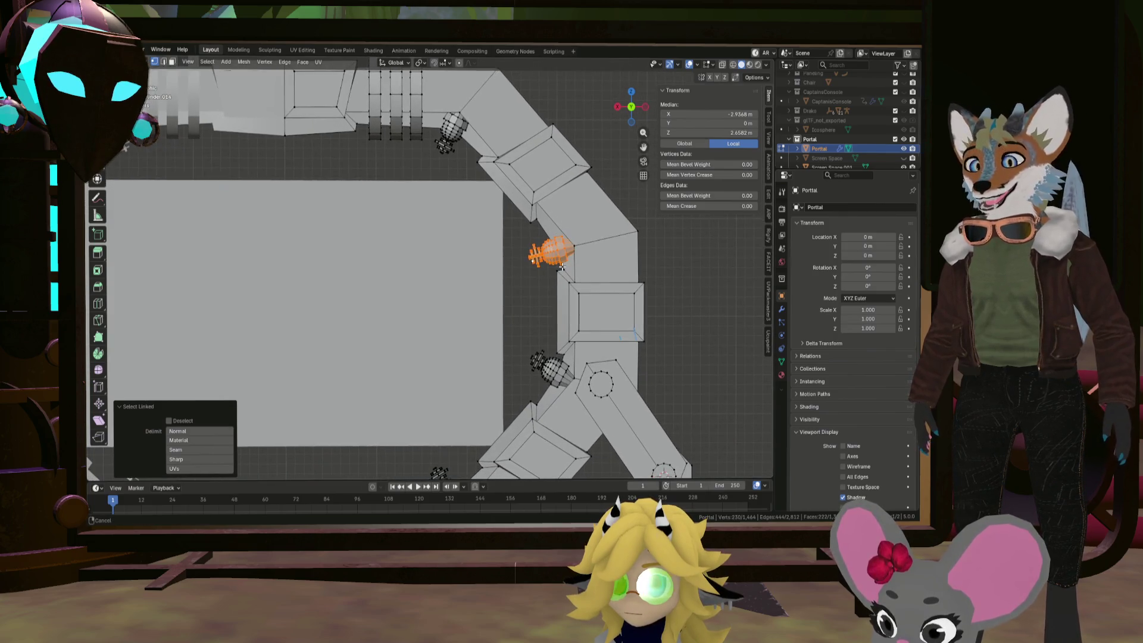
{"action": "key", "text": "g"}
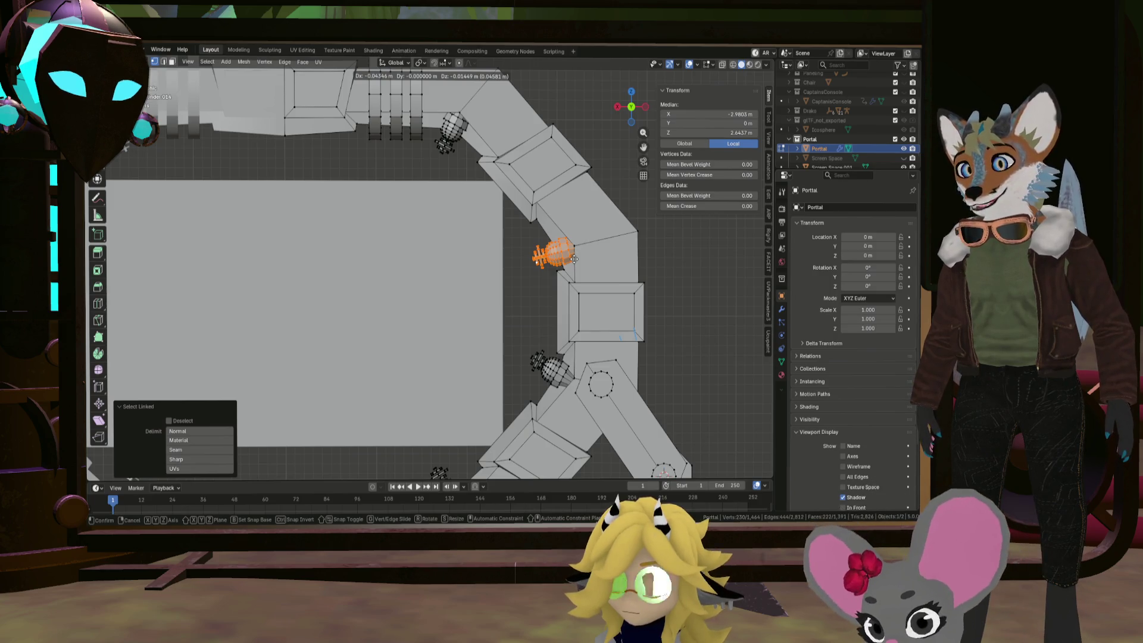
{"action": "left_click", "coordinate": [574, 259]}
Tilt the next ornament 7° and seat it against the arch leg
{"action": "scroll", "coordinate": [544, 256], "scroll_direction": "down", "scroll_amount": 5}
{"action": "middle_click_drag", "start_coordinate": [535, 274], "coordinate": [536, 322]}
{"action": "scroll", "coordinate": [534, 329], "scroll_direction": "up", "scroll_amount": 4}
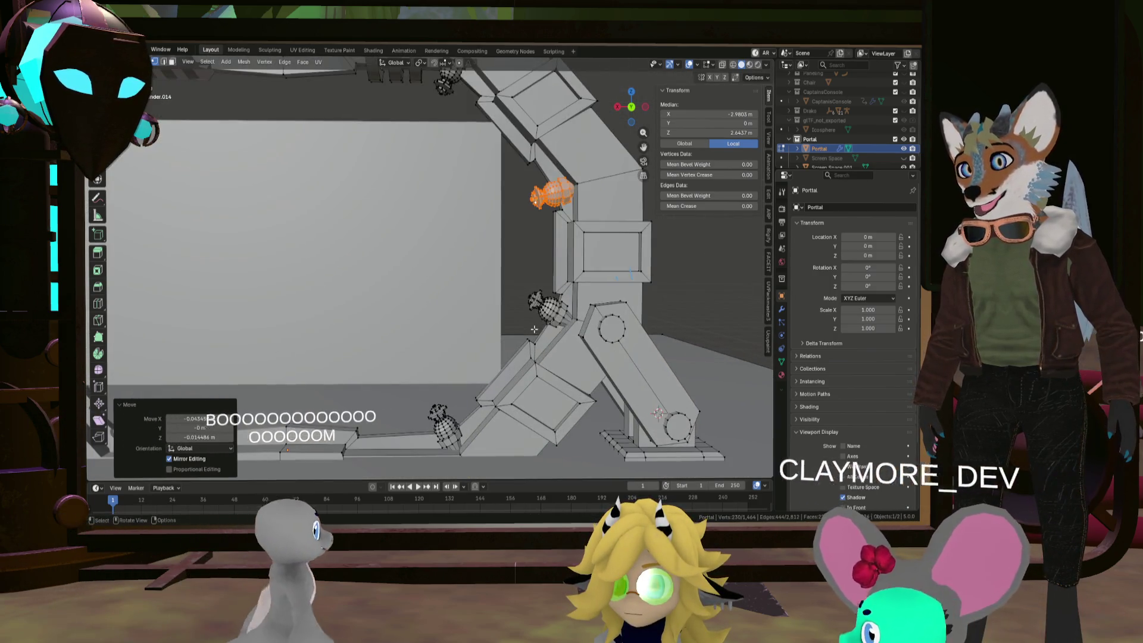
{"action": "scroll", "coordinate": [536, 325], "scroll_direction": "up", "scroll_amount": 8}
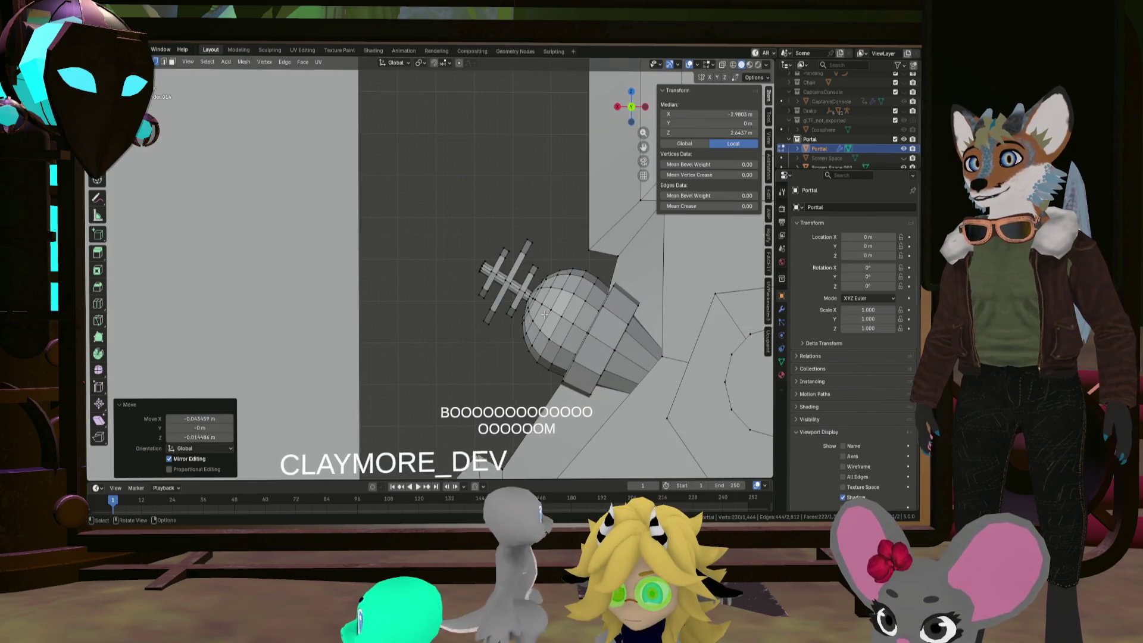
{"action": "key", "text": "l"}
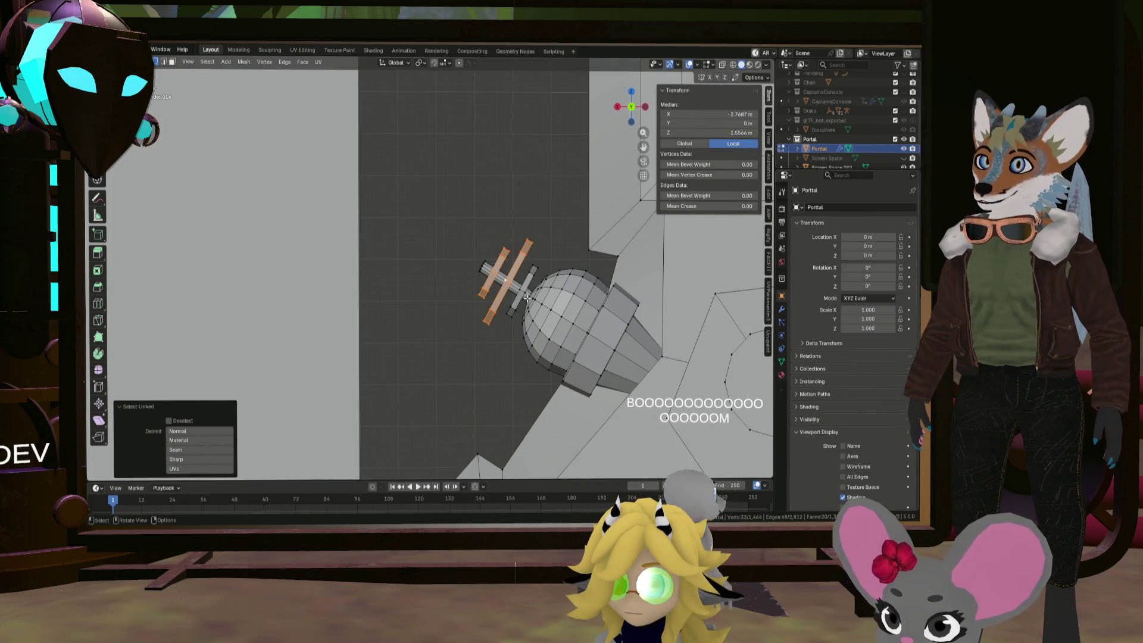
{"action": "scroll", "coordinate": [526, 297], "scroll_direction": "down", "scroll_amount": 4}
{"action": "key", "text": "l"}
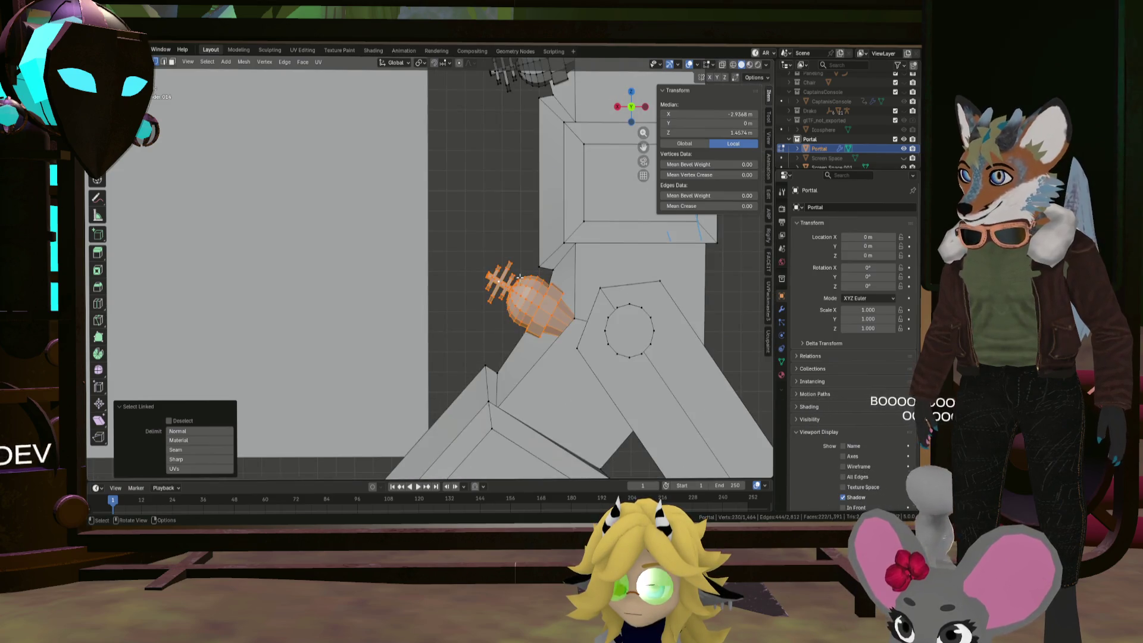
{"action": "left_click_drag", "start_coordinate": [519, 277], "coordinate": [523, 270]}
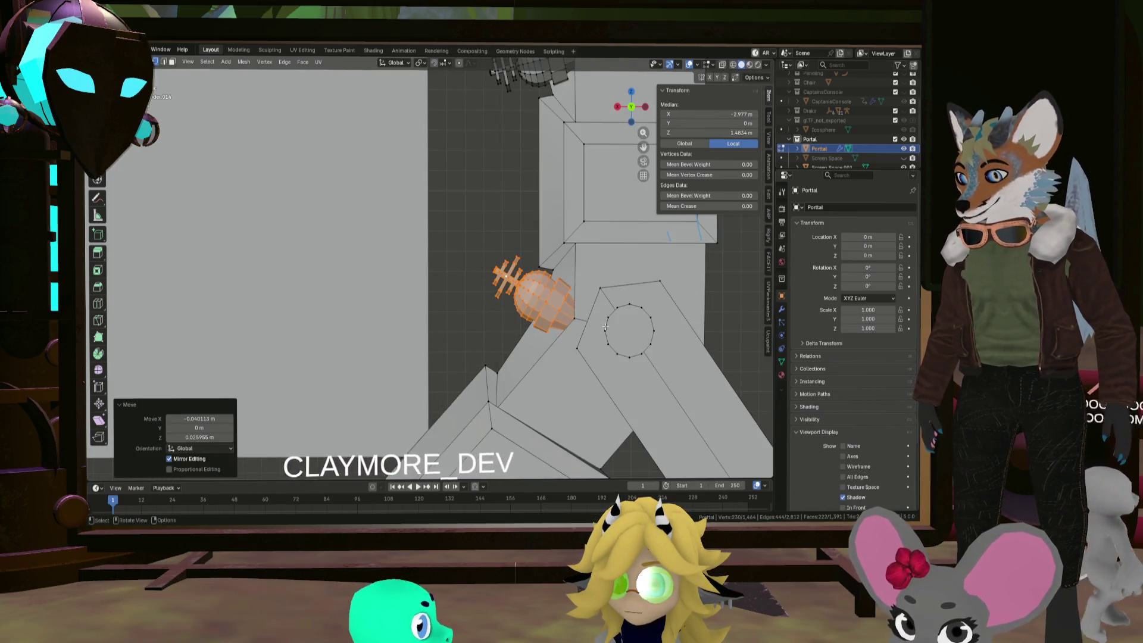
{"action": "key", "text": "r"}
{"action": "left_click", "coordinate": [594, 285]}
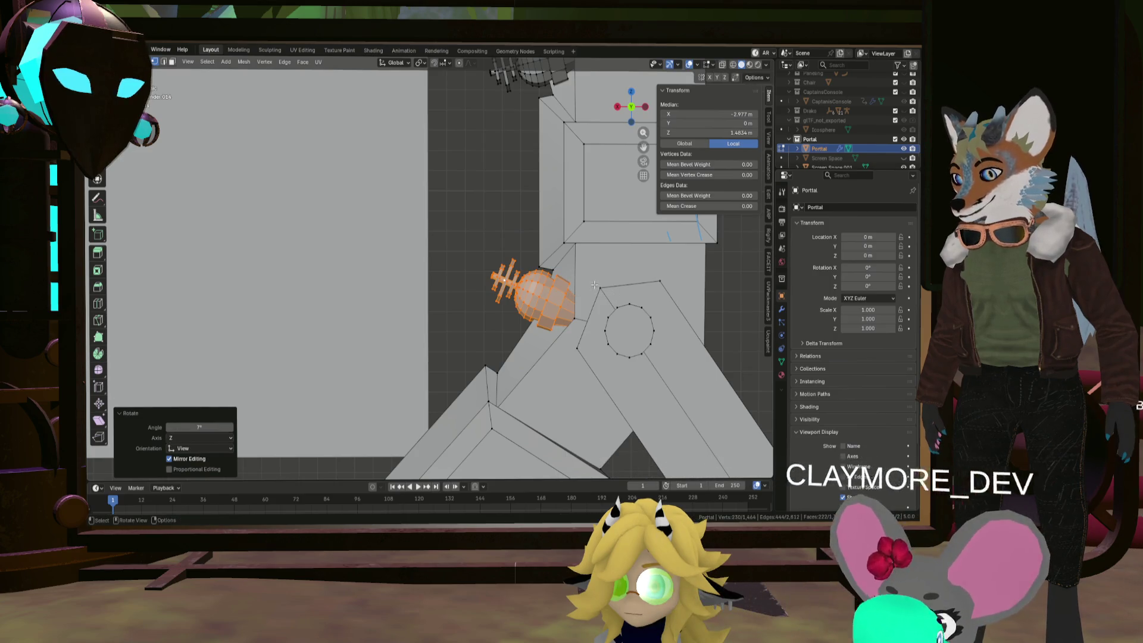
{"action": "key", "text": "g"}
{"action": "left_click", "coordinate": [577, 297]}
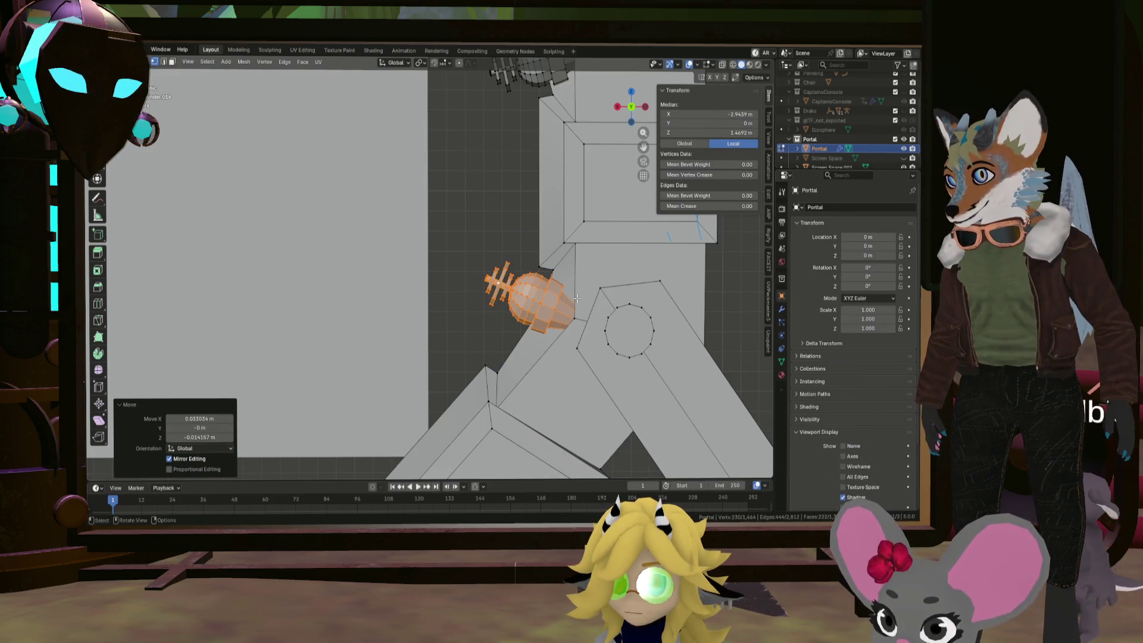
{"action": "key", "text": "g"}
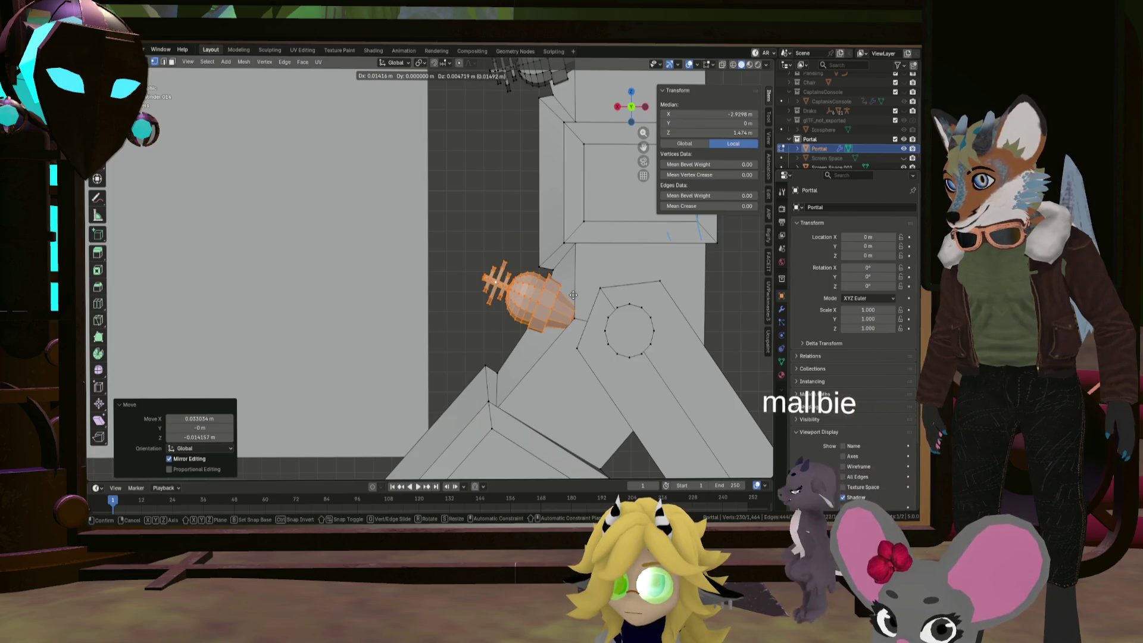
{"action": "left_click", "coordinate": [574, 294]}
{"action": "scroll", "coordinate": [574, 294], "scroll_direction": "down", "scroll_amount": 5}
Move the lower ornament and tilt it about -4.47° to sit against the leg
{"action": "key", "text": "alt+a"}
{"action": "scroll", "coordinate": [514, 366], "scroll_direction": "up", "scroll_amount": 6}
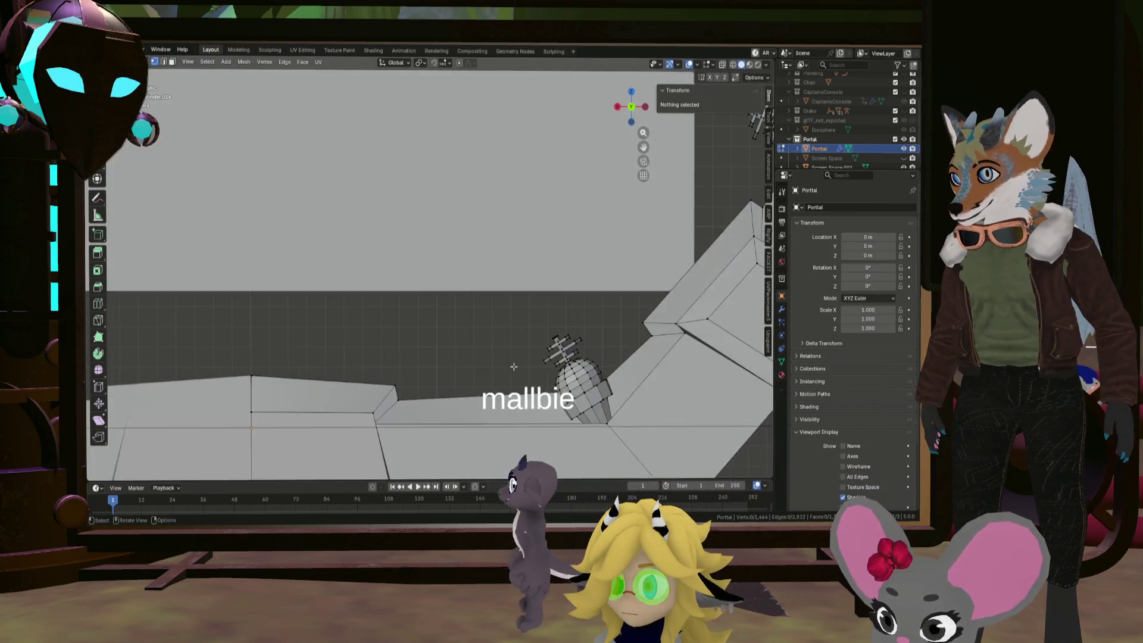
{"action": "scroll", "coordinate": [514, 366], "scroll_direction": "up", "scroll_amount": 4}
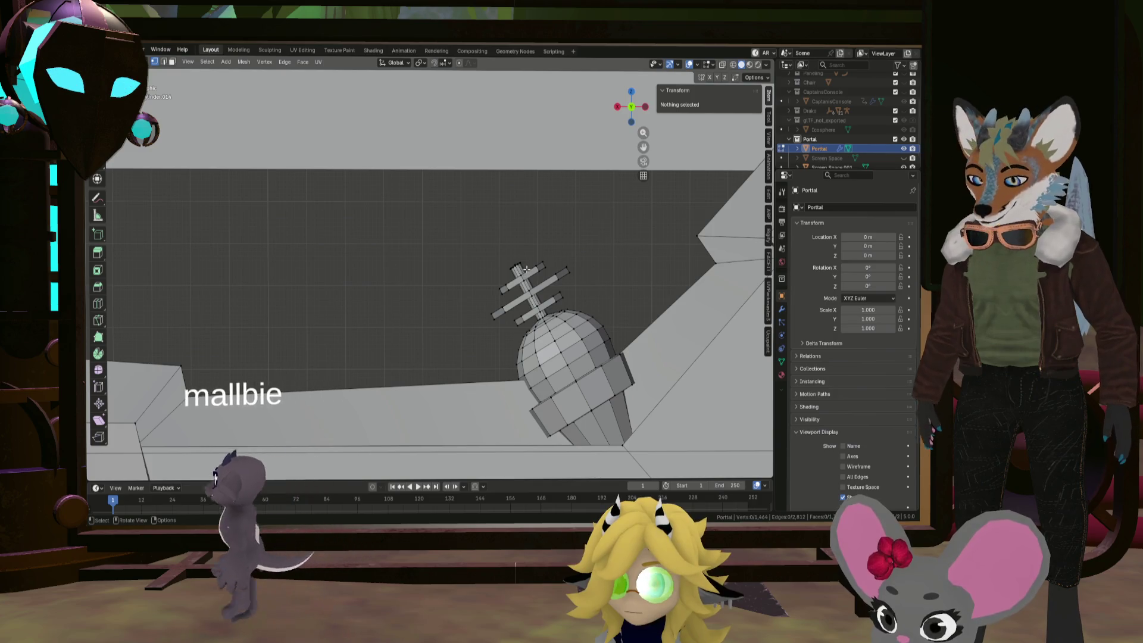
{"action": "key", "text": "l"}
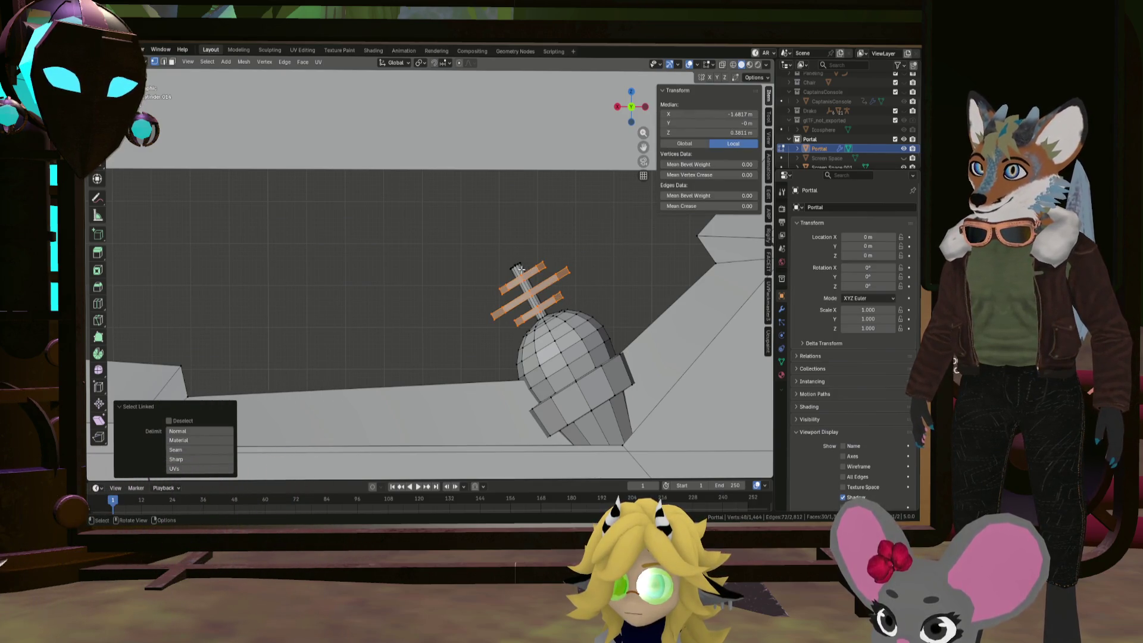
{"action": "key", "text": "l"}
{"action": "scroll", "coordinate": [570, 342], "scroll_direction": "down", "scroll_amount": 3}
{"action": "key", "text": "g"}
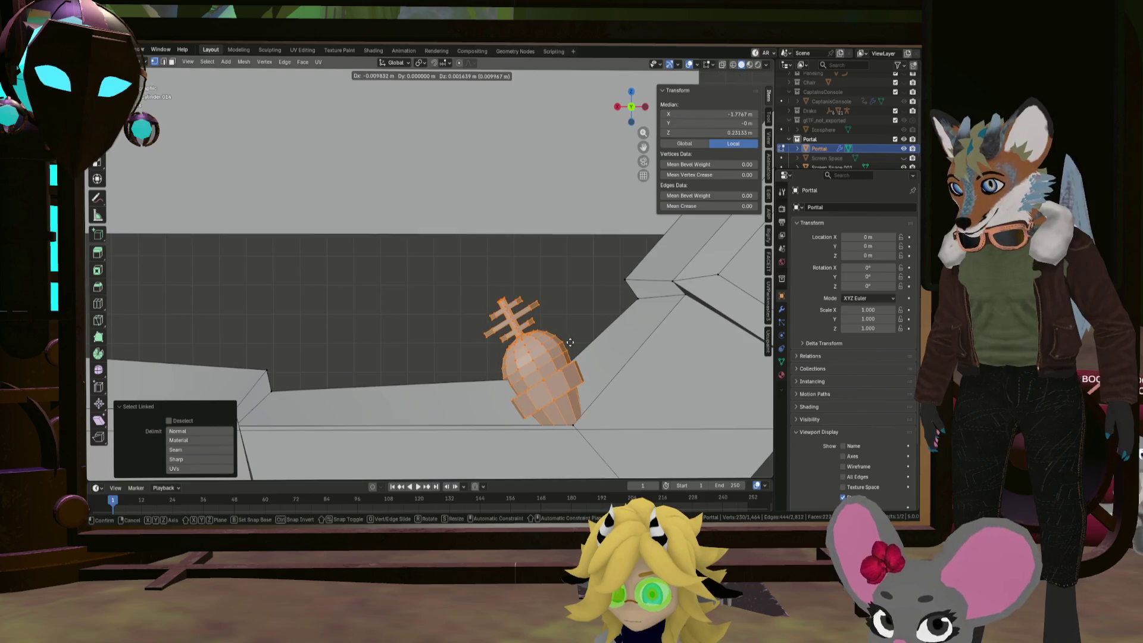
{"action": "left_click", "coordinate": [572, 340]}
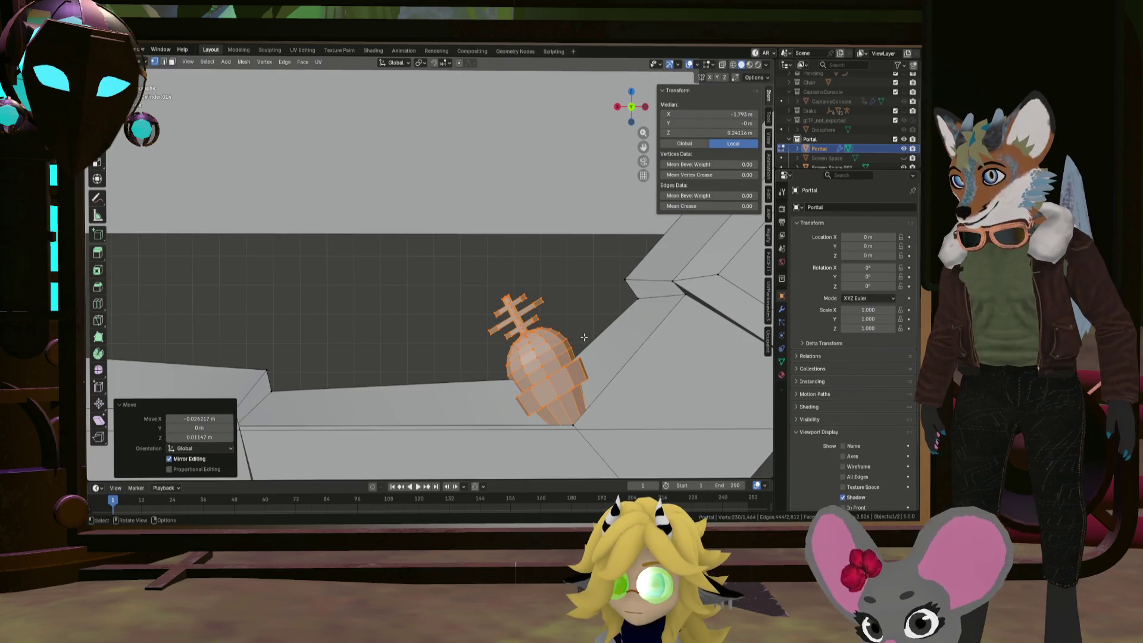
{"action": "key", "text": "r"}
{"action": "left_click", "coordinate": [595, 305]}
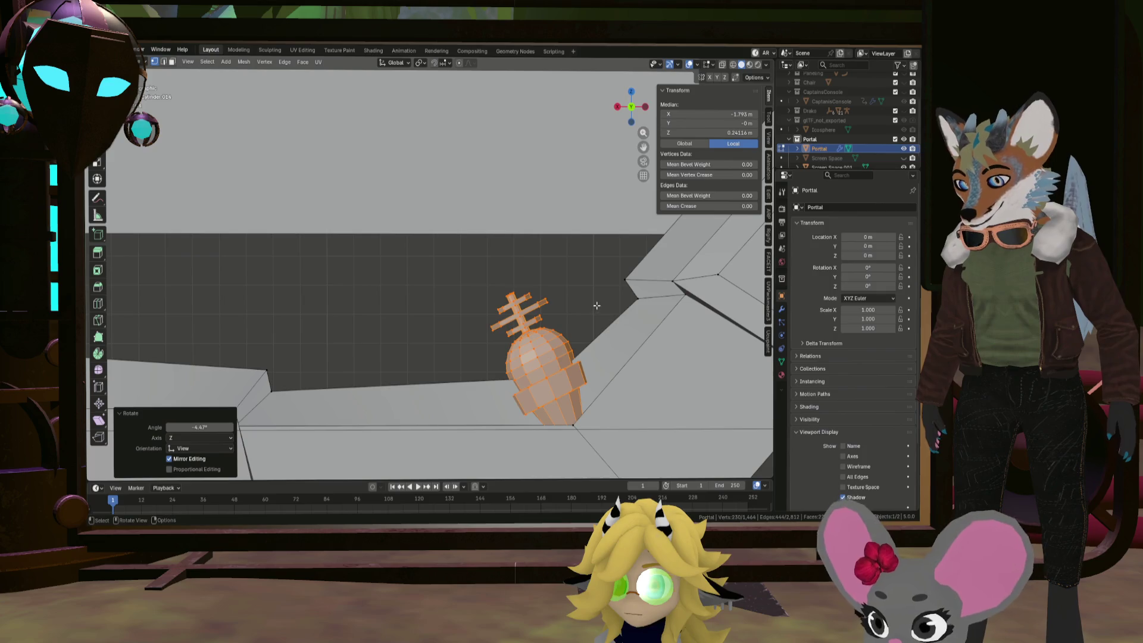
{"action": "key", "text": "g"}
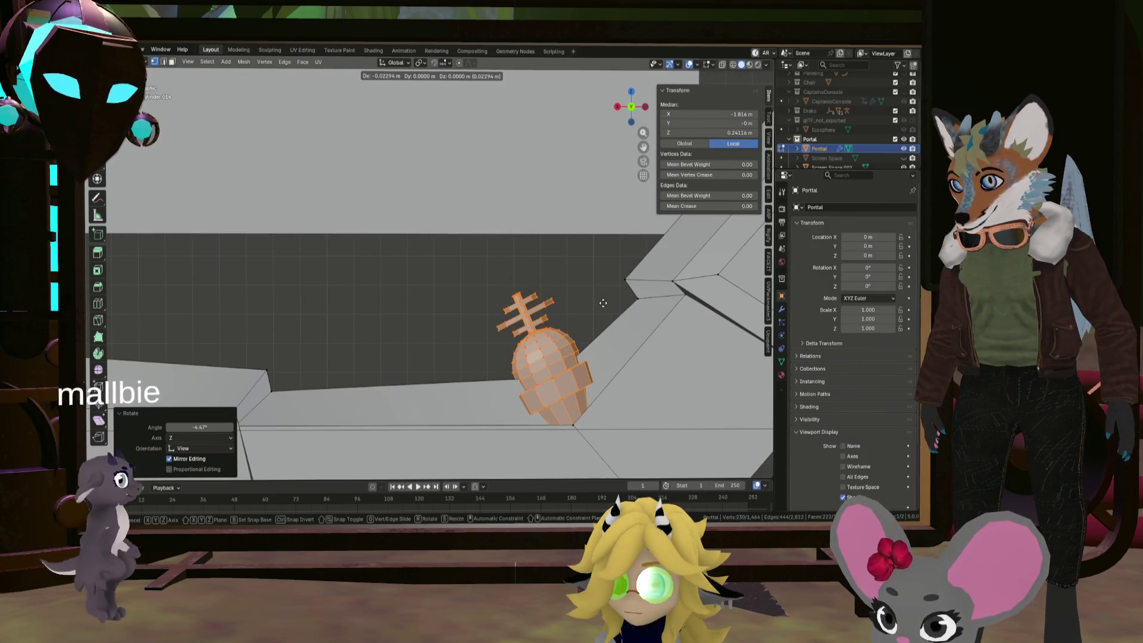
{"action": "left_click", "coordinate": [571, 310]}
Orbit around the ornaments and return to Object Mode
{"action": "mouse_move", "coordinate": [571, 310]}
{"action": "middle_mouse_down"}
{"action": "mouse_move", "coordinate": [569, 334]}
{"action": "mouse_move", "coordinate": [560, 178]}
{"action": "middle_mouse_up"}
{"action": "scroll", "coordinate": [569, 313], "scroll_direction": "down", "scroll_amount": 8}
{"action": "left_click", "coordinate": [570, 334]}
{"action": "key", "text": "Tab"}
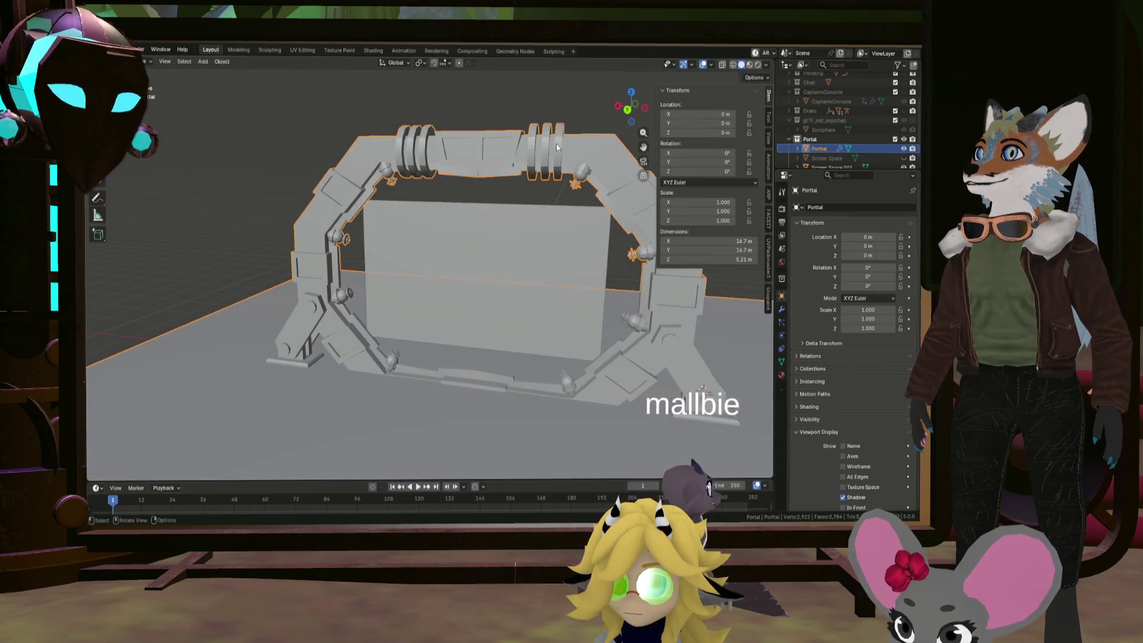
Shade the Portal object with Auto Smooth at 30°, then select Screen Space.001
{"action": "mouse_move", "coordinate": [576, 106]}
{"action": "middle_mouse_down"}
{"action": "mouse_move", "coordinate": [602, 181]}
{"action": "mouse_move", "coordinate": [562, 224]}
{"action": "middle_mouse_up"}
{"action": "left_click", "coordinate": [562, 226]}
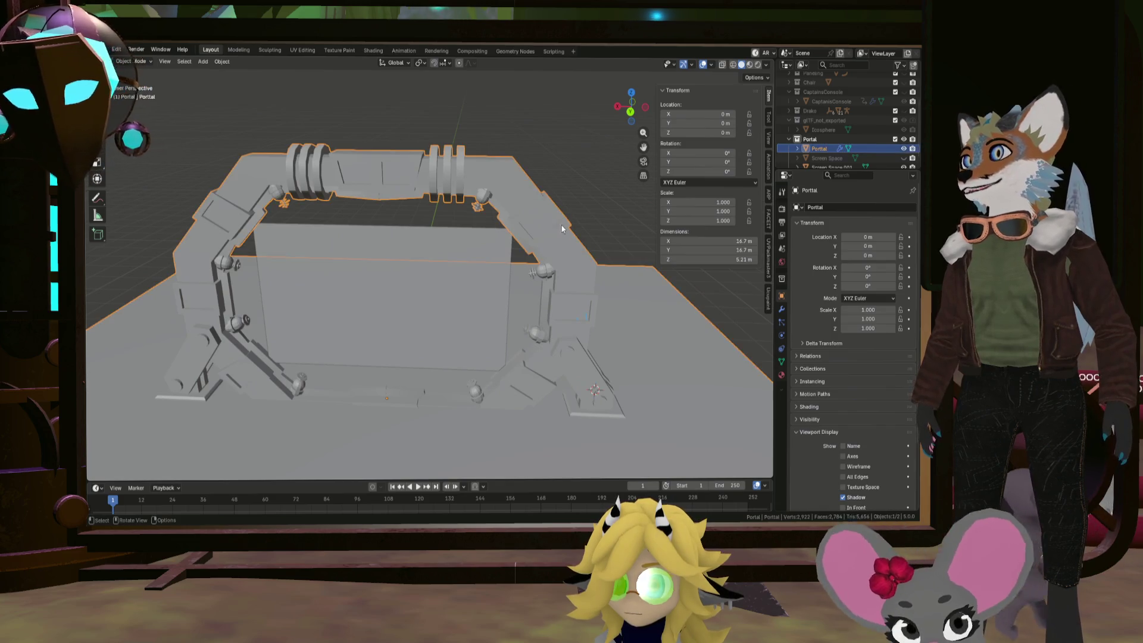
{"action": "left_click", "coordinate": [220, 62]}
{"action": "left_click", "coordinate": [256, 292]}
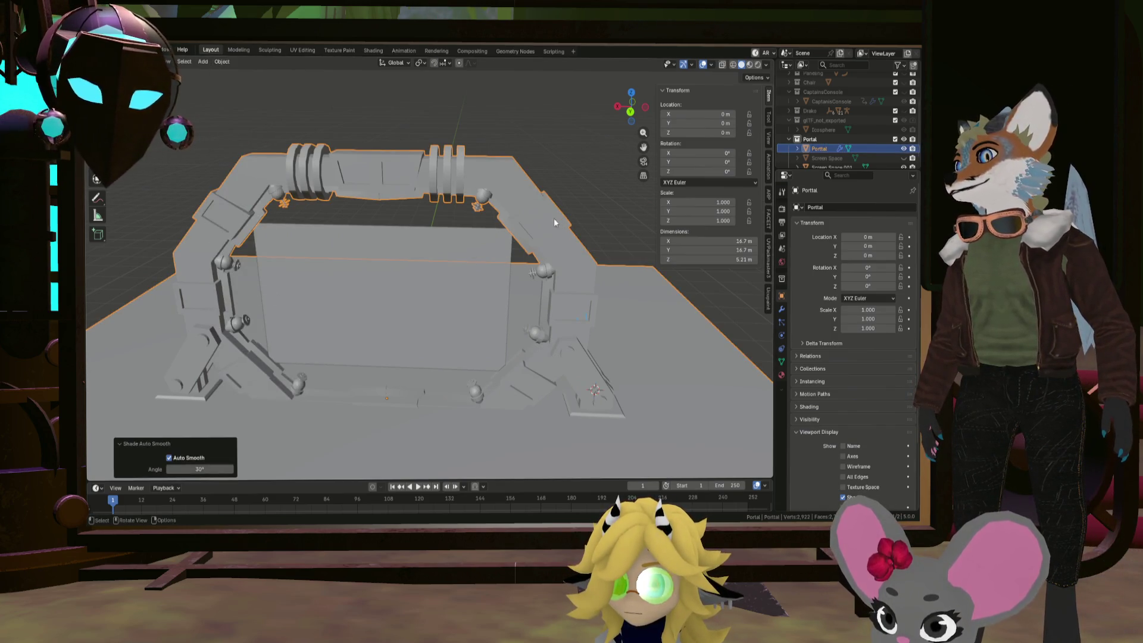
{"action": "mouse_move", "coordinate": [554, 218]}
{"action": "middle_mouse_down"}
{"action": "mouse_move", "coordinate": [519, 181]}
{"action": "mouse_move", "coordinate": [551, 182]}
{"action": "mouse_move", "coordinate": [540, 203]}
{"action": "middle_mouse_up"}
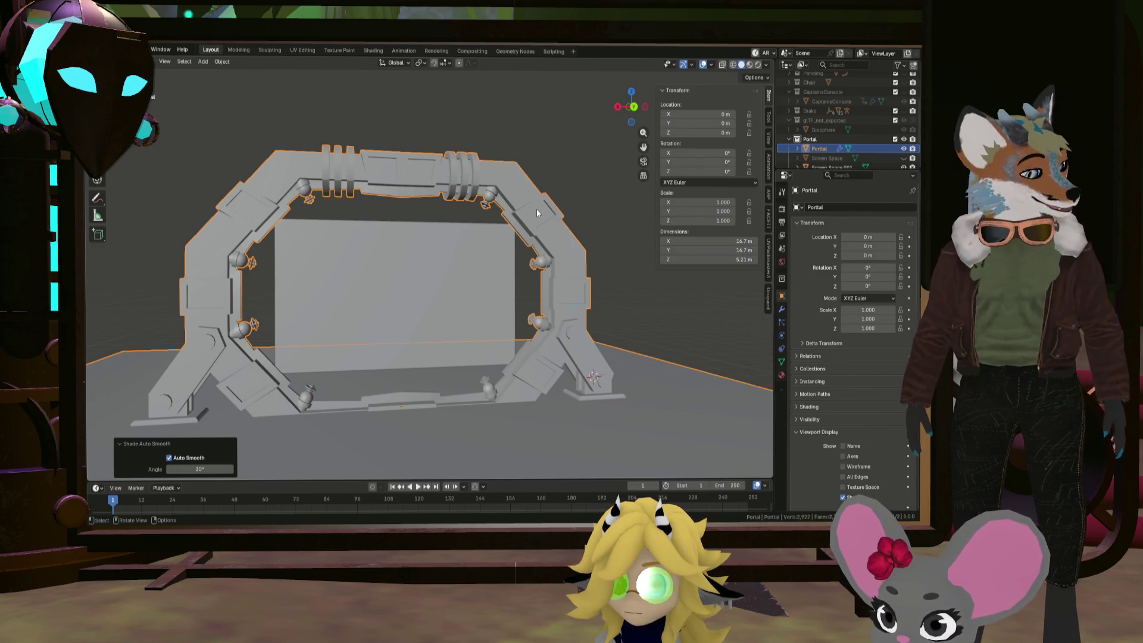
{"action": "scroll", "coordinate": [840, 138], "scroll_direction": "down", "scroll_amount": 1}
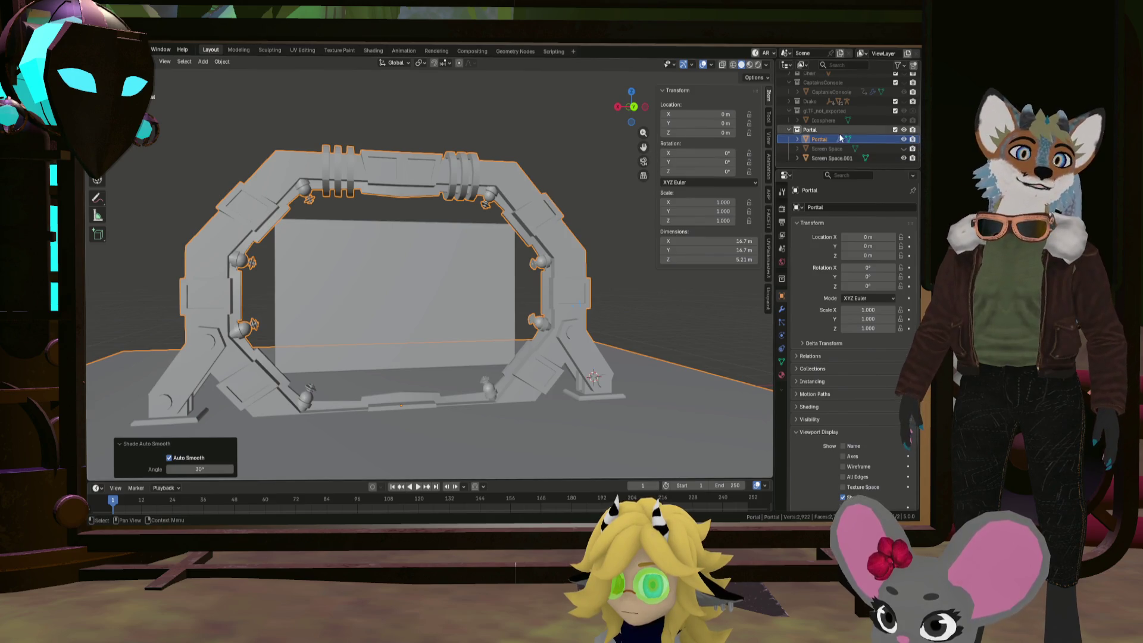
{"action": "left_click", "coordinate": [832, 158]}
In front view, loop-cut the panel's middle and widen that loop along X by 1.247
{"action": "key", "text": "KP_1"}
{"action": "key", "text": "Tab"}
{"action": "scroll", "coordinate": [450, 270], "scroll_direction": "up", "scroll_amount": 2}
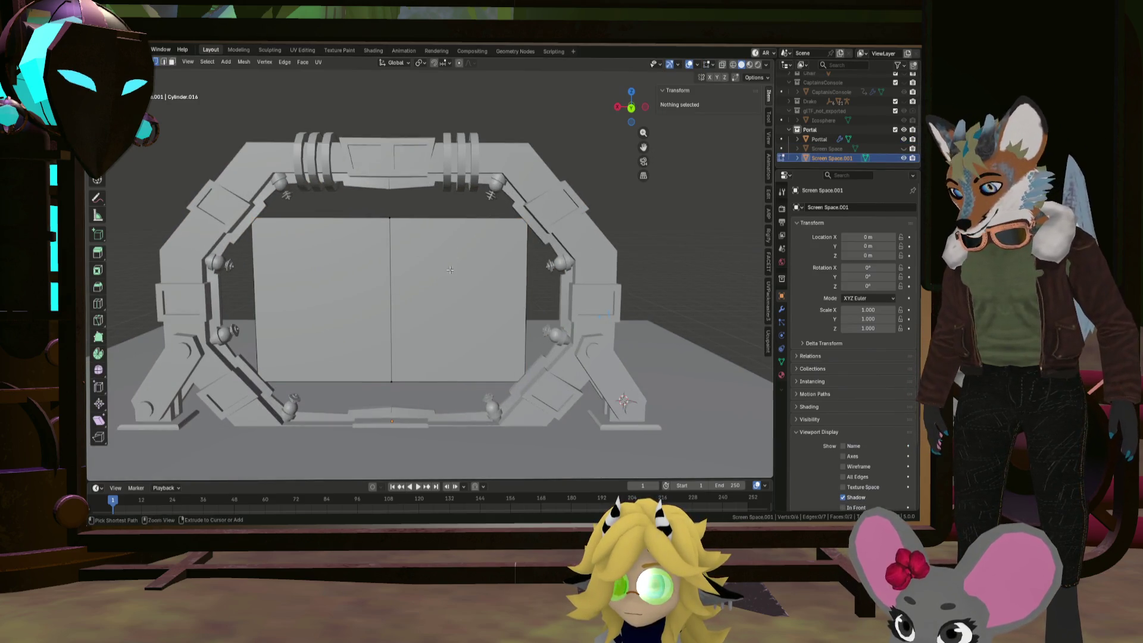
{"action": "key", "text": "ctrl+r"}
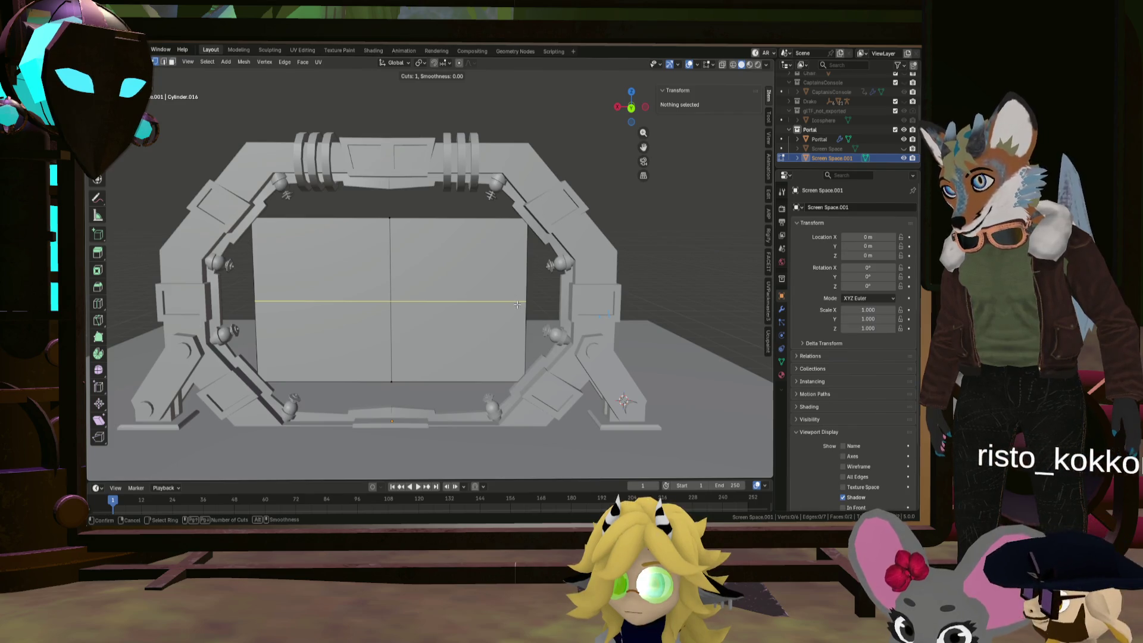
{"action": "left_click", "coordinate": [517, 305]}
{"action": "right_click", "coordinate": [445, 281]}
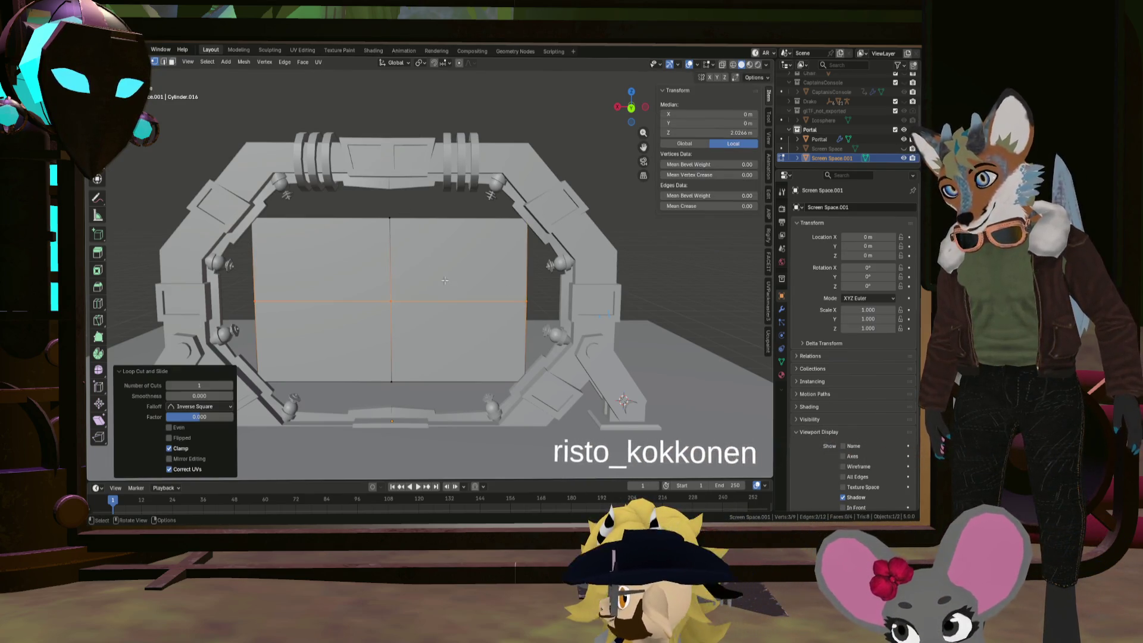
{"action": "key", "text": "s"}
{"action": "key", "text": "x"}
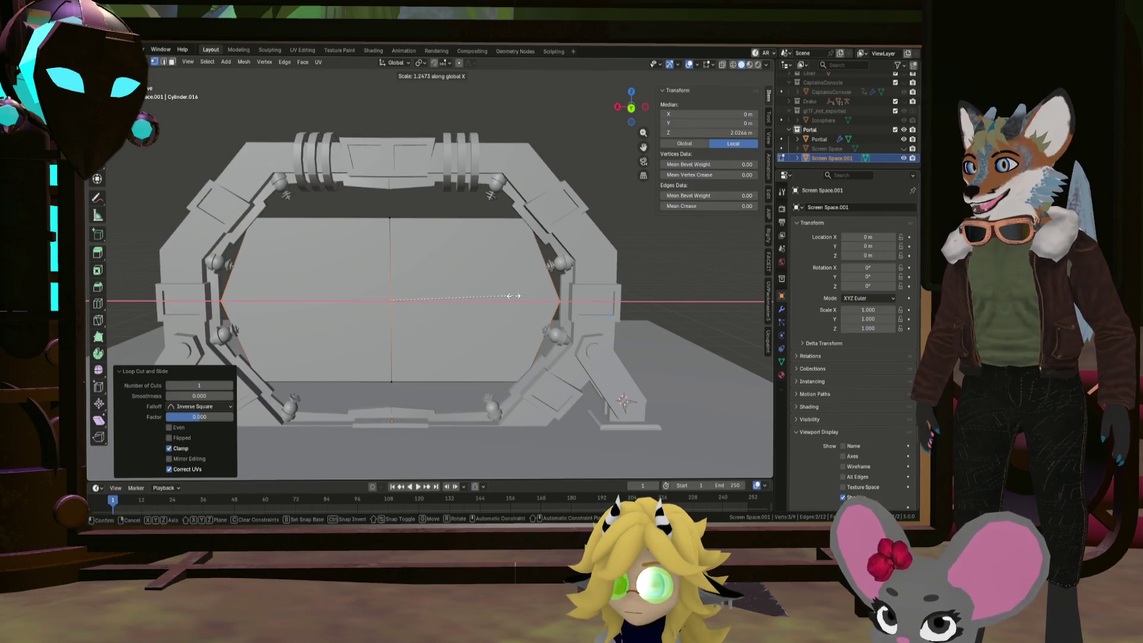
{"action": "left_click", "coordinate": [511, 296]}
Stretch the top and bottom vertices by 1.337 along Z, then exit Edit Mode and select Portal
{"action": "middle_click_drag", "start_coordinate": [512, 297], "coordinate": [535, 351]}
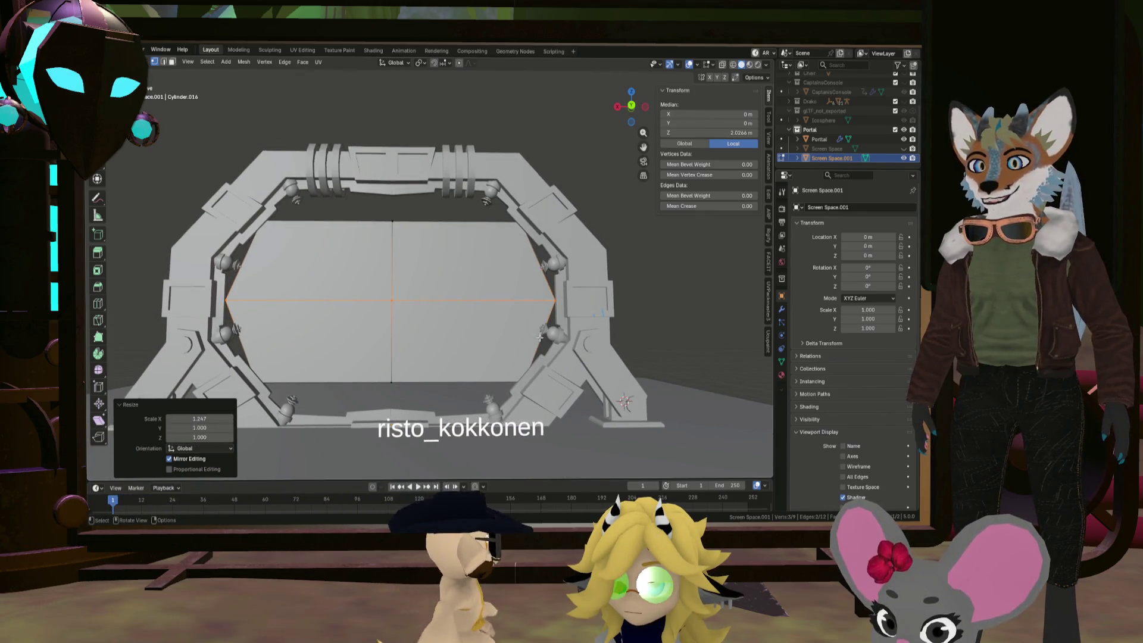
{"action": "left_click", "coordinate": [395, 222]}
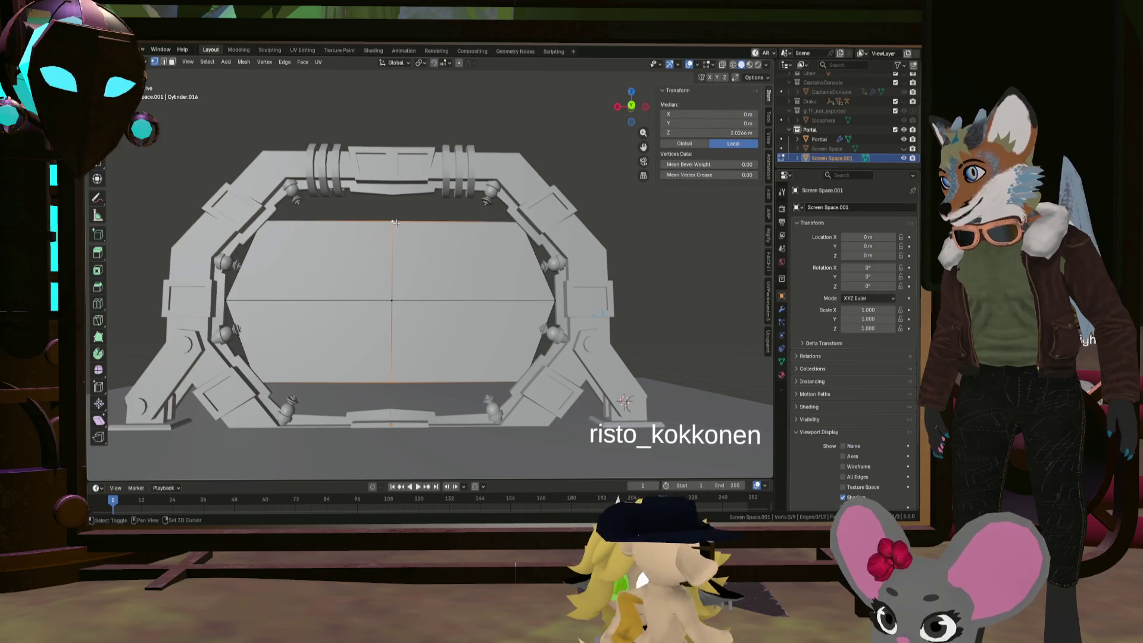
{"action": "key", "text": "s"}
{"action": "key", "text": "z"}
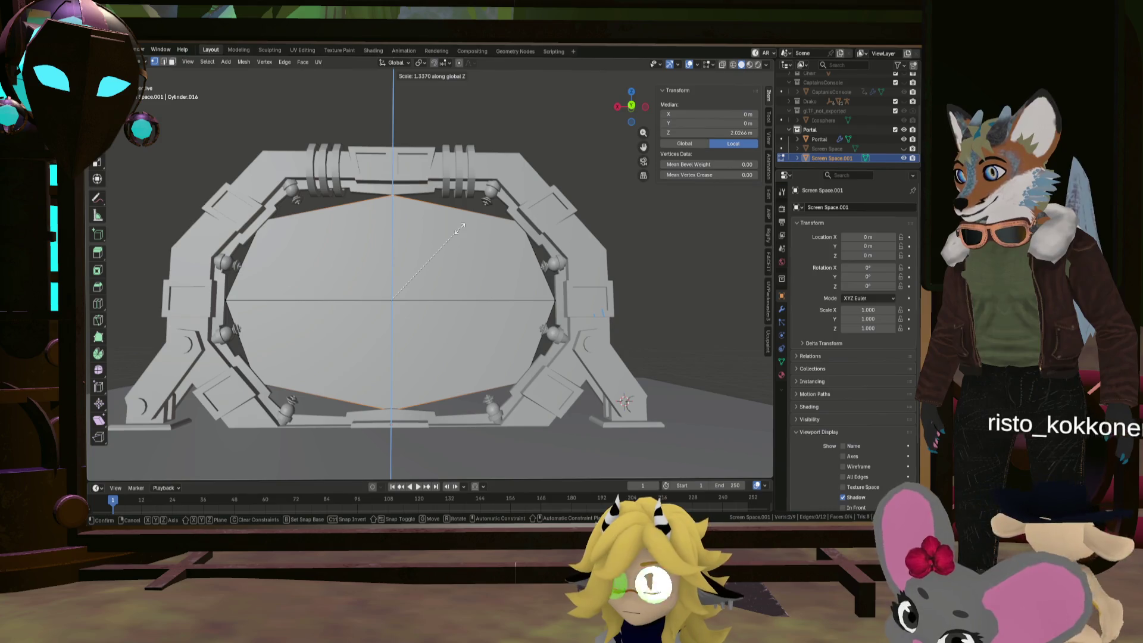
{"action": "left_click", "coordinate": [460, 228]}
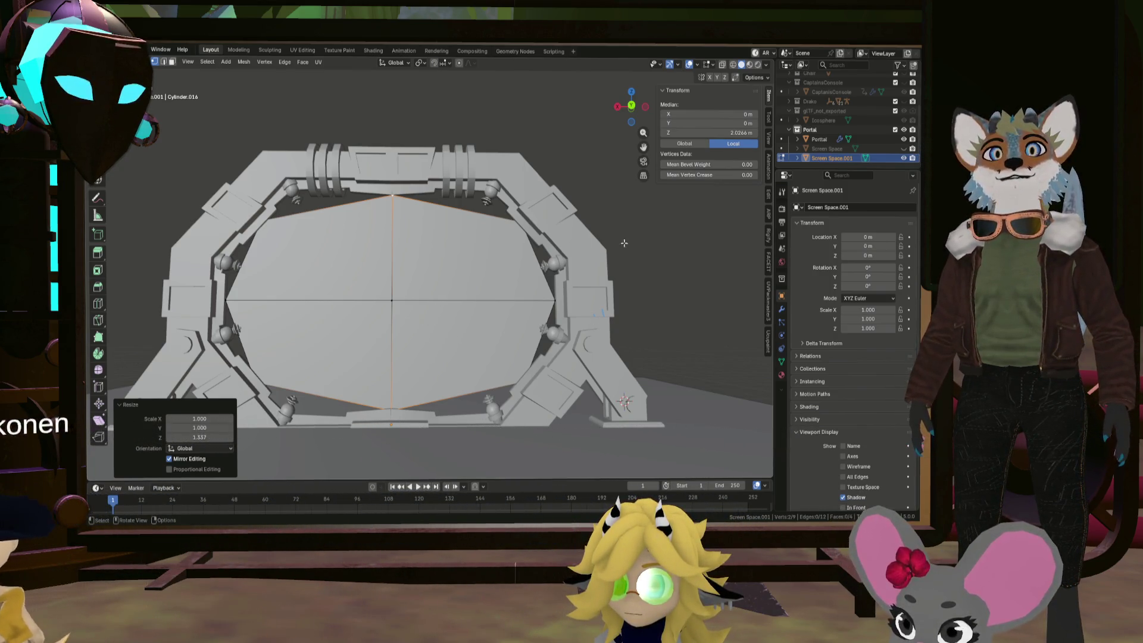
{"action": "key", "text": "Tab"}
{"action": "left_click", "coordinate": [592, 274]}
{"action": "scroll", "coordinate": [536, 286], "scroll_direction": "down", "scroll_amount": 2}
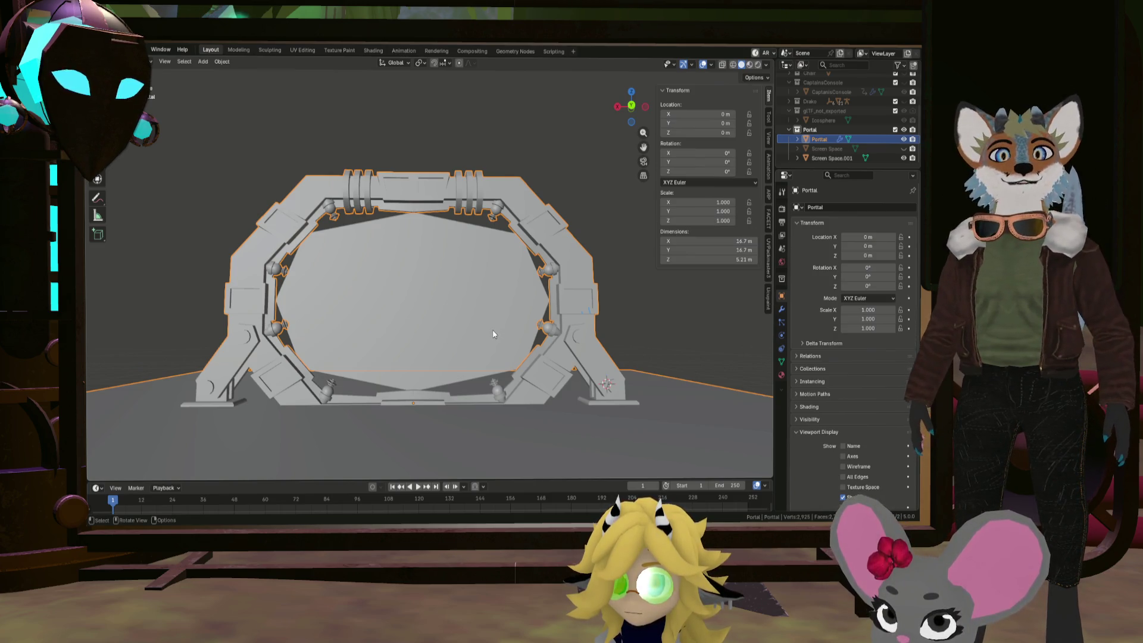
{"action": "scroll", "coordinate": [493, 335], "scroll_direction": "up", "scroll_amount": 3}
{"action": "scroll", "coordinate": [493, 335], "scroll_direction": "down", "scroll_amount": 2}
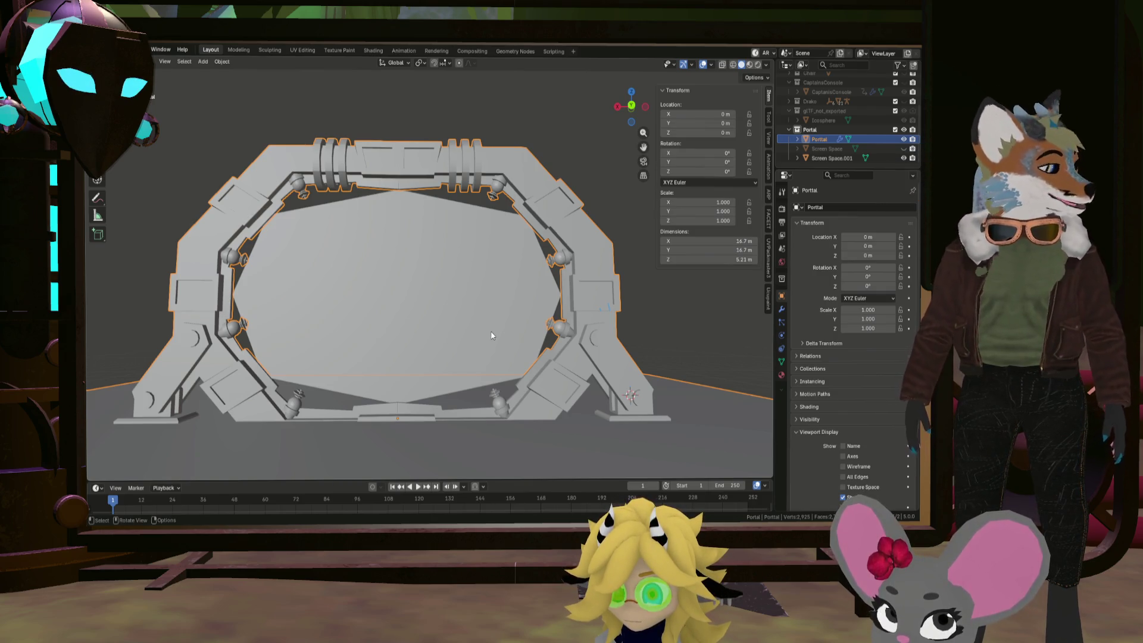
{"action": "key", "text": "KP_1"}
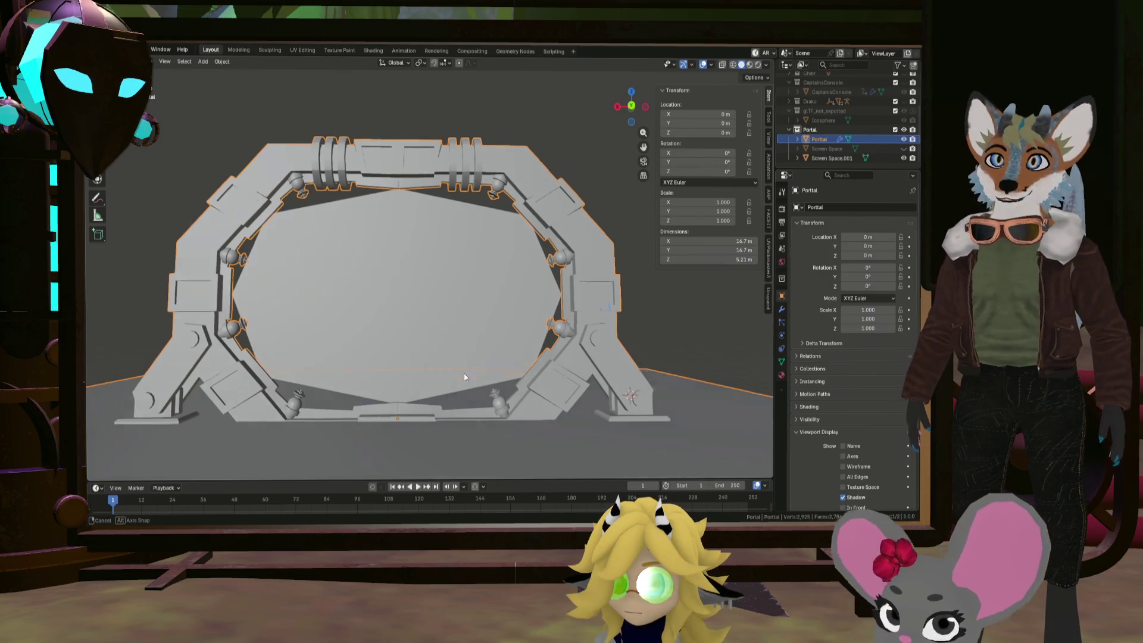
In Edit Mode, move the right-leg ornament closer to the frame
{"action": "key", "text": "Tab"}
{"action": "scroll", "coordinate": [583, 336], "scroll_direction": "up", "scroll_amount": 4}
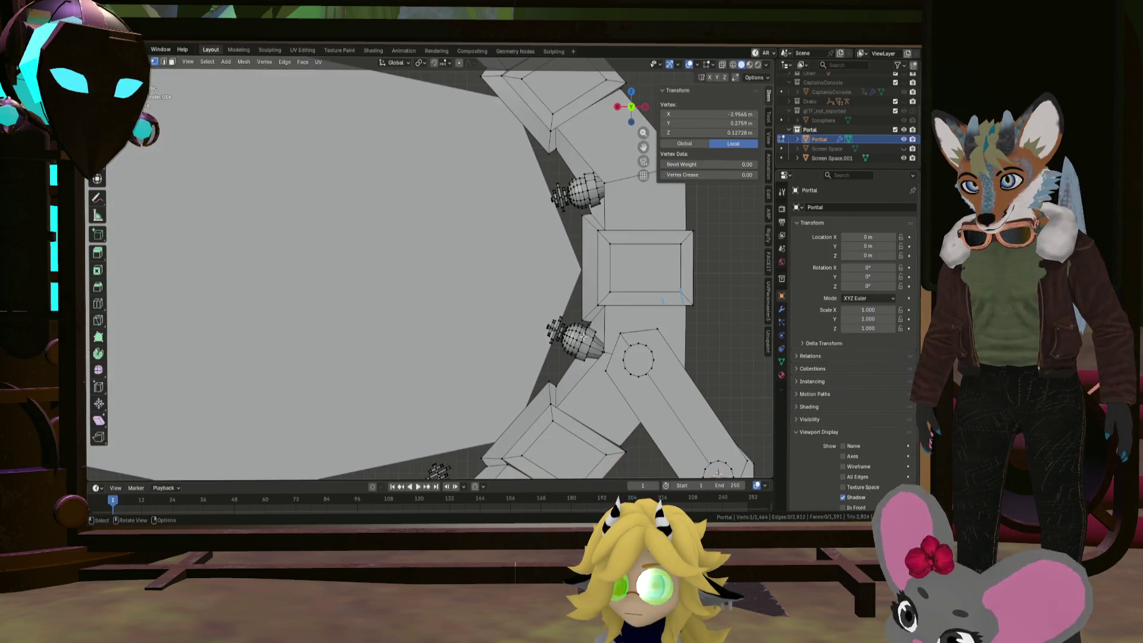
{"action": "scroll", "coordinate": [553, 335], "scroll_direction": "up", "scroll_amount": 3}
{"action": "key", "text": "l"}
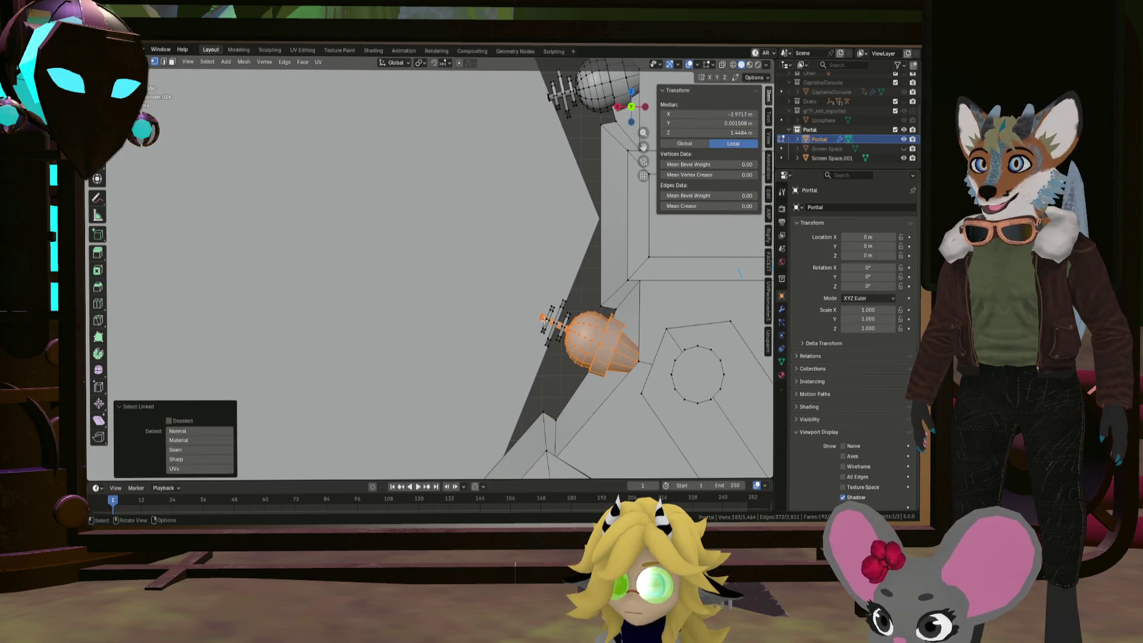
{"action": "scroll", "coordinate": [570, 315], "scroll_direction": "down", "scroll_amount": 3}
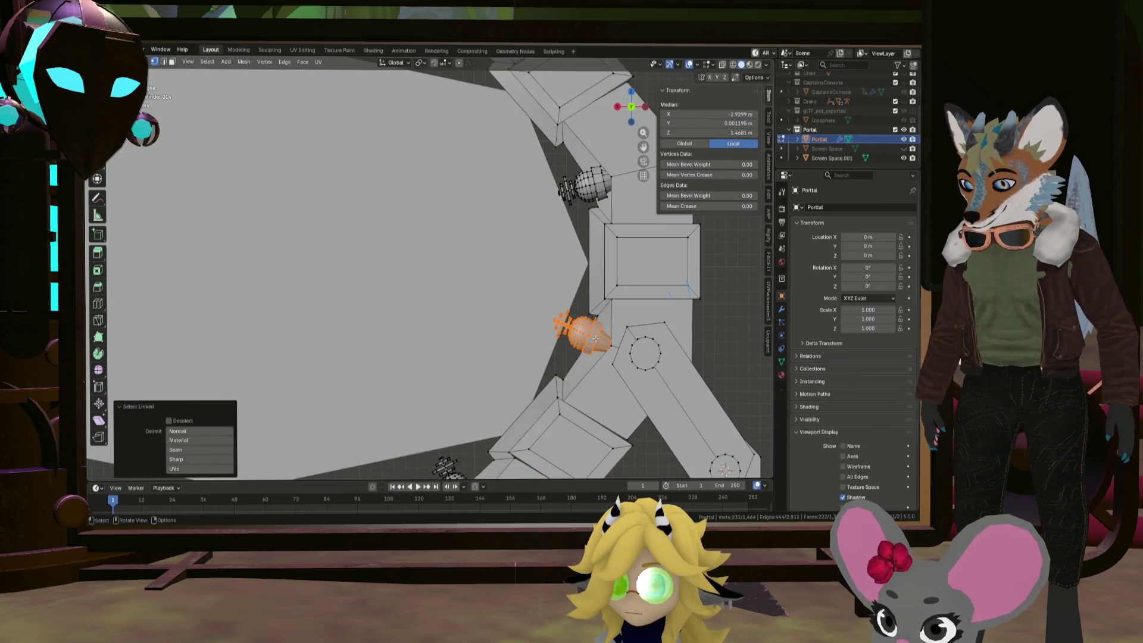
{"action": "key", "text": "g"}
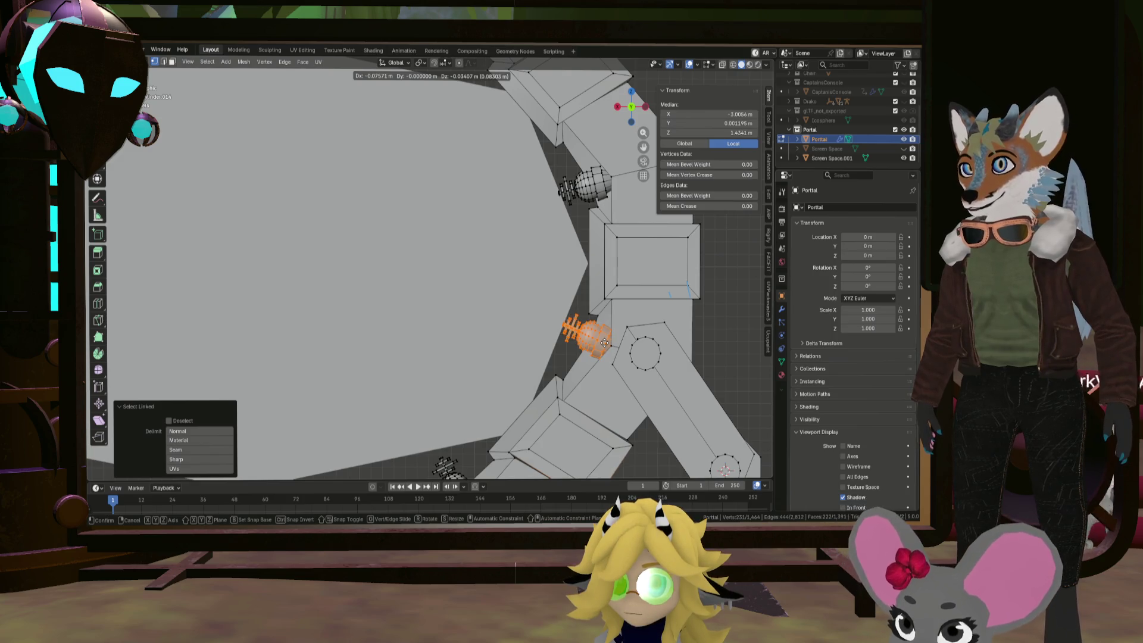
{"action": "left_click", "coordinate": [605, 343]}
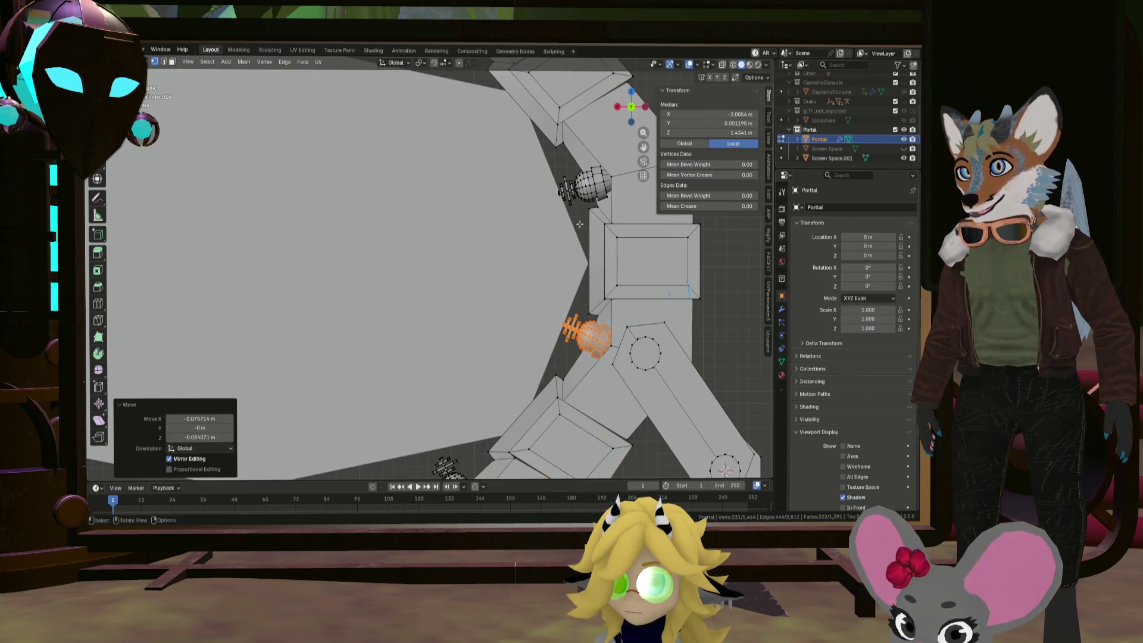
Raise the lower ornament up against its frame segment
{"action": "scroll", "coordinate": [582, 240], "scroll_direction": "down", "scroll_amount": 3}
{"action": "middle_click_drag", "start_coordinate": [470, 394], "coordinate": [556, 375], "text": "shift"}
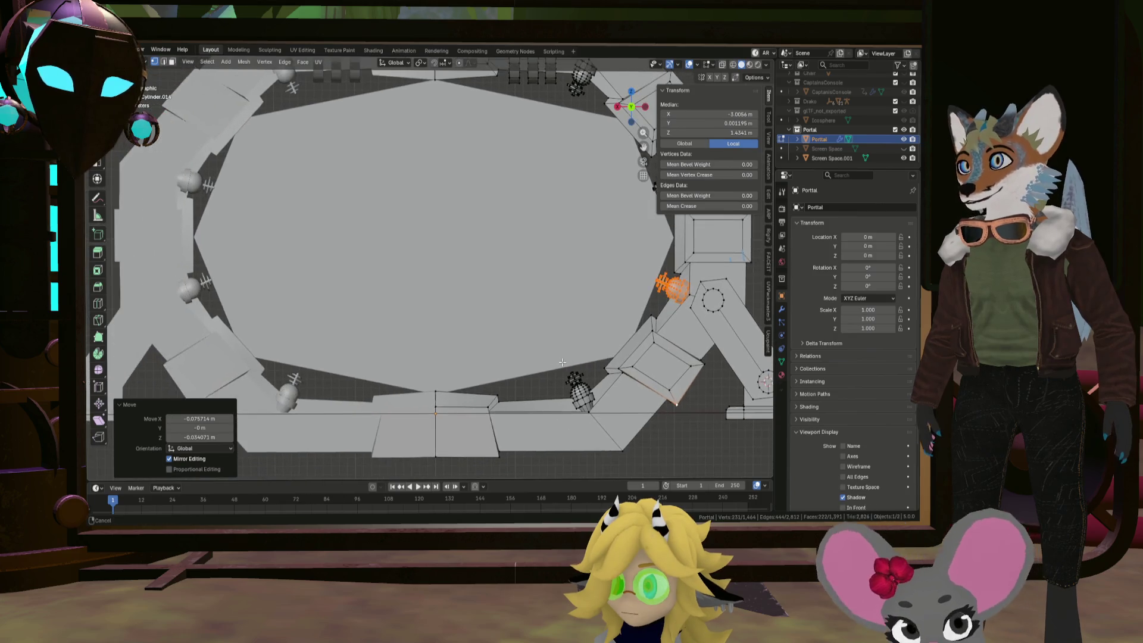
{"action": "scroll", "coordinate": [556, 370], "scroll_direction": "down", "scroll_amount": 2}
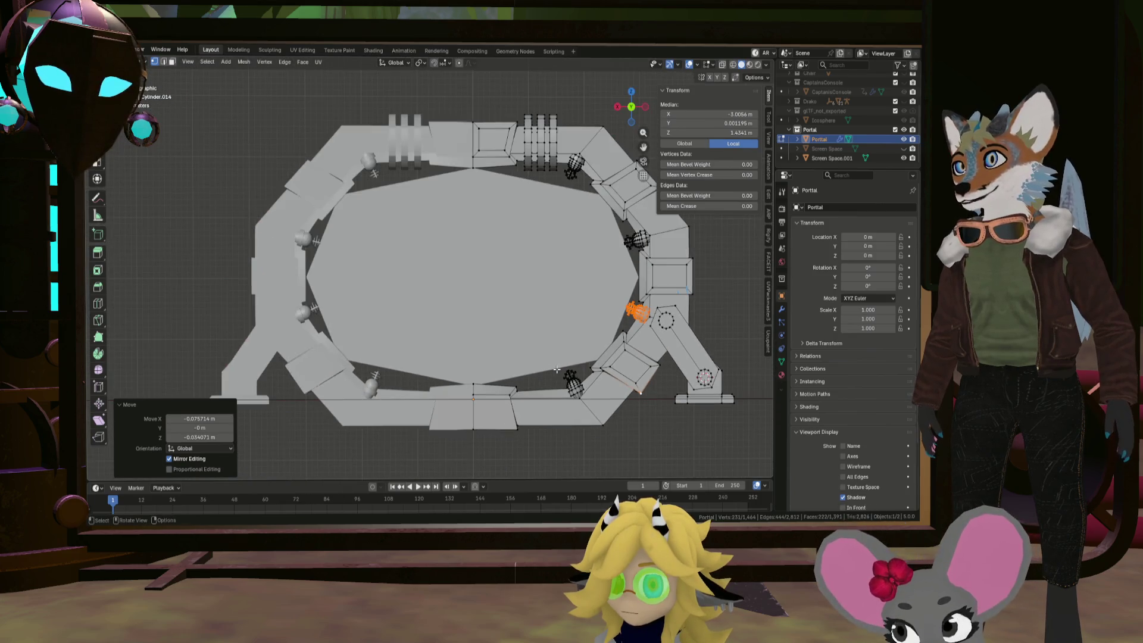
{"action": "left_click", "coordinate": [578, 390]}
{"action": "scroll", "coordinate": [580, 391], "scroll_direction": "up", "scroll_amount": 4}
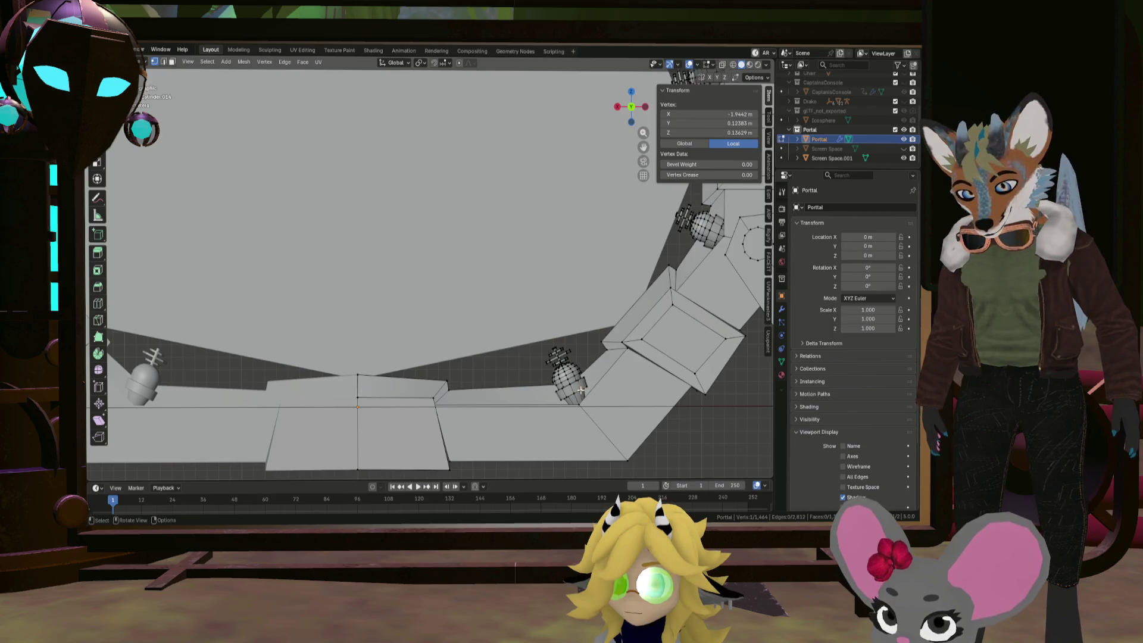
{"action": "key", "text": "l"}
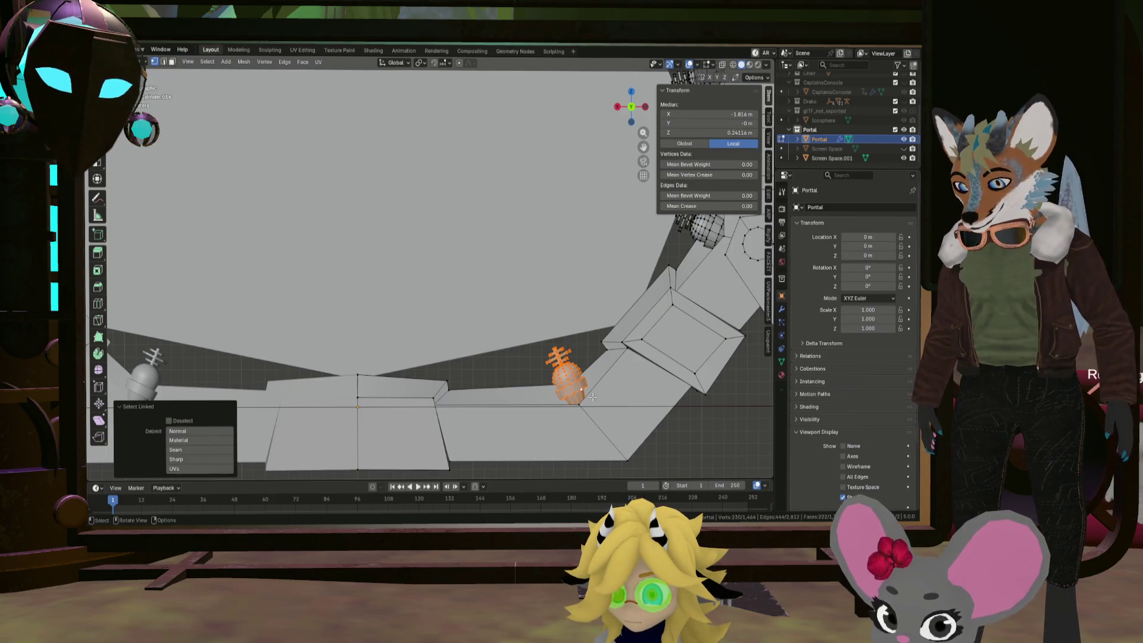
{"action": "key", "text": "g"}
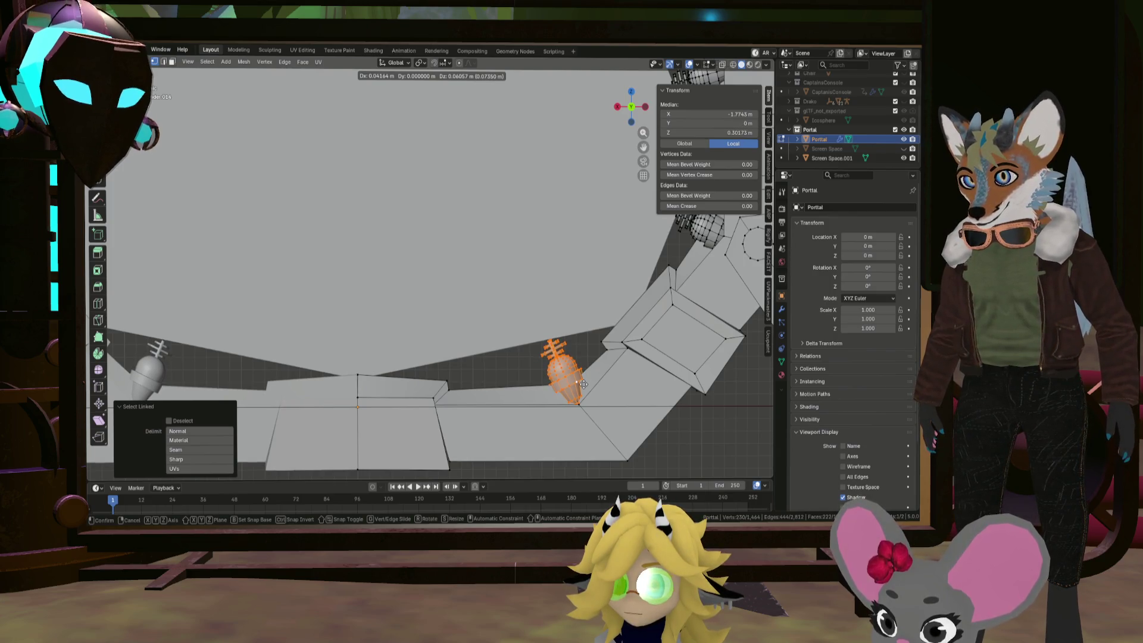
{"action": "left_click", "coordinate": [583, 384]}
Select both parts of the upper-right ornament and shift it toward the frame
{"action": "scroll", "coordinate": [611, 337], "scroll_direction": "down", "scroll_amount": 8}
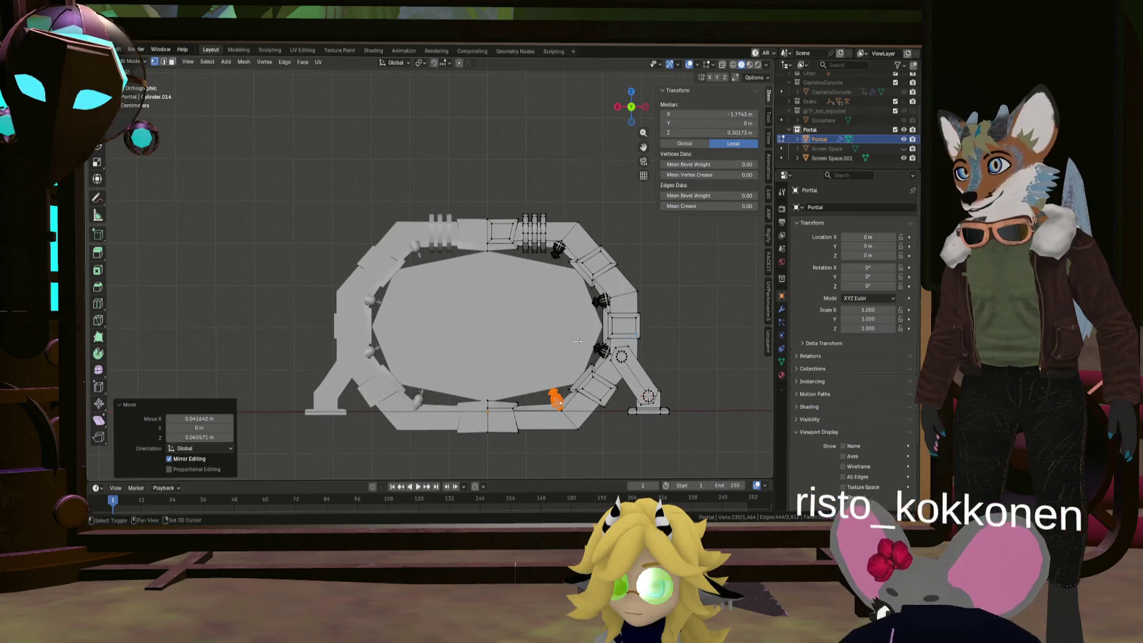
{"action": "scroll", "coordinate": [548, 256], "scroll_direction": "up", "scroll_amount": 8}
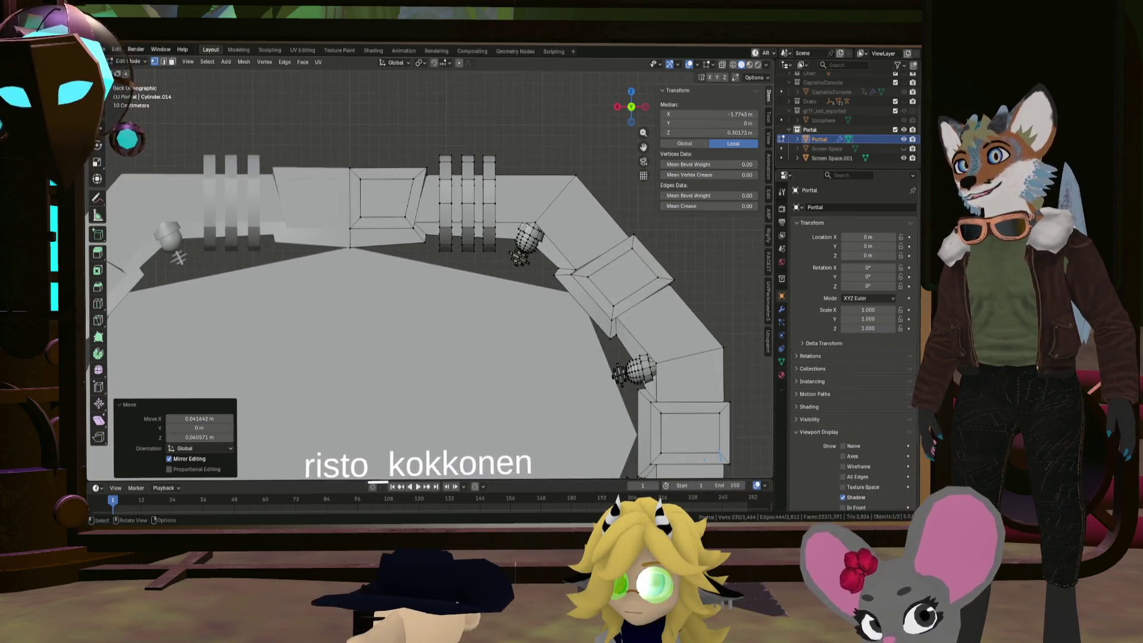
{"action": "left_click", "coordinate": [529, 263]}
{"action": "key", "text": "l"}
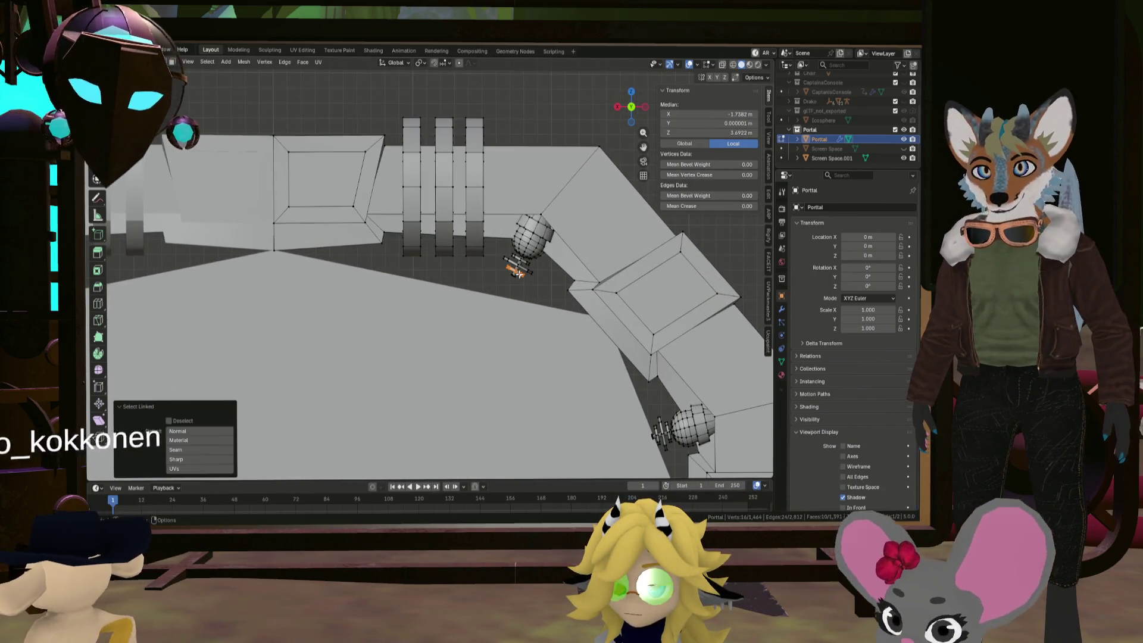
{"action": "key", "text": "l"}
{"action": "key", "text": "l"}
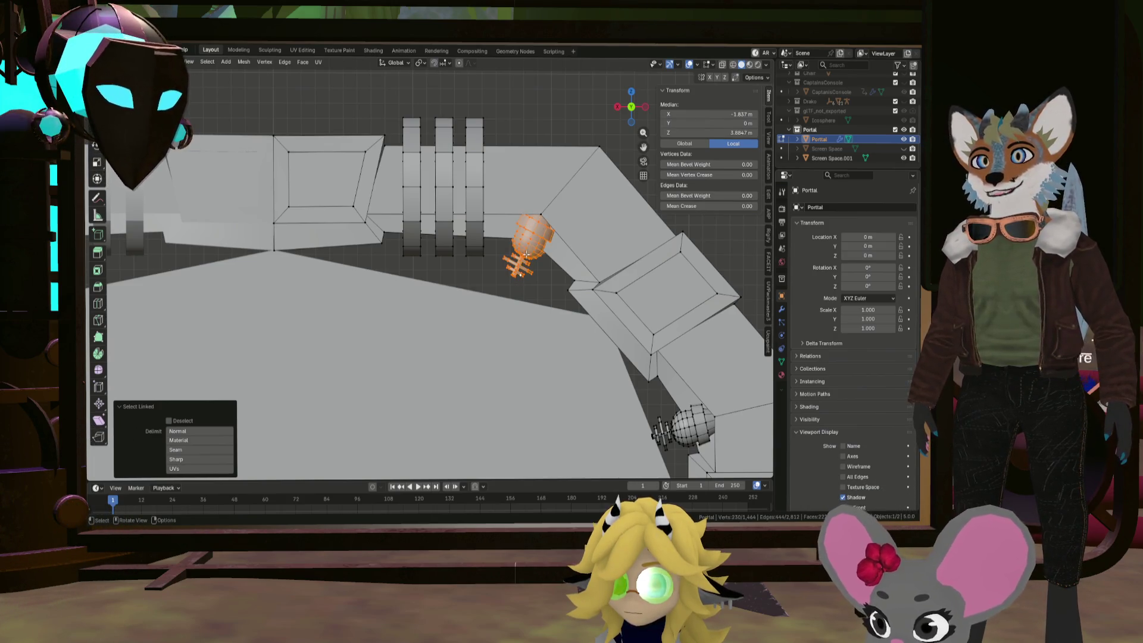
{"action": "key", "text": "g"}
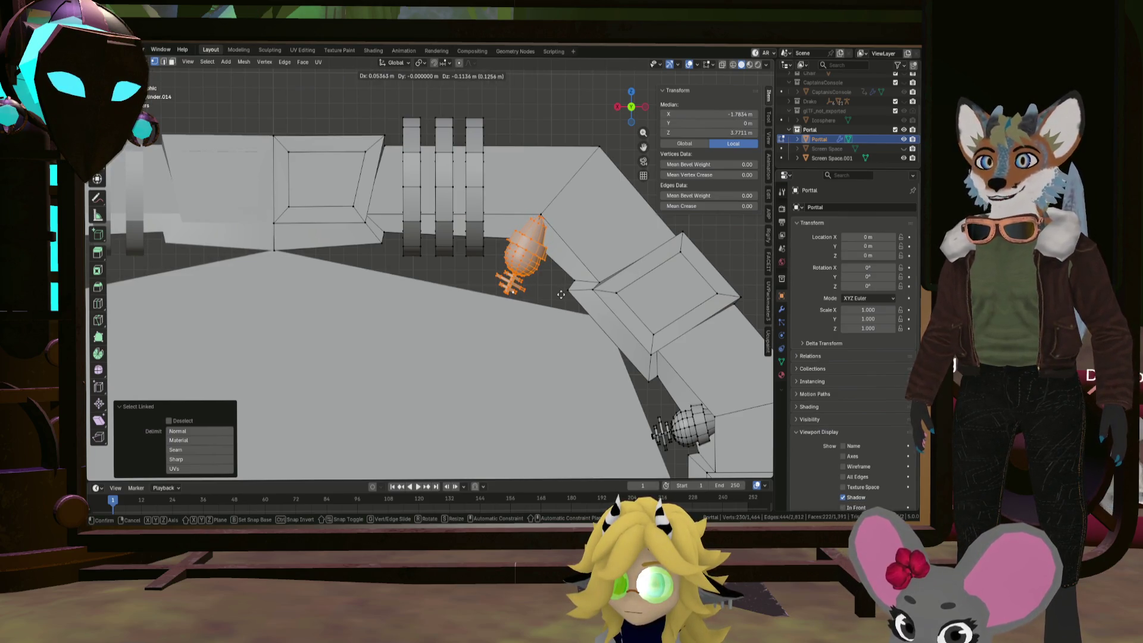
{"action": "left_click", "coordinate": [560, 295]}
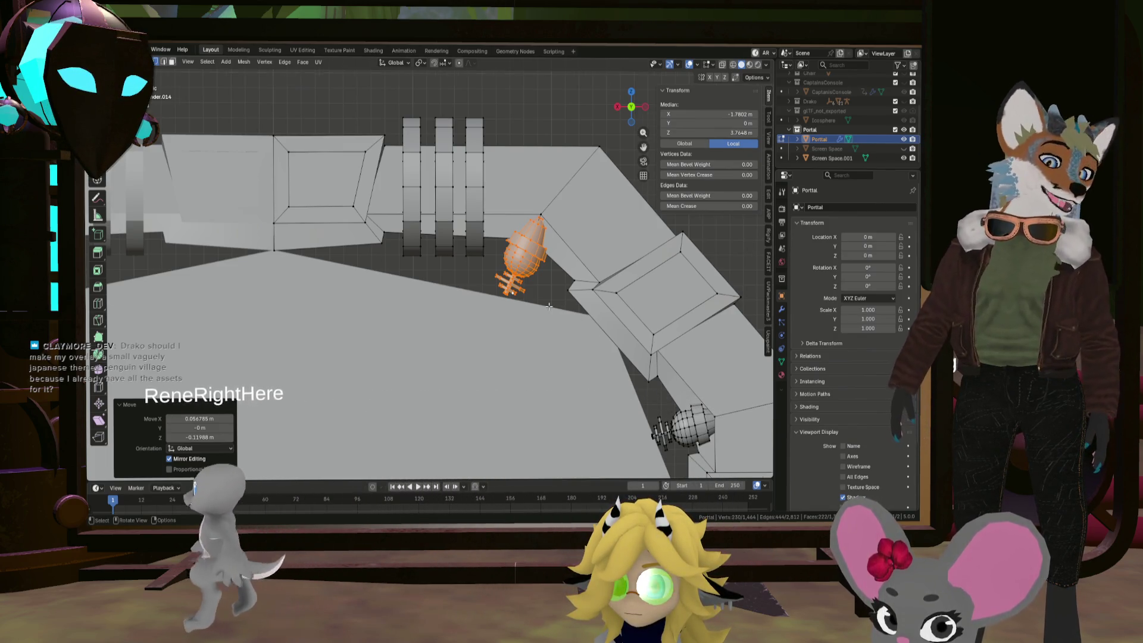
Clear the selection, view the portal from the front and return to Object Mode
{"action": "key", "text": "KP_1"}
{"action": "key", "text": "alt+a"}
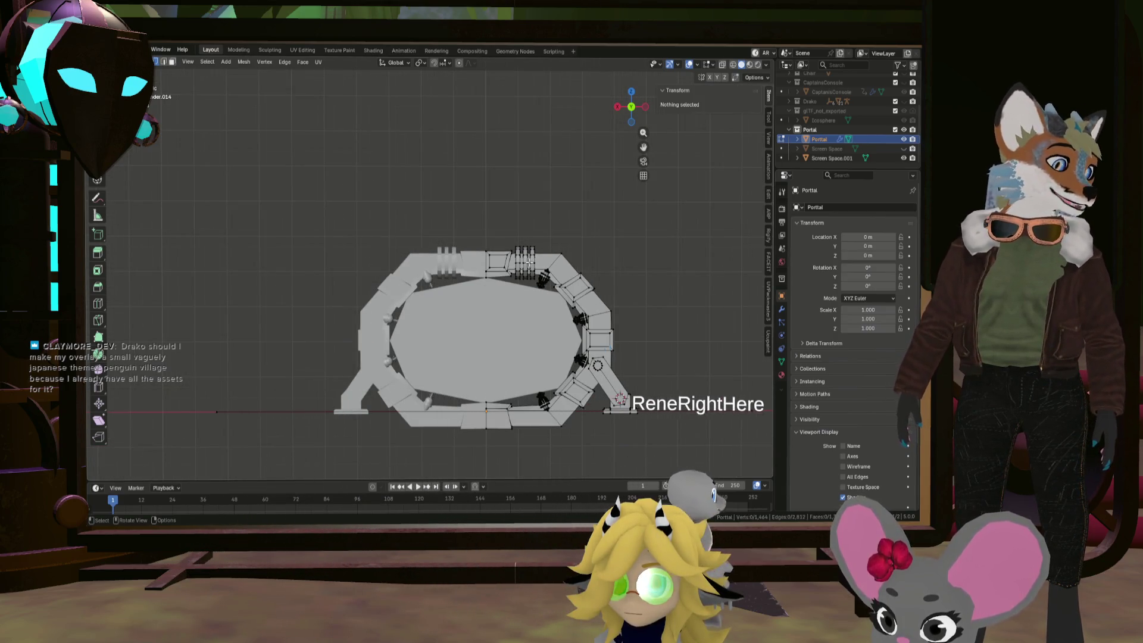
{"action": "scroll", "coordinate": [538, 326], "scroll_direction": "up", "scroll_amount": 1}
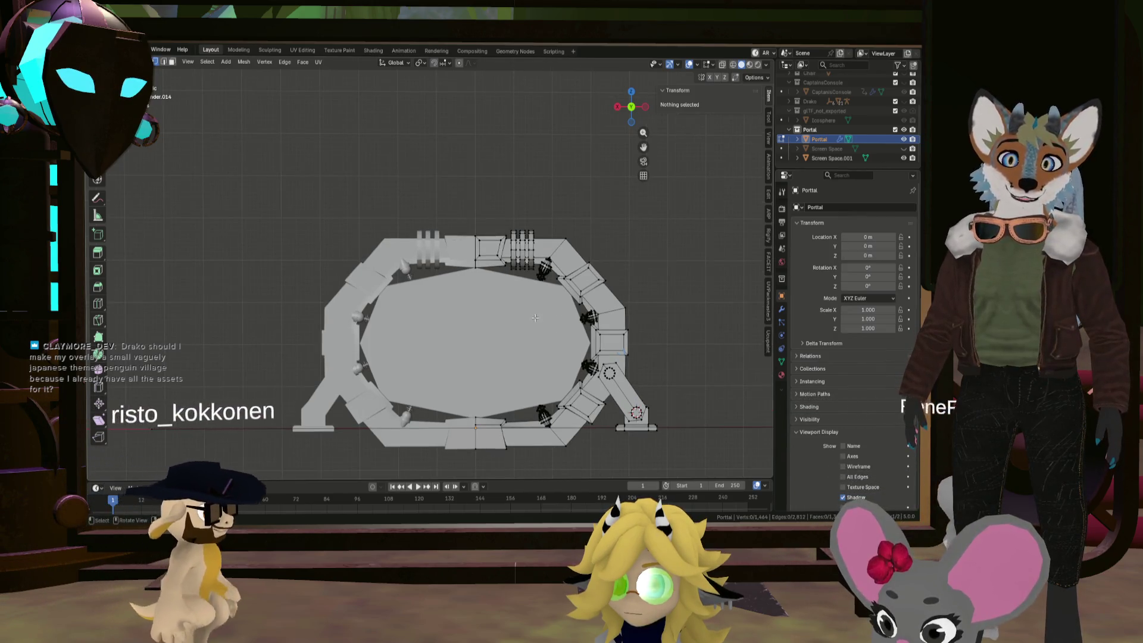
{"action": "key", "text": "Tab"}
{"action": "left_click", "coordinate": [602, 254]}
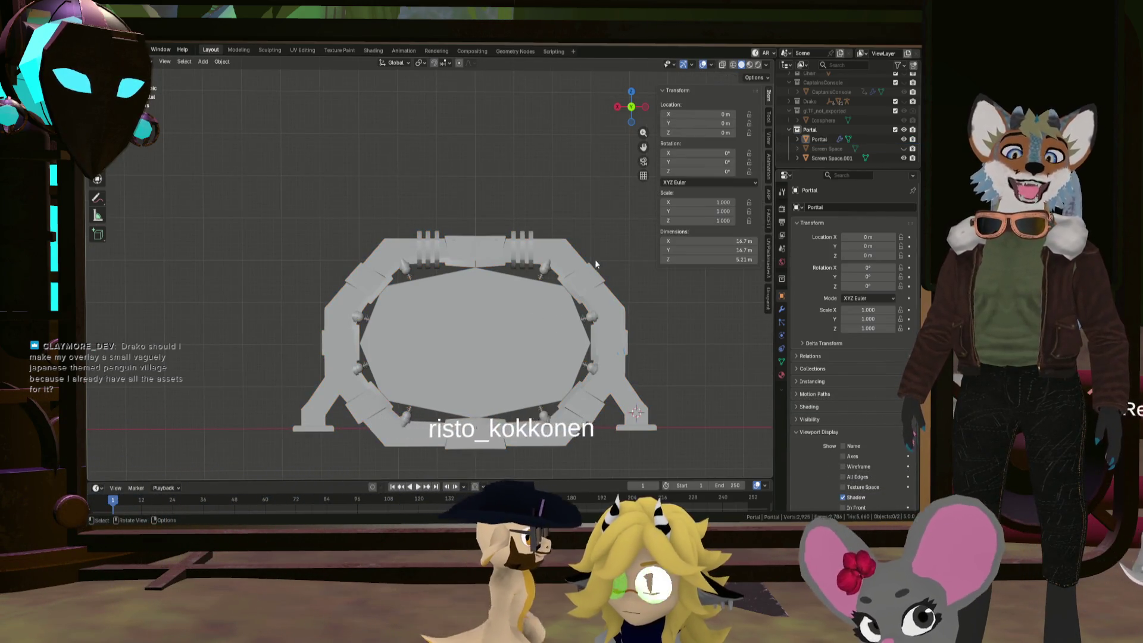
{"action": "middle_click_drag", "start_coordinate": [595, 259], "coordinate": [577, 270]}
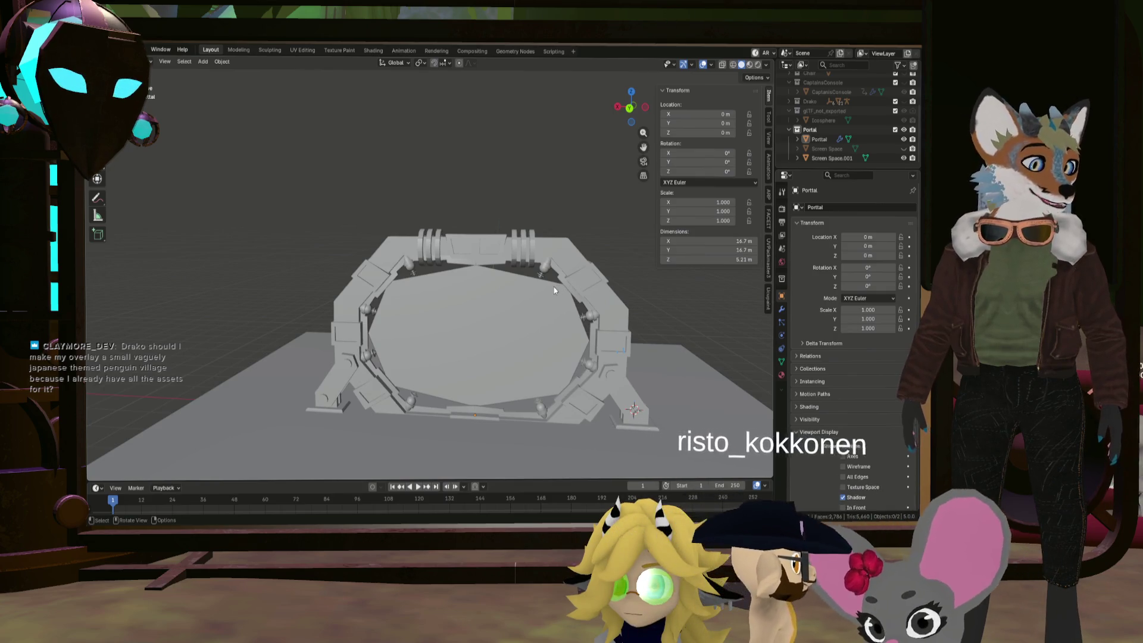
{"action": "mouse_move", "coordinate": [552, 291]}
{"action": "middle_mouse_down"}
{"action": "mouse_move", "coordinate": [437, 306]}
{"action": "mouse_move", "coordinate": [437, 283]}
{"action": "mouse_move", "coordinate": [560, 280]}
{"action": "middle_mouse_up"}
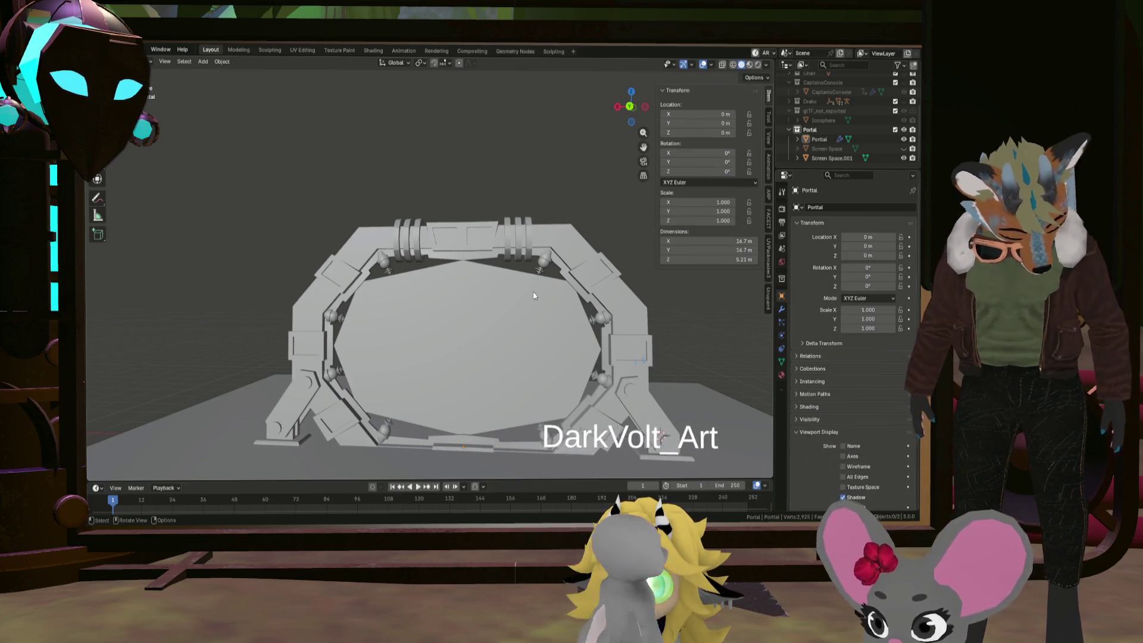
{"action": "mouse_move", "coordinate": [533, 296]}
{"action": "middle_mouse_down"}
{"action": "mouse_move", "coordinate": [550, 293]}
{"action": "mouse_move", "coordinate": [545, 281]}
{"action": "mouse_move", "coordinate": [534, 281]}
{"action": "mouse_move", "coordinate": [544, 307]}
{"action": "mouse_move", "coordinate": [575, 313]}
{"action": "mouse_move", "coordinate": [532, 306]}
{"action": "middle_mouse_up"}
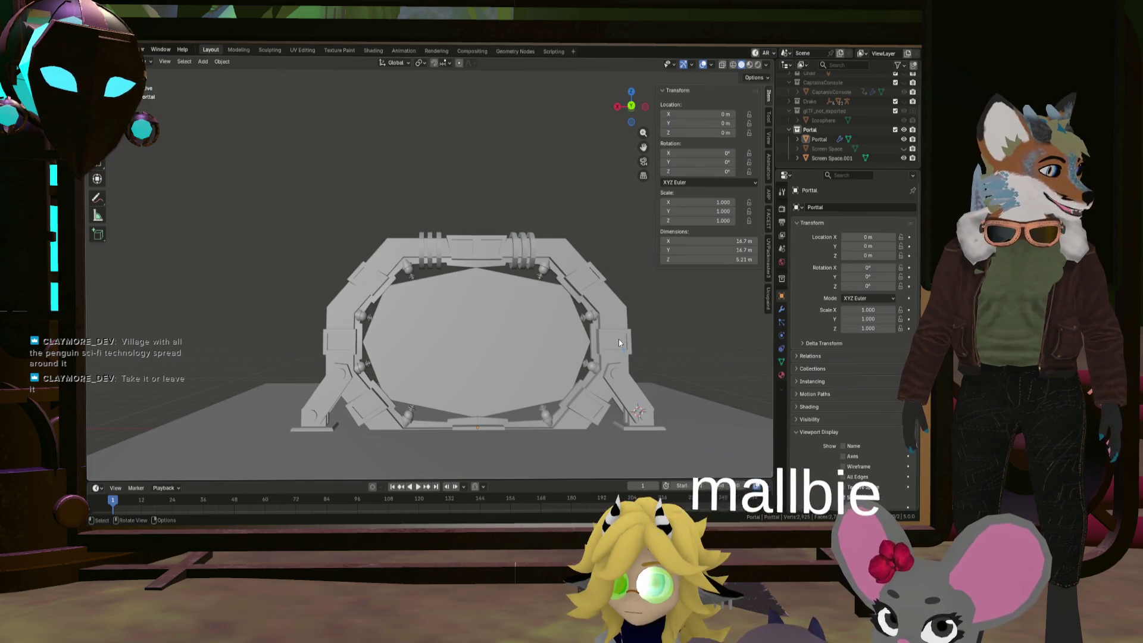
{"action": "key", "text": "KP_1"}
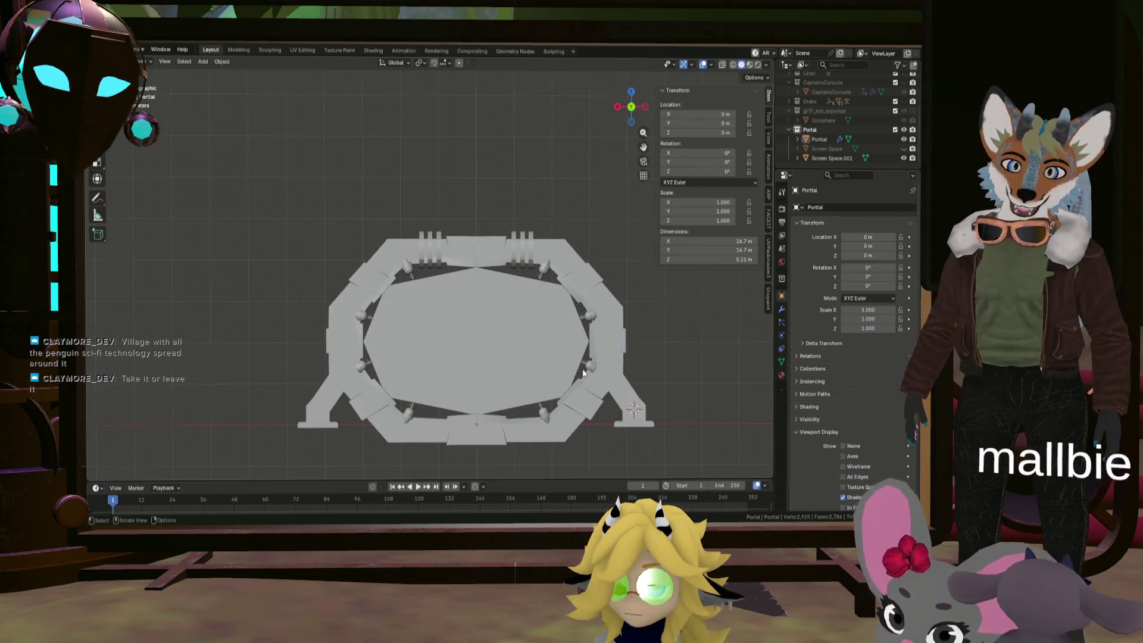
{"action": "mouse_move", "coordinate": [584, 373]}
{"action": "middle_mouse_down"}
{"action": "mouse_move", "coordinate": [571, 363]}
{"action": "mouse_move", "coordinate": [603, 371]}
{"action": "mouse_move", "coordinate": [473, 359]}
{"action": "mouse_move", "coordinate": [588, 361]}
{"action": "mouse_move", "coordinate": [547, 351]}
{"action": "mouse_move", "coordinate": [540, 370]}
{"action": "mouse_move", "coordinate": [551, 381]}
{"action": "mouse_move", "coordinate": [567, 362]}
{"action": "mouse_move", "coordinate": [559, 370]}
{"action": "middle_mouse_up"}
{"action": "scroll", "coordinate": [538, 366], "scroll_direction": "down", "scroll_amount": 3}
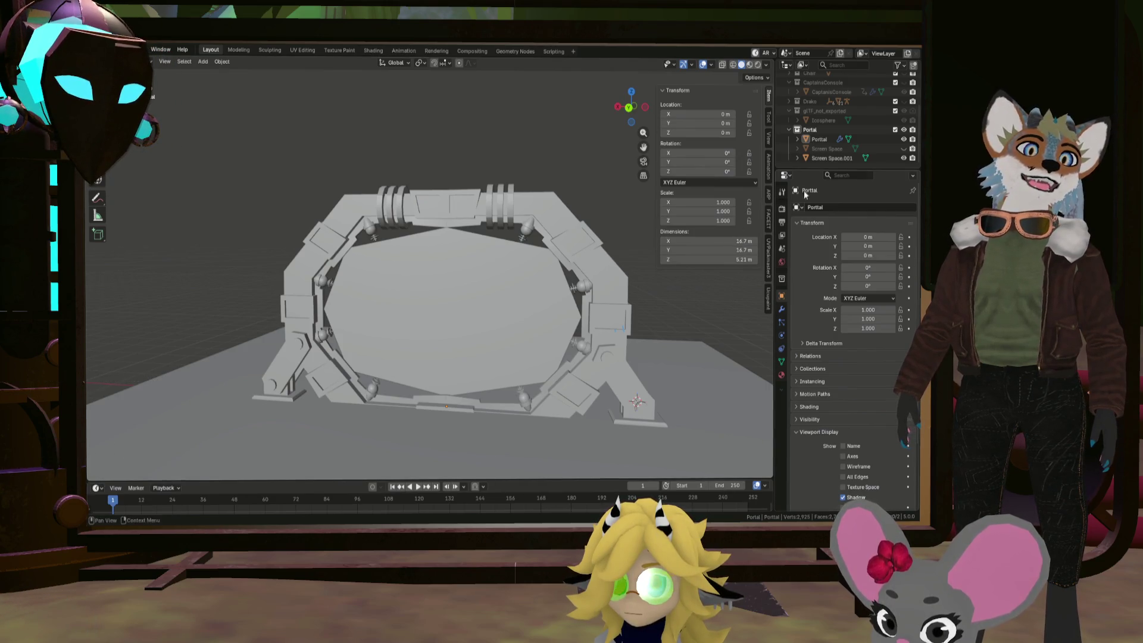
{"action": "left_click", "coordinate": [904, 149]}
{"action": "left_click", "coordinate": [903, 157]}
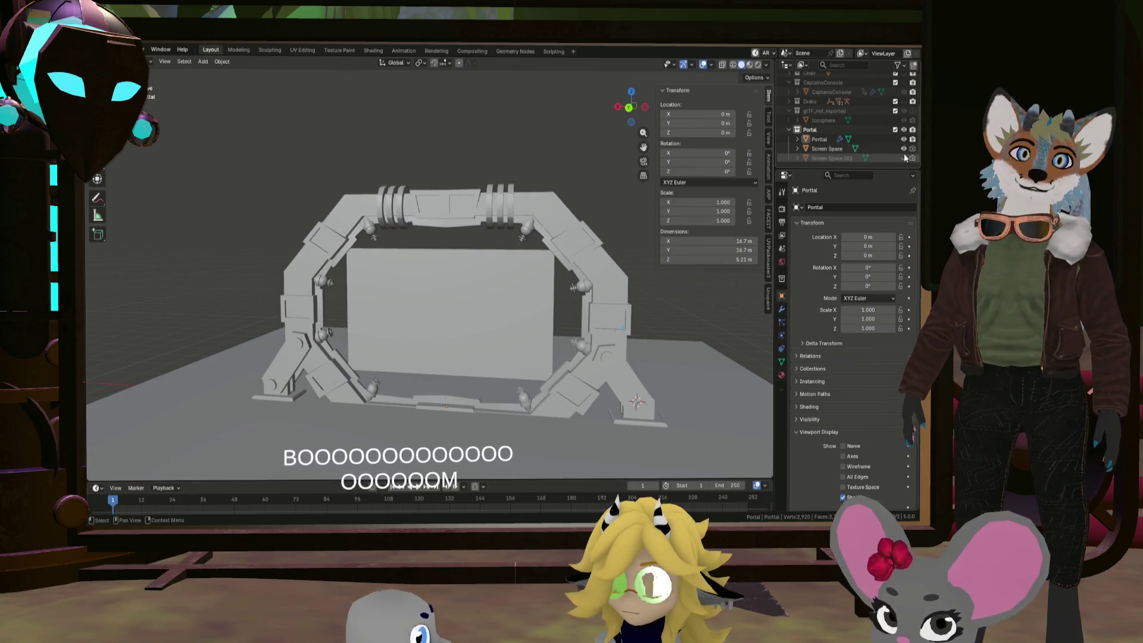
{"action": "left_click", "coordinate": [903, 149]}
{"action": "left_click", "coordinate": [903, 149]}
{"action": "left_click", "coordinate": [903, 148]}
{"action": "left_click", "coordinate": [903, 149]}
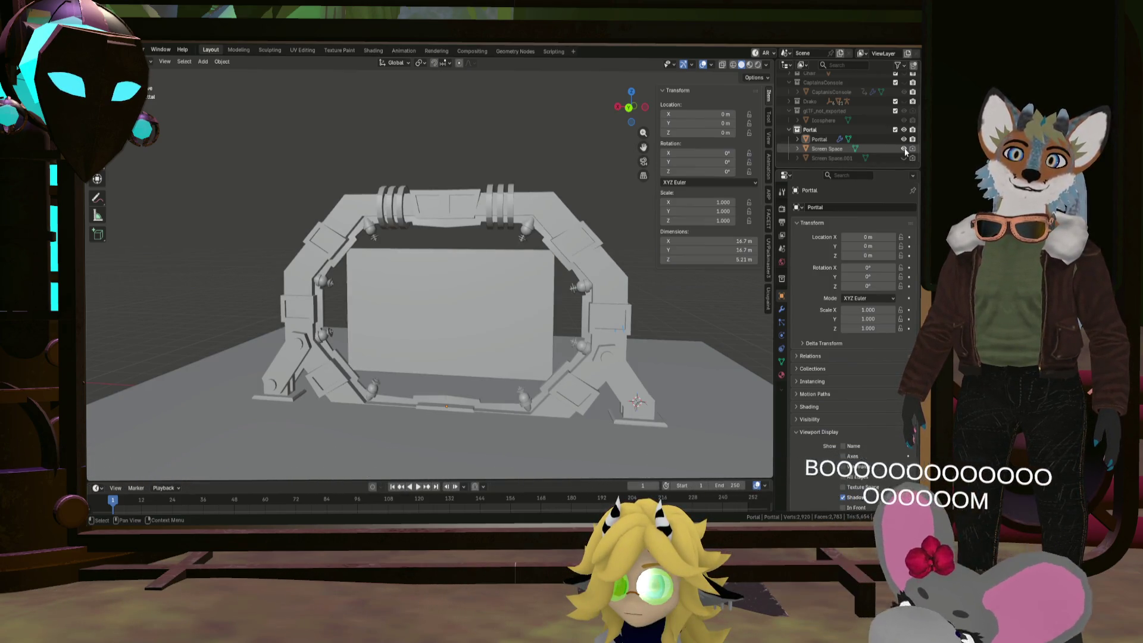
{"action": "left_click", "coordinate": [904, 149]}
{"action": "left_click", "coordinate": [904, 148]}
{"action": "left_click", "coordinate": [903, 149]}
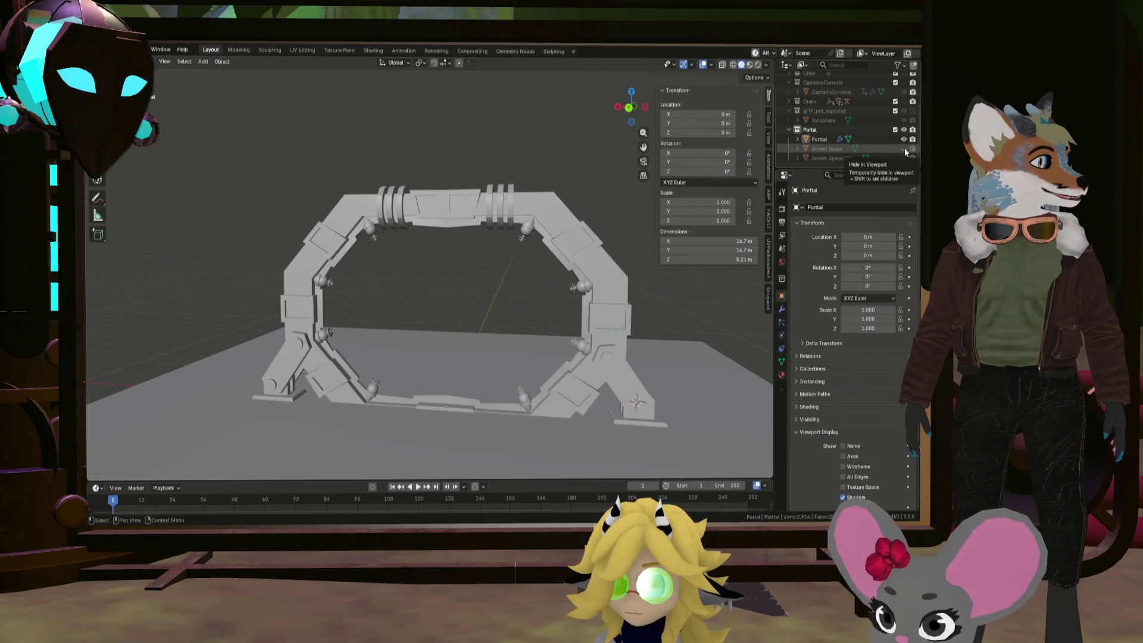
{"action": "left_click", "coordinate": [904, 148]}
{"action": "left_click", "coordinate": [903, 148]}
{"action": "left_click", "coordinate": [904, 148]}
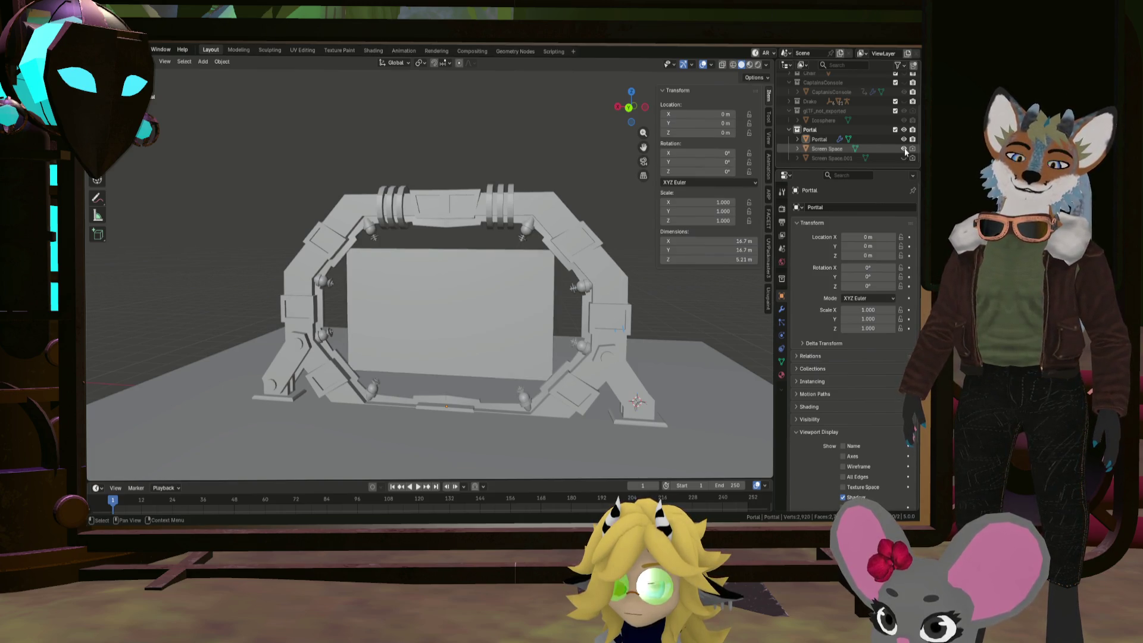
{"action": "left_click", "coordinate": [904, 149]}
{"action": "left_click", "coordinate": [904, 149]}
{"action": "left_click", "coordinate": [904, 148]}
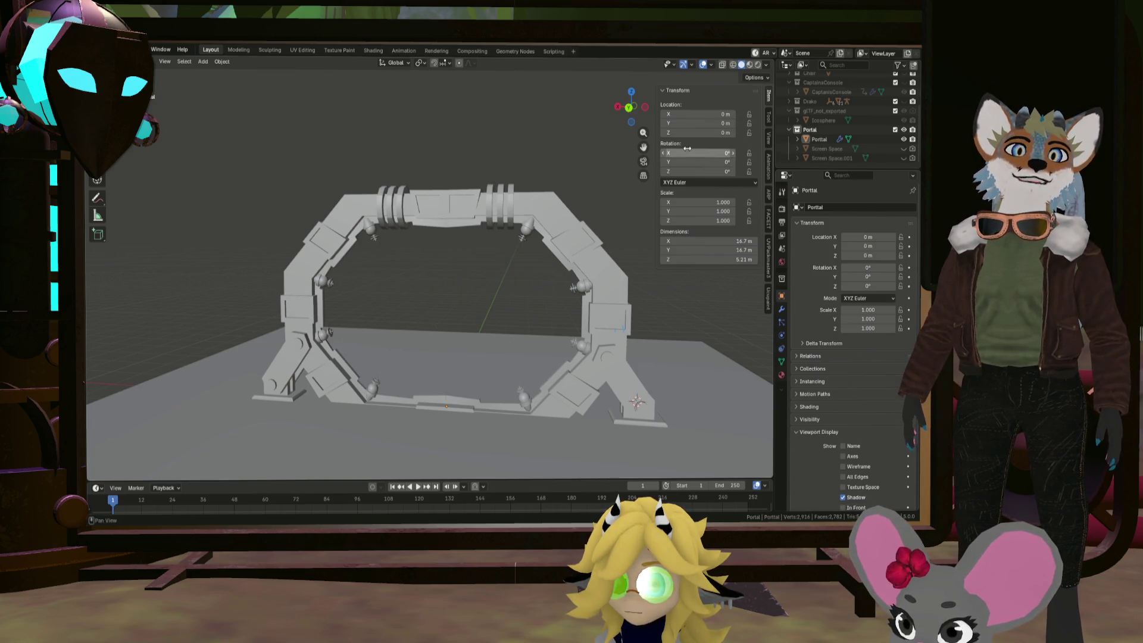
{"action": "mouse_move", "coordinate": [619, 157]}
{"action": "middle_mouse_down"}
{"action": "mouse_move", "coordinate": [530, 177]}
{"action": "mouse_move", "coordinate": [623, 175]}
{"action": "mouse_move", "coordinate": [587, 183]}
{"action": "mouse_move", "coordinate": [585, 265]}
{"action": "mouse_move", "coordinate": [520, 260]}
{"action": "middle_mouse_up"}
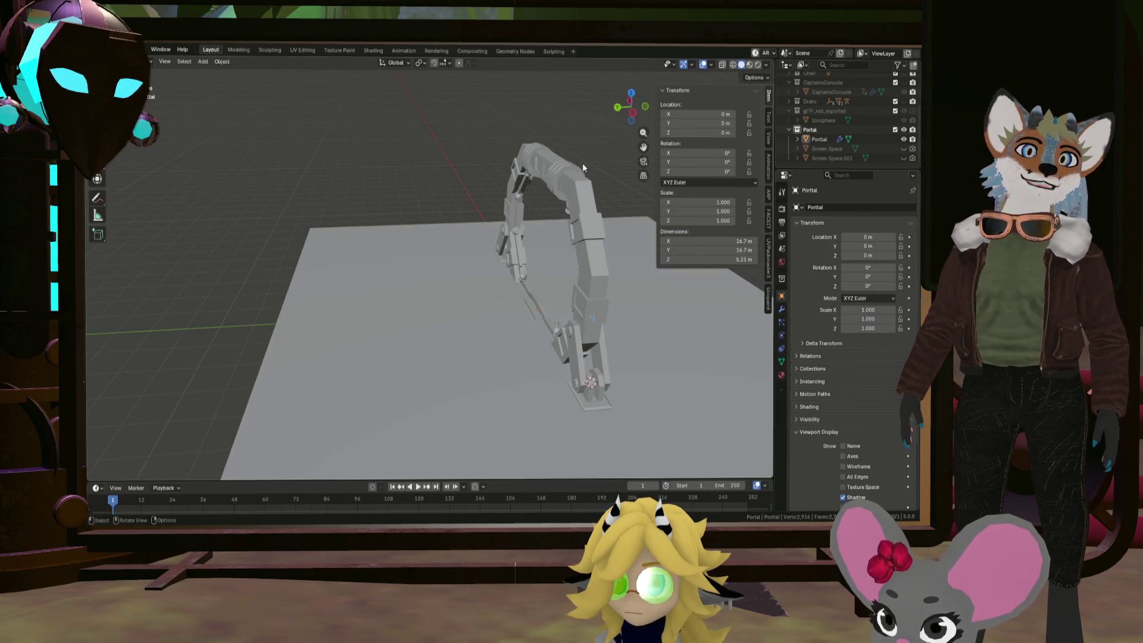
{"action": "middle_click_drag", "start_coordinate": [583, 166], "coordinate": [638, 191]}
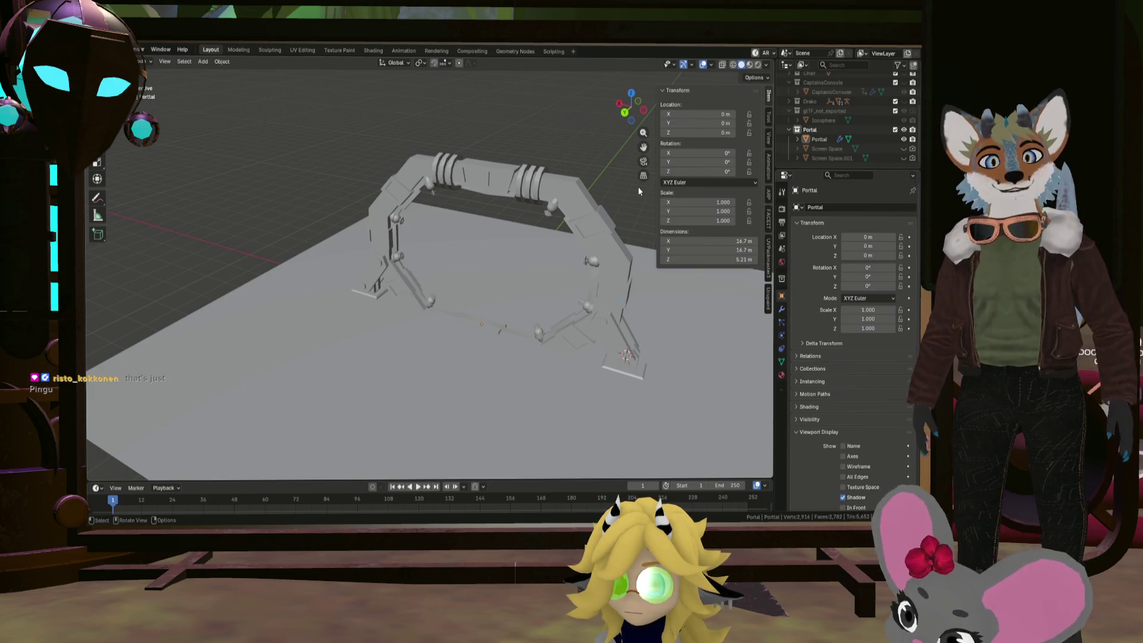
{"action": "key", "text": "KP_1"}
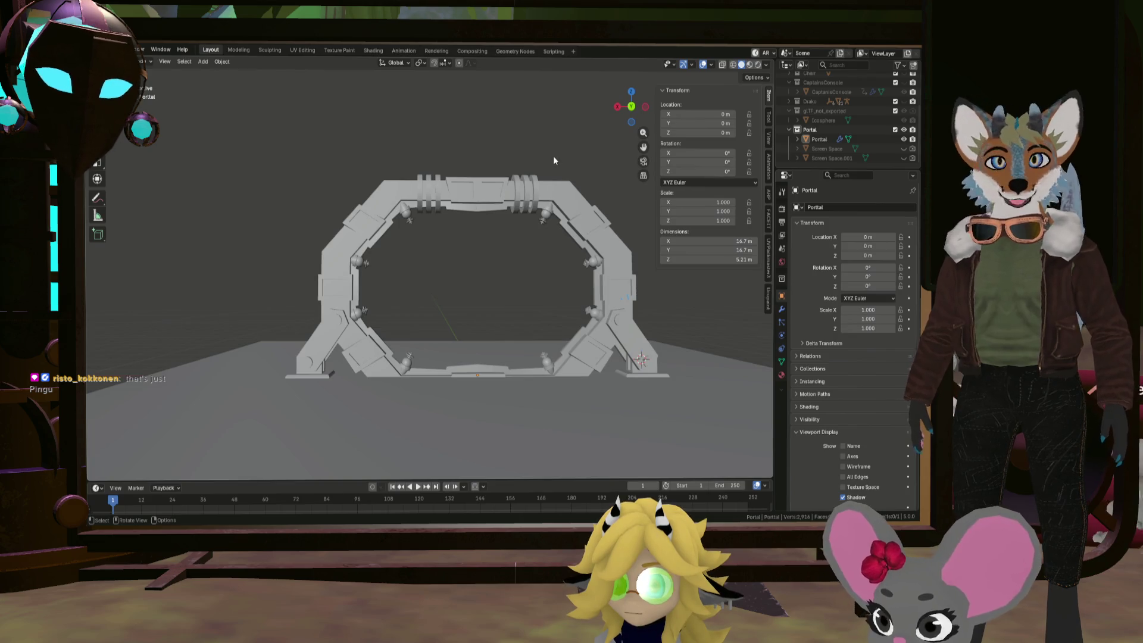
{"action": "mouse_move", "coordinate": [560, 152]}
{"action": "middle_mouse_down"}
{"action": "mouse_move", "coordinate": [563, 225]}
{"action": "mouse_move", "coordinate": [547, 234]}
{"action": "mouse_move", "coordinate": [579, 214]}
{"action": "middle_mouse_up"}
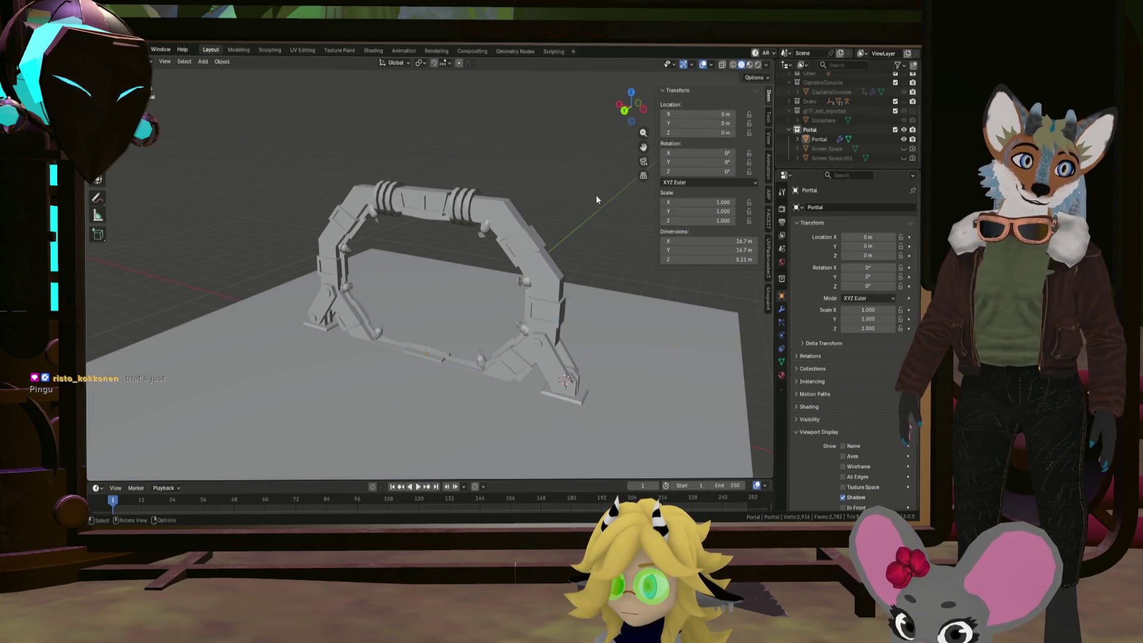
{"action": "middle_click_drag", "start_coordinate": [588, 213], "coordinate": [602, 211]}
Add a new Bézier curve and bring the portal into a front view
{"action": "key", "text": "shift+a"}
{"action": "mouse_move", "coordinate": [602, 212]}
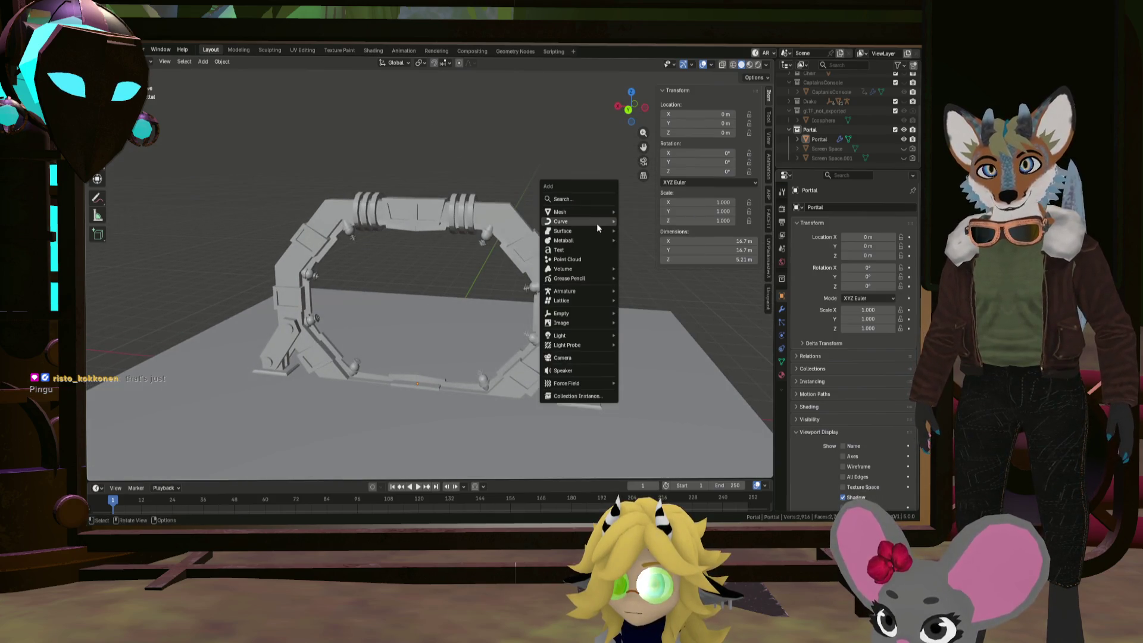
{"action": "left_click", "coordinate": [650, 220]}
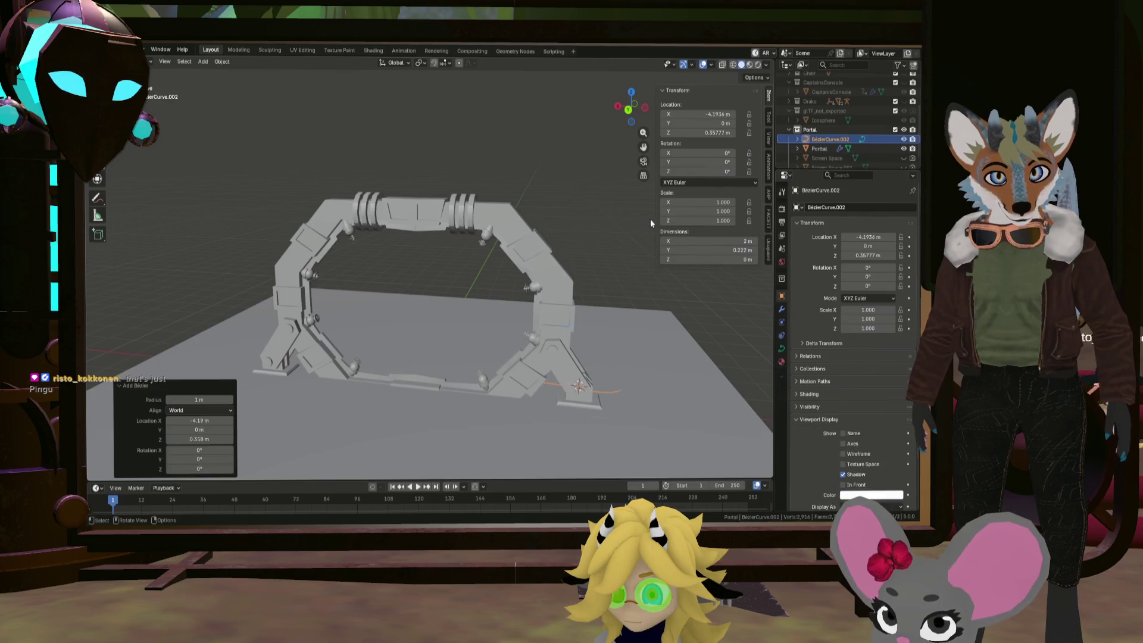
{"action": "mouse_move", "coordinate": [650, 219]}
{"action": "middle_mouse_down"}
{"action": "mouse_move", "coordinate": [577, 242]}
{"action": "mouse_move", "coordinate": [624, 263]}
{"action": "mouse_move", "coordinate": [619, 301]}
{"action": "middle_mouse_up"}
{"action": "scroll", "coordinate": [615, 267], "scroll_direction": "up", "scroll_amount": 3}
{"action": "middle_click_drag", "start_coordinate": [517, 317], "coordinate": [550, 262]}
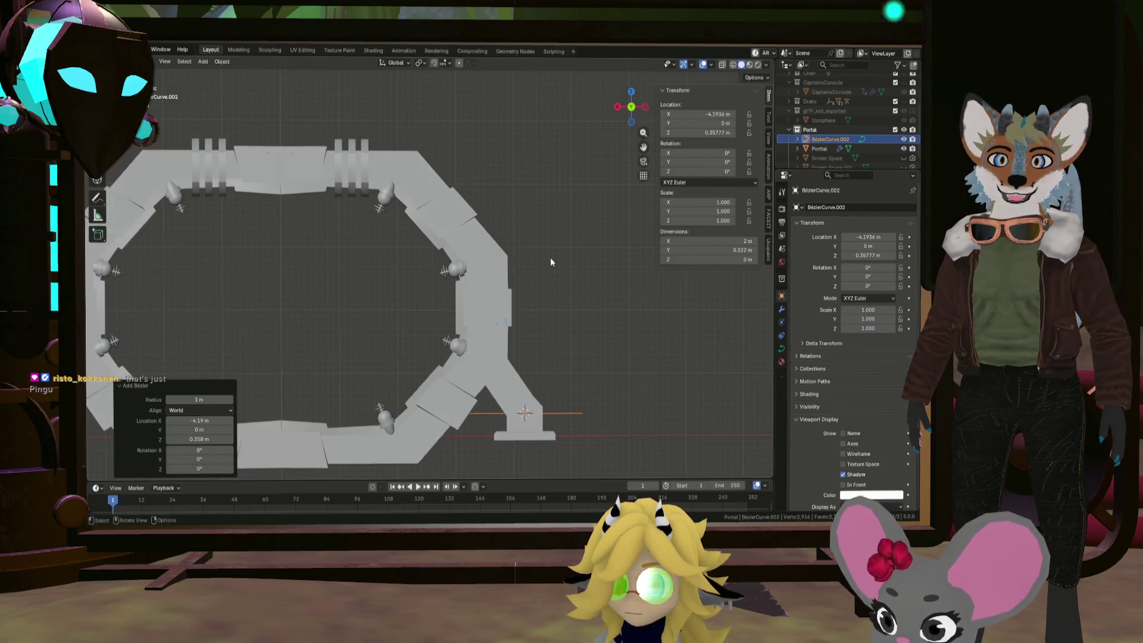
{"action": "scroll", "coordinate": [813, 375], "scroll_direction": "down", "scroll_amount": 3}
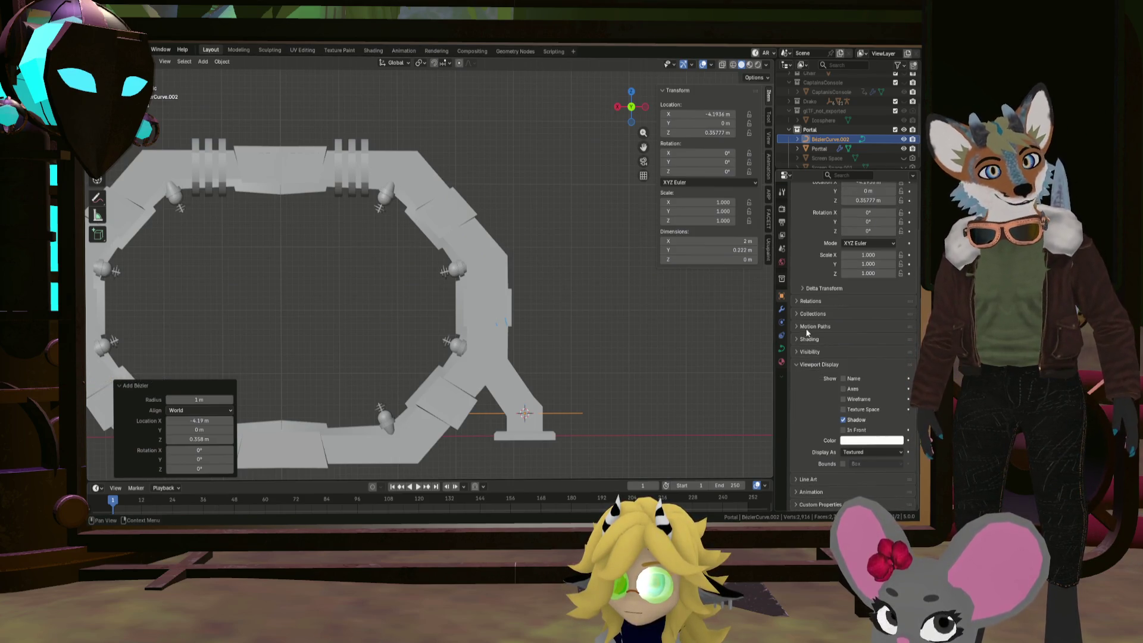
Put the curve in Edit Mode and line up a front orthographic view of it
{"action": "left_click", "coordinate": [782, 348]}
{"action": "key", "text": "Tab"}
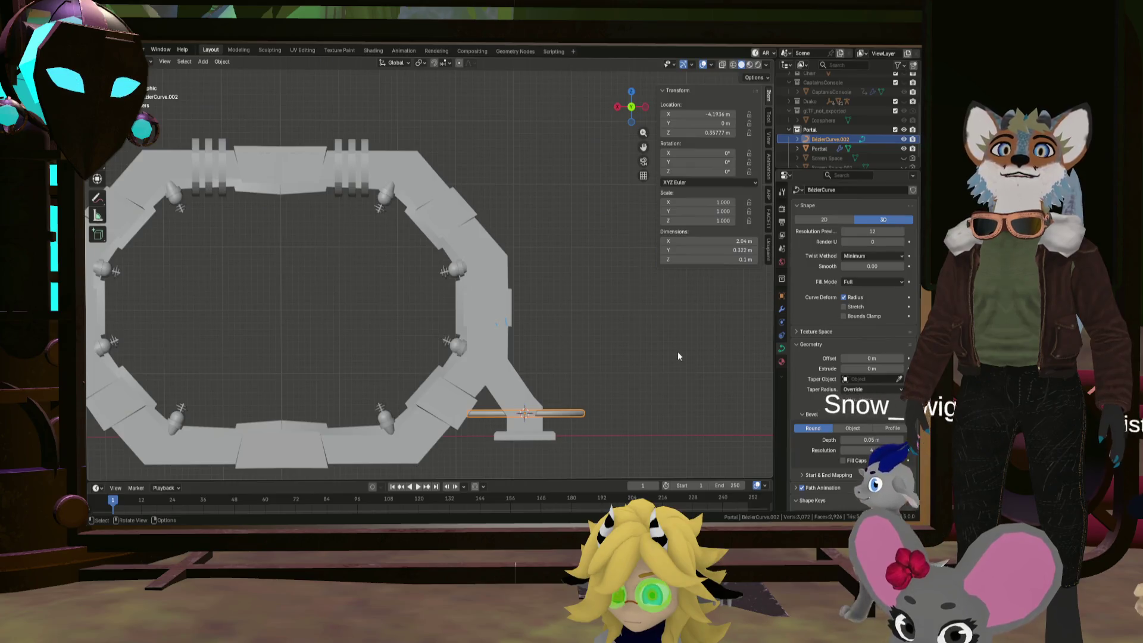
{"action": "key", "text": "Tab"}
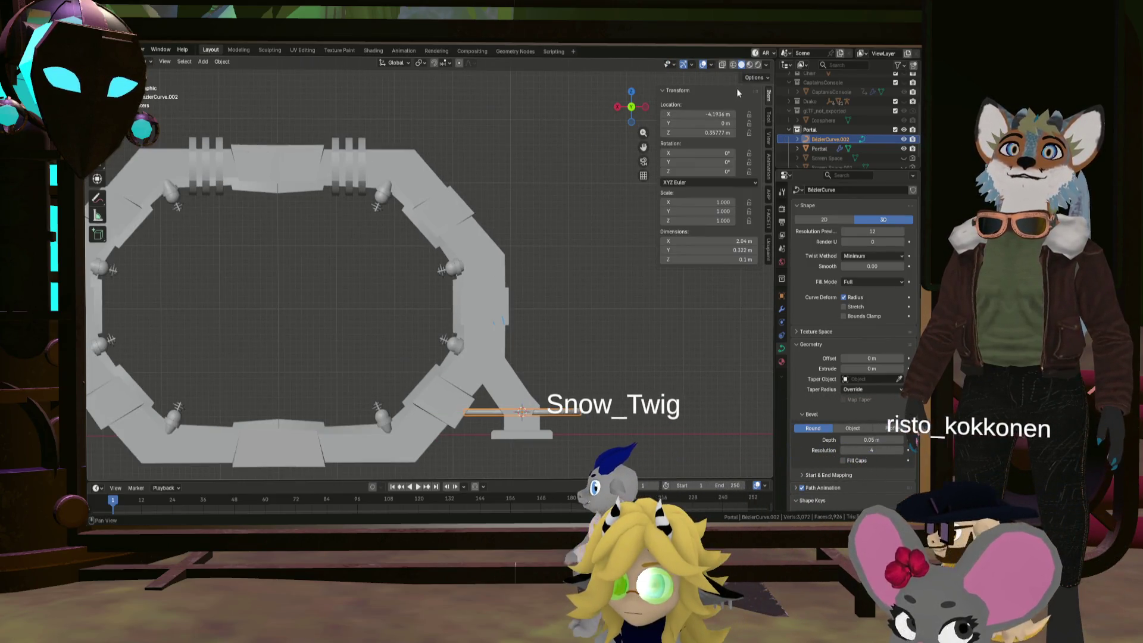
{"action": "left_click", "coordinate": [730, 67]}
{"action": "mouse_move", "coordinate": [620, 240]}
{"action": "middle_mouse_down"}
{"action": "mouse_move", "coordinate": [587, 229]}
{"action": "mouse_move", "coordinate": [577, 312]}
{"action": "mouse_move", "coordinate": [579, 300]}
{"action": "middle_mouse_up"}
{"action": "key", "text": "Tab"}
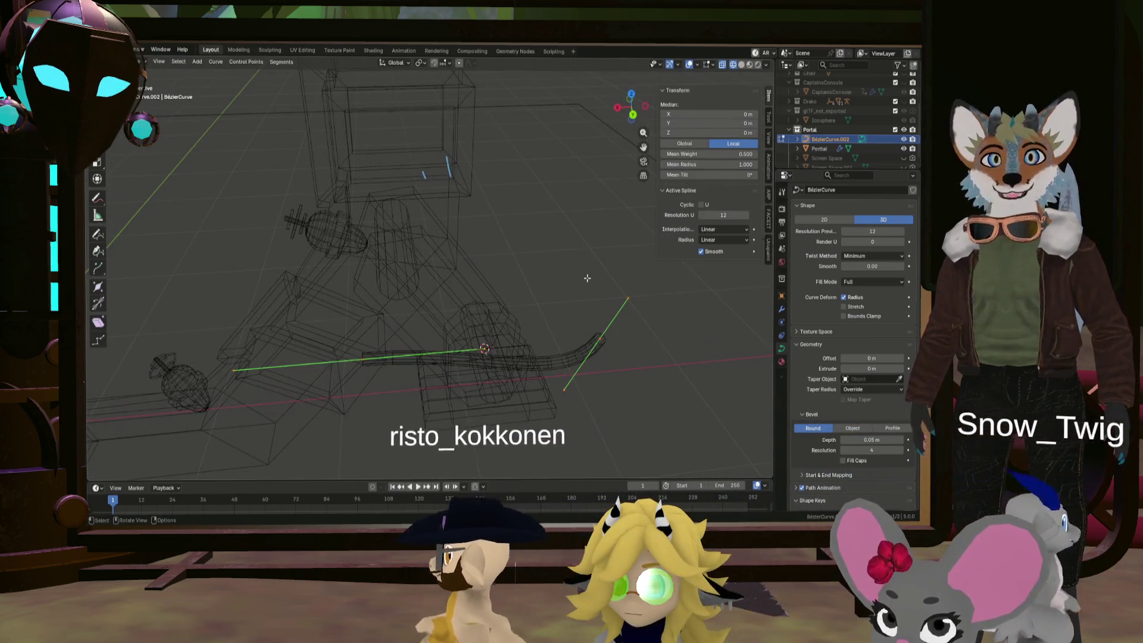
{"action": "left_click", "coordinate": [746, 66]}
{"action": "mouse_move", "coordinate": [595, 262]}
{"action": "middle_mouse_down"}
{"action": "mouse_move", "coordinate": [583, 301]}
{"action": "mouse_move", "coordinate": [607, 353]}
{"action": "middle_mouse_up"}
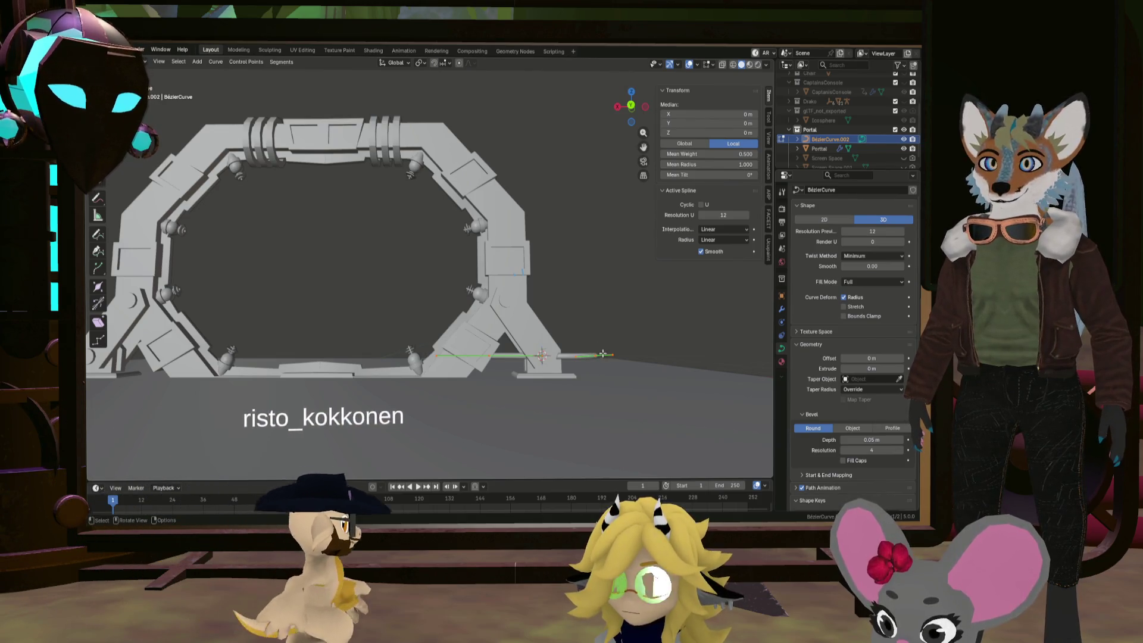
{"action": "key", "text": "KP_1"}
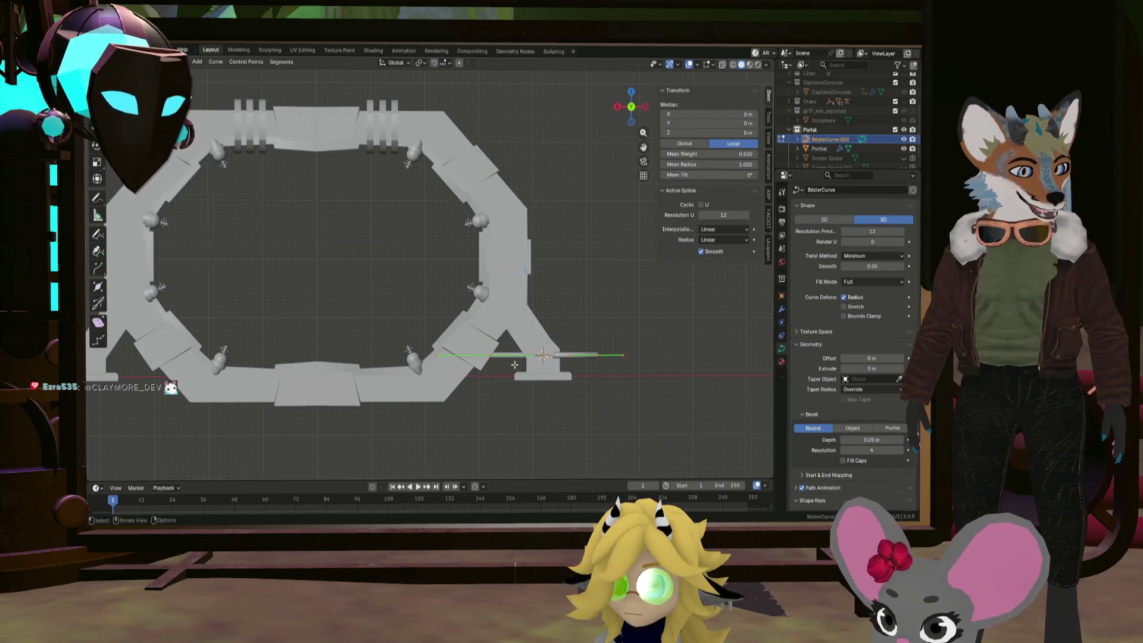
{"action": "mouse_move", "coordinate": [511, 361]}
{"action": "middle_mouse_down"}
{"action": "mouse_move", "coordinate": [516, 321]}
{"action": "mouse_move", "coordinate": [519, 363]}
{"action": "middle_mouse_up"}
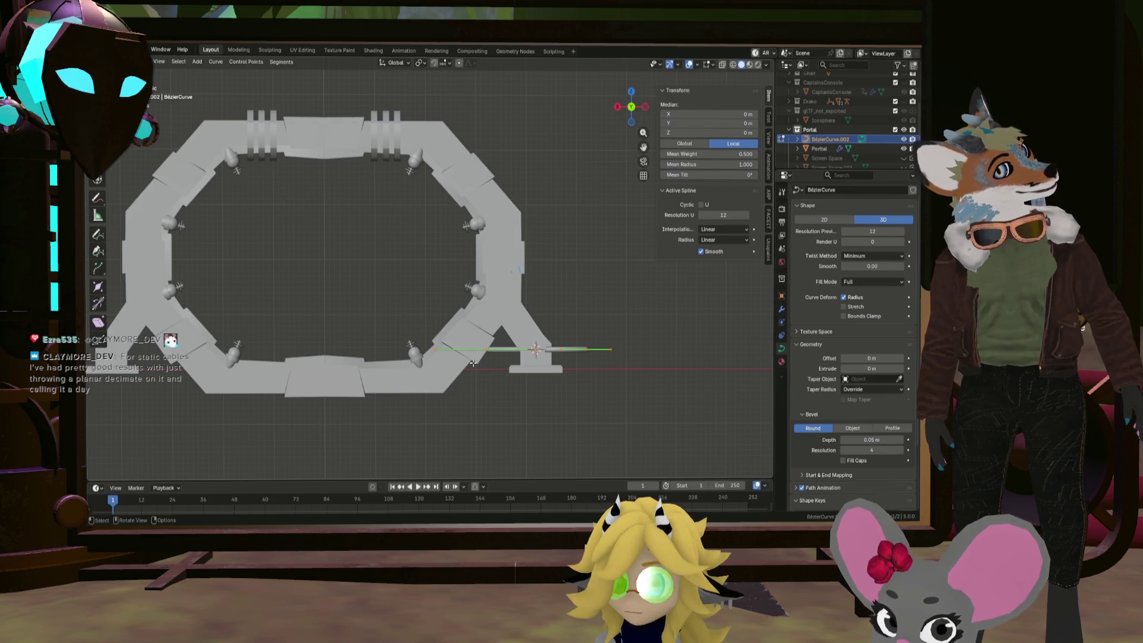
Move the cable's end points up the leg and rotate the end handle 143° so it curls upward
{"action": "left_click", "coordinate": [535, 348]}
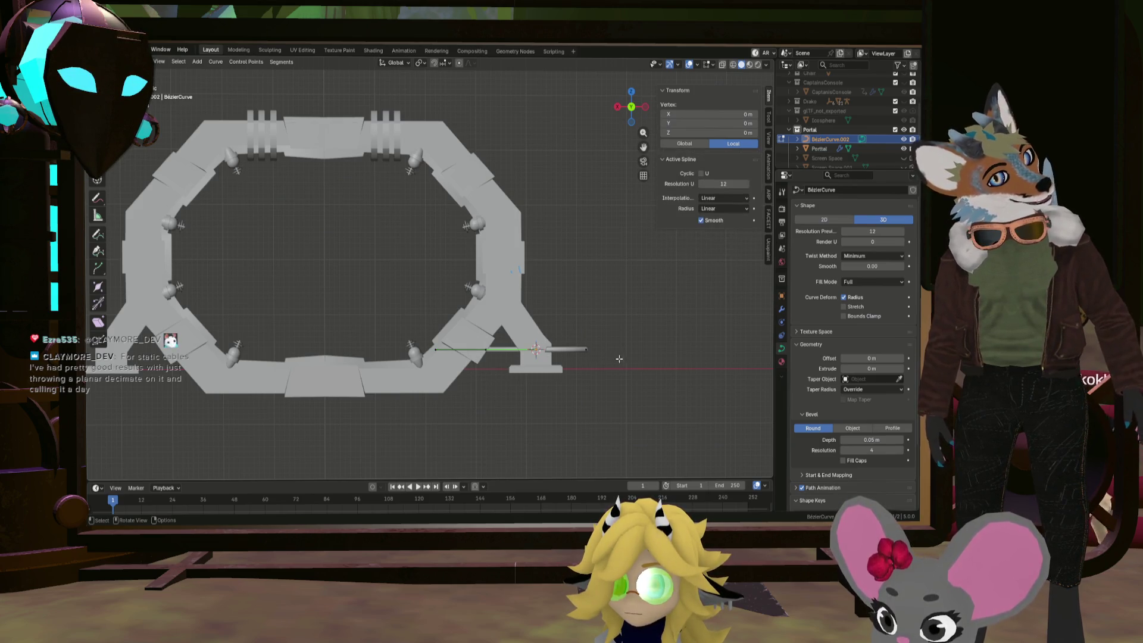
{"action": "key", "text": "g"}
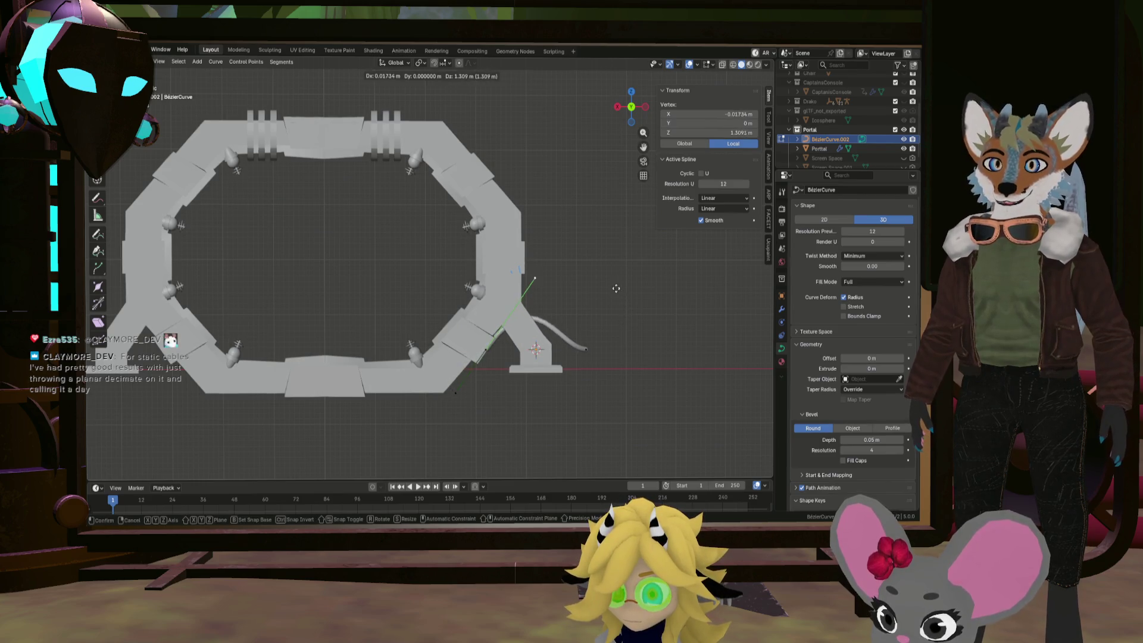
{"action": "left_click", "coordinate": [589, 342]}
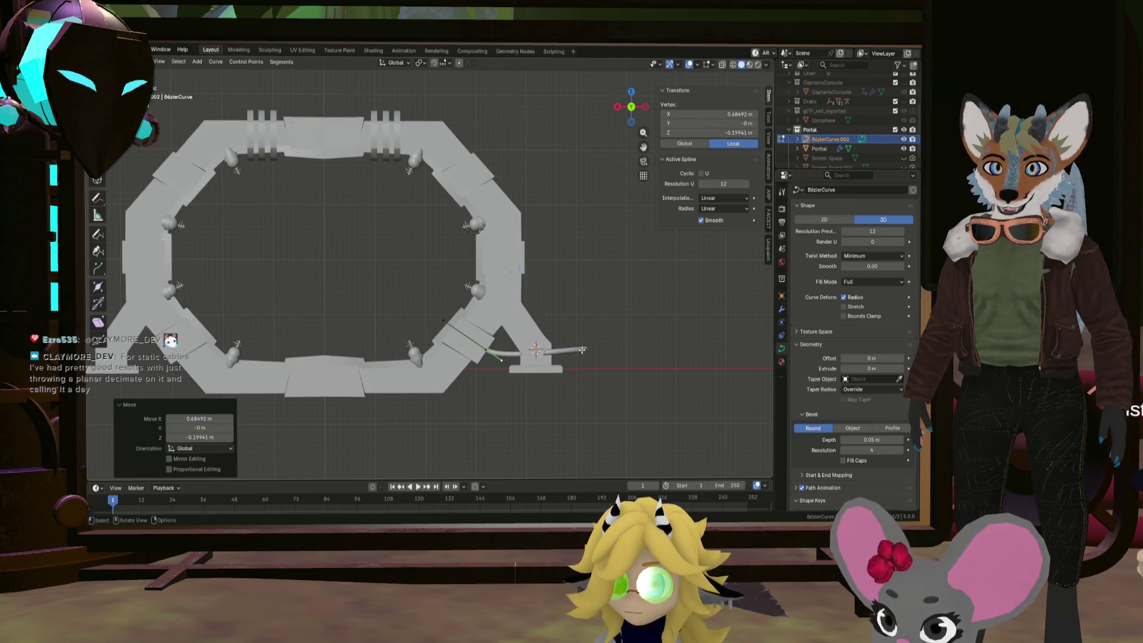
{"action": "left_click", "coordinate": [586, 349]}
{"action": "key", "text": "g"}
{"action": "left_click", "coordinate": [616, 269]}
{"action": "left_click", "coordinate": [596, 286]}
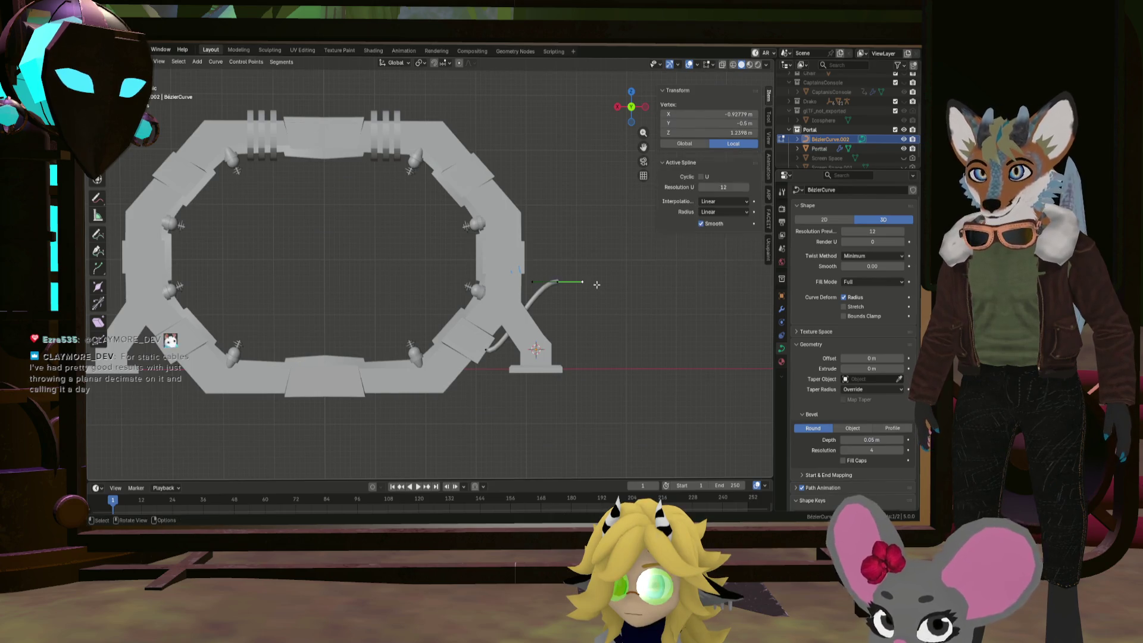
{"action": "key", "text": "r"}
{"action": "left_click", "coordinate": [498, 230]}
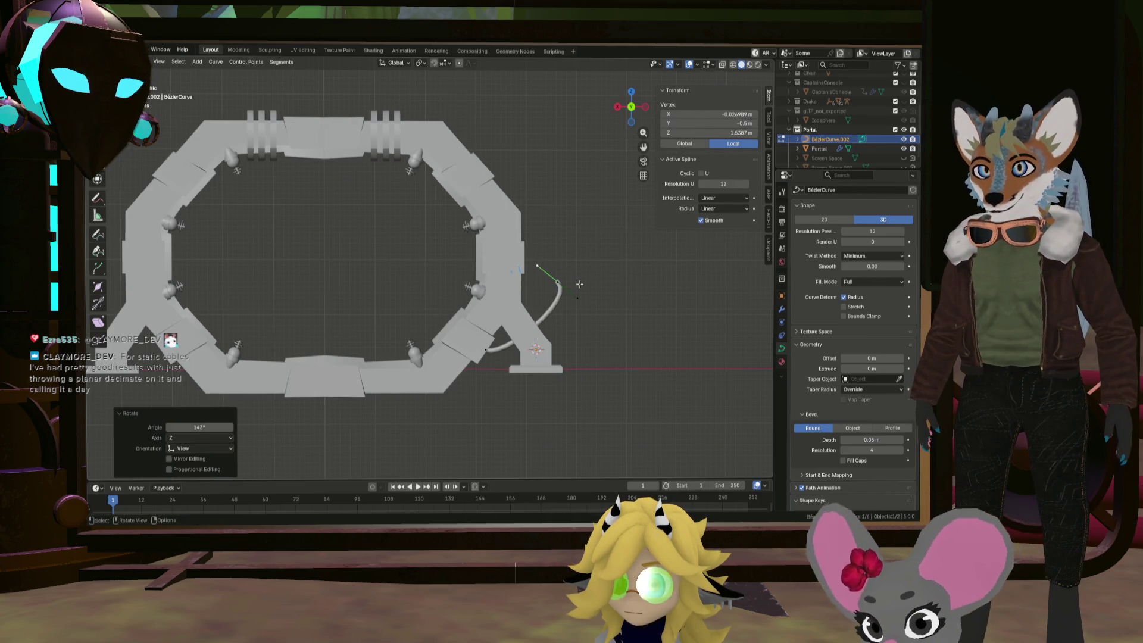
Show the cable's modifier stack in a perspective view and list the modifiers to add
{"action": "left_click", "coordinate": [579, 296]}
{"action": "mouse_move", "coordinate": [579, 296]}
{"action": "middle_mouse_down"}
{"action": "mouse_move", "coordinate": [573, 309]}
{"action": "mouse_move", "coordinate": [655, 314]}
{"action": "middle_mouse_up"}
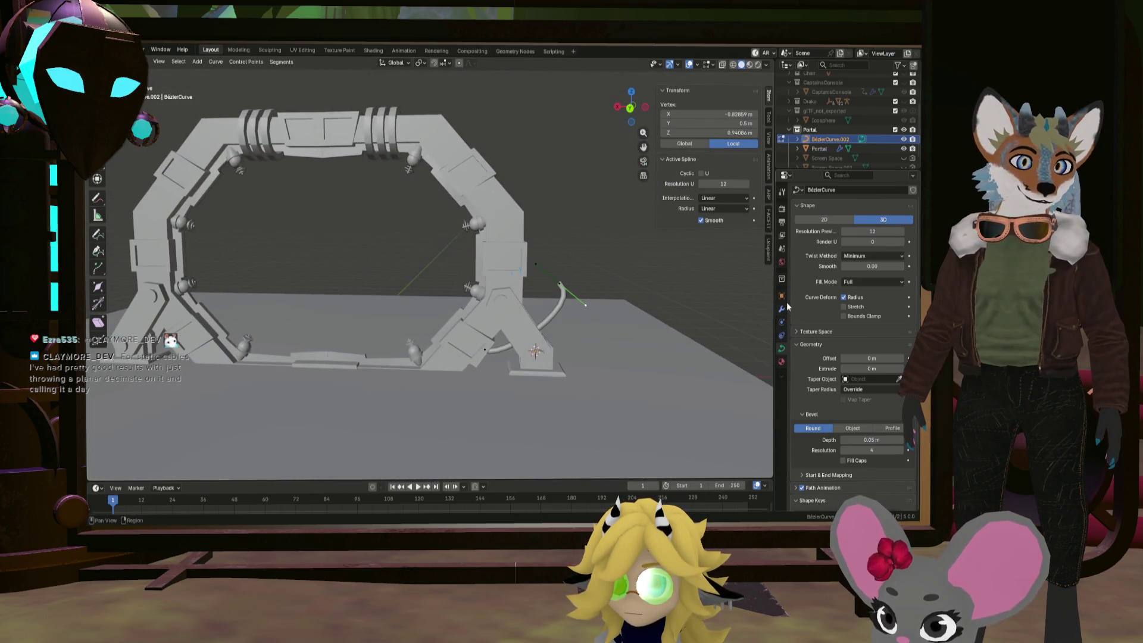
{"action": "left_click", "coordinate": [781, 309]}
{"action": "left_click", "coordinate": [840, 207]}
Add a Mirror modifier on X using the Portal as mirror object, then check both legs' cables
{"action": "mouse_move", "coordinate": [812, 219]}
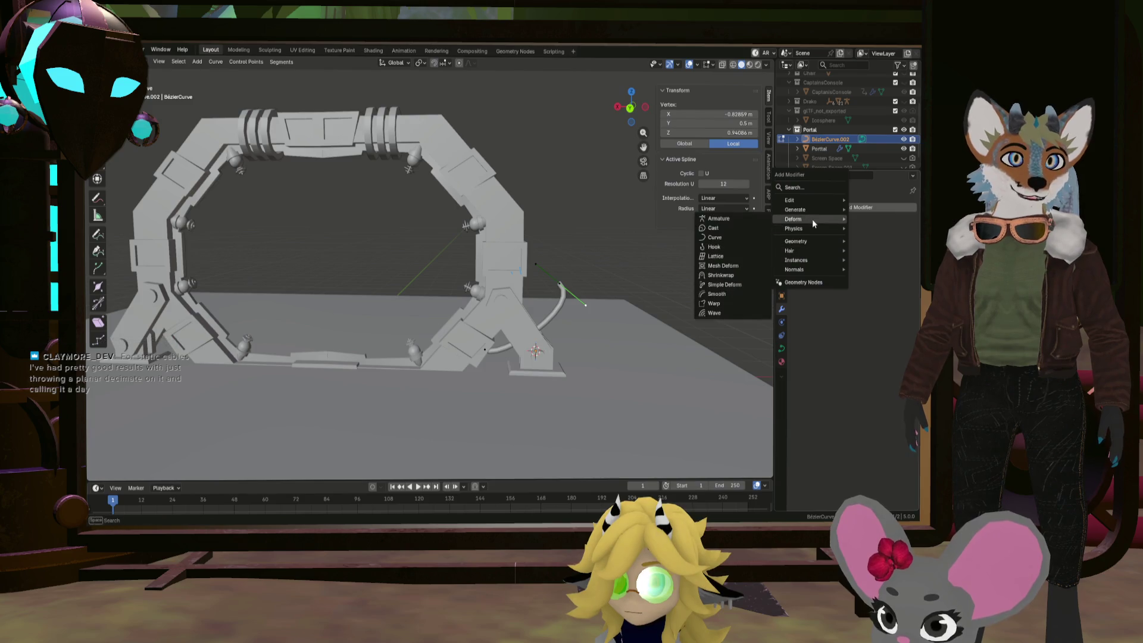
{"action": "left_click", "coordinate": [739, 275]}
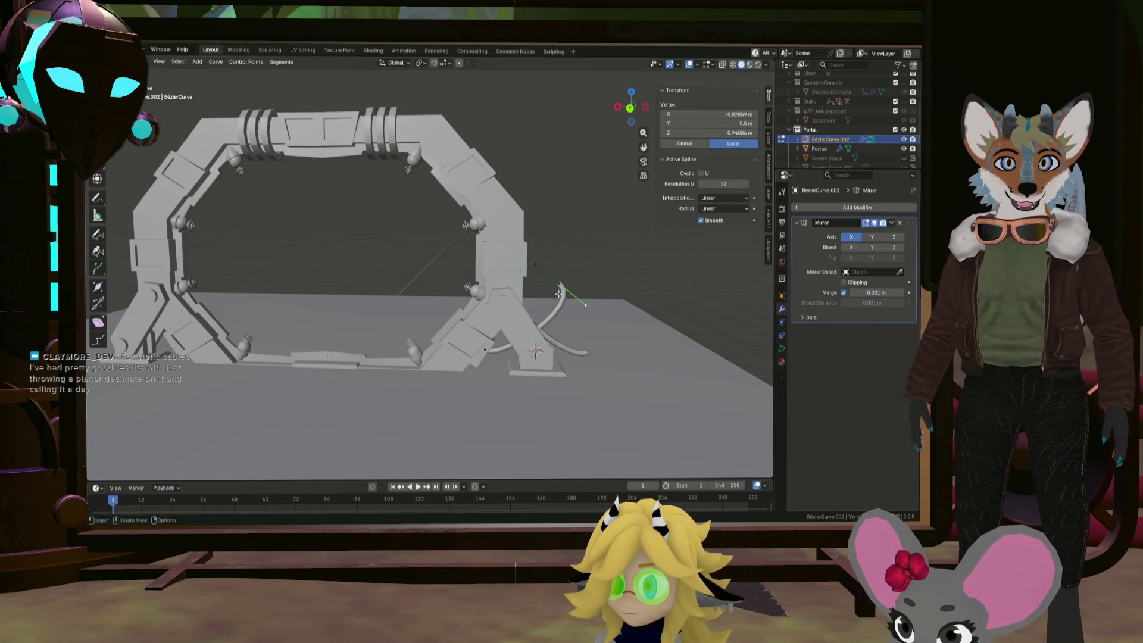
{"action": "left_click", "coordinate": [378, 146]}
{"action": "scroll", "coordinate": [416, 238], "scroll_direction": "down", "scroll_amount": 5}
{"action": "mouse_move", "coordinate": [453, 238]}
{"action": "middle_mouse_down"}
{"action": "mouse_move", "coordinate": [517, 237]}
{"action": "mouse_move", "coordinate": [500, 220]}
{"action": "mouse_move", "coordinate": [524, 247]}
{"action": "mouse_move", "coordinate": [574, 232]}
{"action": "middle_mouse_up"}
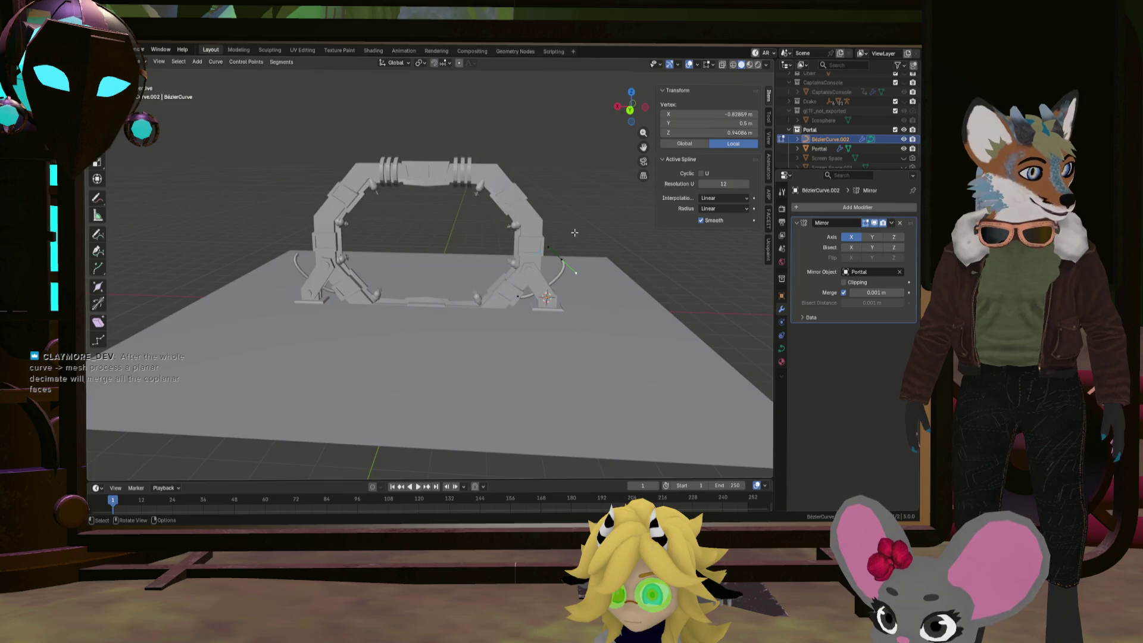
{"action": "scroll", "coordinate": [574, 233], "scroll_direction": "up", "scroll_amount": 2}
{"action": "scroll", "coordinate": [530, 232], "scroll_direction": "up", "scroll_amount": 3}
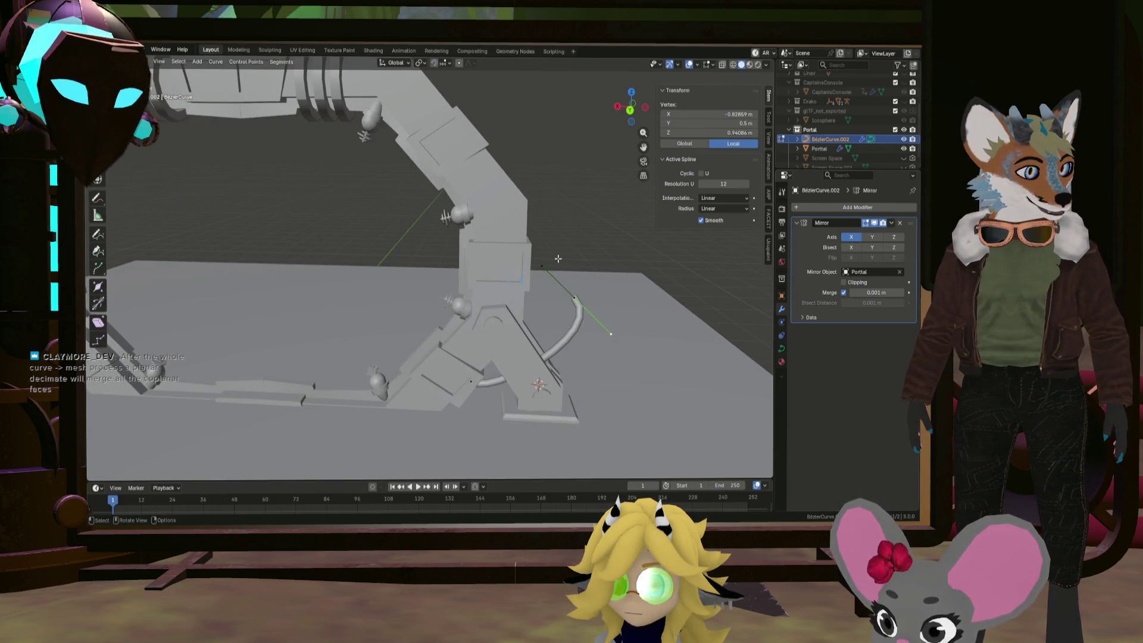
{"action": "scroll", "coordinate": [514, 377], "scroll_direction": "down", "scroll_amount": 3}
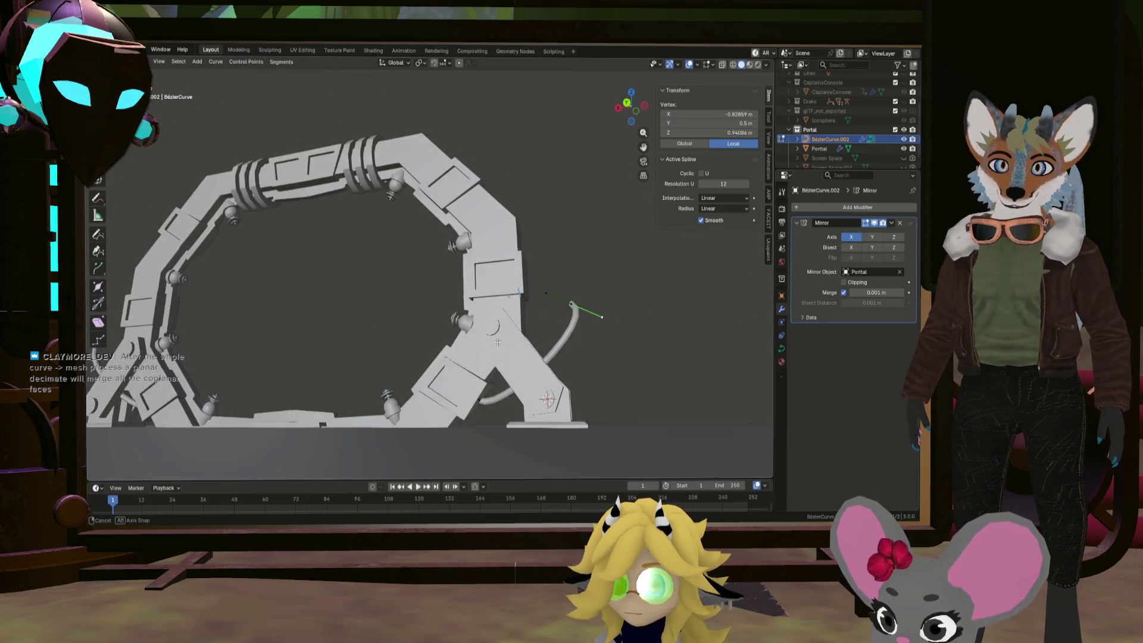
{"action": "left_click", "coordinate": [480, 403]}
{"action": "scroll", "coordinate": [479, 402], "scroll_direction": "up", "scroll_amount": 3}
{"action": "mouse_move", "coordinate": [479, 402]}
{"action": "middle_mouse_down"}
{"action": "mouse_move", "coordinate": [522, 417]}
{"action": "mouse_move", "coordinate": [642, 365]}
{"action": "middle_mouse_up"}
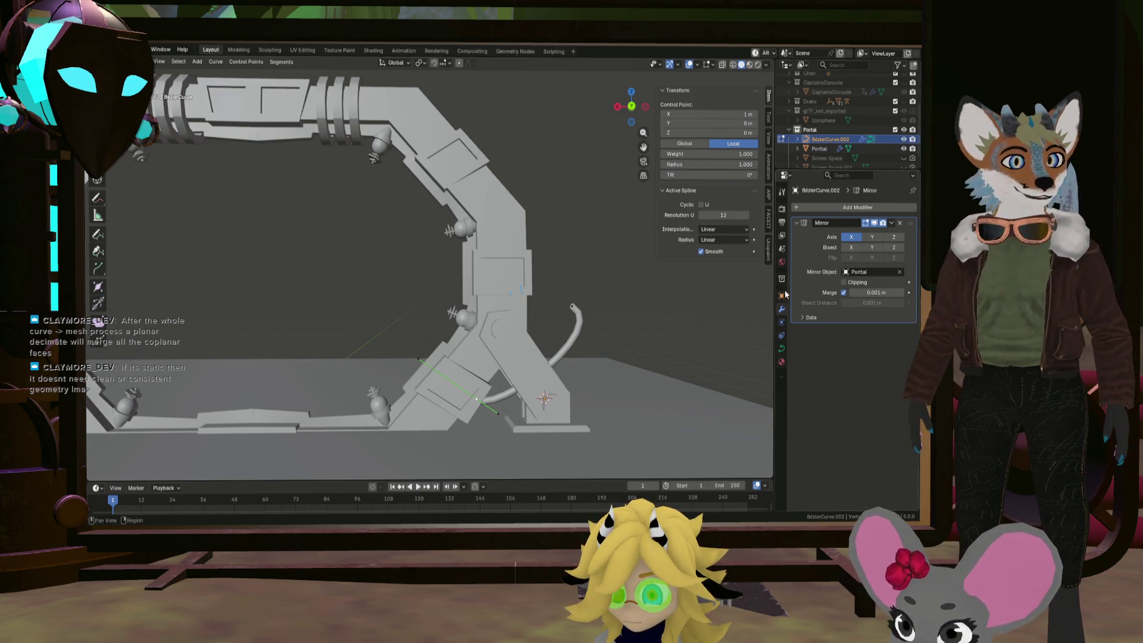
Set the cable curve's Resolution Preview U to 12 while checking it in wireframe
{"action": "left_click", "coordinate": [782, 350]}
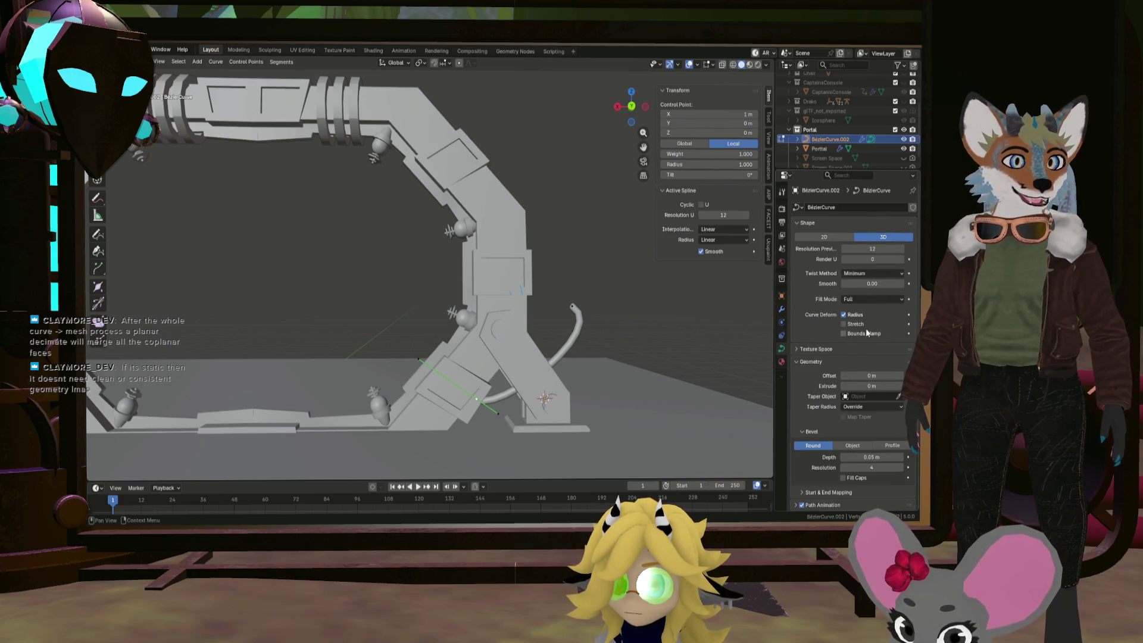
{"action": "left_click_drag", "start_coordinate": [874, 245], "coordinate": [855, 245]}
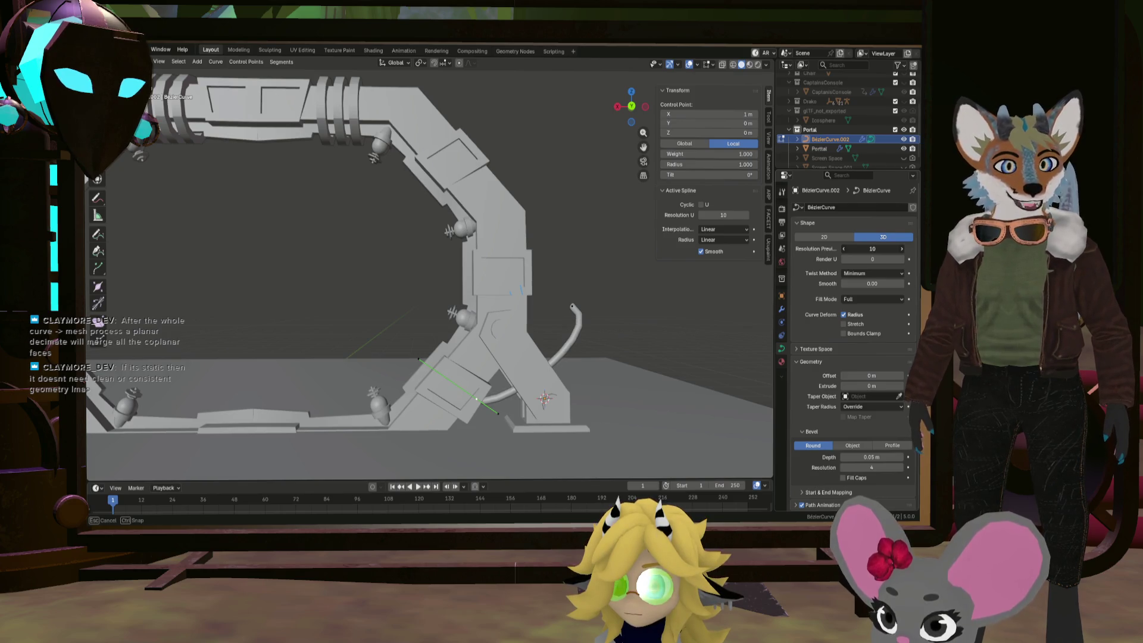
{"action": "left_click_drag", "start_coordinate": [873, 249], "coordinate": [889, 249]}
{"action": "scroll", "coordinate": [867, 399], "scroll_direction": "down", "scroll_amount": 3}
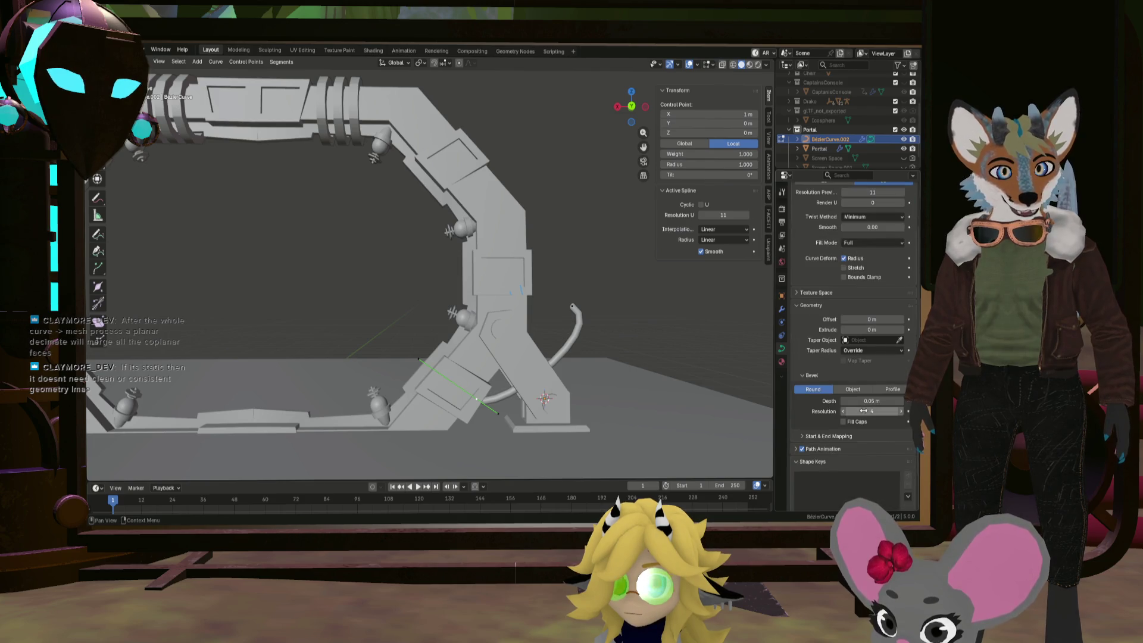
{"action": "left_click_drag", "start_coordinate": [872, 411], "coordinate": [859, 412]}
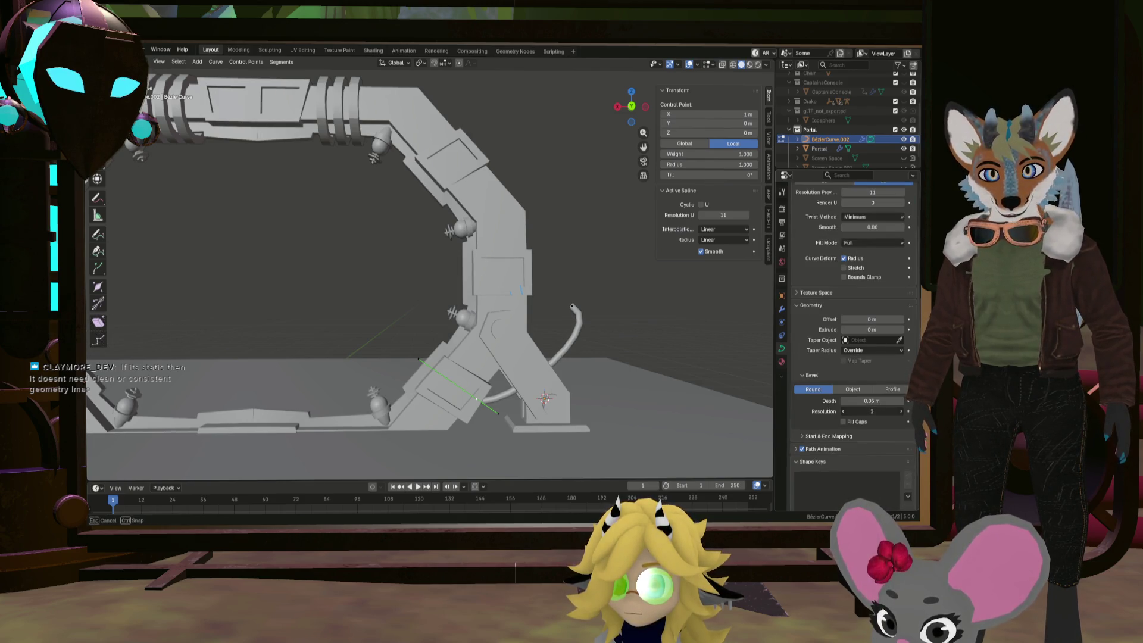
{"action": "key", "text": "shift+z"}
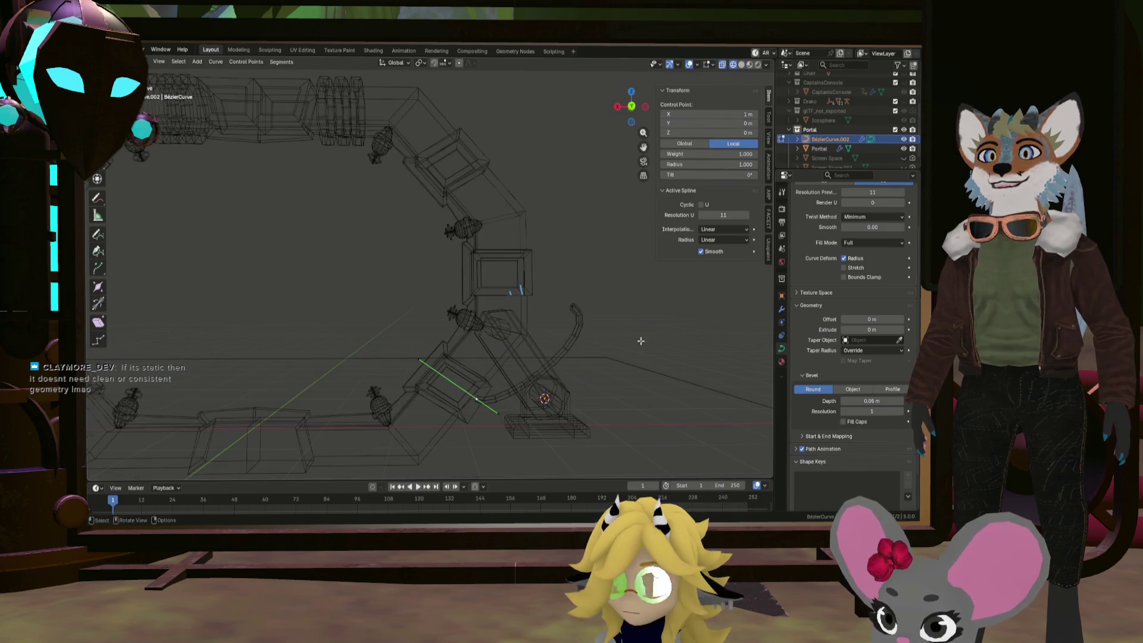
{"action": "mouse_move", "coordinate": [476, 297]}
{"action": "middle_mouse_down"}
{"action": "mouse_move", "coordinate": [541, 351]}
{"action": "mouse_move", "coordinate": [497, 340]}
{"action": "mouse_move", "coordinate": [556, 349]}
{"action": "middle_mouse_up"}
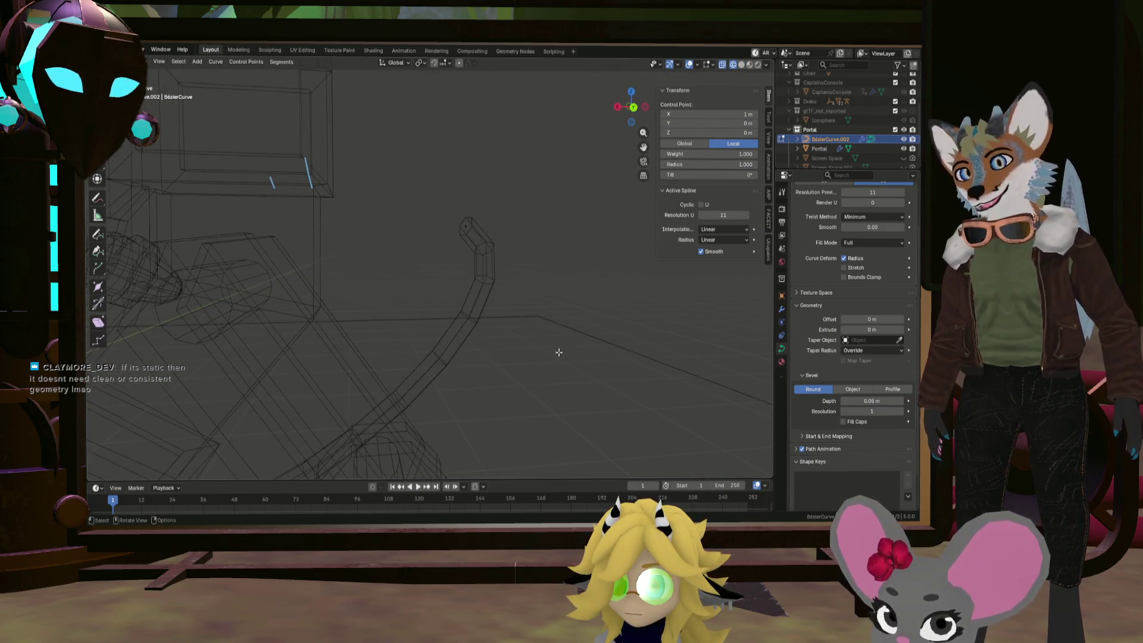
{"action": "left_click_drag", "start_coordinate": [870, 192], "coordinate": [850, 192]}
{"action": "middle_click_drag", "start_coordinate": [524, 333], "coordinate": [535, 337]}
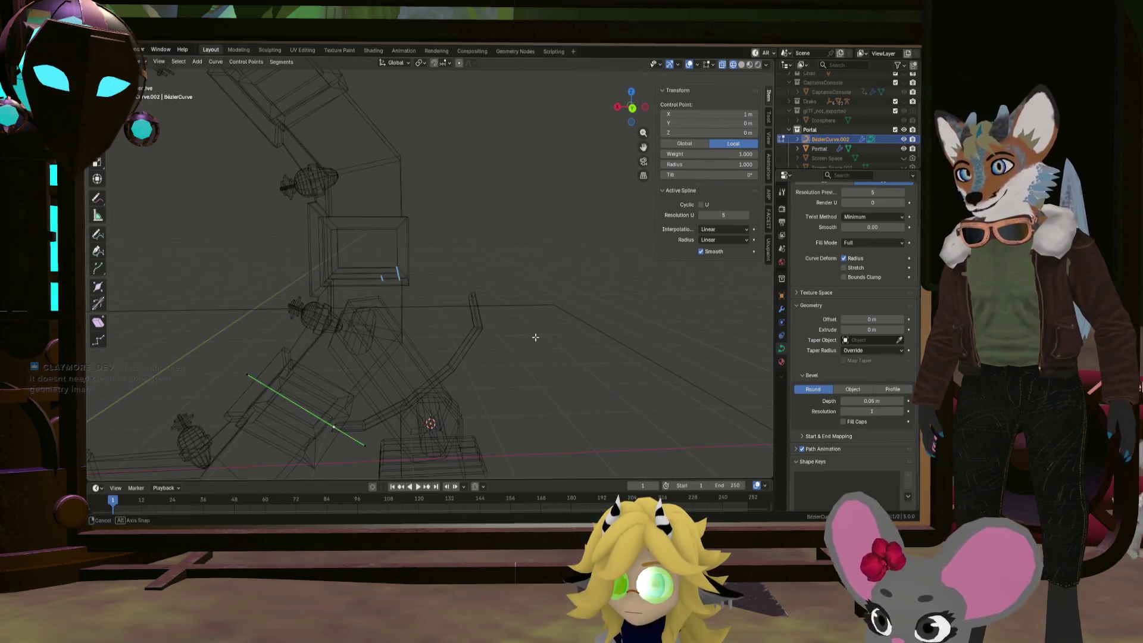
{"action": "key", "text": "z"}
{"action": "left_click", "coordinate": [731, 315]}
{"action": "mouse_move", "coordinate": [869, 192]}
{"action": "left_mouse_down"}
{"action": "mouse_move", "coordinate": [890, 192]}
{"action": "mouse_move", "coordinate": [878, 192]}
{"action": "left_mouse_up"}
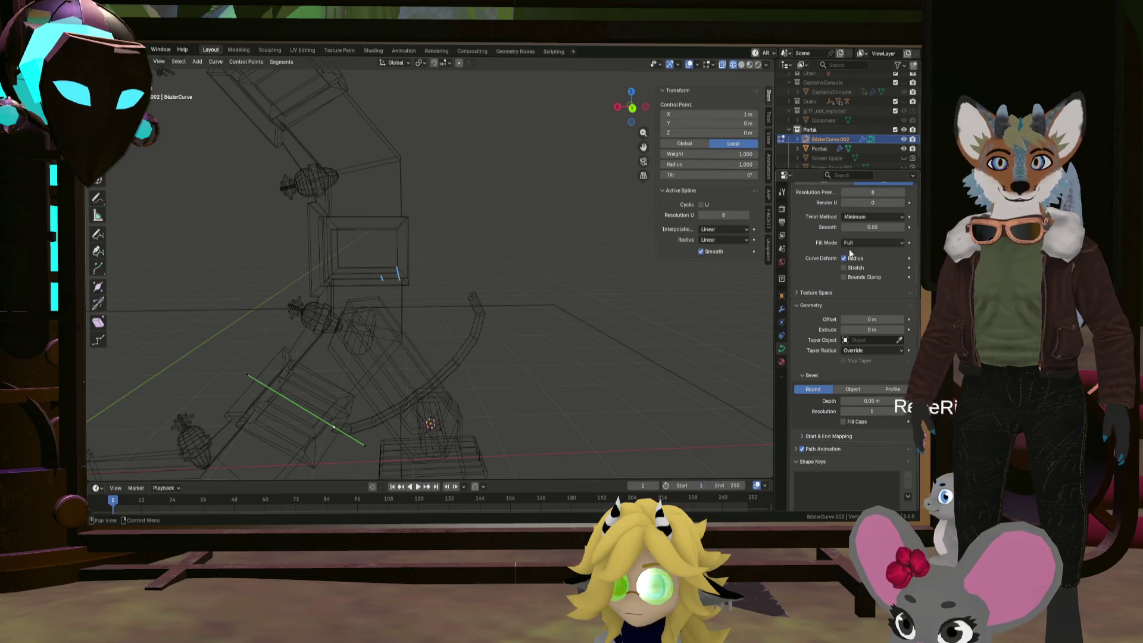
{"action": "left_click", "coordinate": [902, 194]}
{"action": "left_click", "coordinate": [902, 194]}
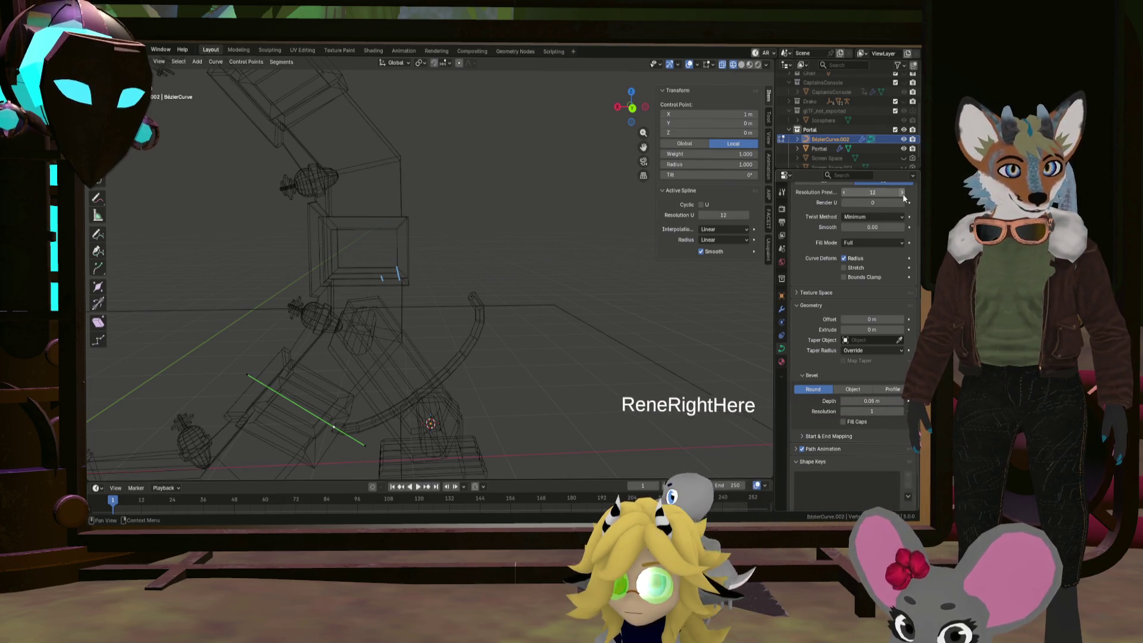
Raise the cable's bevel resolution to 4 and frame the whole portal to inspect the smoother tube
{"action": "left_click", "coordinate": [899, 411]}
{"action": "left_click_drag", "start_coordinate": [899, 411], "coordinate": [895, 412]}
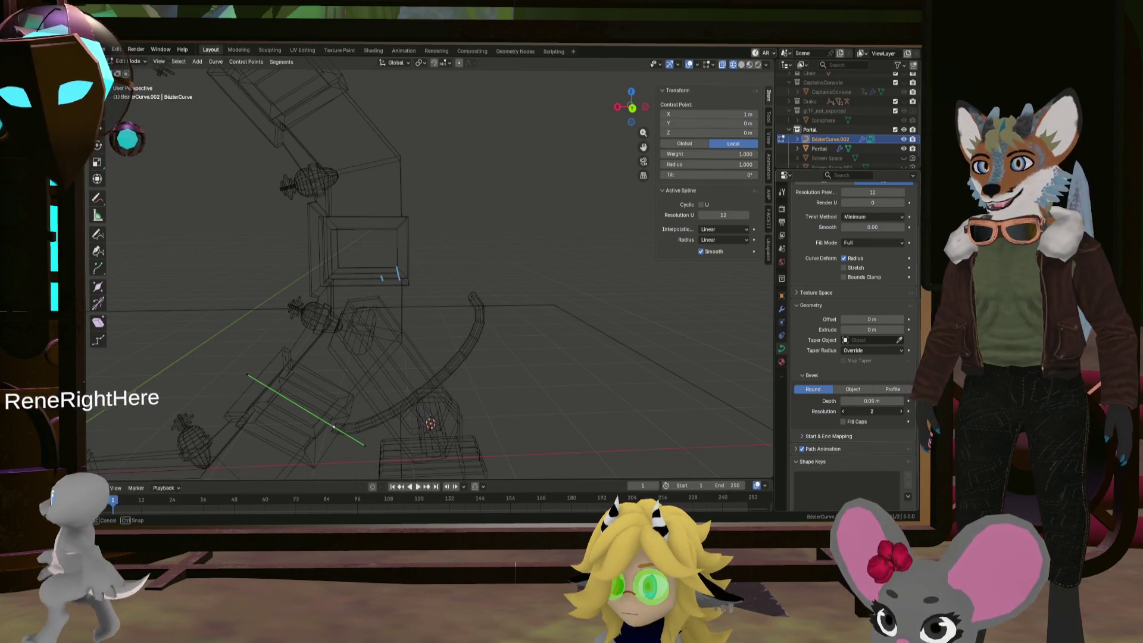
{"action": "left_click", "coordinate": [901, 411]}
{"action": "left_click", "coordinate": [902, 411]}
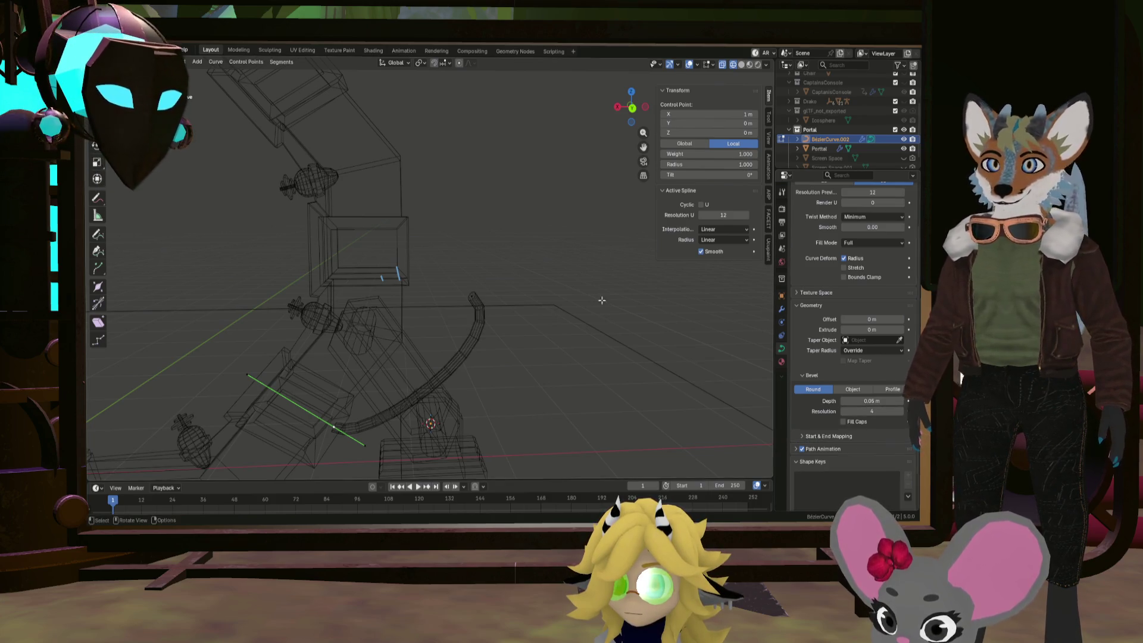
{"action": "middle_click_drag", "start_coordinate": [602, 294], "coordinate": [586, 296]}
{"action": "key", "text": "a"}
{"action": "key", "text": "alt+a"}
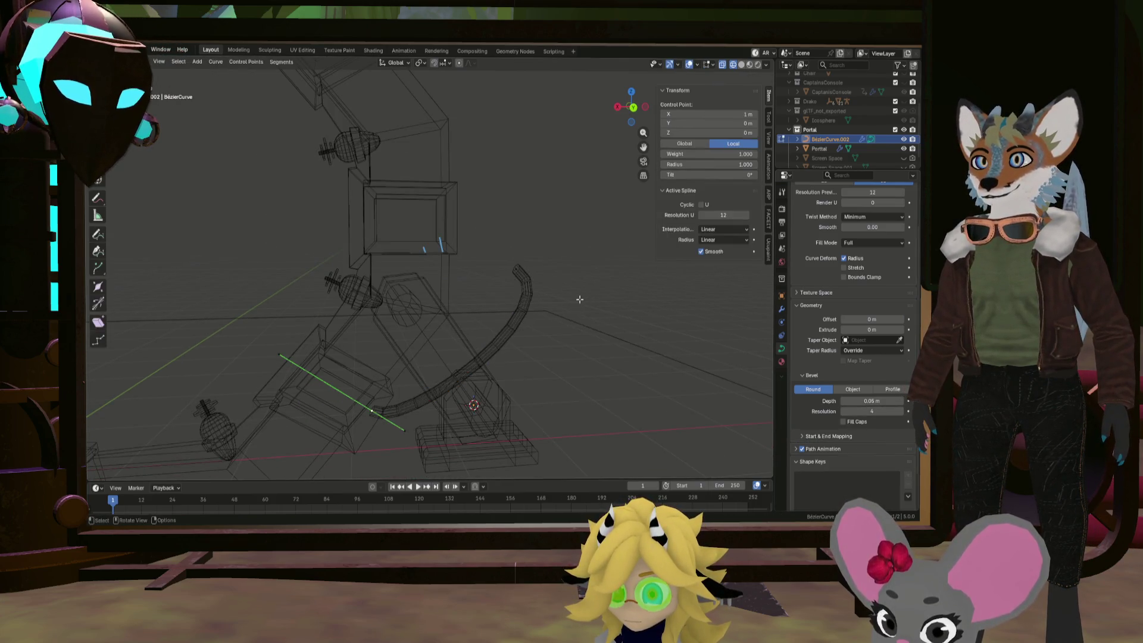
{"action": "key", "text": "Home"}
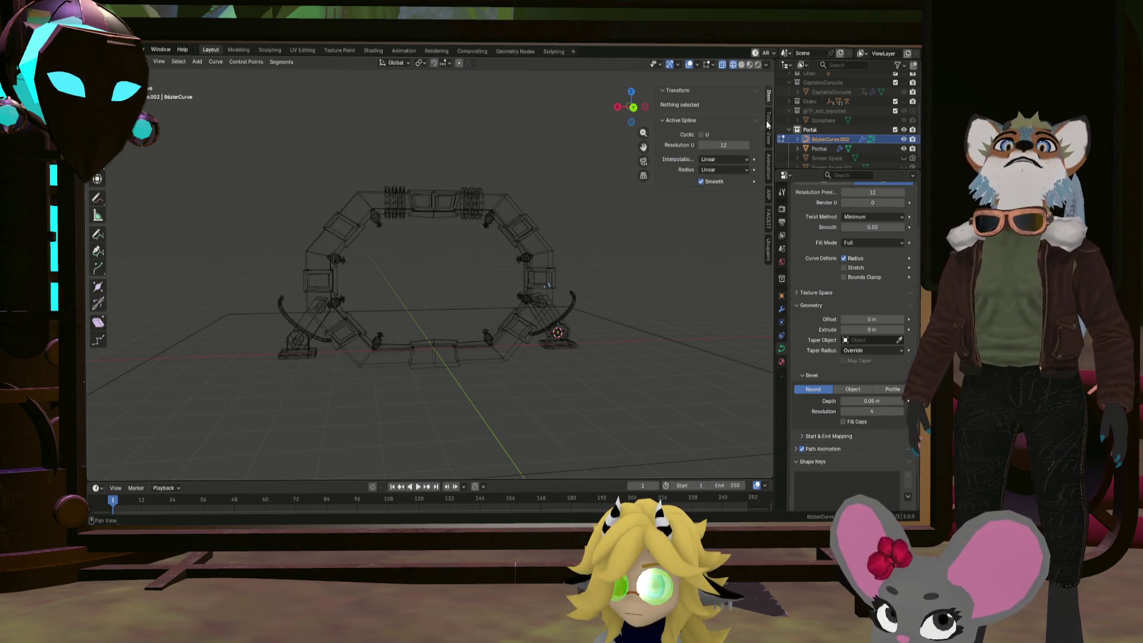
Switch to solid shading and zoom into a front orthographic view of the cable's end
{"action": "left_click", "coordinate": [741, 65]}
{"action": "scroll", "coordinate": [525, 214], "scroll_direction": "up", "scroll_amount": 5}
{"action": "middle_click_drag", "start_coordinate": [536, 250], "coordinate": [526, 214]}
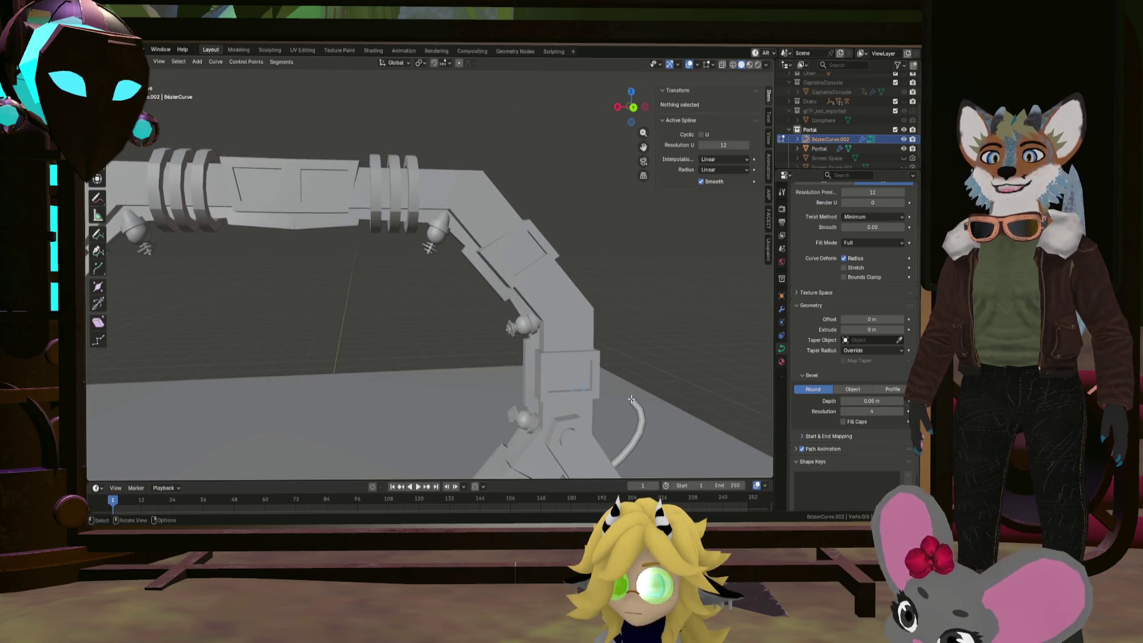
{"action": "left_click", "coordinate": [631, 398]}
{"action": "scroll", "coordinate": [615, 391], "scroll_direction": "down", "scroll_amount": 4}
{"action": "middle_click_drag", "start_coordinate": [615, 391], "coordinate": [595, 381]}
{"action": "scroll", "coordinate": [514, 302], "scroll_direction": "up", "scroll_amount": 3}
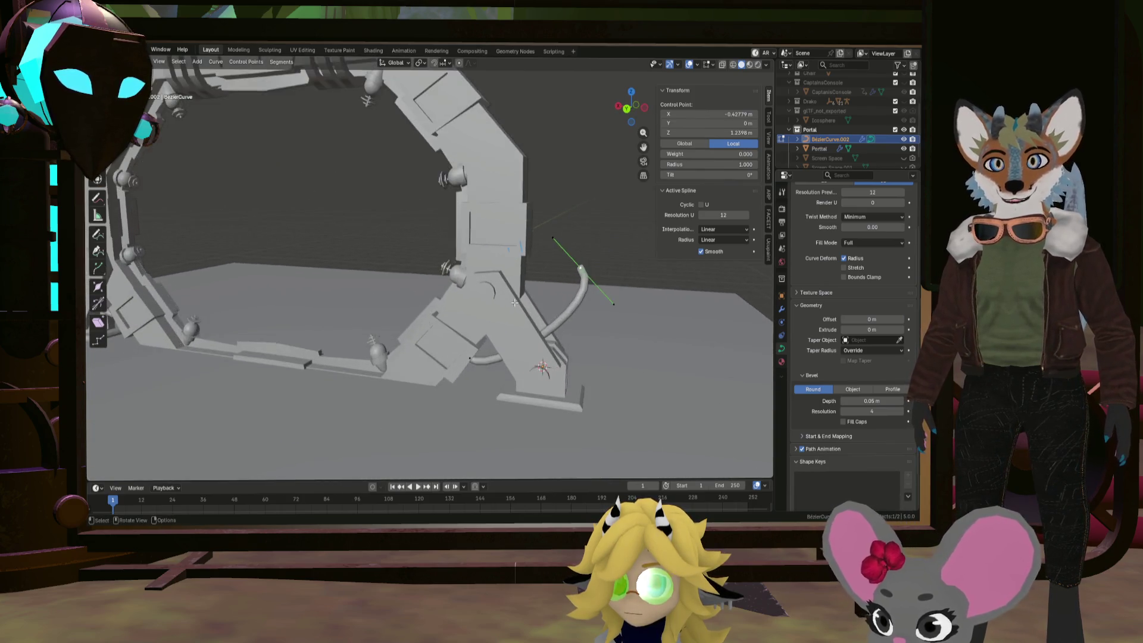
{"action": "scroll", "coordinate": [515, 303], "scroll_direction": "down", "scroll_amount": 3}
{"action": "scroll", "coordinate": [515, 302], "scroll_direction": "up", "scroll_amount": 3}
{"action": "middle_click_drag", "start_coordinate": [514, 302], "coordinate": [505, 216]}
{"action": "key", "text": "KP_1"}
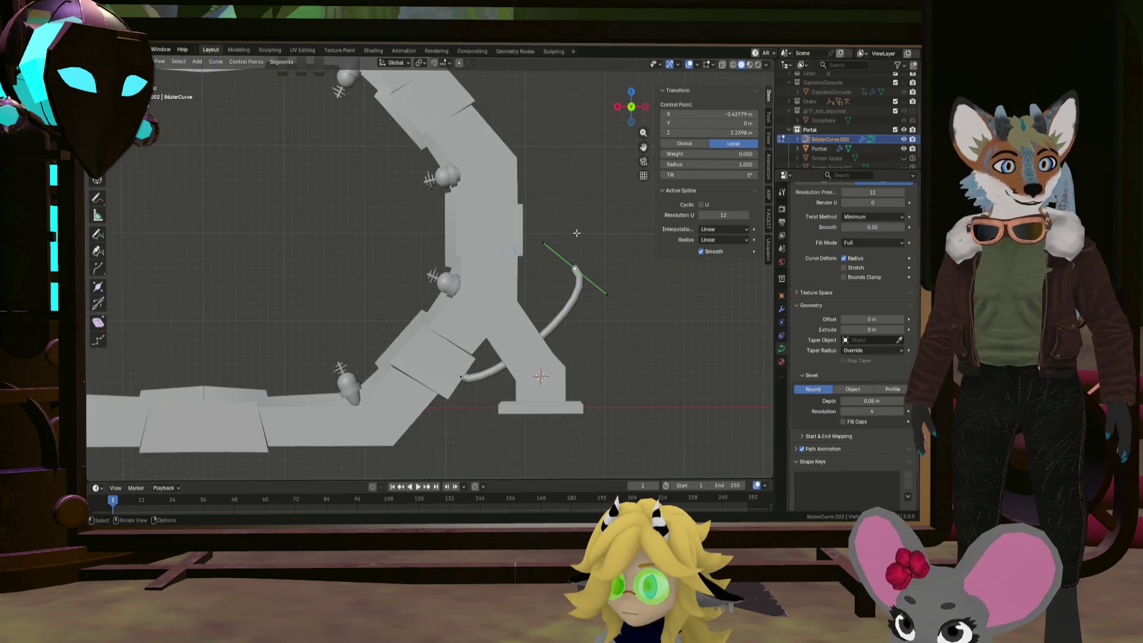
{"action": "middle_click_drag", "start_coordinate": [574, 265], "coordinate": [592, 287], "text": "shift"}
Reposition the end point and handle, then extrude a new point with handles shrunk and rotated about 42°
{"action": "key", "text": "g"}
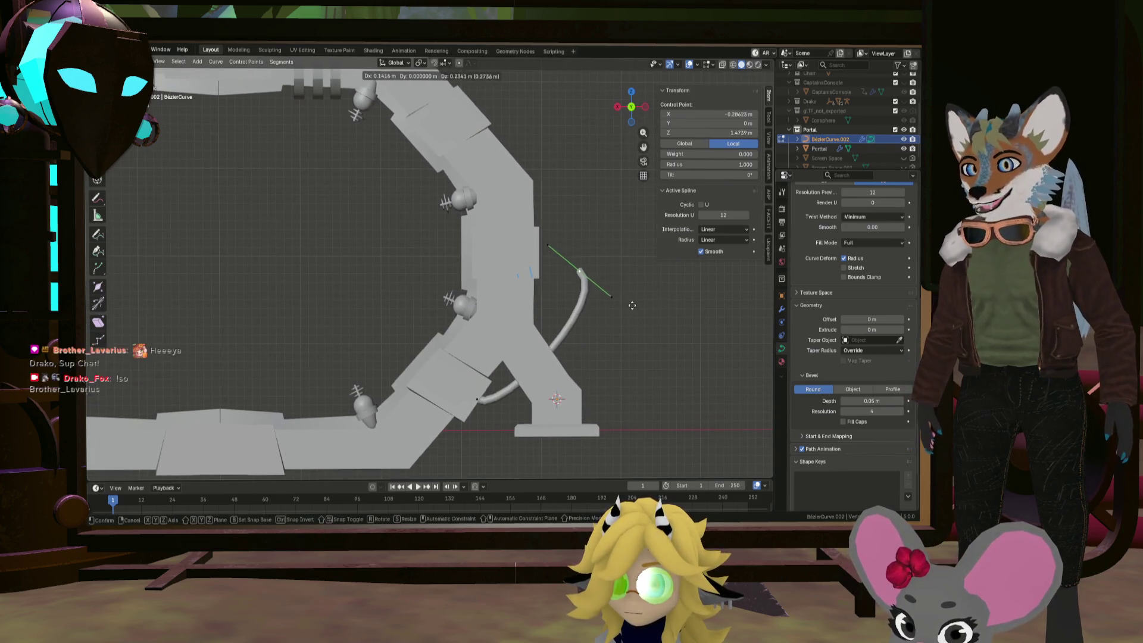
{"action": "left_click", "coordinate": [595, 285]}
{"action": "left_click", "coordinate": [575, 276]}
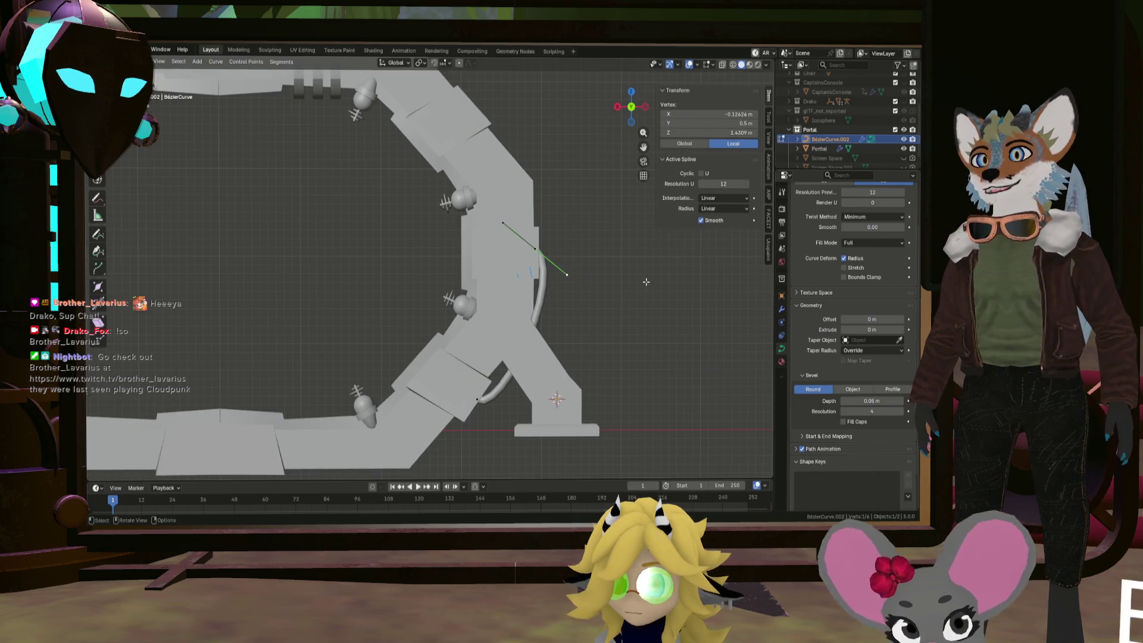
{"action": "key", "text": "g"}
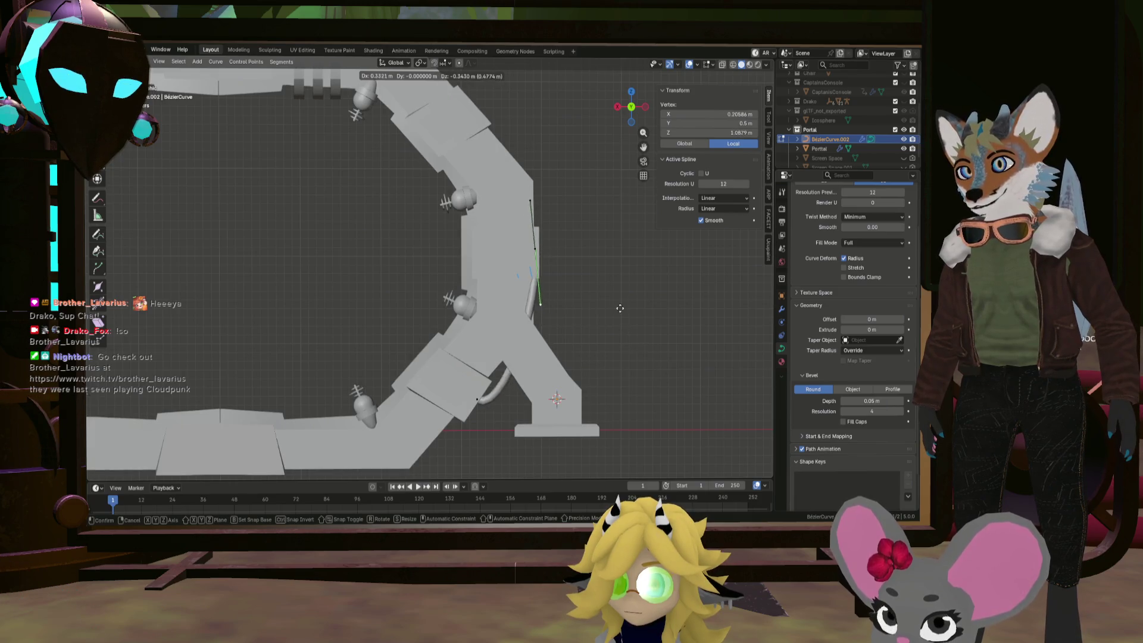
{"action": "left_click", "coordinate": [635, 282]}
{"action": "left_click_drag", "start_coordinate": [539, 248], "coordinate": [552, 260]}
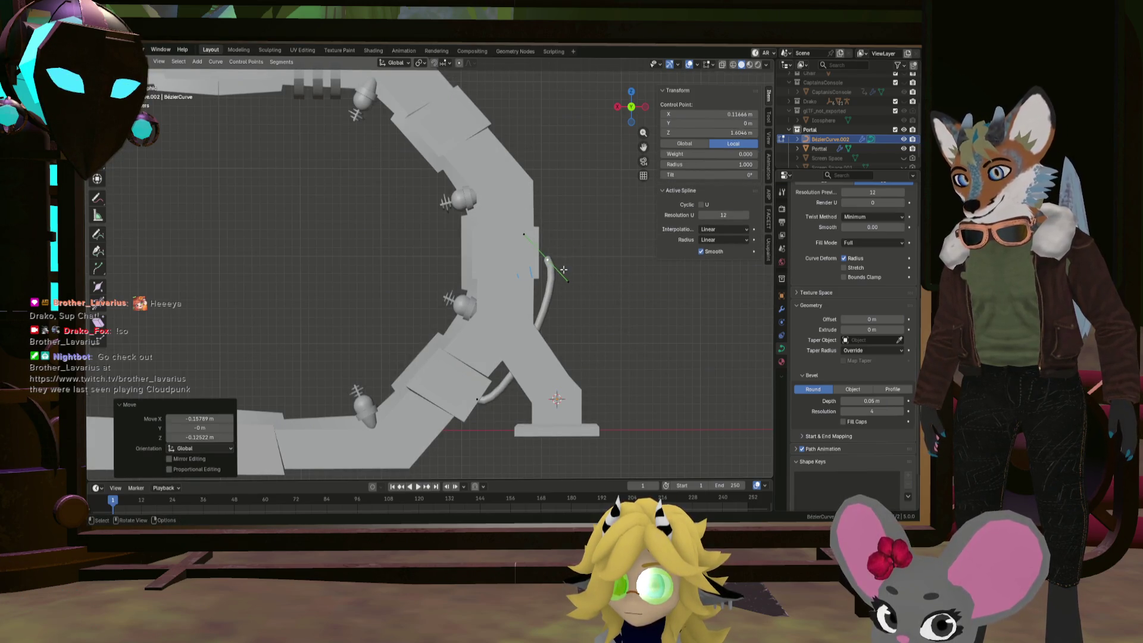
{"action": "key", "text": "g"}
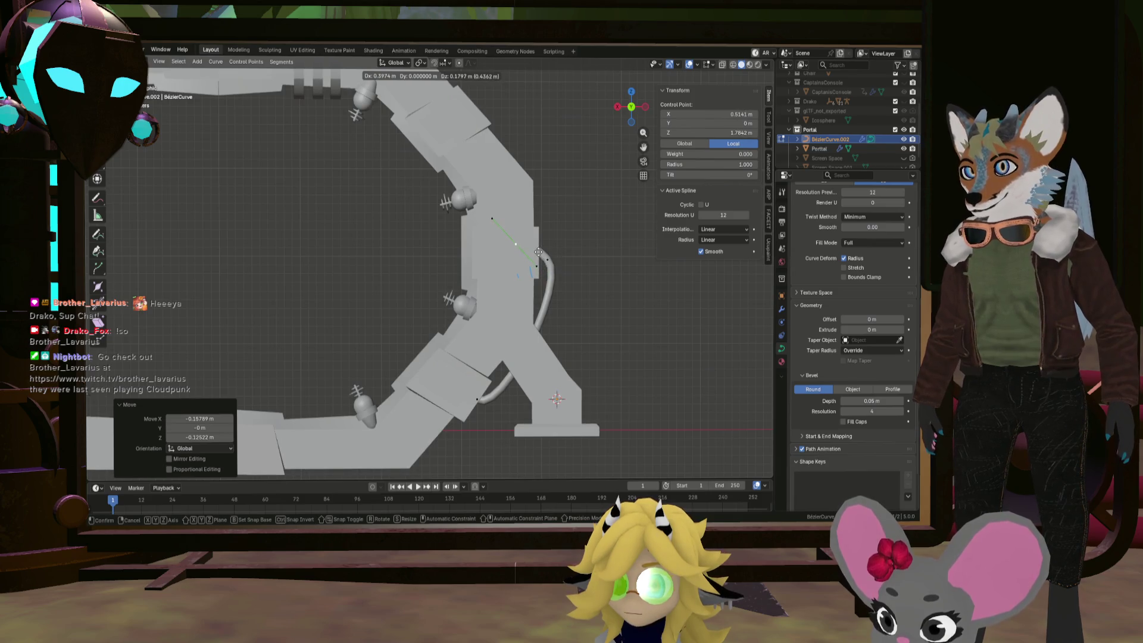
{"action": "left_click", "coordinate": [538, 252]}
{"action": "left_click", "coordinate": [536, 269], "text": "shift"}
{"action": "key", "text": "s"}
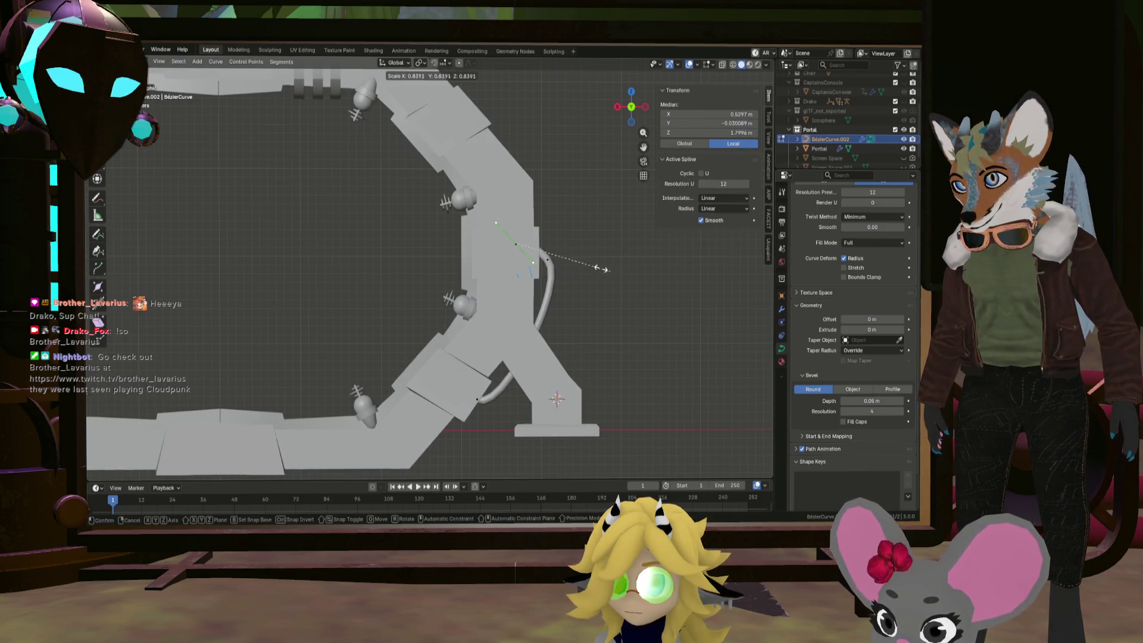
{"action": "left_click", "coordinate": [515, 244]}
{"action": "key", "text": "r"}
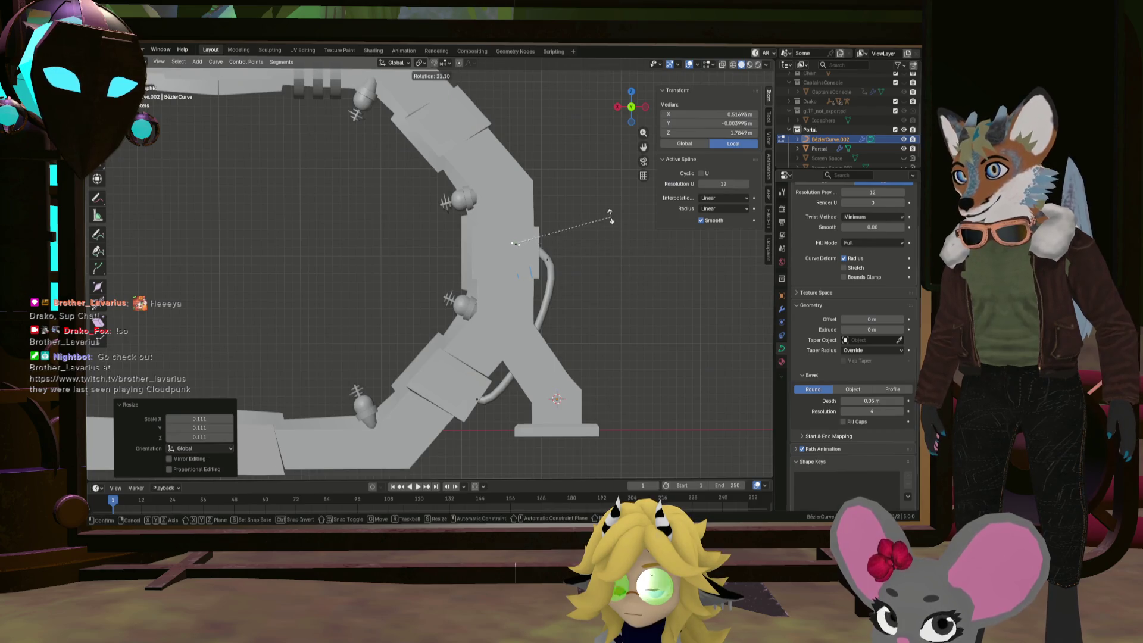
{"action": "left_click", "coordinate": [598, 212]}
Nudge the cable's end point, one handle and a nearby control point into new positions
{"action": "left_click", "coordinate": [516, 245]}
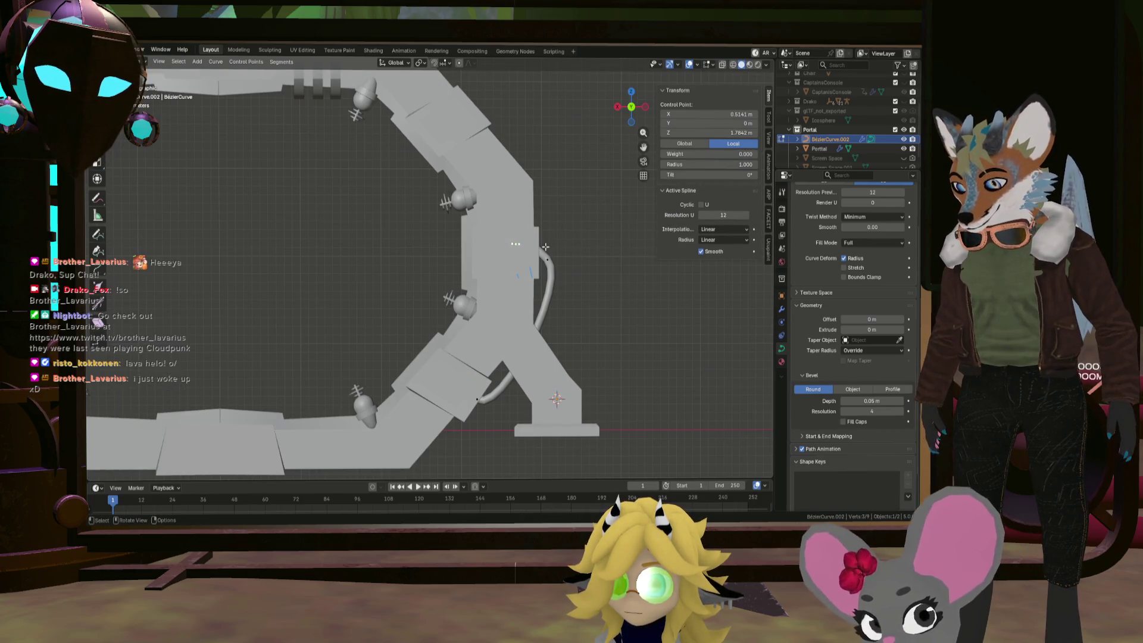
{"action": "key", "text": "g"}
{"action": "left_click", "coordinate": [565, 253]}
{"action": "left_click", "coordinate": [541, 249]}
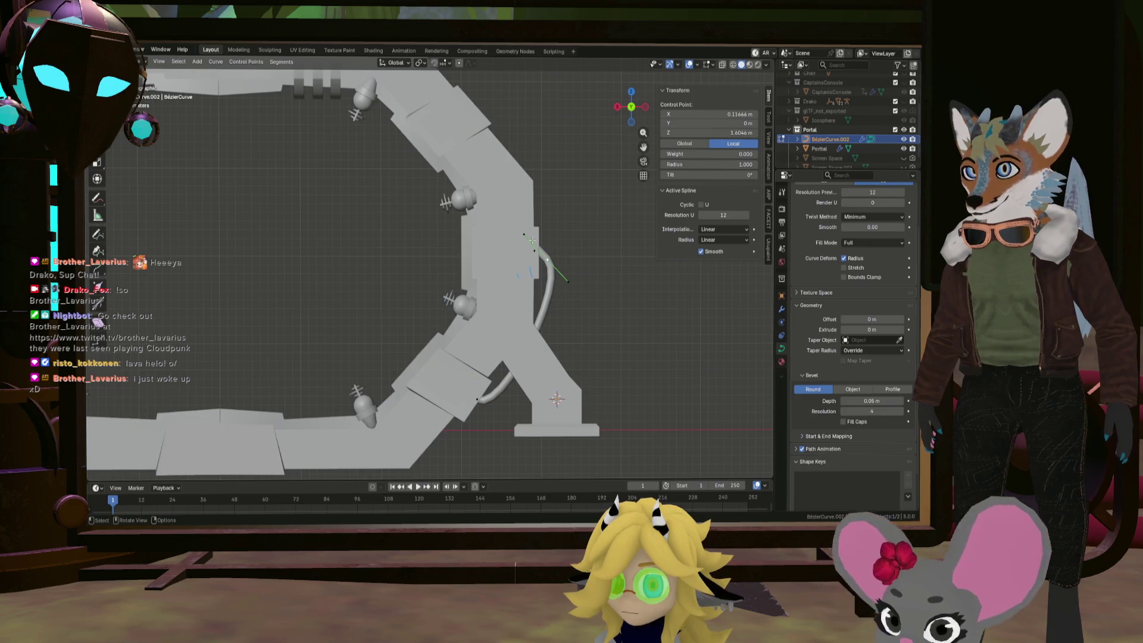
{"action": "key", "text": "g"}
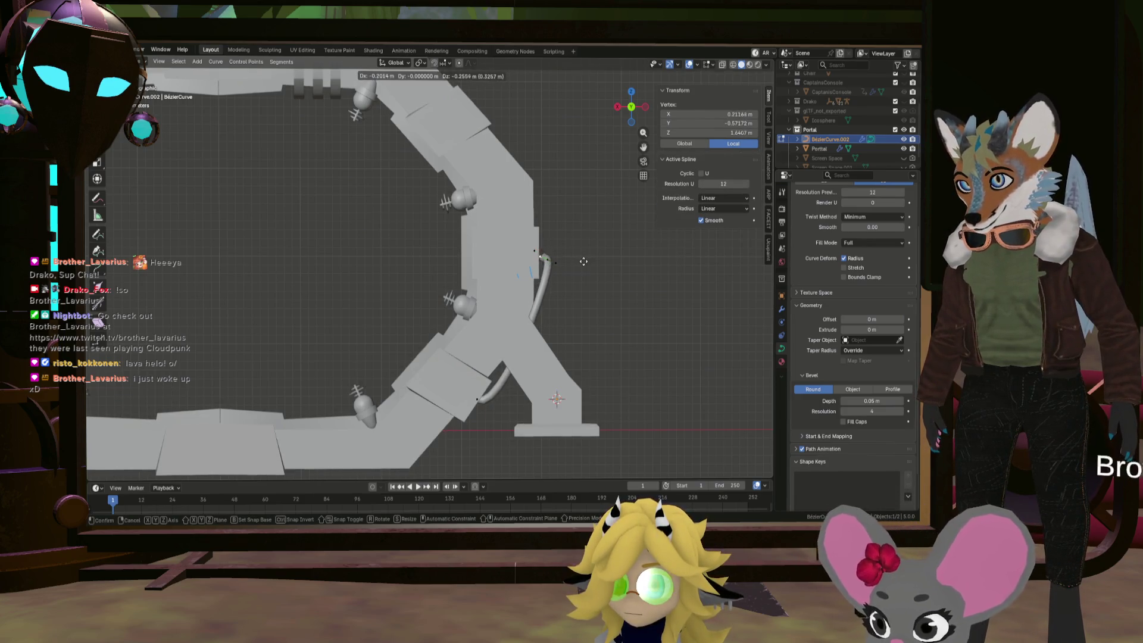
{"action": "left_click", "coordinate": [585, 260]}
{"action": "scroll", "coordinate": [585, 260], "scroll_direction": "up", "scroll_amount": 1}
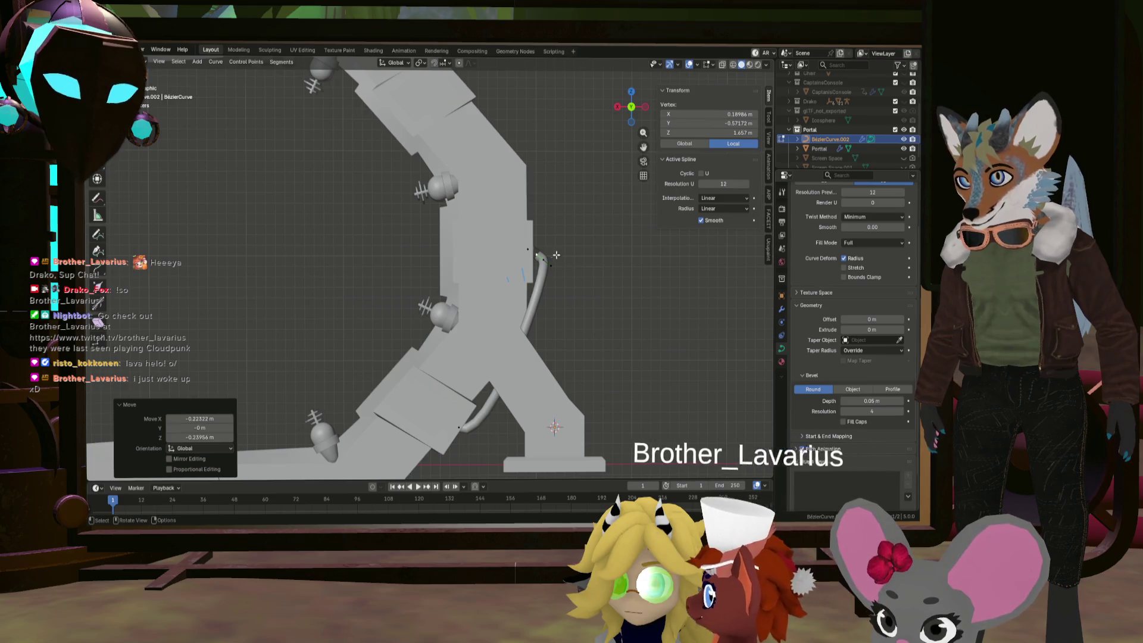
{"action": "left_click", "coordinate": [557, 262]}
{"action": "key", "text": "g"}
{"action": "left_click", "coordinate": [568, 269]}
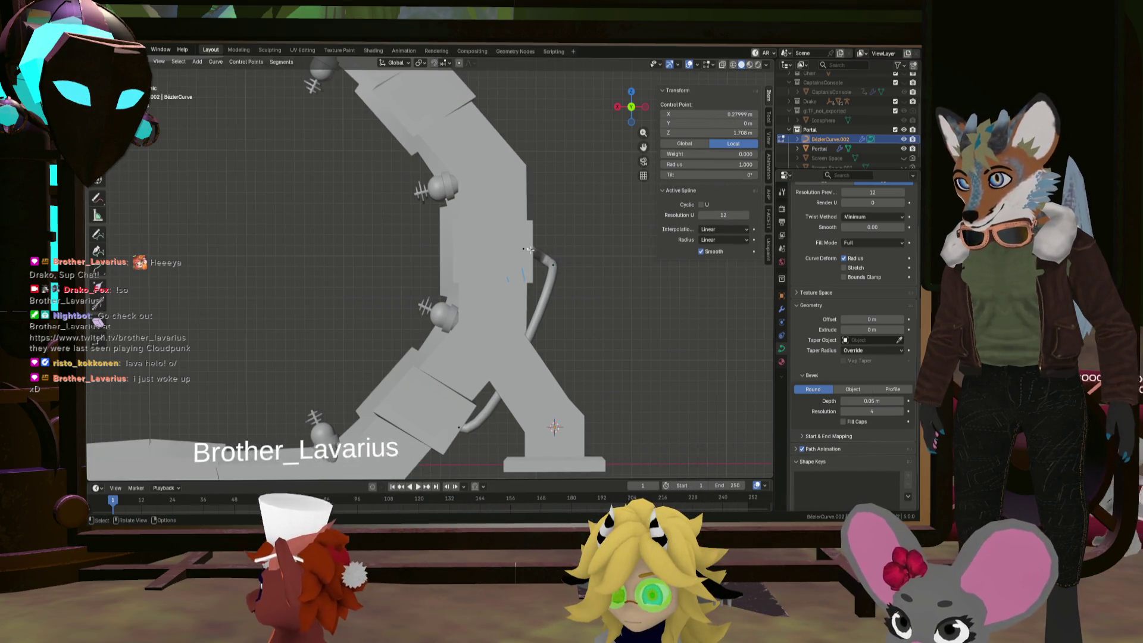
Reposition the cable-end handle twice to refine the upward curl
{"action": "middle_click_drag", "start_coordinate": [568, 269], "coordinate": [515, 283]}
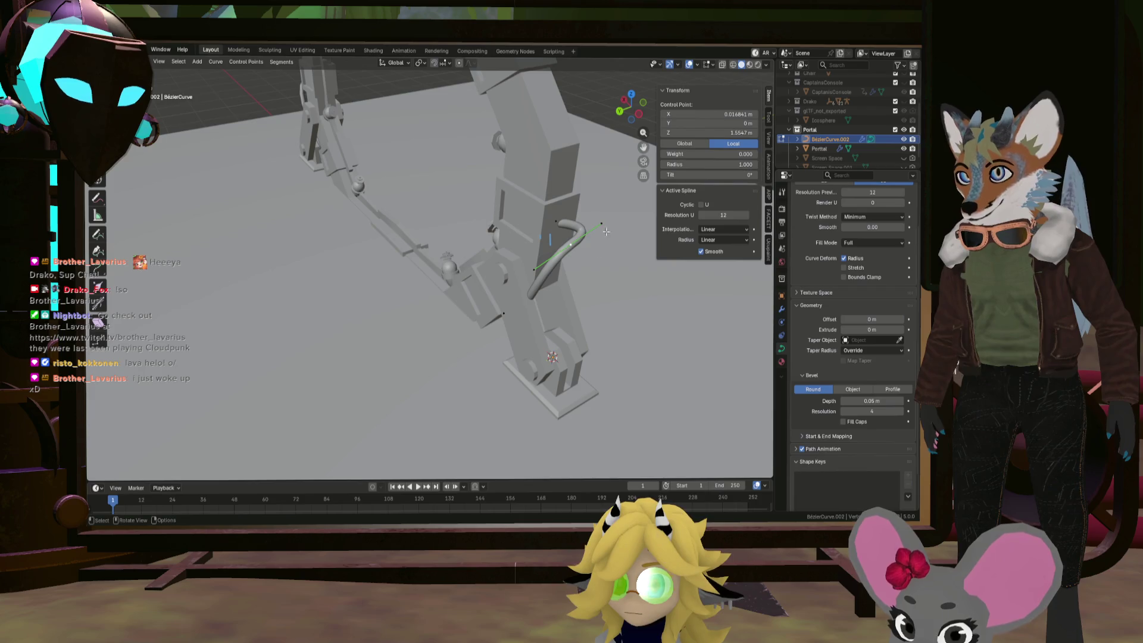
{"action": "left_click", "coordinate": [516, 283]}
{"action": "key", "text": "g"}
{"action": "left_click", "coordinate": [582, 198]}
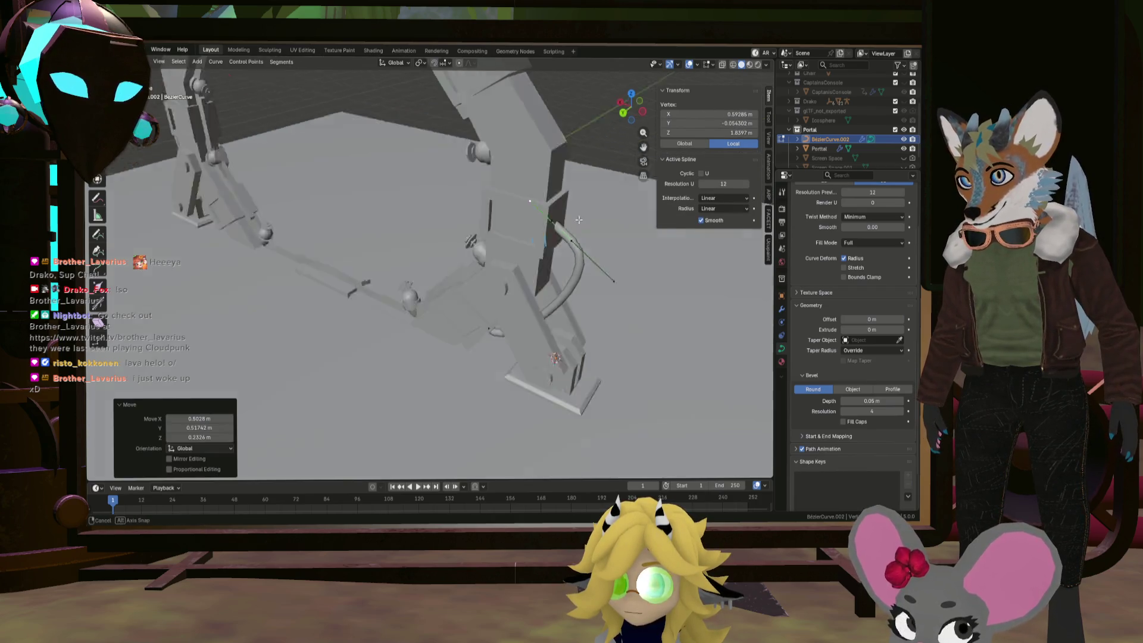
{"action": "middle_click_drag", "start_coordinate": [582, 198], "coordinate": [622, 280]}
{"action": "key", "text": "g"}
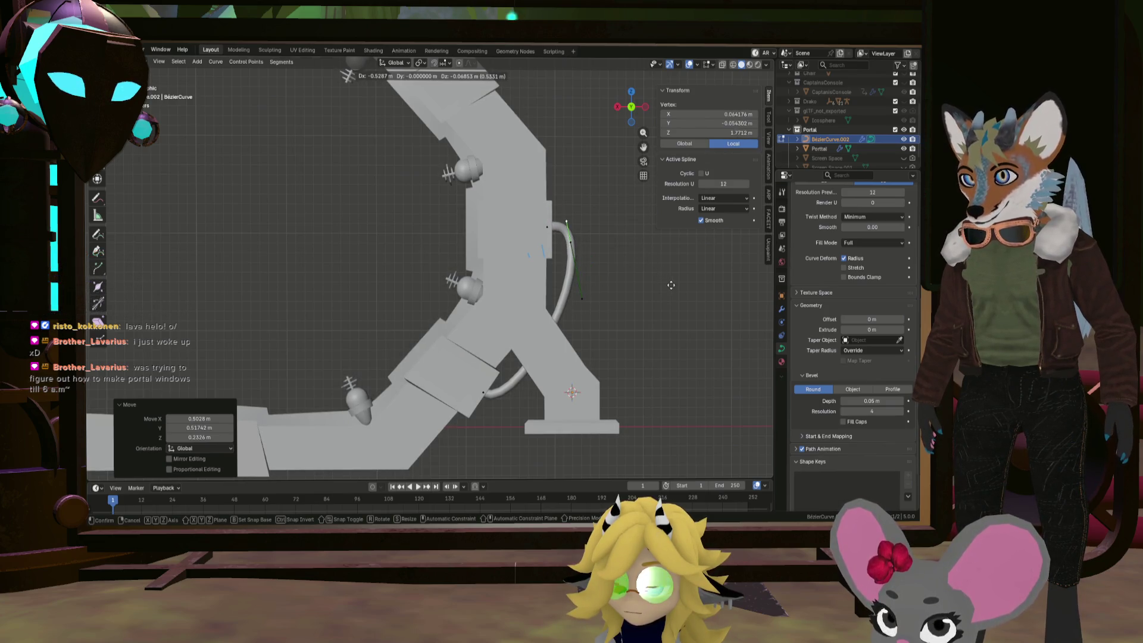
{"action": "left_click", "coordinate": [611, 295]}
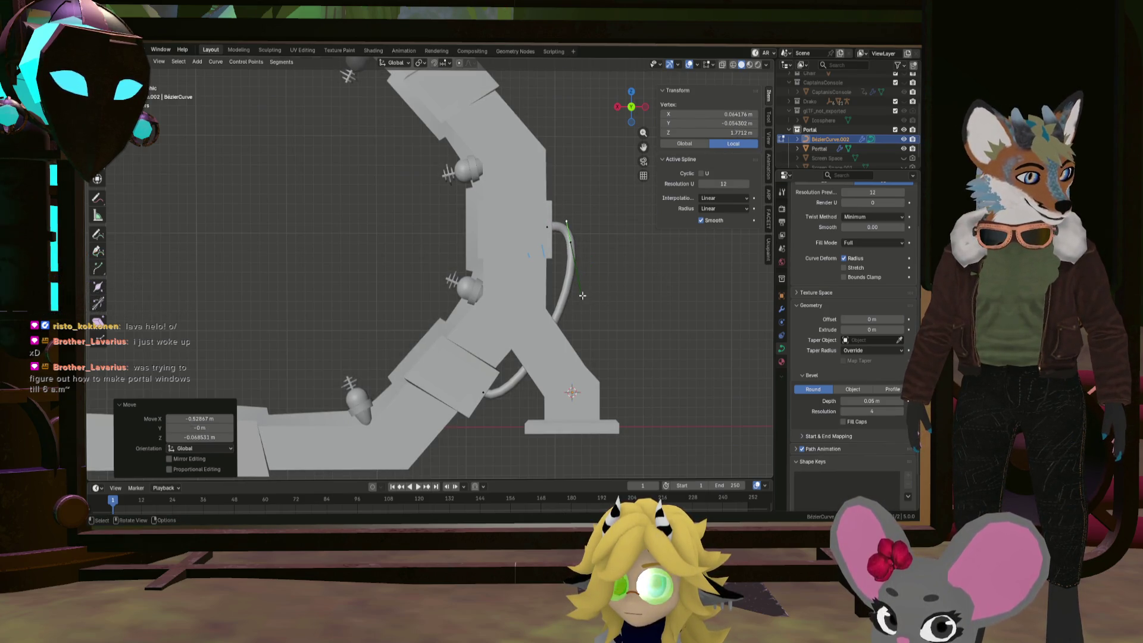
Move a control point right and down, then reposition the cable's lower handle to finalise the bend
{"action": "left_click", "coordinate": [575, 251]}
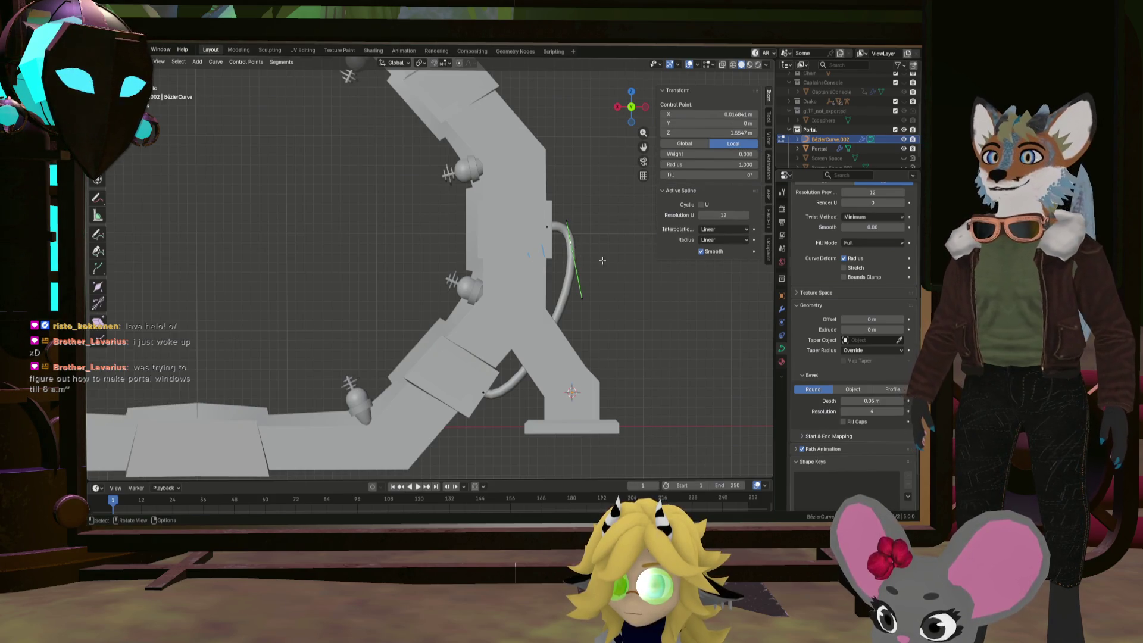
{"action": "key", "text": "g"}
{"action": "left_click", "coordinate": [602, 264]}
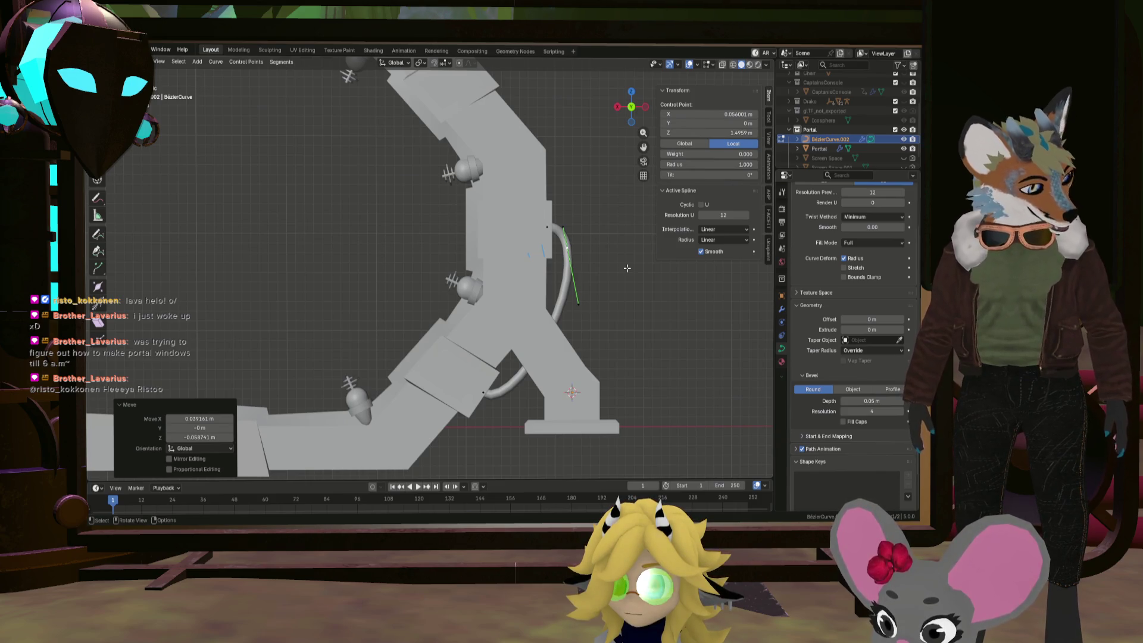
{"action": "scroll", "coordinate": [622, 244], "scroll_direction": "down", "scroll_amount": 5}
{"action": "middle_click_drag", "start_coordinate": [621, 244], "coordinate": [471, 321]}
{"action": "key", "text": "KP_1"}
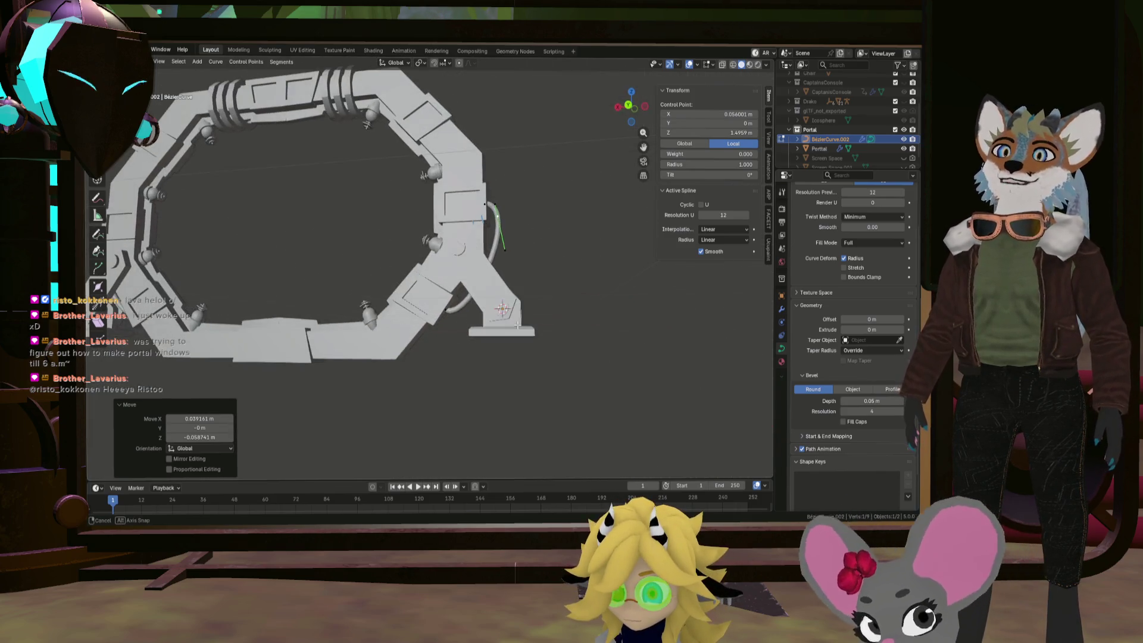
{"action": "scroll", "coordinate": [512, 320], "scroll_direction": "up", "scroll_amount": 5}
{"action": "left_click", "coordinate": [461, 314]}
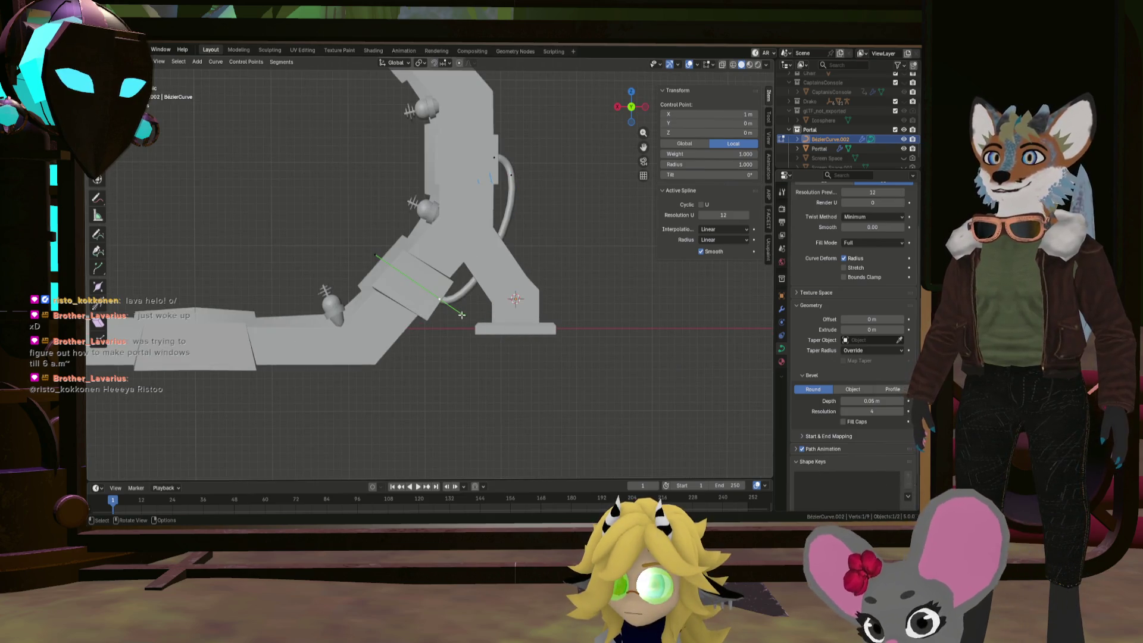
{"action": "left_click_drag", "start_coordinate": [464, 316], "coordinate": [470, 320]}
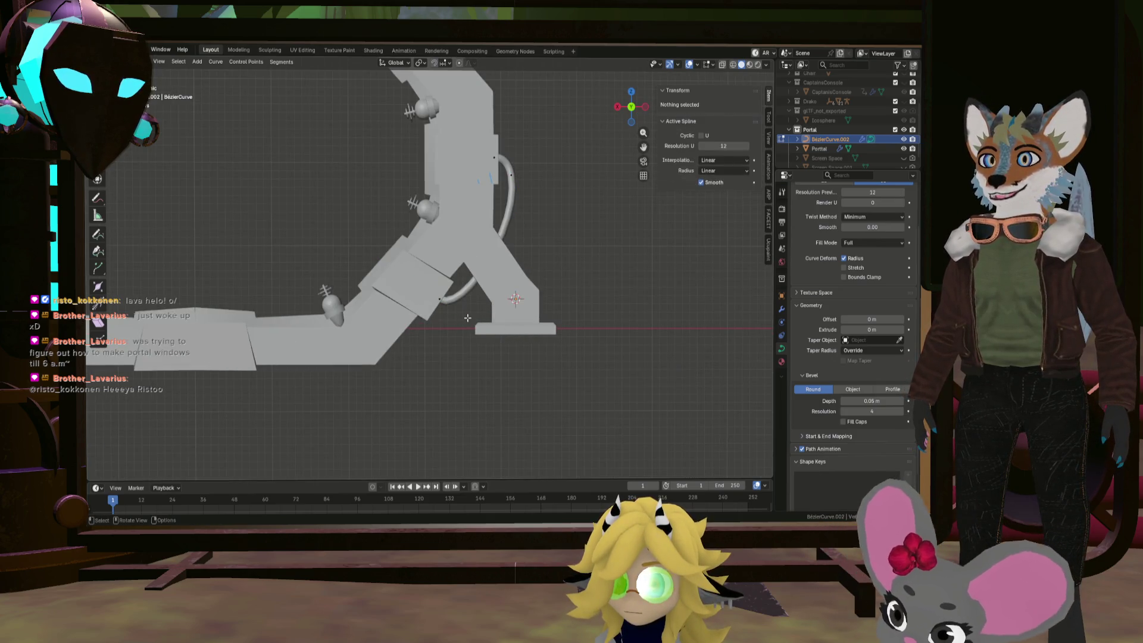
{"action": "left_click", "coordinate": [437, 299]}
{"action": "left_click", "coordinate": [461, 316]}
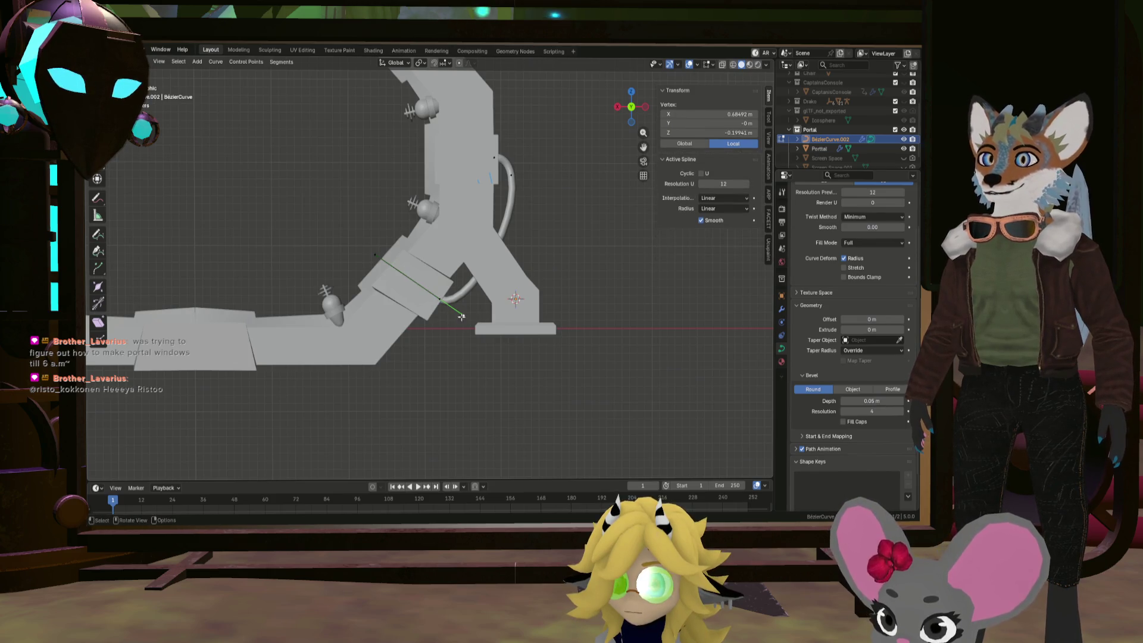
{"action": "key", "text": "g"}
{"action": "left_click", "coordinate": [509, 328]}
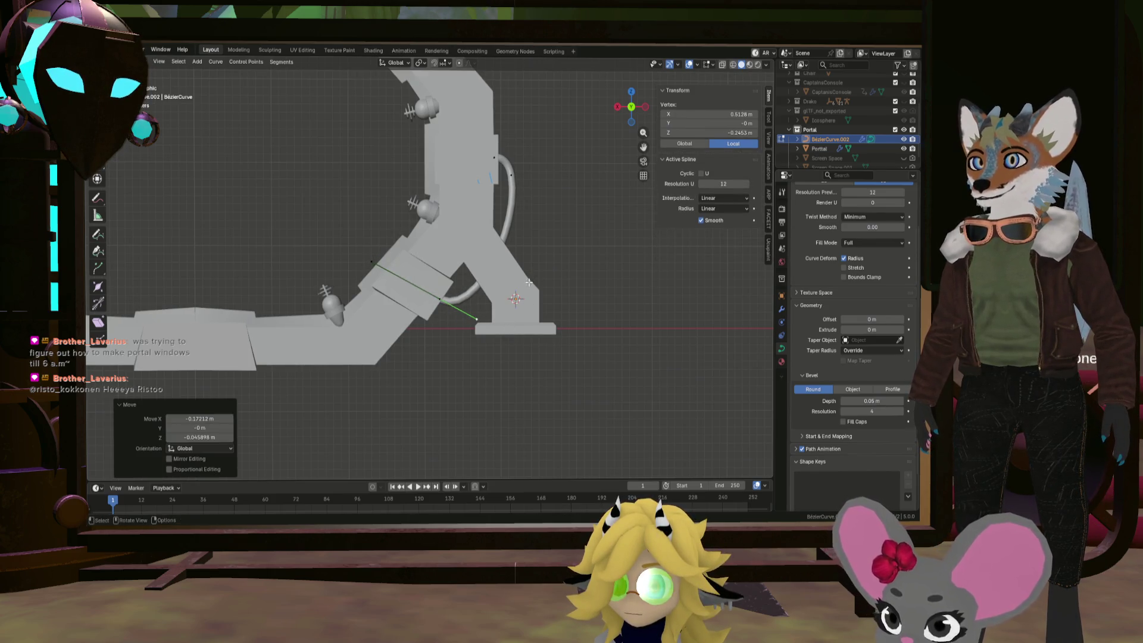
{"action": "scroll", "coordinate": [545, 298], "scroll_direction": "down", "scroll_amount": 5}
{"action": "scroll", "coordinate": [541, 274], "scroll_direction": "up", "scroll_amount": 2}
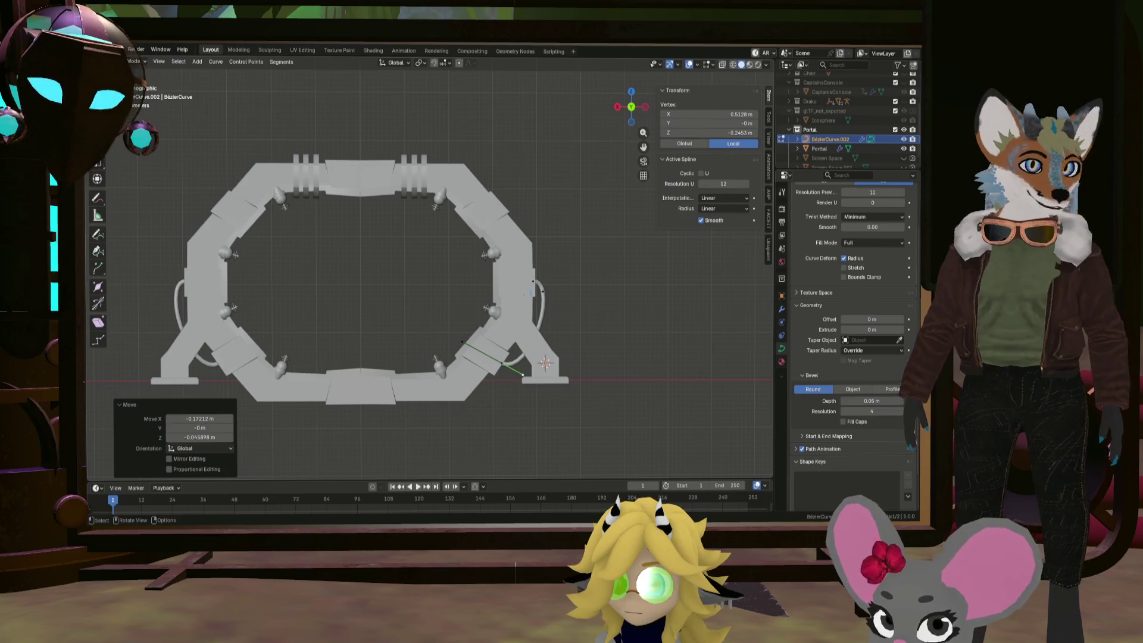
Select the leg cable's points and duplicate them near the arch's top right
{"action": "middle_click_drag", "start_coordinate": [506, 232], "coordinate": [509, 251]}
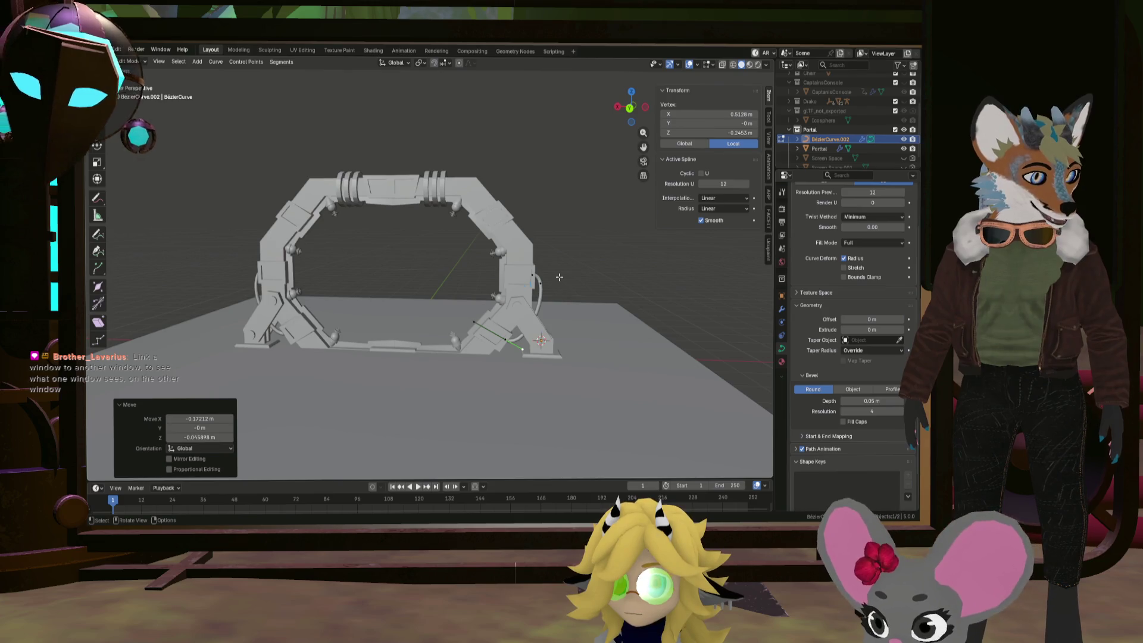
{"action": "key", "text": "KP_1"}
{"action": "middle_click_drag", "start_coordinate": [560, 267], "coordinate": [560, 278]}
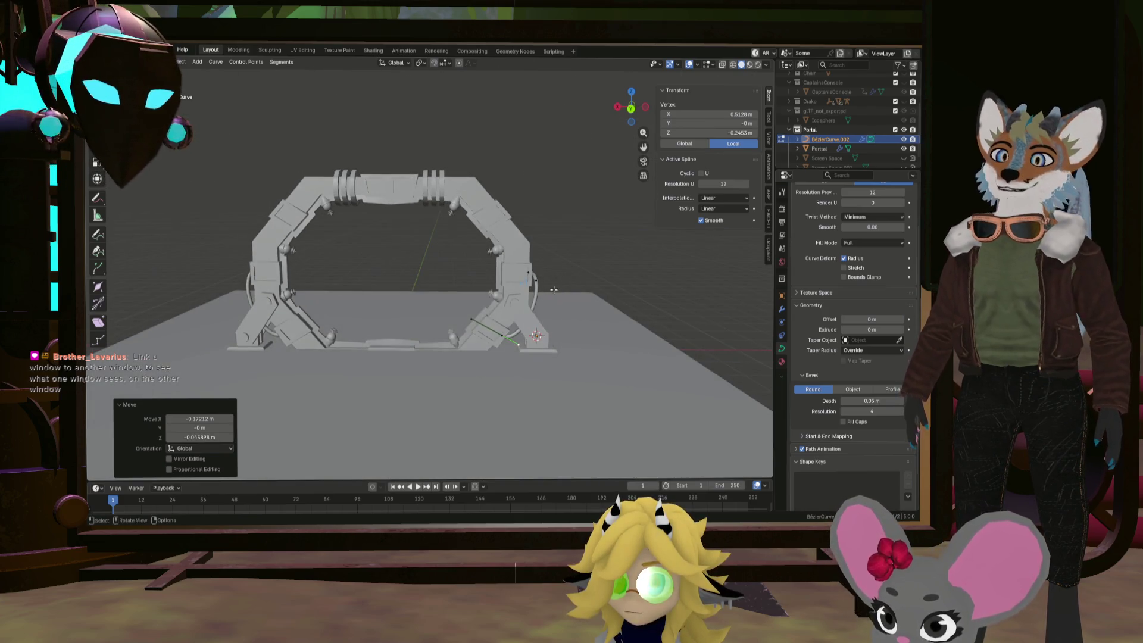
{"action": "scroll", "coordinate": [548, 279], "scroll_direction": "up", "scroll_amount": 3}
{"action": "left_click", "coordinate": [538, 282]}
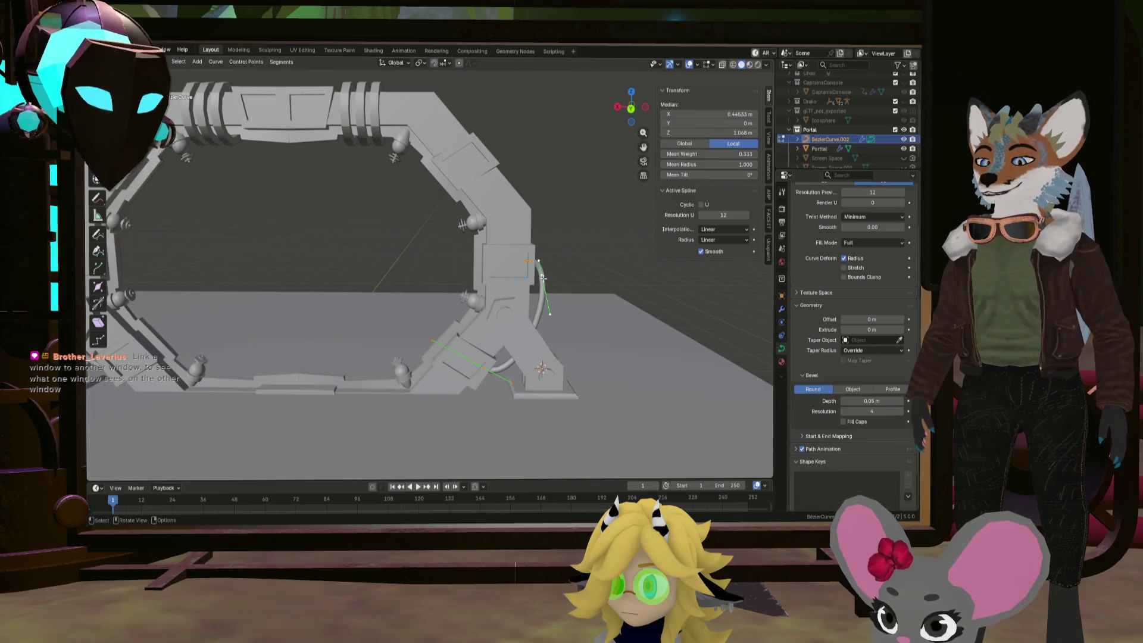
{"action": "key", "text": "KP_1"}
{"action": "key", "text": "shift+d"}
{"action": "left_click", "coordinate": [552, 98]}
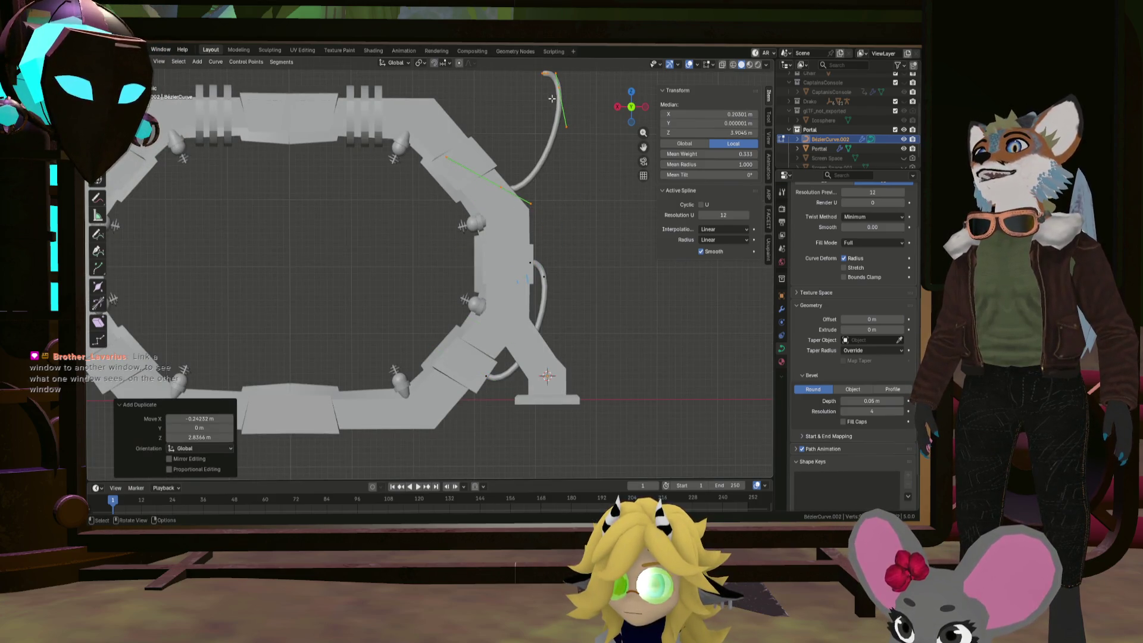
Rotate the duplicated cable 64.3° and move it over the top arch
{"action": "key", "text": "r"}
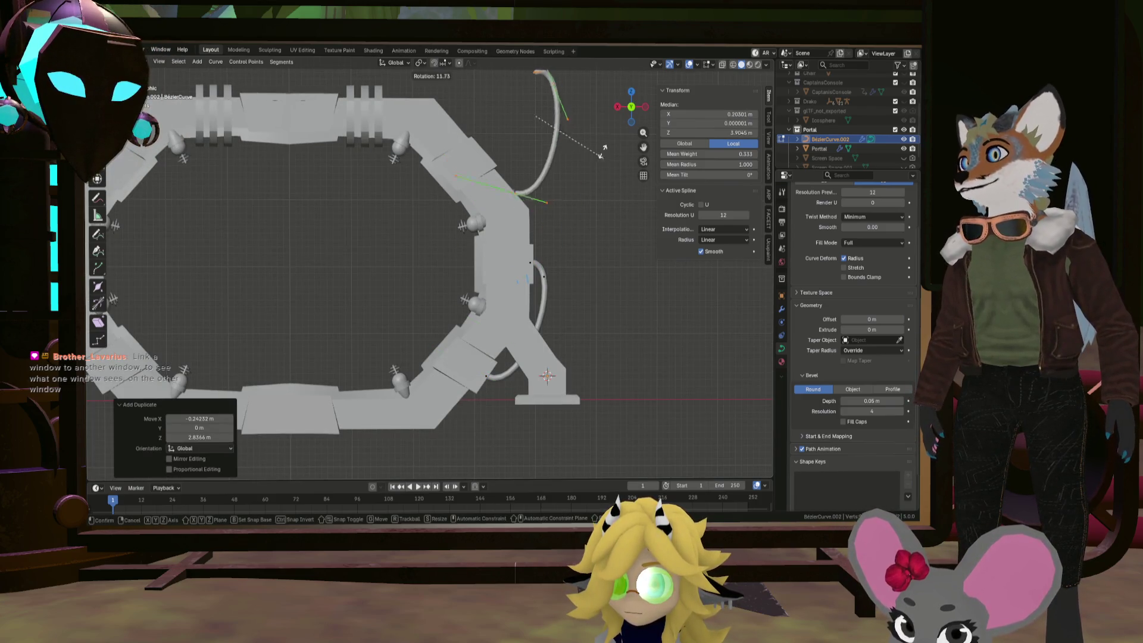
{"action": "left_click", "coordinate": [558, 103]}
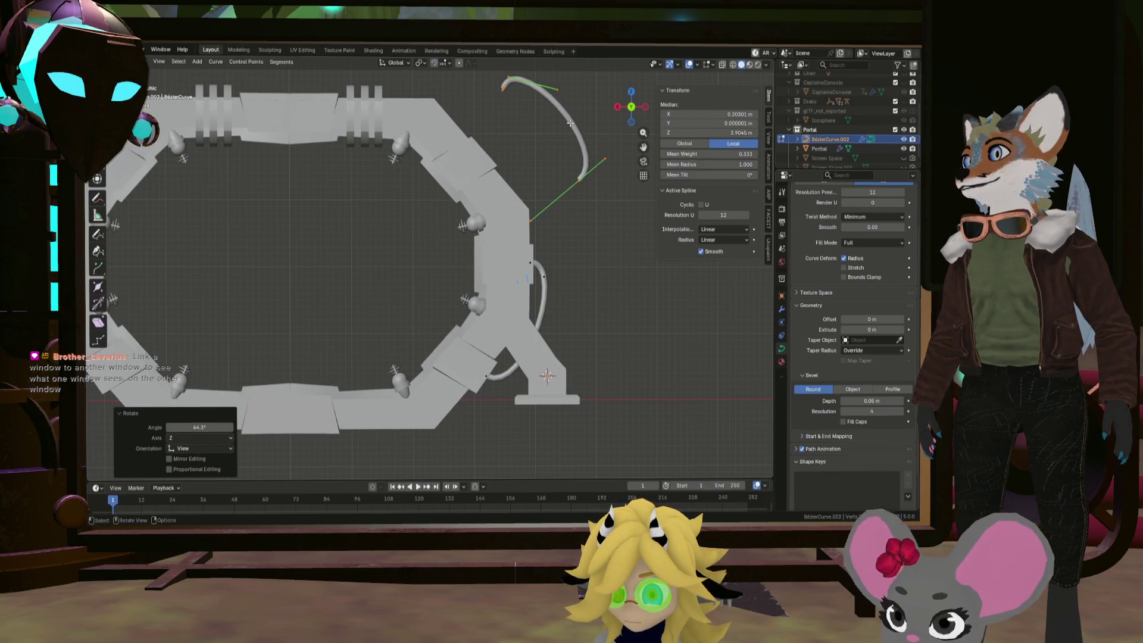
{"action": "key", "text": "g"}
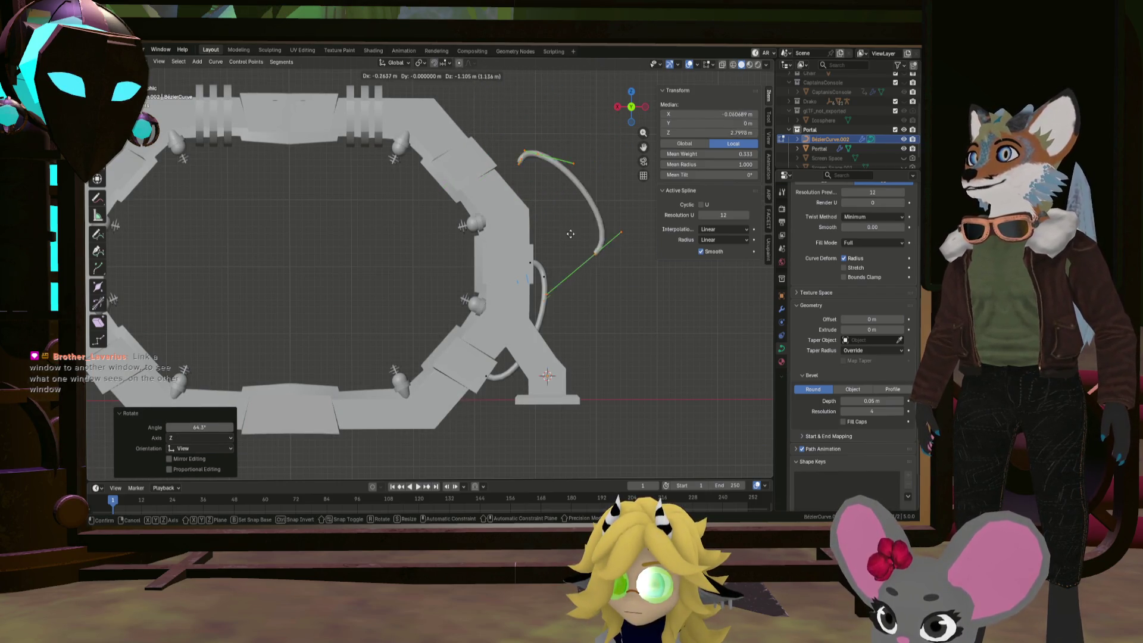
{"action": "left_click", "coordinate": [460, 130]}
{"action": "middle_click_drag", "start_coordinate": [460, 130], "coordinate": [565, 275], "text": "shift"}
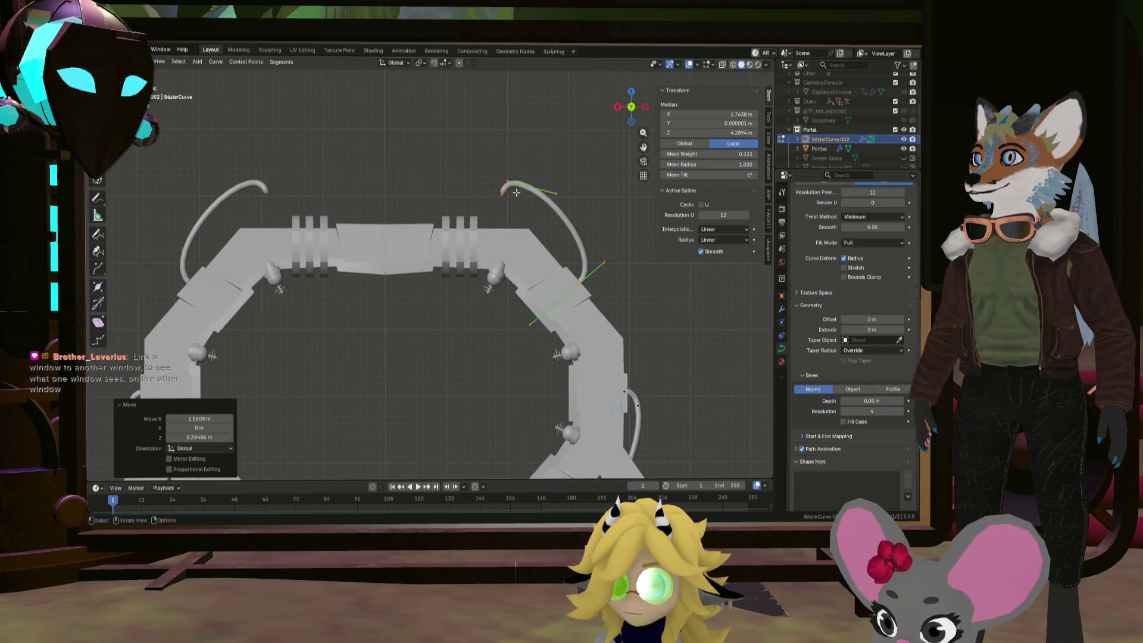
Reposition the whole looping cable on the arch and shift one of its control points
{"action": "key", "text": "a"}
{"action": "key", "text": "g"}
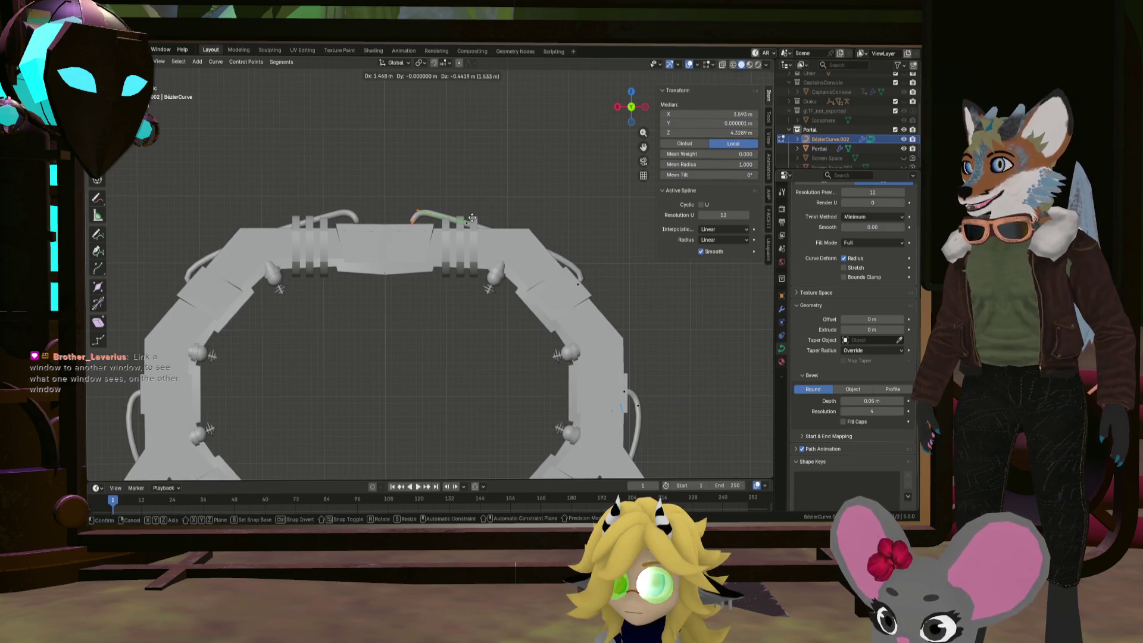
{"action": "left_click", "coordinate": [472, 218]}
{"action": "left_click", "coordinate": [435, 209]}
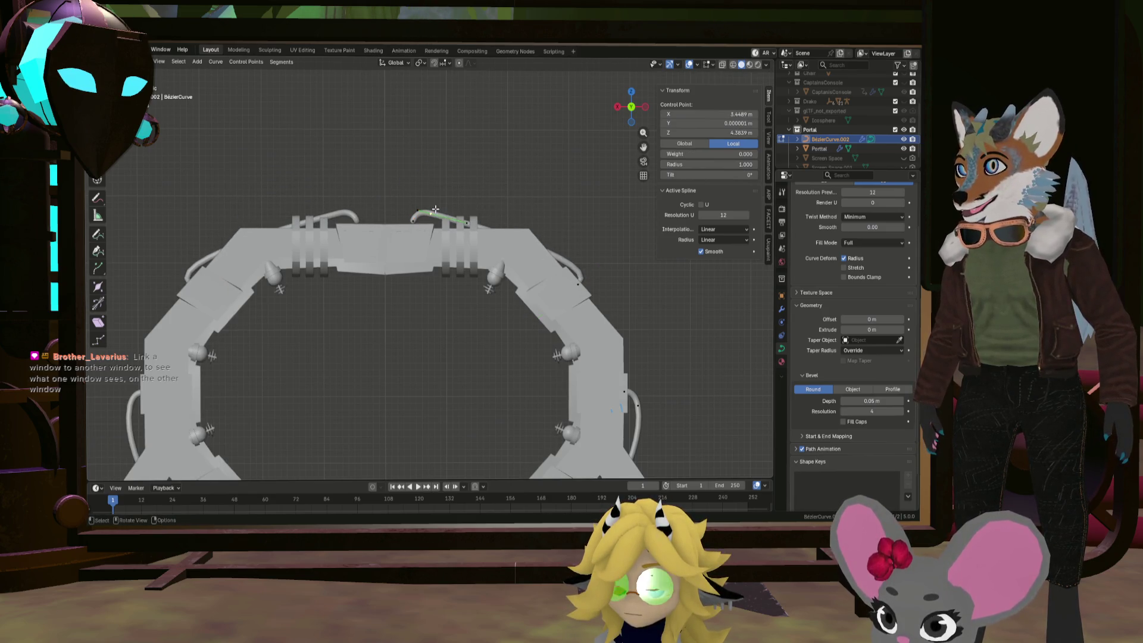
{"action": "key", "text": "g"}
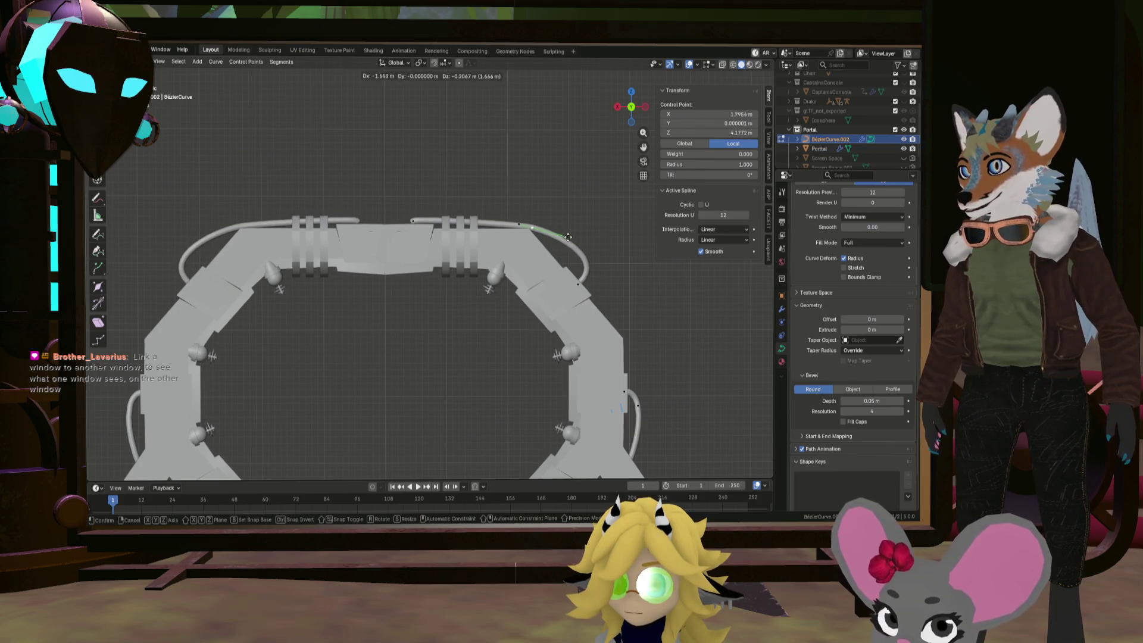
{"action": "left_click", "coordinate": [569, 233]}
{"action": "left_click_drag", "start_coordinate": [415, 221], "coordinate": [416, 214]}
Raise one top-cable handle and move another outward to reshape the curve
{"action": "left_click", "coordinate": [415, 206]}
{"action": "key", "text": "g"}
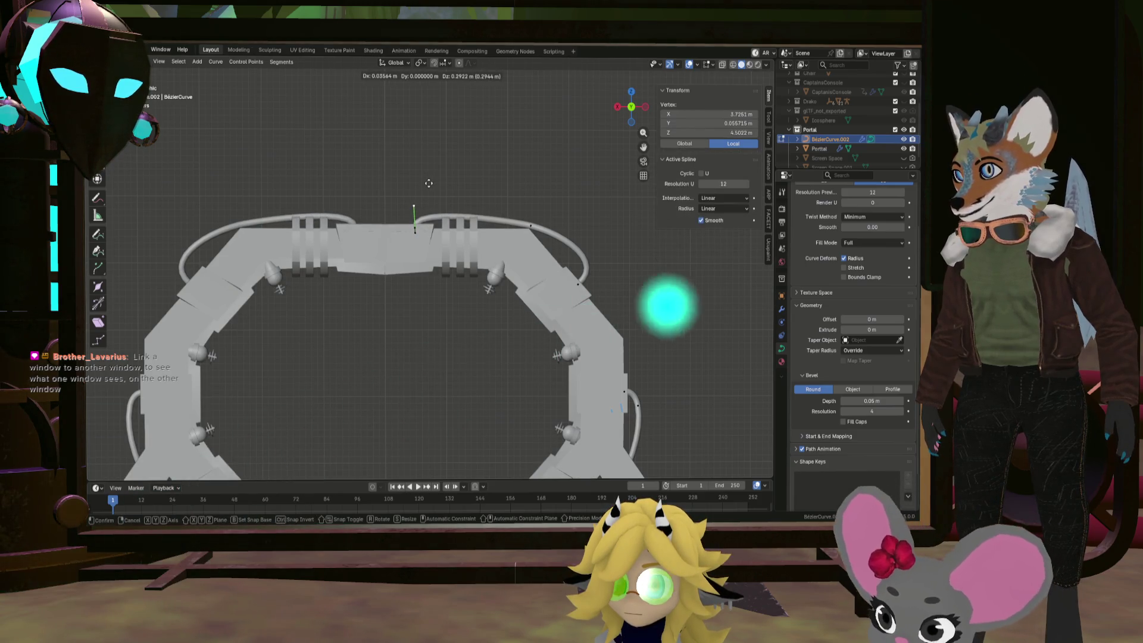
{"action": "left_click", "coordinate": [431, 180]}
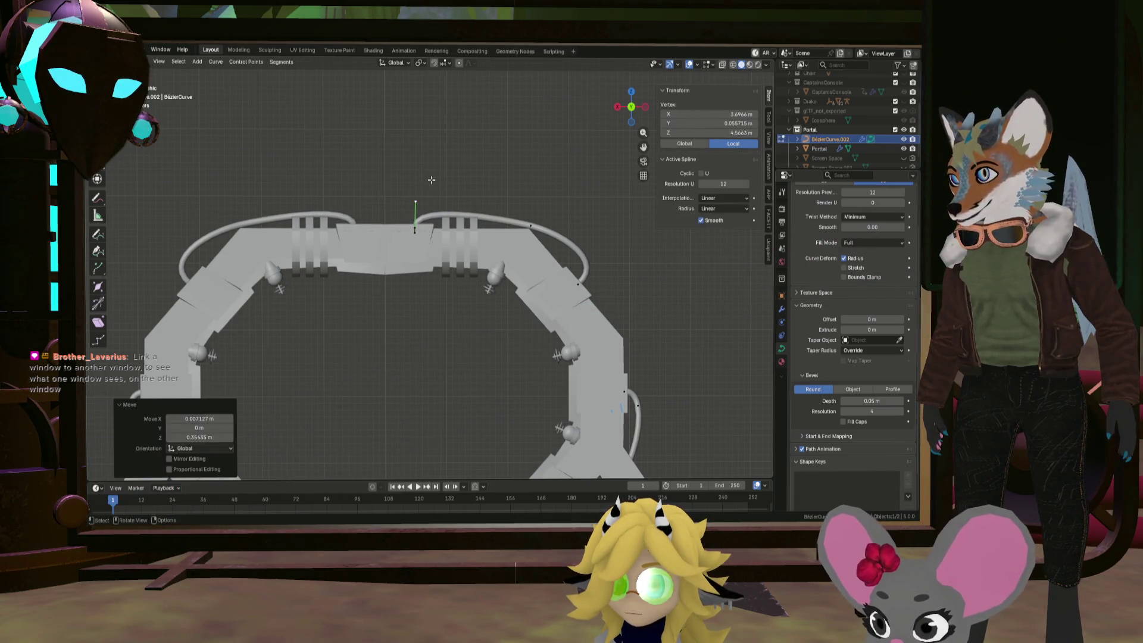
{"action": "left_click", "coordinate": [577, 282]}
{"action": "key", "text": "g"}
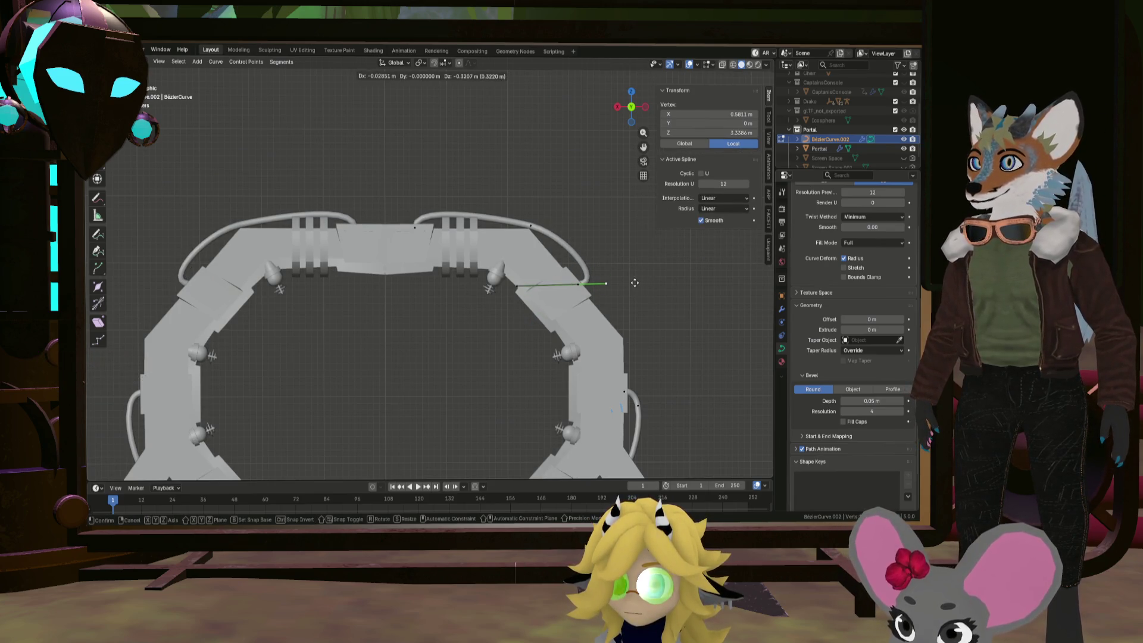
{"action": "left_click", "coordinate": [635, 283]}
Fine-tune a final top-cable handle slightly upward in the front view
{"action": "mouse_move", "coordinate": [633, 280]}
{"action": "middle_mouse_down"}
{"action": "mouse_move", "coordinate": [485, 266]}
{"action": "mouse_move", "coordinate": [529, 218]}
{"action": "middle_mouse_up"}
{"action": "left_click", "coordinate": [532, 223]}
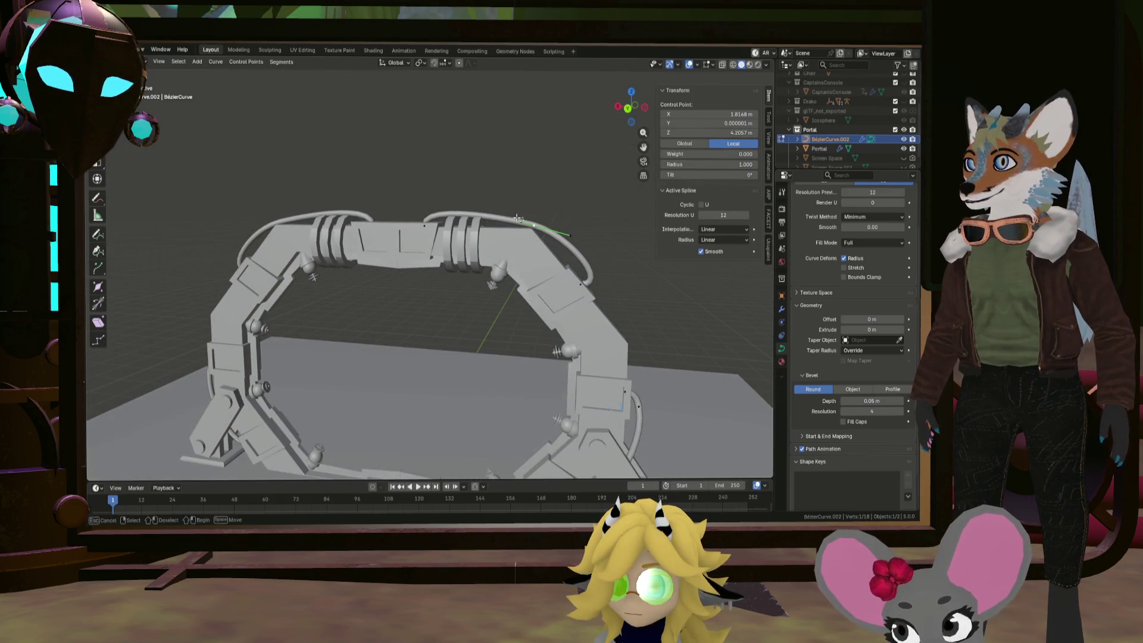
{"action": "left_click", "coordinate": [518, 218]}
{"action": "key", "text": "KP_1"}
{"action": "key", "text": "g"}
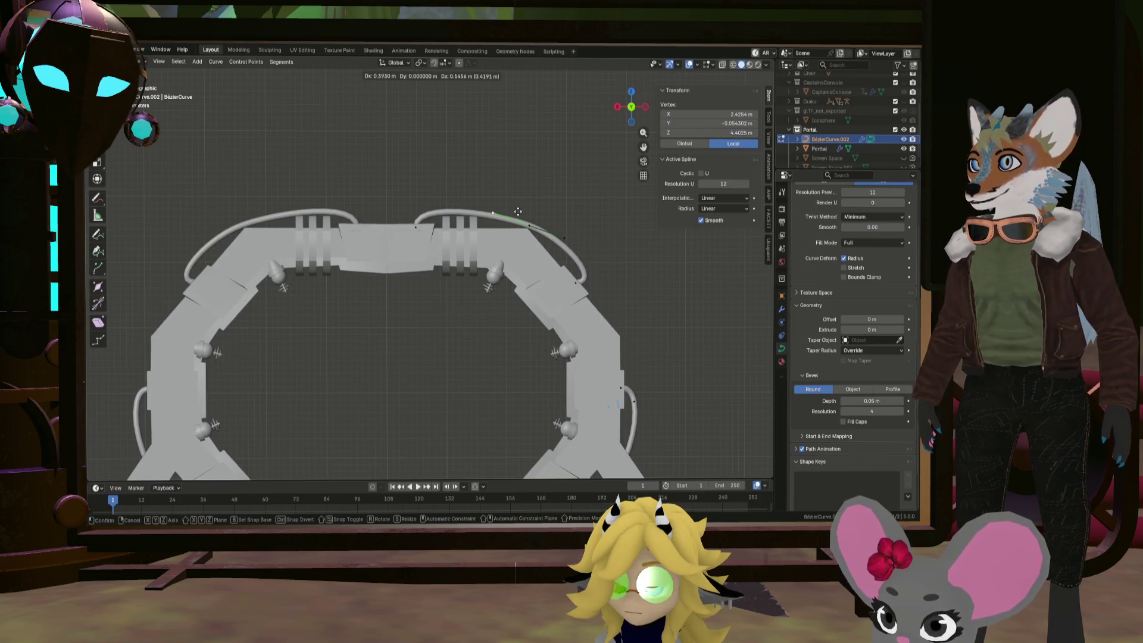
{"action": "left_click", "coordinate": [518, 211]}
{"action": "scroll", "coordinate": [548, 224], "scroll_direction": "down", "scroll_amount": 5}
{"action": "mouse_move", "coordinate": [548, 225]}
{"action": "middle_mouse_down"}
{"action": "mouse_move", "coordinate": [582, 263]}
{"action": "mouse_move", "coordinate": [633, 212]}
{"action": "mouse_move", "coordinate": [578, 274]}
{"action": "middle_mouse_up"}
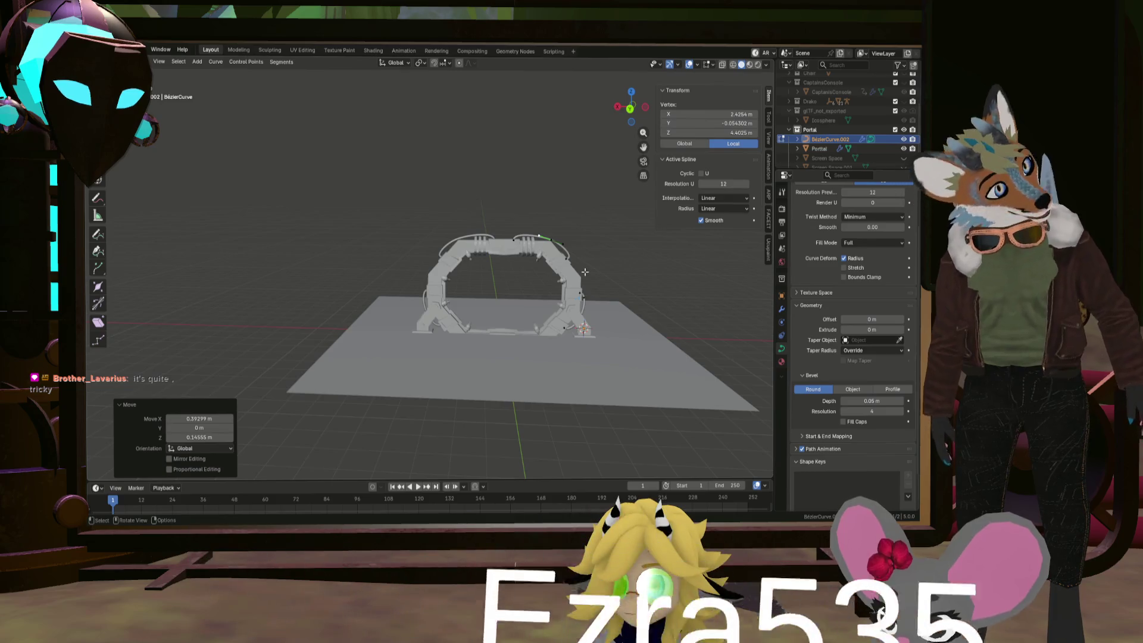
{"action": "key", "text": "KP_1"}
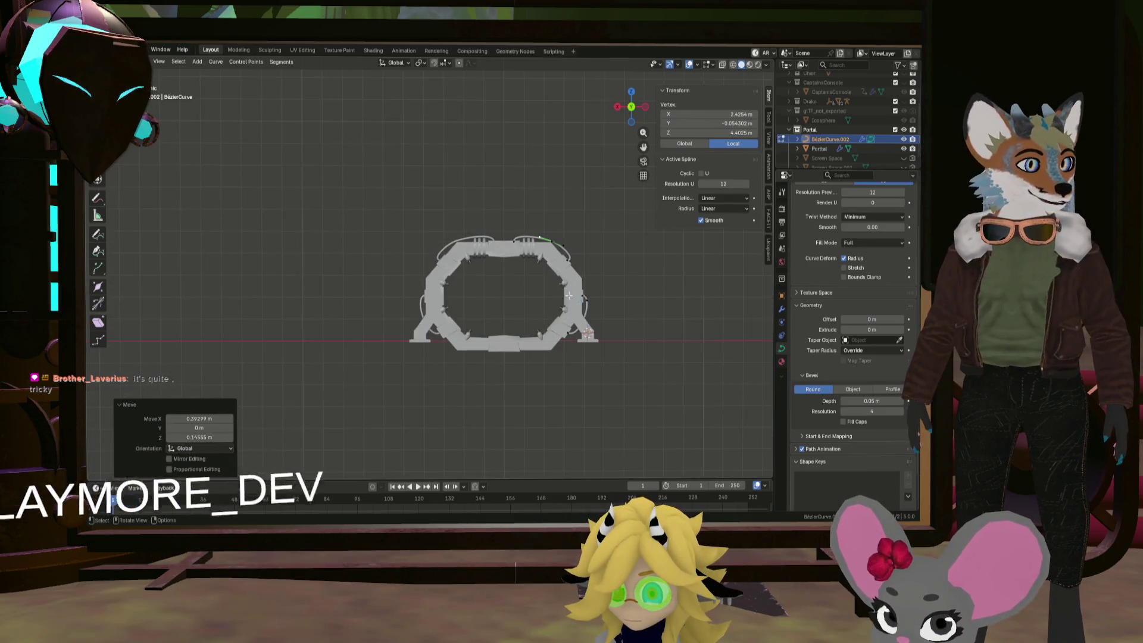
{"action": "mouse_move", "coordinate": [571, 280]}
{"action": "middle_mouse_down", "text": "ctrl"}
{"action": "mouse_move", "coordinate": [553, 310]}
{"action": "mouse_move", "coordinate": [587, 278]}
{"action": "middle_mouse_up", "text": "ctrl"}
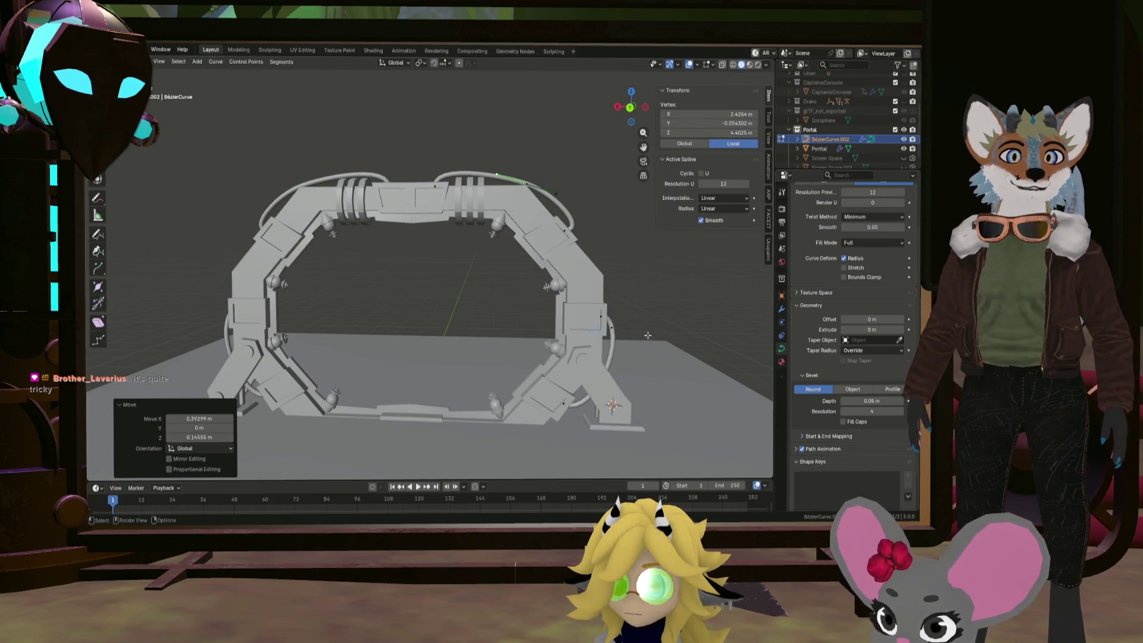
{"action": "scroll", "coordinate": [825, 431], "scroll_direction": "down", "scroll_amount": 2}
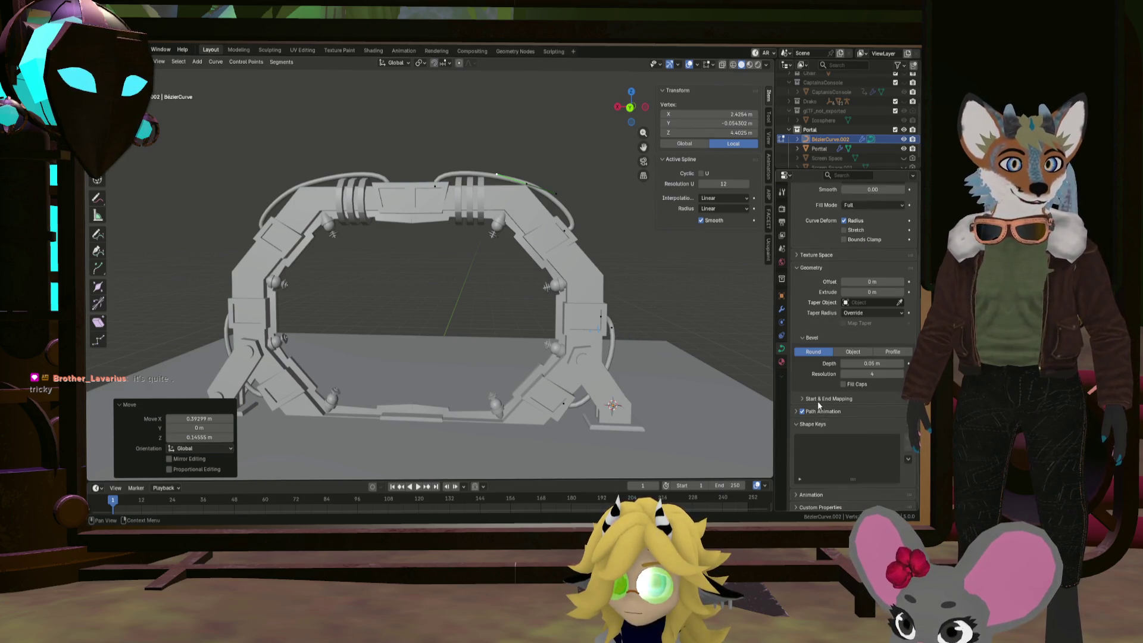
Set the cable bevel Depth to 0.09 m and orbit around the portal to inspect it
{"action": "left_click_drag", "start_coordinate": [870, 364], "coordinate": [904, 364]}
{"action": "middle_click_drag", "start_coordinate": [595, 286], "coordinate": [598, 269]}
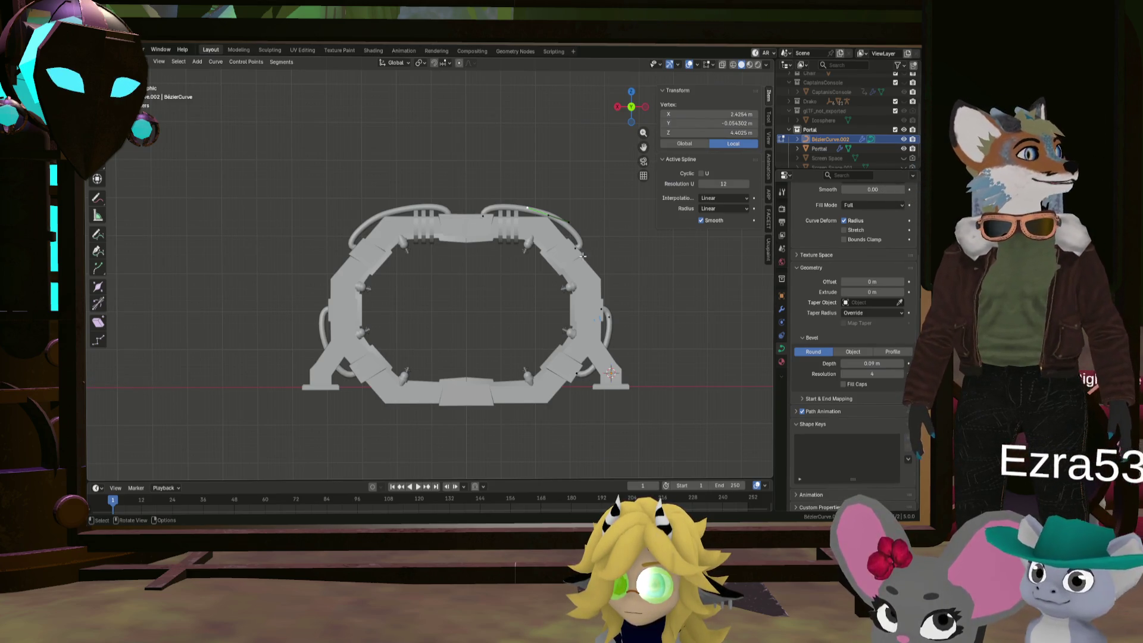
{"action": "mouse_move", "coordinate": [584, 255]}
{"action": "middle_mouse_down"}
{"action": "mouse_move", "coordinate": [553, 269]}
{"action": "mouse_move", "coordinate": [565, 262]}
{"action": "middle_mouse_up"}
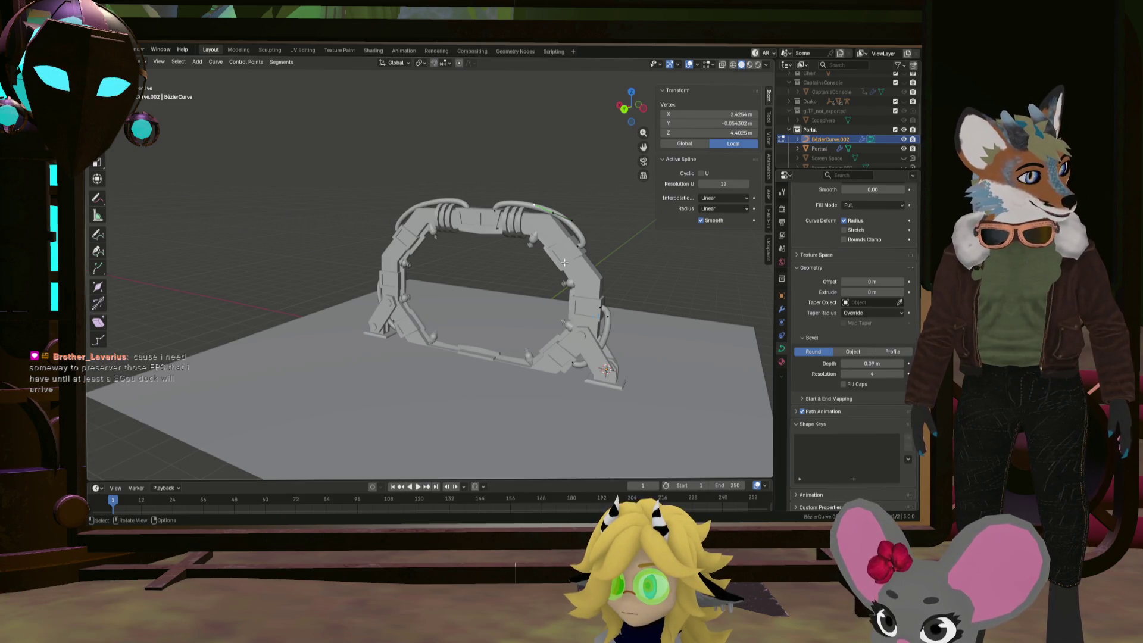
{"action": "key", "text": "ctrl+KP_1"}
{"action": "mouse_move", "coordinate": [599, 250]}
{"action": "middle_mouse_down"}
{"action": "mouse_move", "coordinate": [535, 244]}
{"action": "mouse_move", "coordinate": [528, 255]}
{"action": "mouse_move", "coordinate": [567, 272]}
{"action": "mouse_move", "coordinate": [572, 260]}
{"action": "middle_mouse_up"}
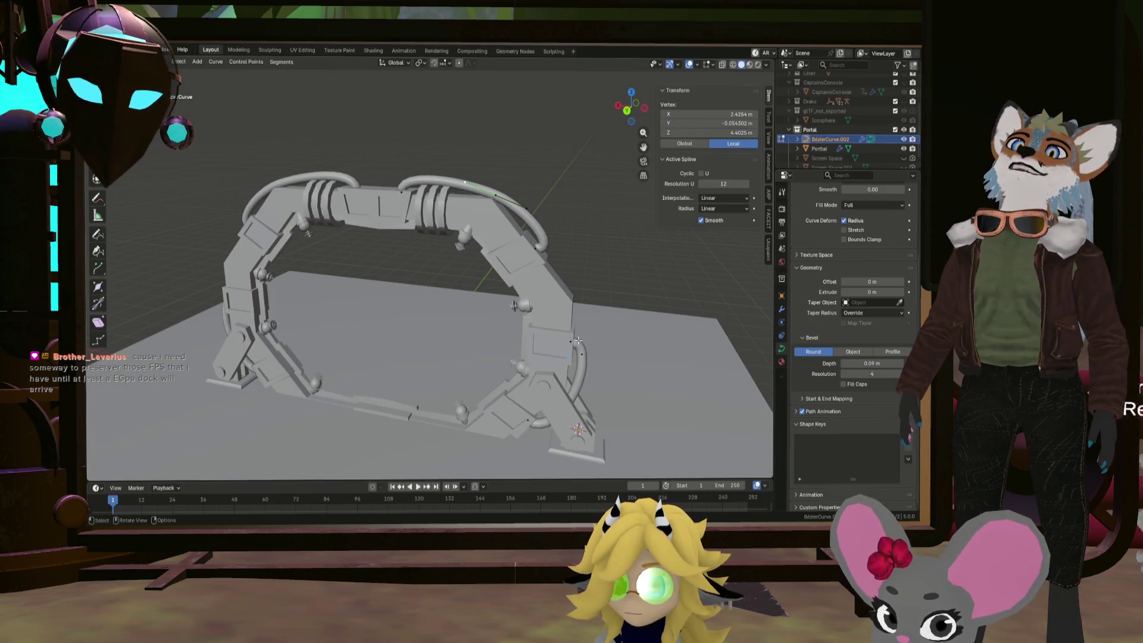
{"action": "middle_click_drag", "start_coordinate": [578, 340], "coordinate": [604, 327]}
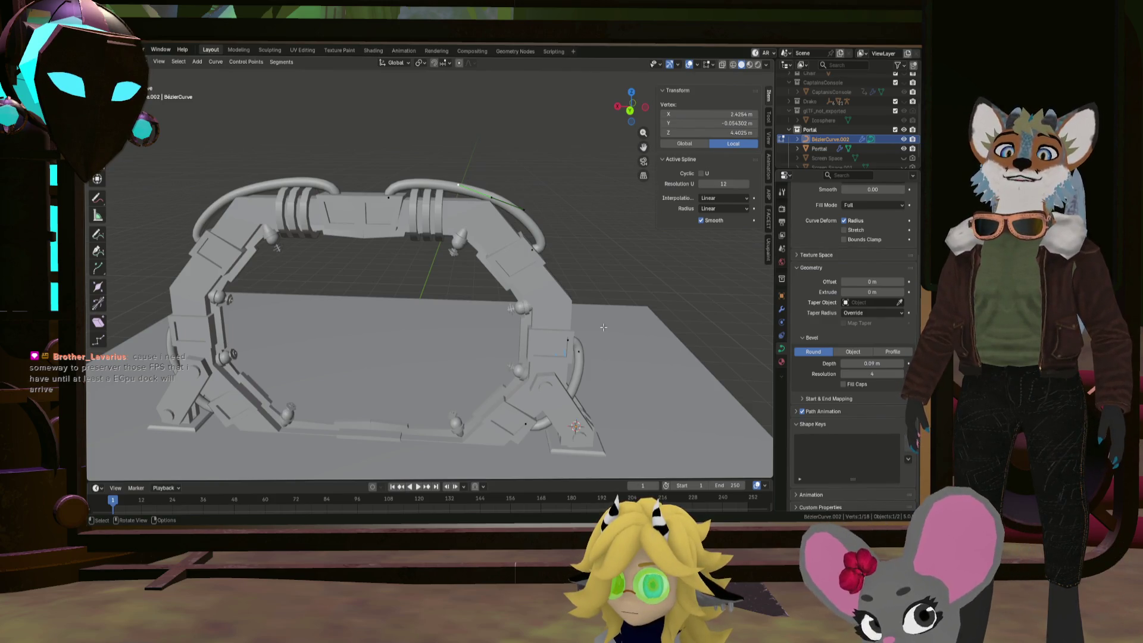
{"action": "scroll", "coordinate": [603, 326], "scroll_direction": "down", "scroll_amount": 5}
{"action": "mouse_move", "coordinate": [603, 326]}
{"action": "middle_mouse_down"}
{"action": "mouse_move", "coordinate": [571, 320]}
{"action": "mouse_move", "coordinate": [565, 287]}
{"action": "mouse_move", "coordinate": [587, 277]}
{"action": "mouse_move", "coordinate": [515, 271]}
{"action": "mouse_move", "coordinate": [562, 302]}
{"action": "middle_mouse_up"}
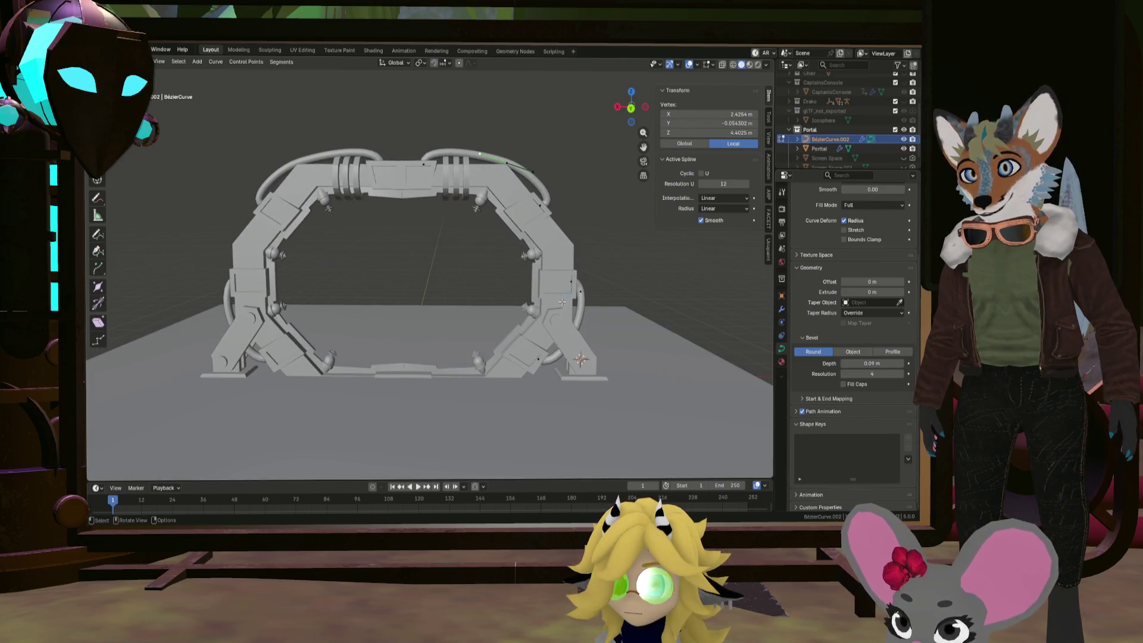
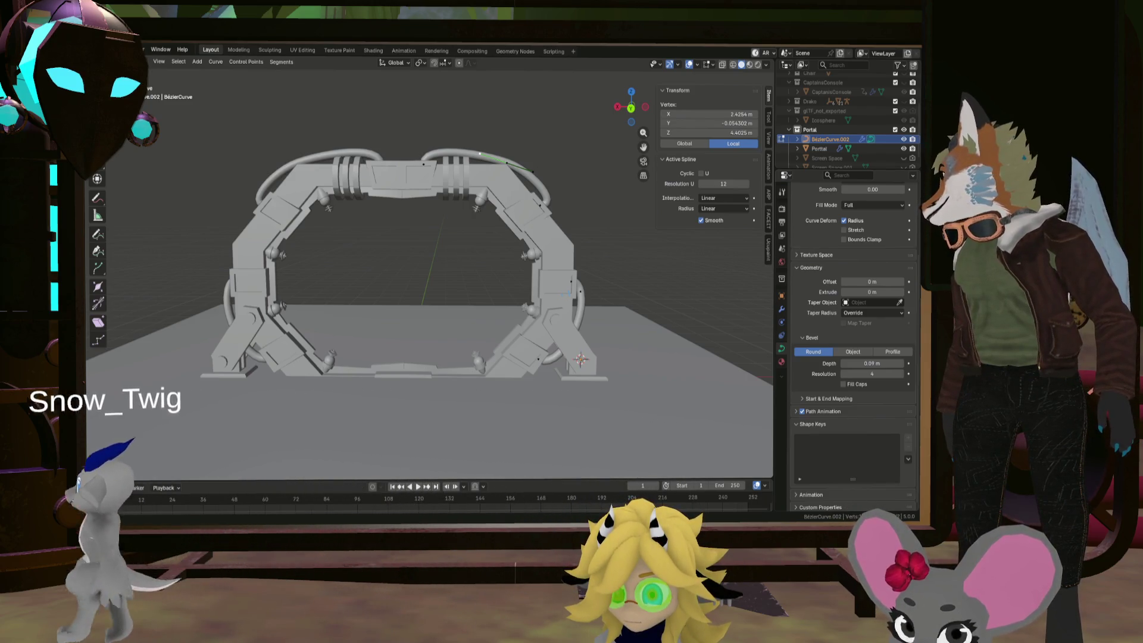
Return to Object Mode and add a cube beside the portal gate
{"action": "middle_click_drag", "start_coordinate": [523, 303], "coordinate": [484, 325]}
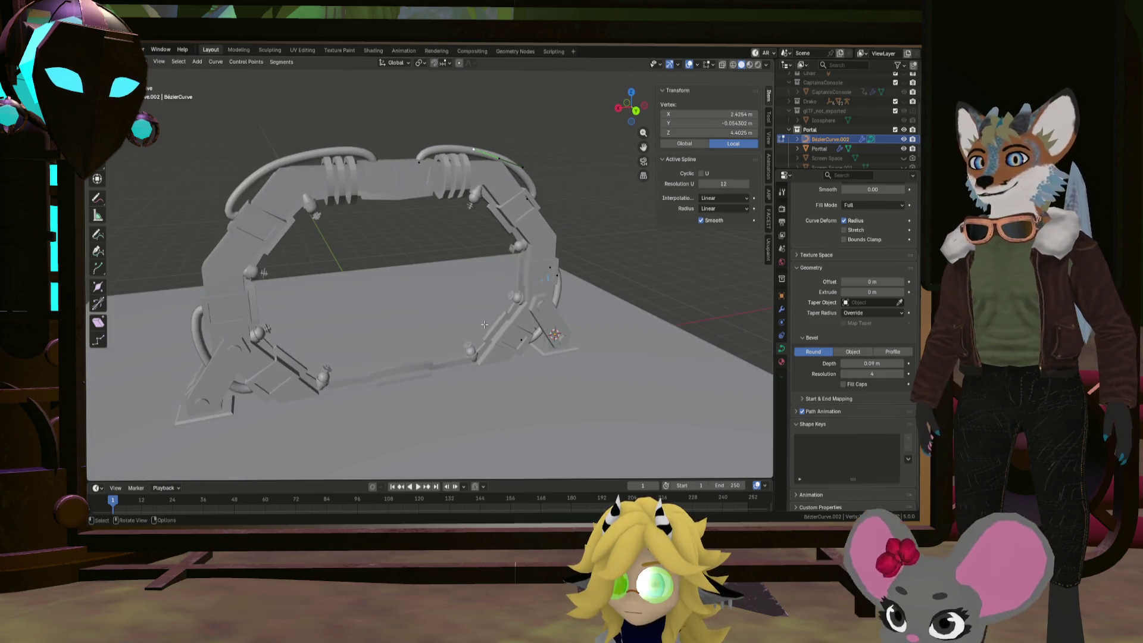
{"action": "key", "text": "Tab"}
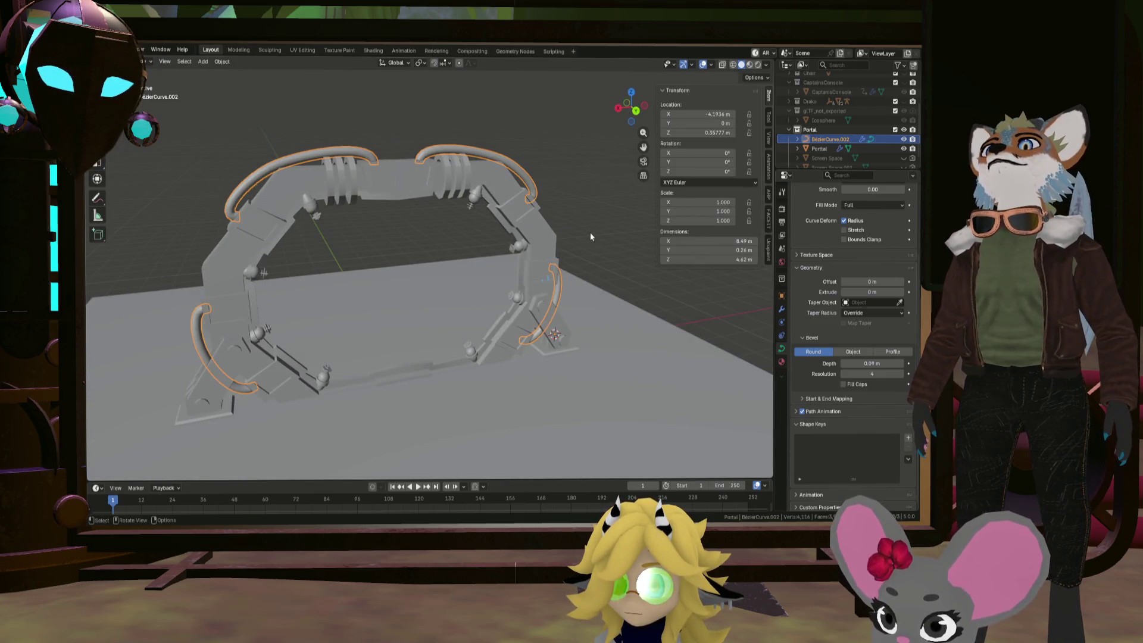
{"action": "left_click", "coordinate": [591, 236]}
{"action": "mouse_move", "coordinate": [588, 246]}
{"action": "middle_mouse_down"}
{"action": "mouse_move", "coordinate": [588, 257]}
{"action": "mouse_move", "coordinate": [559, 255]}
{"action": "mouse_move", "coordinate": [525, 277]}
{"action": "mouse_move", "coordinate": [581, 266]}
{"action": "mouse_move", "coordinate": [561, 309]}
{"action": "mouse_move", "coordinate": [566, 291]}
{"action": "mouse_move", "coordinate": [573, 305]}
{"action": "middle_mouse_up"}
{"action": "scroll", "coordinate": [590, 288], "scroll_direction": "up", "scroll_amount": 3}
{"action": "key", "text": "shift+a"}
{"action": "mouse_move", "coordinate": [577, 296]}
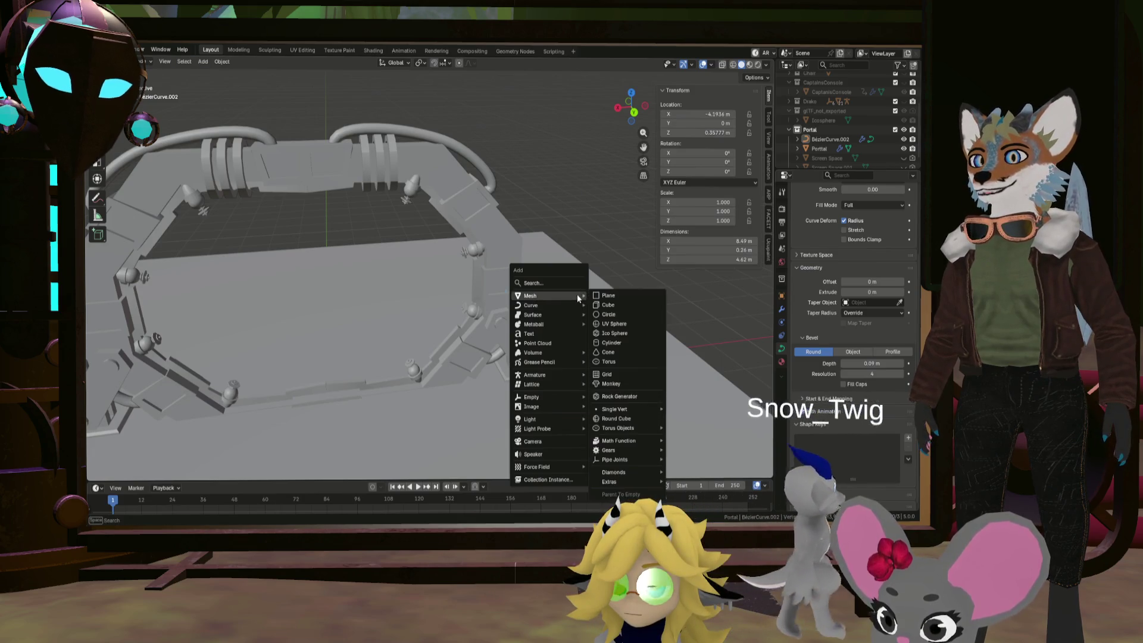
{"action": "left_click", "coordinate": [608, 305]}
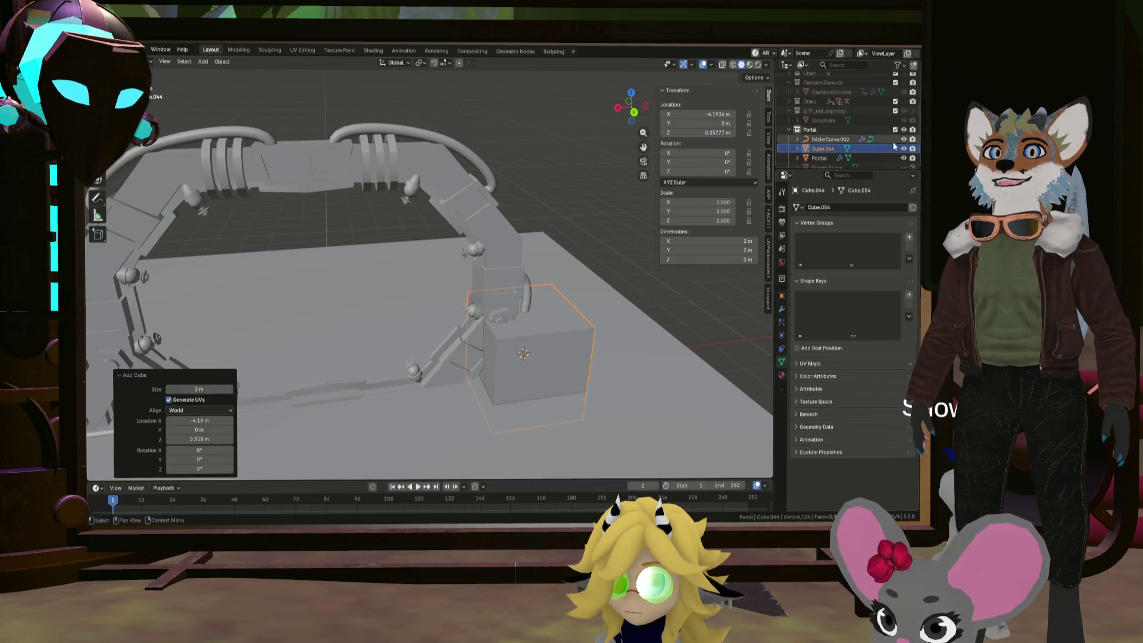
Rename the cable curve to 'Cables' and the new cube to 'Control' in the Outliner
{"action": "double_click", "coordinate": [827, 139]}
{"action": "scroll", "coordinate": [829, 140], "scroll_direction": "down", "scroll_amount": 1}
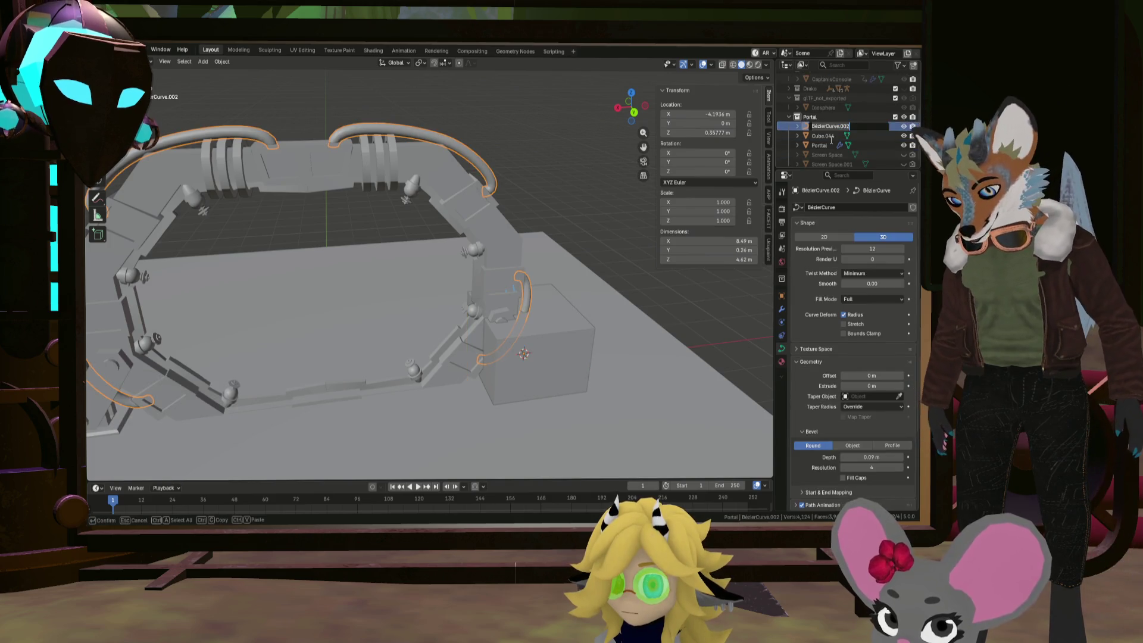
{"action": "type", "text": "cABLES"}
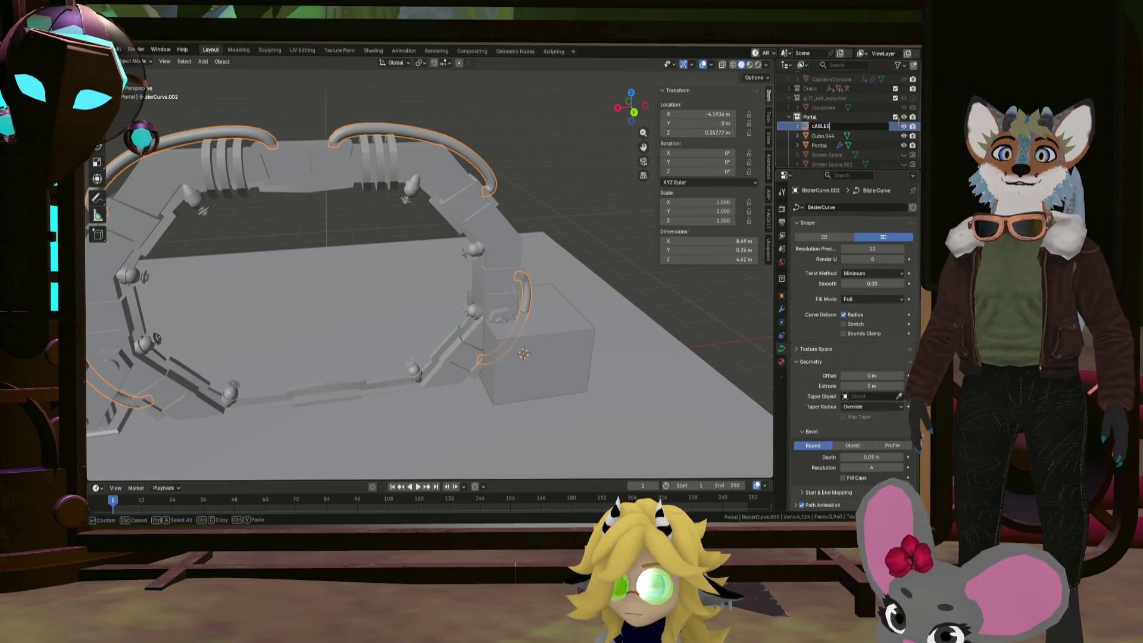
{"action": "left_click", "coordinate": [820, 145]}
{"action": "double_click", "coordinate": [820, 144]}
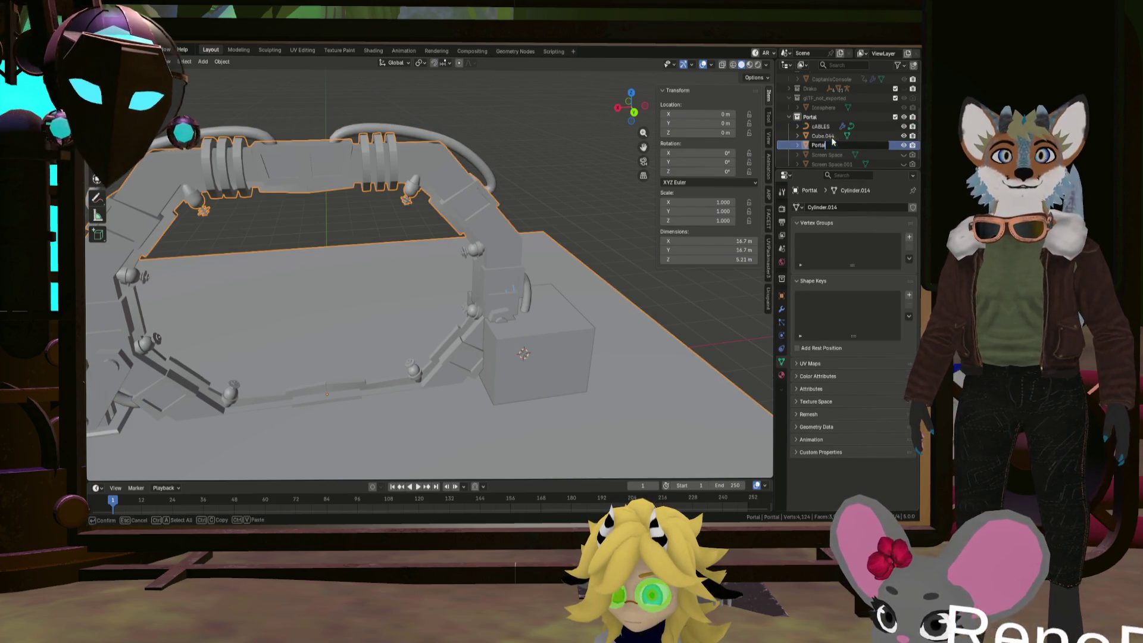
{"action": "left_click", "coordinate": [825, 135]}
{"action": "double_click", "coordinate": [825, 136]}
{"action": "type", "text": "cONTROL"}
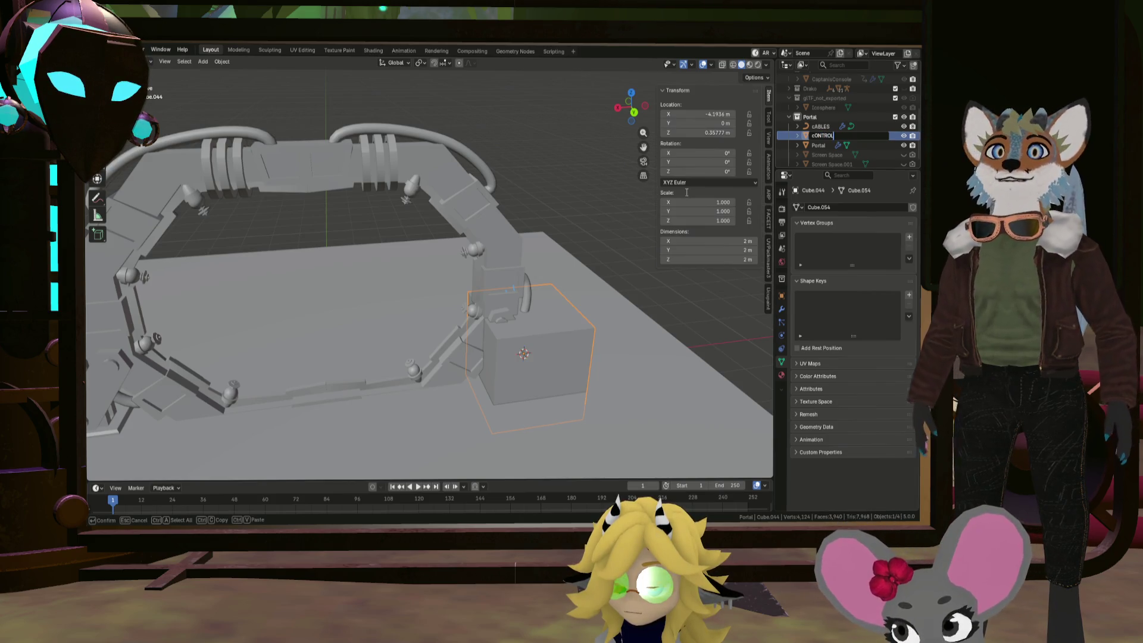
{"action": "key", "text": "ctrl+a"}
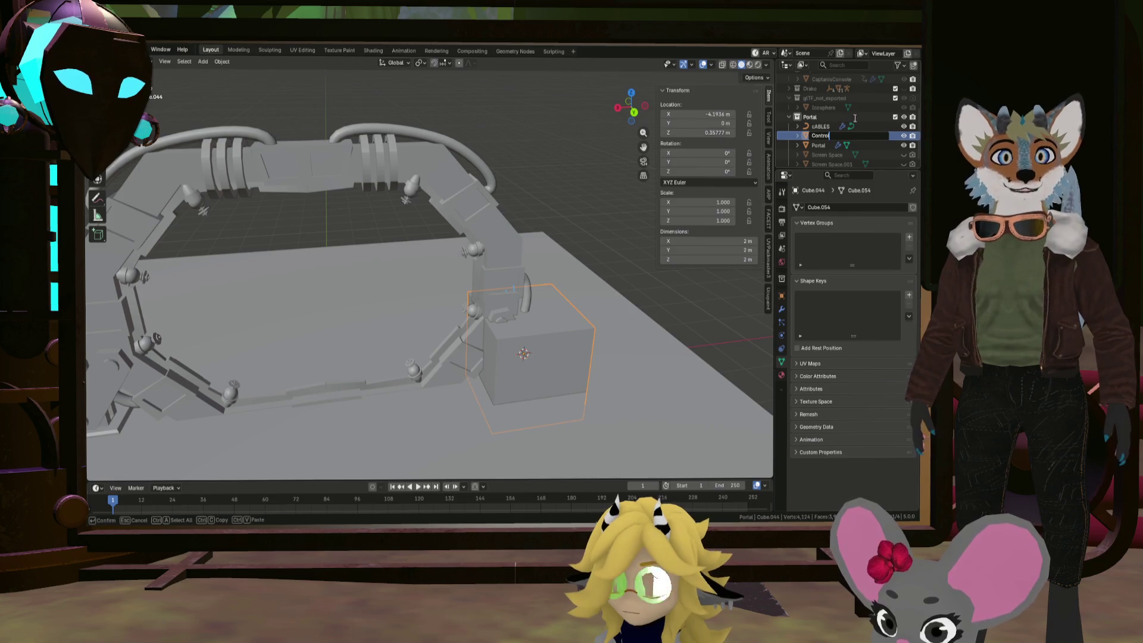
{"action": "left_click", "coordinate": [831, 126]}
{"action": "type", "text": "Cables"}
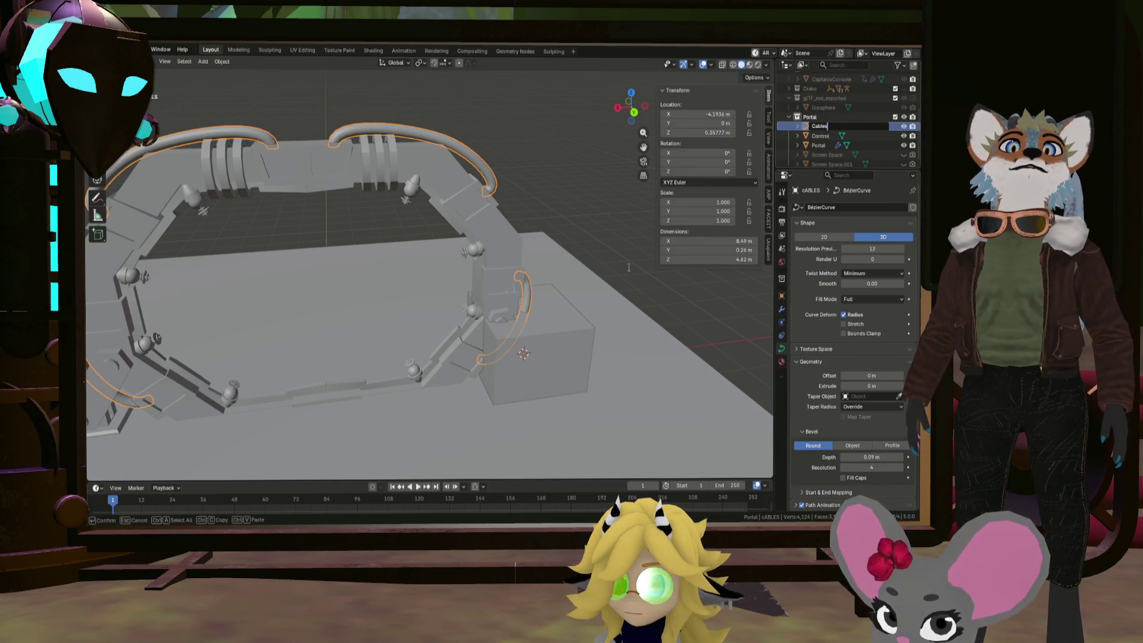
{"action": "key", "text": "Return"}
{"action": "left_click", "coordinate": [606, 291]}
In Edit Mode, shrink the cube to 0.718 and slide it along X to −1.4467 m by the gate leg
{"action": "key", "text": "KP_1"}
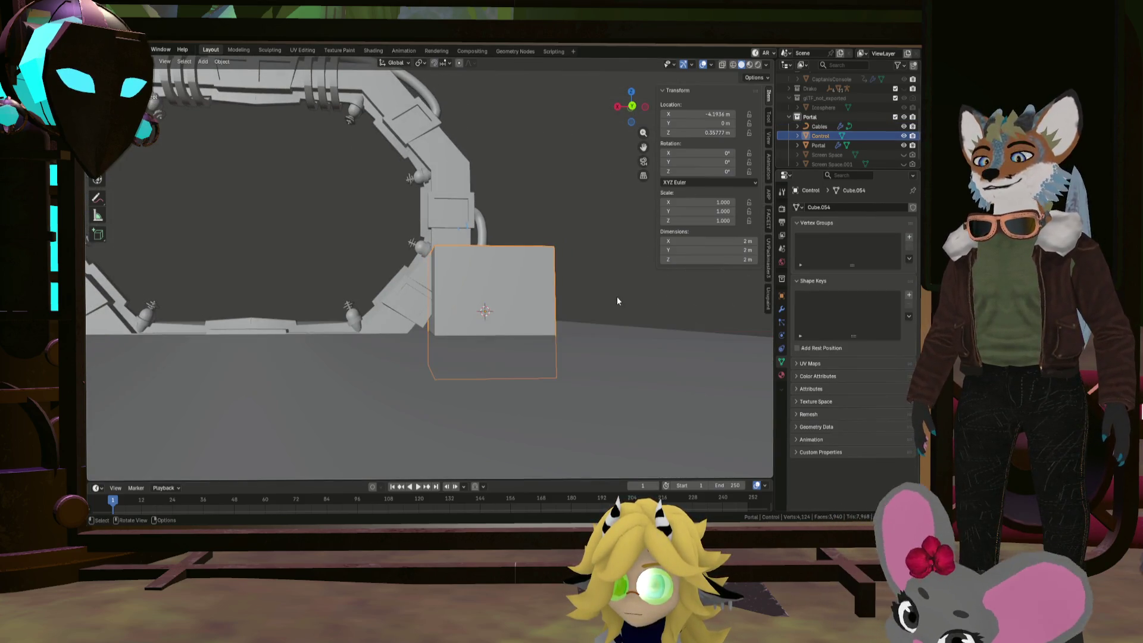
{"action": "key", "text": "Tab"}
{"action": "scroll", "coordinate": [548, 290], "scroll_direction": "down", "scroll_amount": 5}
{"action": "scroll", "coordinate": [549, 290], "scroll_direction": "up", "scroll_amount": 2}
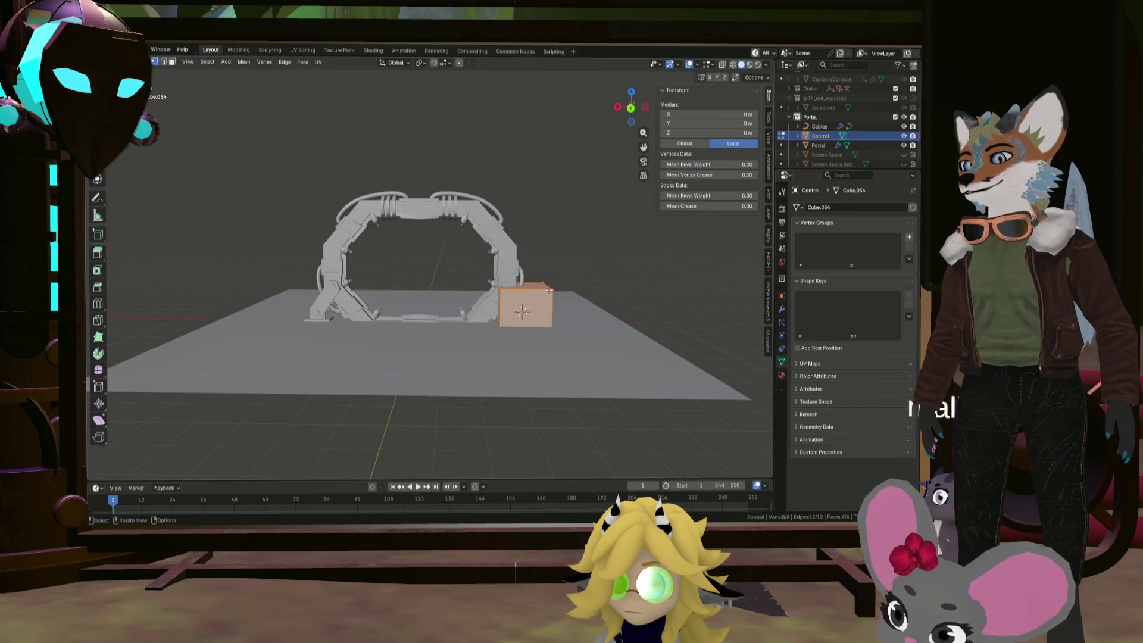
{"action": "scroll", "coordinate": [549, 290], "scroll_direction": "up", "scroll_amount": 3}
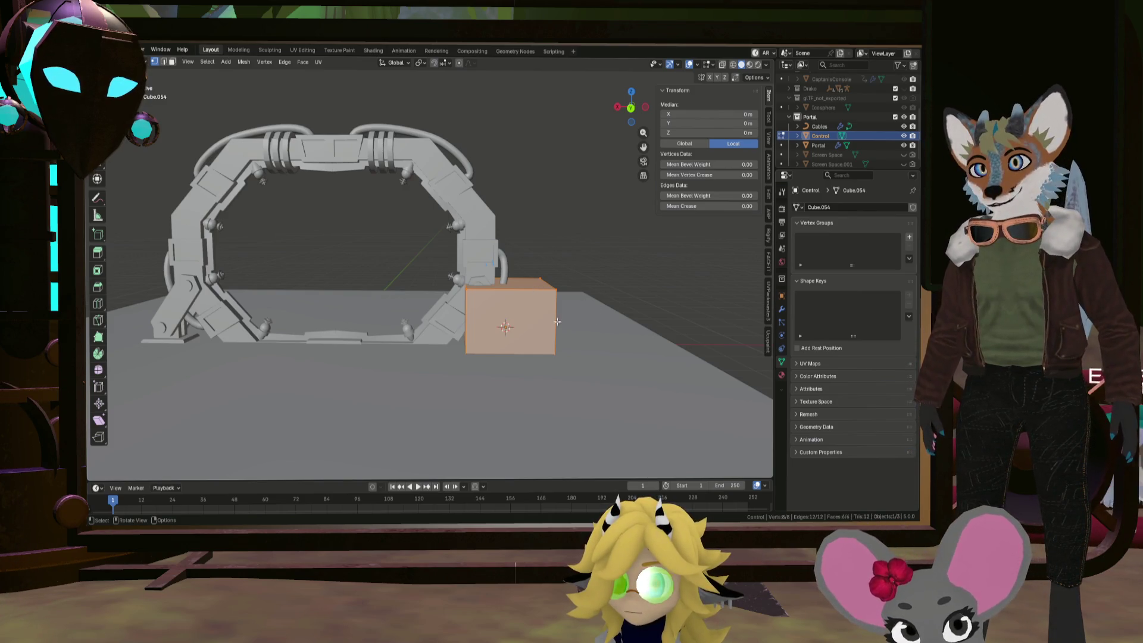
{"action": "key", "text": "s"}
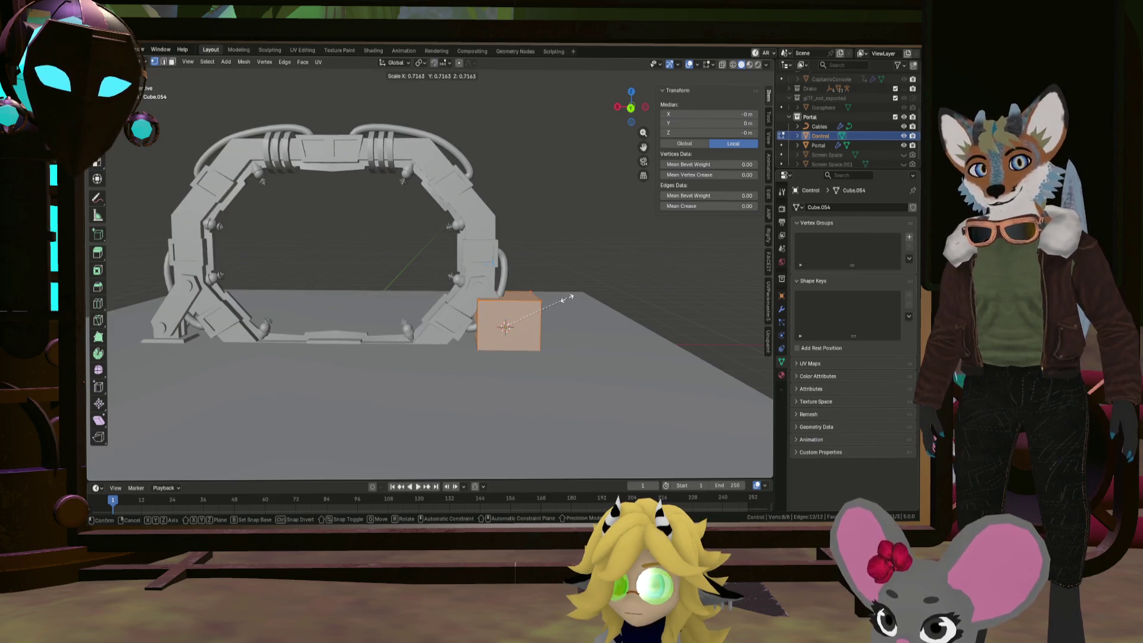
{"action": "left_click", "coordinate": [567, 298]}
{"action": "key", "text": "g"}
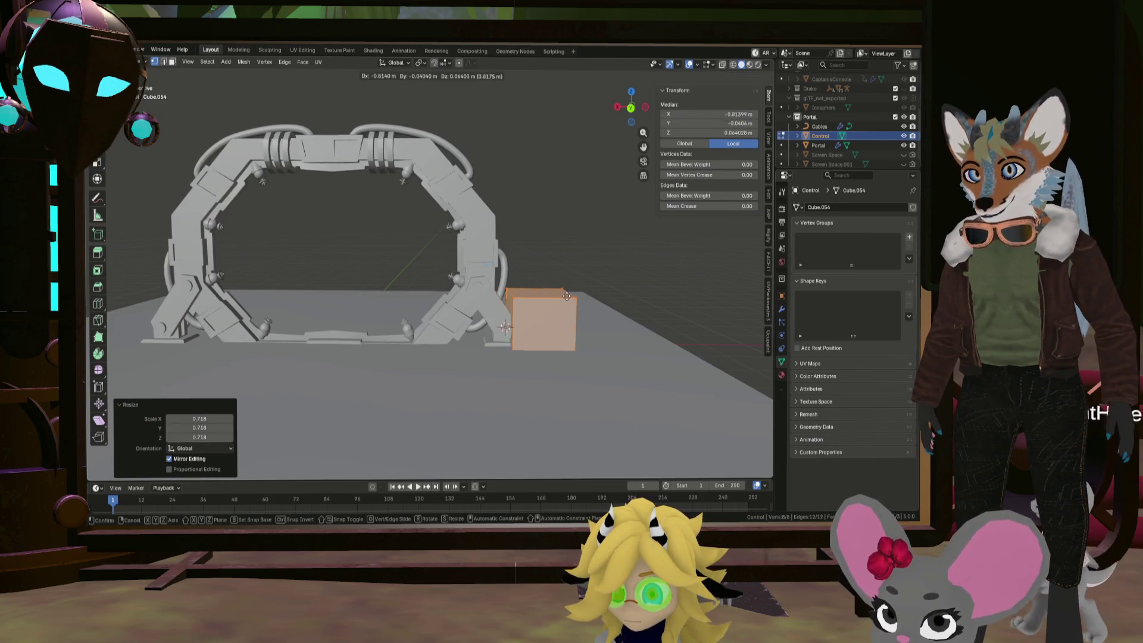
{"action": "key", "text": "x"}
{"action": "left_click", "coordinate": [625, 300]}
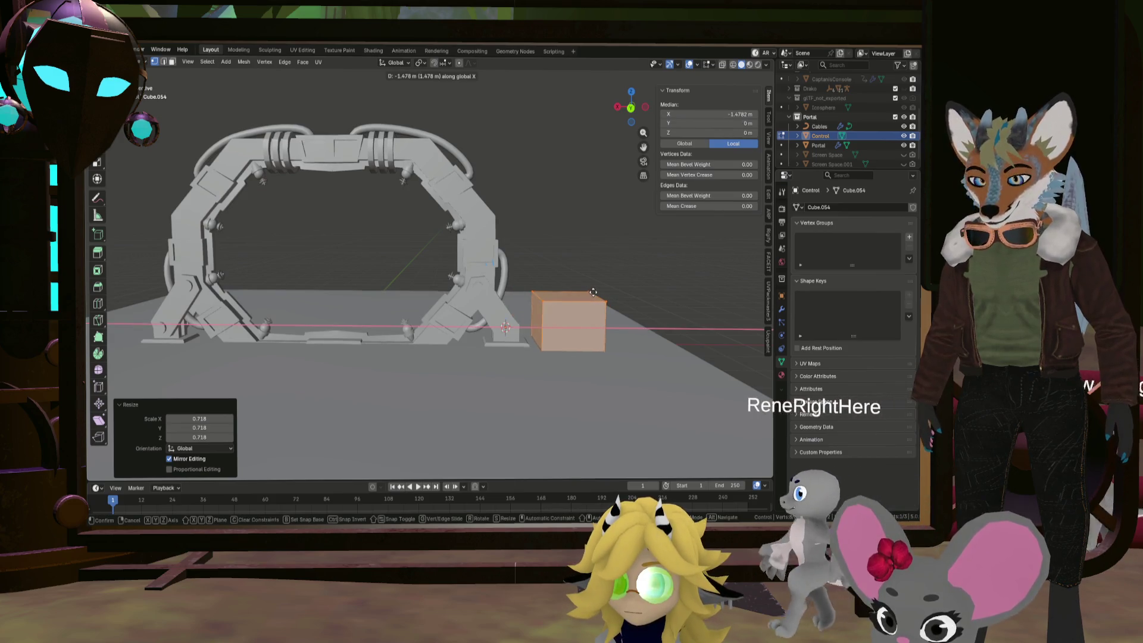
Stretch the Control cube 2.137× along Z to make it taller
{"action": "scroll", "coordinate": [604, 303], "scroll_direction": "up", "scroll_amount": 3}
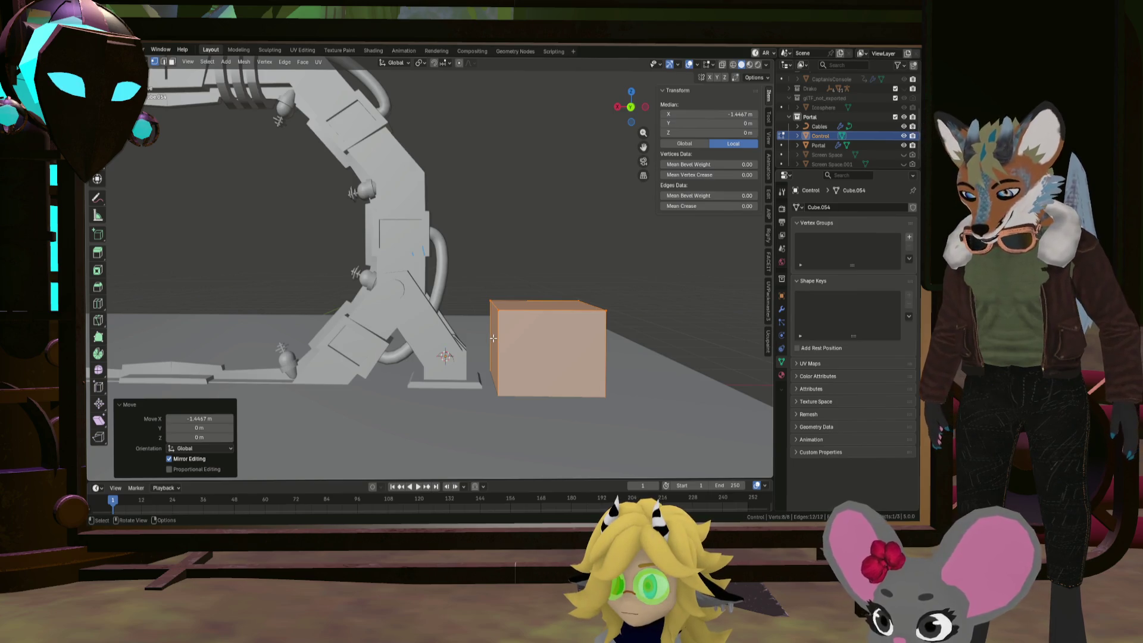
{"action": "key", "text": "s"}
{"action": "key", "text": "z"}
{"action": "left_click", "coordinate": [551, 353]}
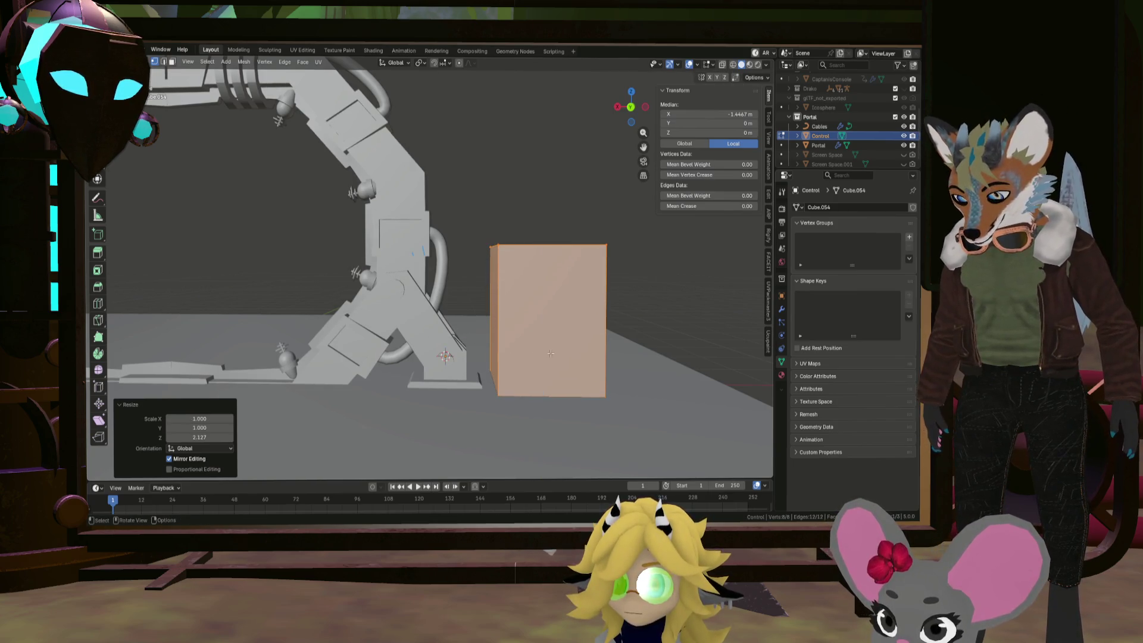
Shrink the cube to 0.739 and show the Drako character for scale reference
{"action": "key", "text": "s"}
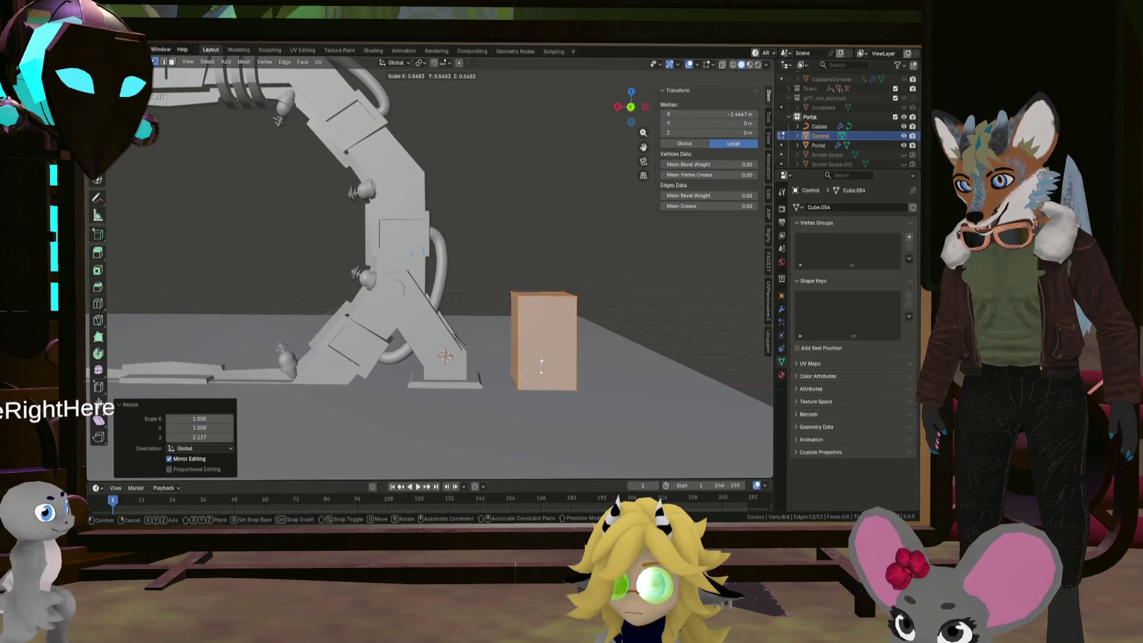
{"action": "left_click", "coordinate": [554, 366]}
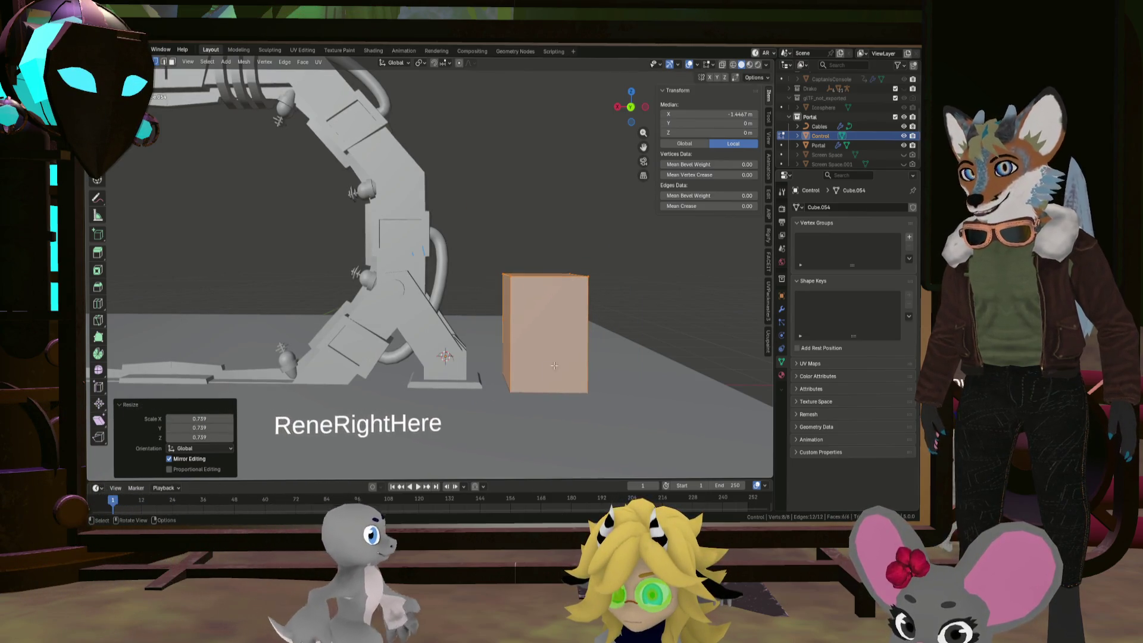
{"action": "scroll", "coordinate": [897, 136], "scroll_direction": "up", "scroll_amount": 3}
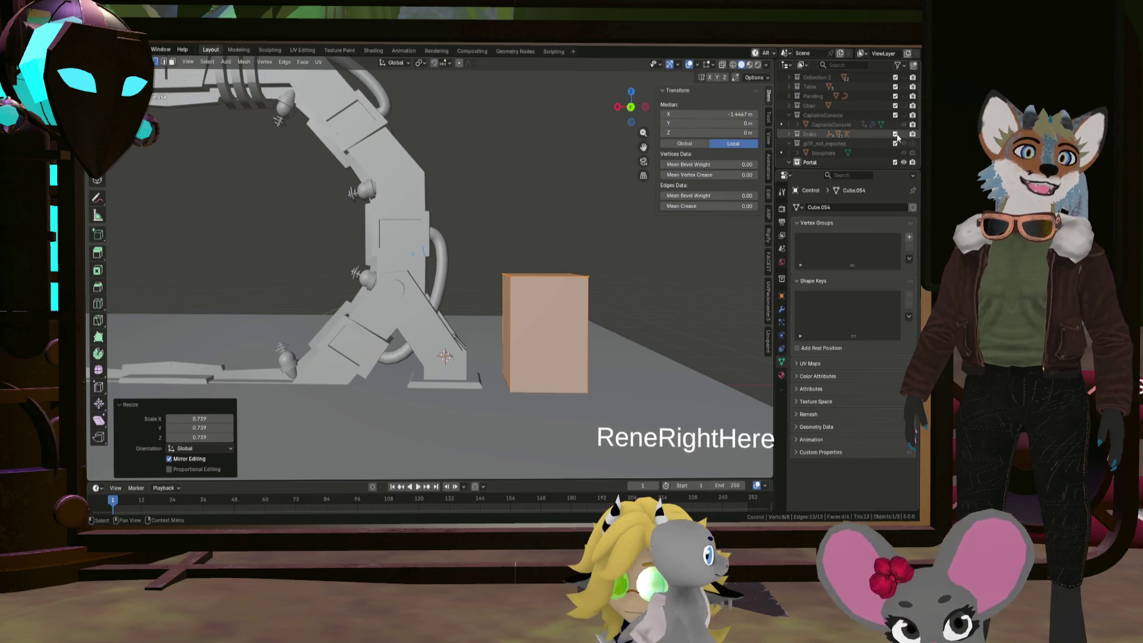
{"action": "left_click", "coordinate": [895, 135]}
{"action": "scroll", "coordinate": [596, 291], "scroll_direction": "down", "scroll_amount": 4}
{"action": "mouse_move", "coordinate": [571, 286]}
{"action": "middle_mouse_down"}
{"action": "mouse_move", "coordinate": [601, 293]}
{"action": "mouse_move", "coordinate": [519, 286]}
{"action": "mouse_move", "coordinate": [586, 272]}
{"action": "middle_mouse_up"}
Raise the cube, shrink it to 0.737, then lower it 0.237 m along Z onto the floor
{"action": "key", "text": "g"}
{"action": "key", "text": "z"}
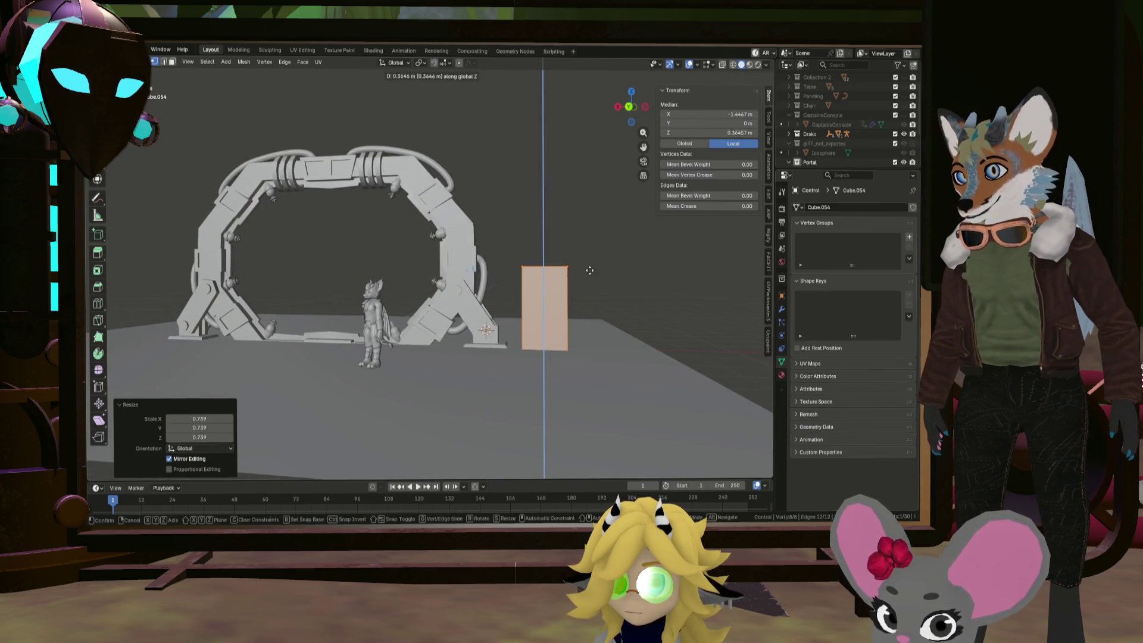
{"action": "left_click", "coordinate": [592, 249]}
{"action": "key", "text": "s"}
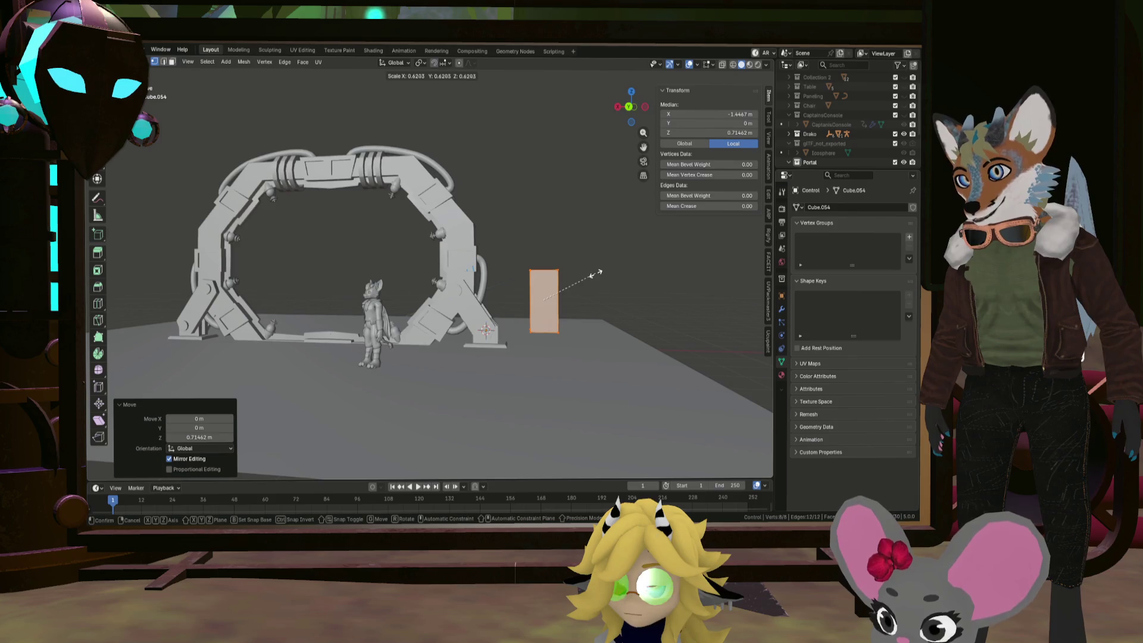
{"action": "left_click", "coordinate": [607, 271]}
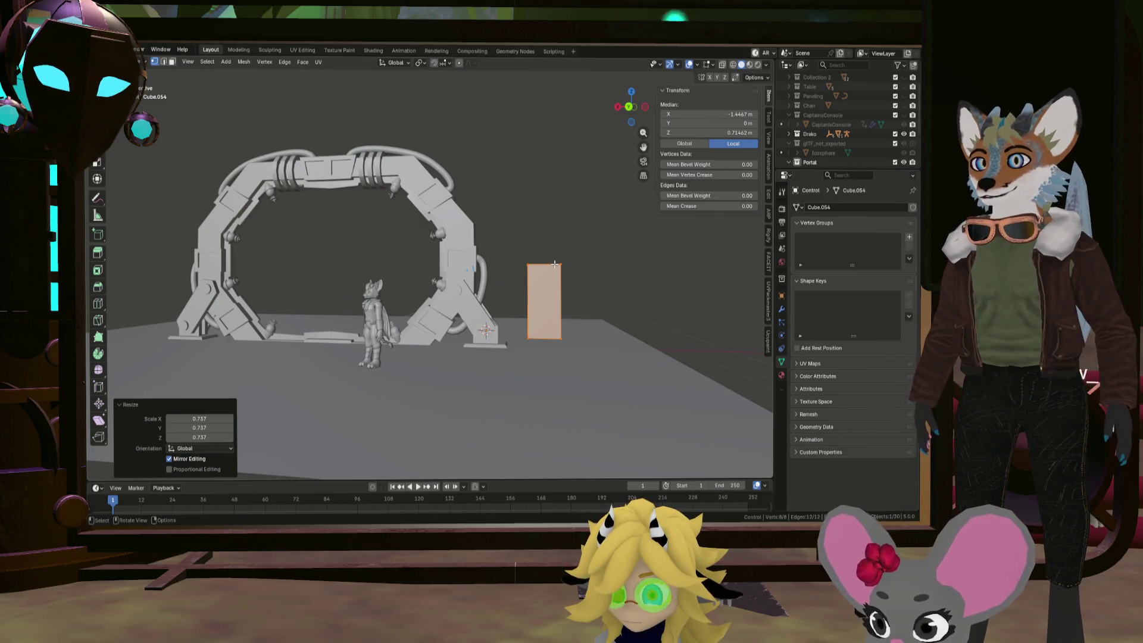
{"action": "key", "text": "g"}
{"action": "key", "text": "z"}
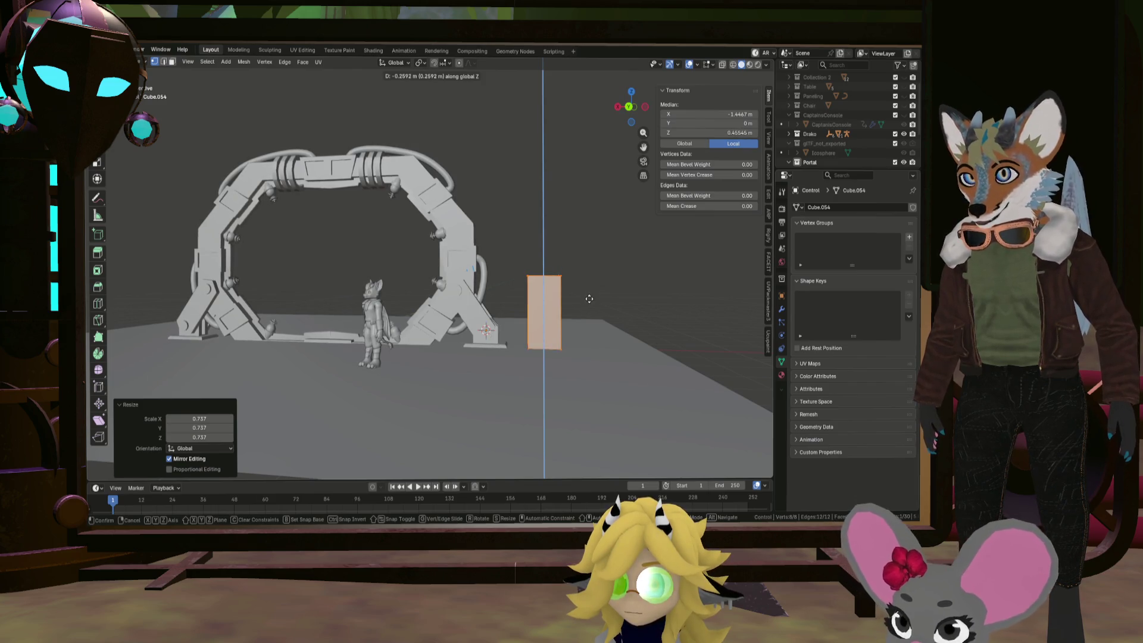
{"action": "left_click", "coordinate": [590, 298]}
{"action": "mouse_move", "coordinate": [589, 298]}
{"action": "middle_mouse_down"}
{"action": "mouse_move", "coordinate": [530, 313]}
{"action": "mouse_move", "coordinate": [511, 284]}
{"action": "middle_mouse_up"}
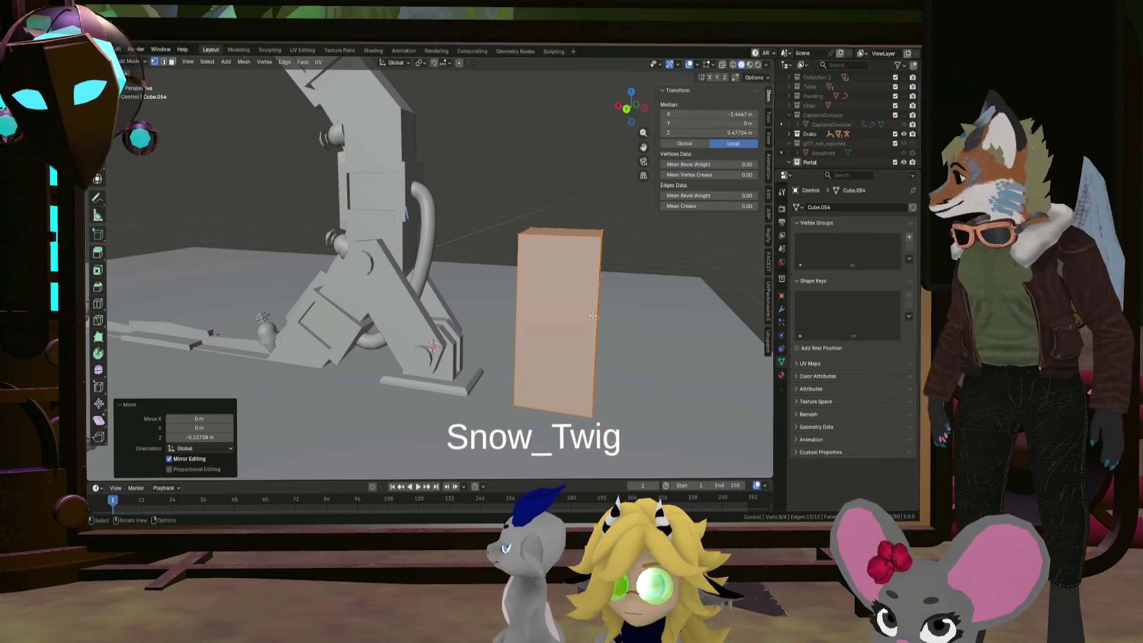
Duplicate the box geometry and flatten the copy along Z into a thin 0.047 slab
{"action": "mouse_move", "coordinate": [618, 315]}
{"action": "middle_mouse_down"}
{"action": "mouse_move", "coordinate": [589, 317]}
{"action": "mouse_move", "coordinate": [635, 324]}
{"action": "middle_mouse_up"}
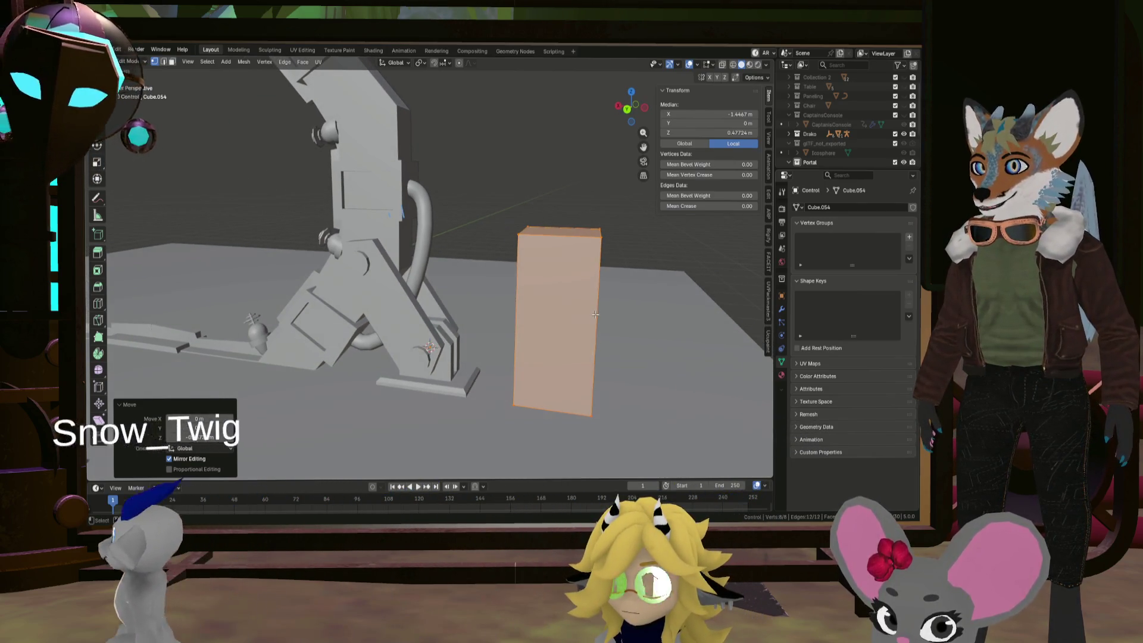
{"action": "key", "text": "shift+d"}
{"action": "key", "text": "Escape"}
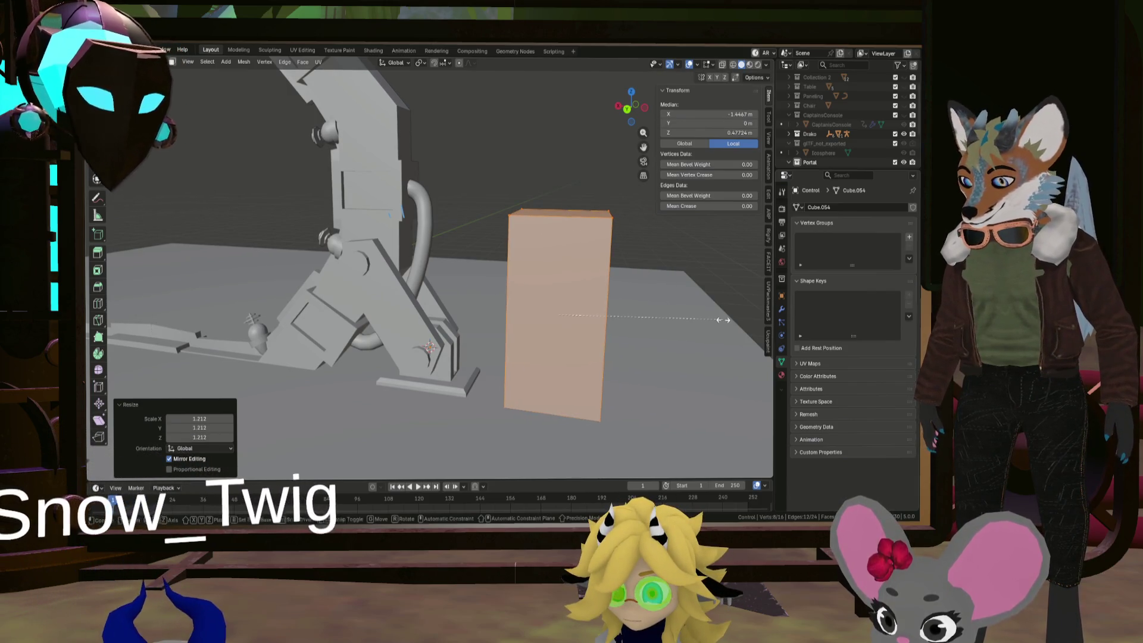
{"action": "key", "text": "s"}
{"action": "key", "text": "z"}
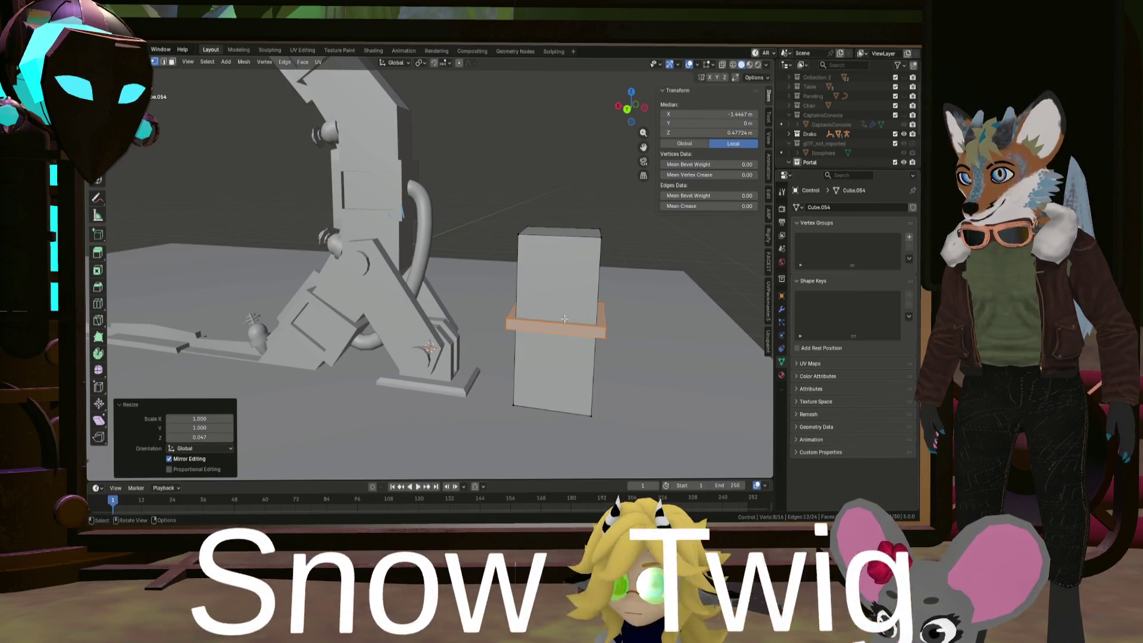
{"action": "left_click", "coordinate": [593, 311]}
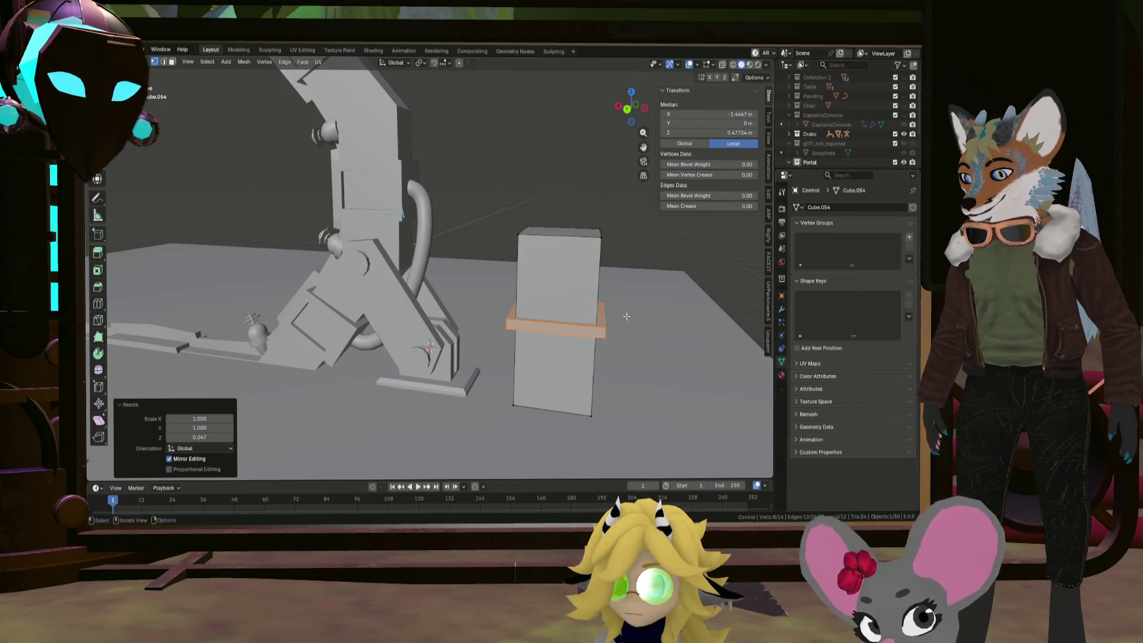
Stretch the slab 1.761× along Y and shift it 0.436 m outward along Y
{"action": "key", "text": "s"}
{"action": "key", "text": "y"}
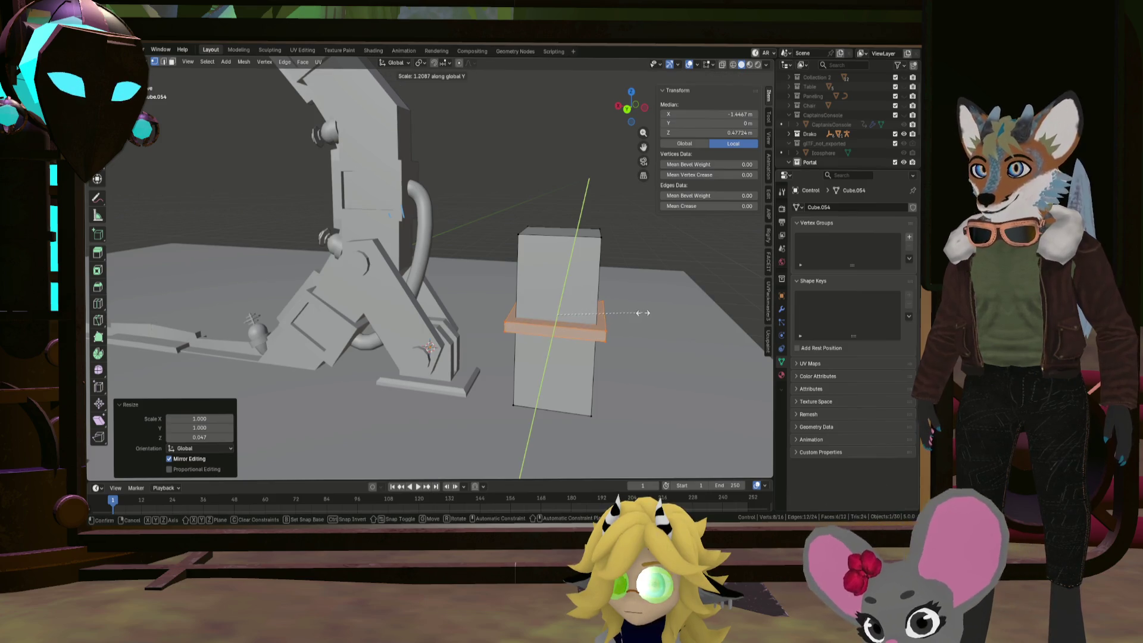
{"action": "left_click", "coordinate": [682, 311]}
{"action": "key", "text": "g"}
{"action": "key", "text": "y"}
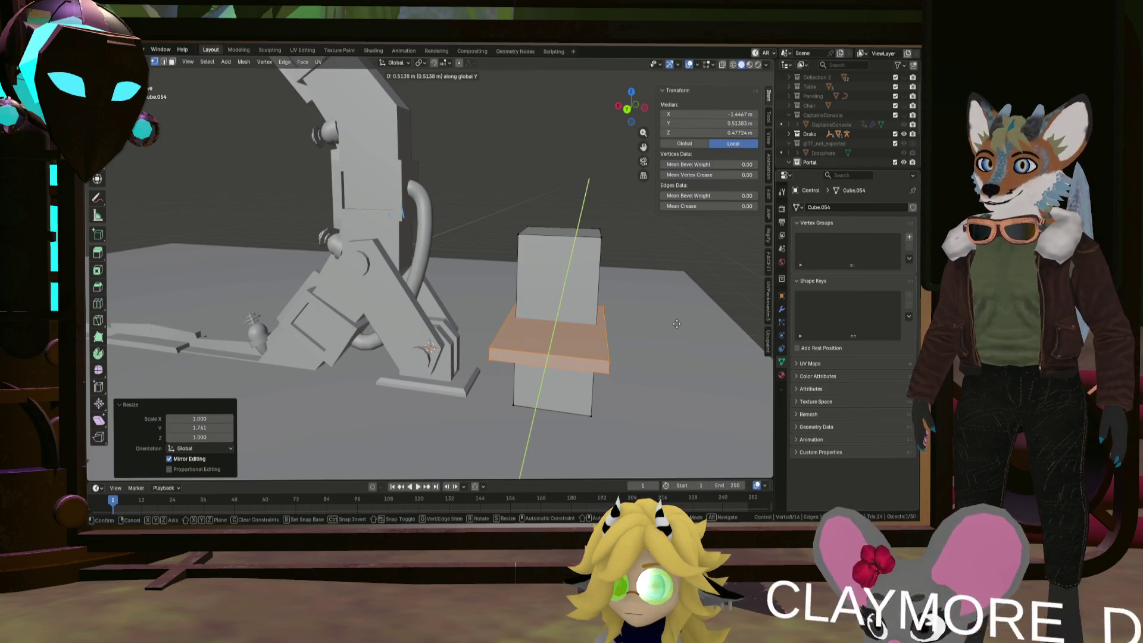
{"action": "left_click", "coordinate": [636, 319]}
{"action": "mouse_move", "coordinate": [635, 320]}
{"action": "middle_mouse_down"}
{"action": "mouse_move", "coordinate": [531, 322]}
{"action": "mouse_move", "coordinate": [593, 305]}
{"action": "middle_mouse_up"}
{"action": "mouse_move", "coordinate": [515, 290]}
{"action": "middle_mouse_down"}
{"action": "mouse_move", "coordinate": [530, 287]}
{"action": "mouse_move", "coordinate": [558, 313]}
{"action": "mouse_move", "coordinate": [523, 308]}
{"action": "middle_mouse_up"}
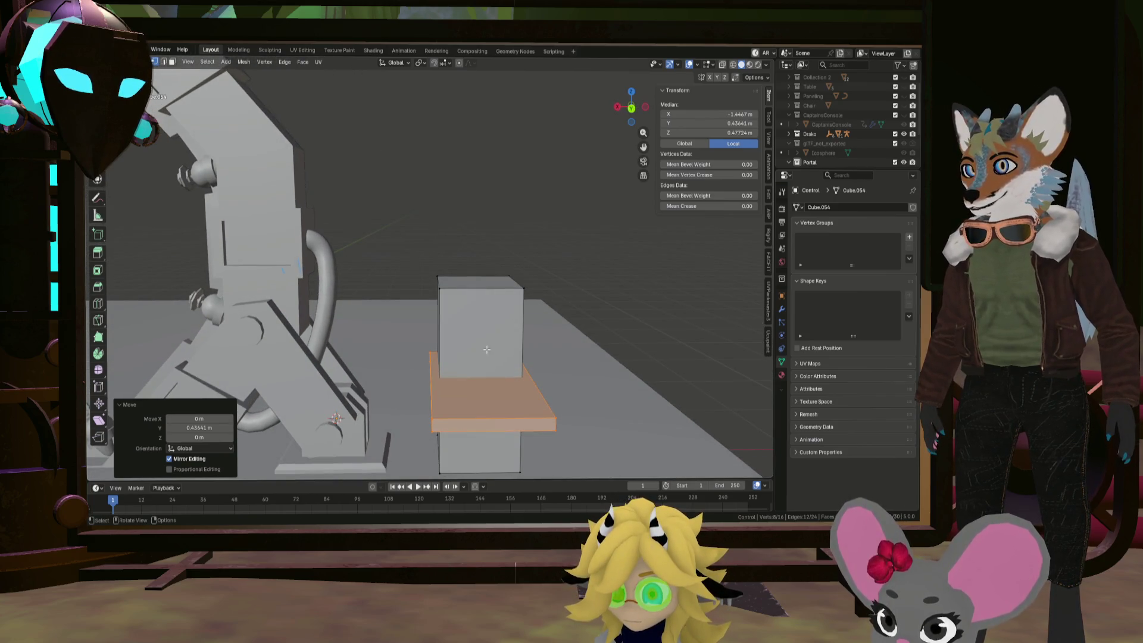
Add a loop cut around the upper box
{"action": "middle_click_drag", "start_coordinate": [486, 350], "coordinate": [494, 317]}
{"action": "key", "text": "alt+a"}
{"action": "key", "text": "ctrl+r"}
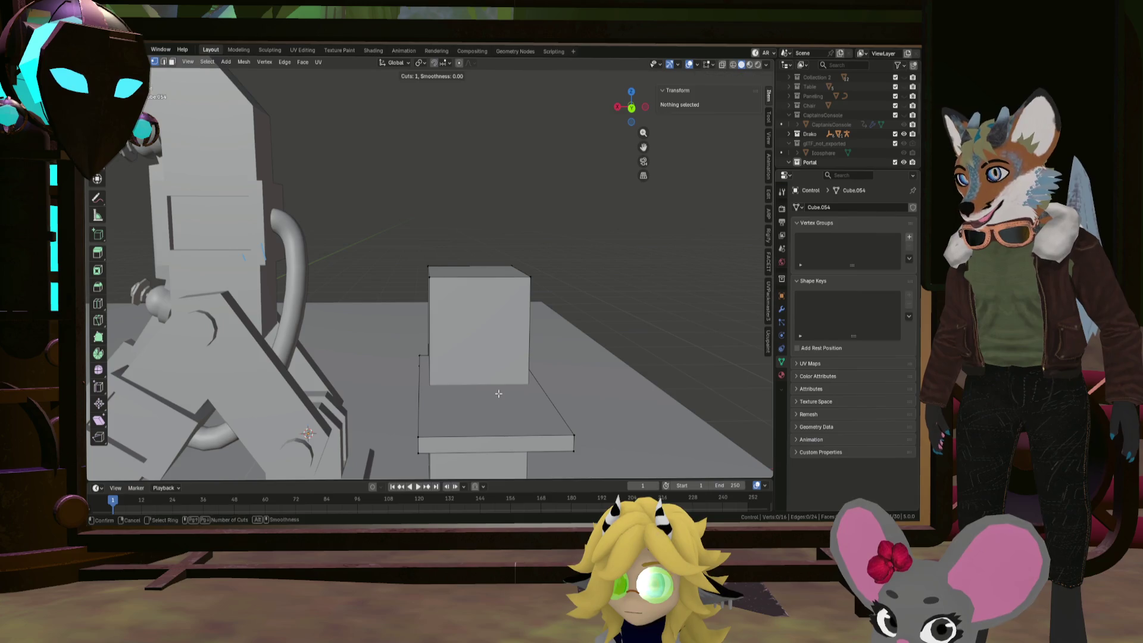
{"action": "left_click", "coordinate": [514, 379]}
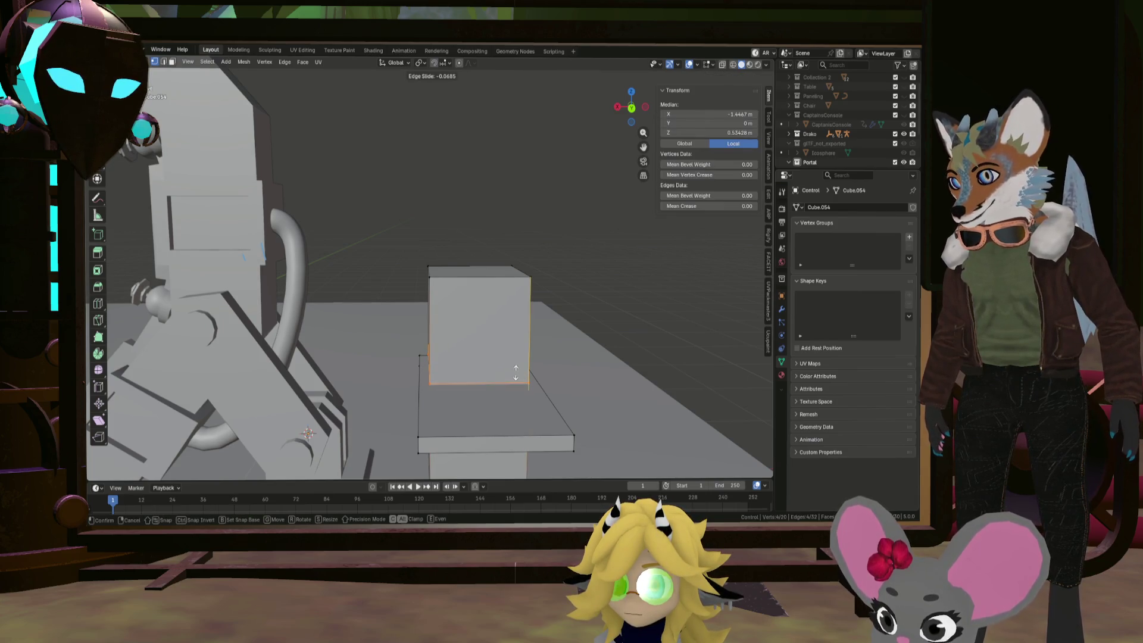
{"action": "left_click", "coordinate": [515, 374]}
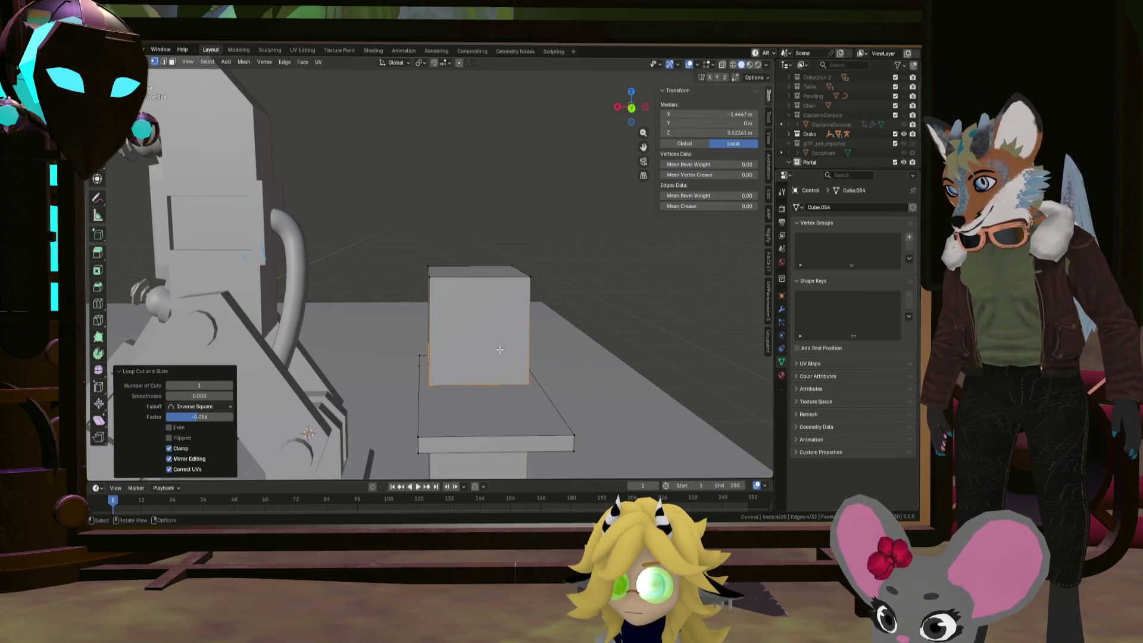
Inset the box's front face about 0.057 m and extrude the panel about 0.063 m outward
{"action": "left_click", "coordinate": [172, 62]}
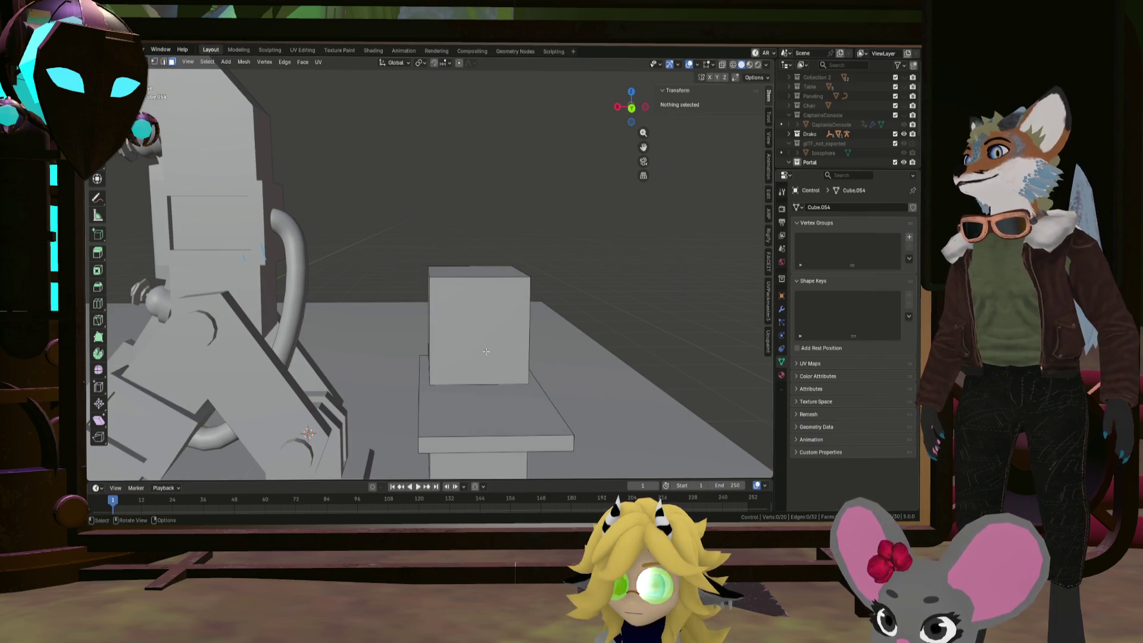
{"action": "left_click", "coordinate": [502, 325]}
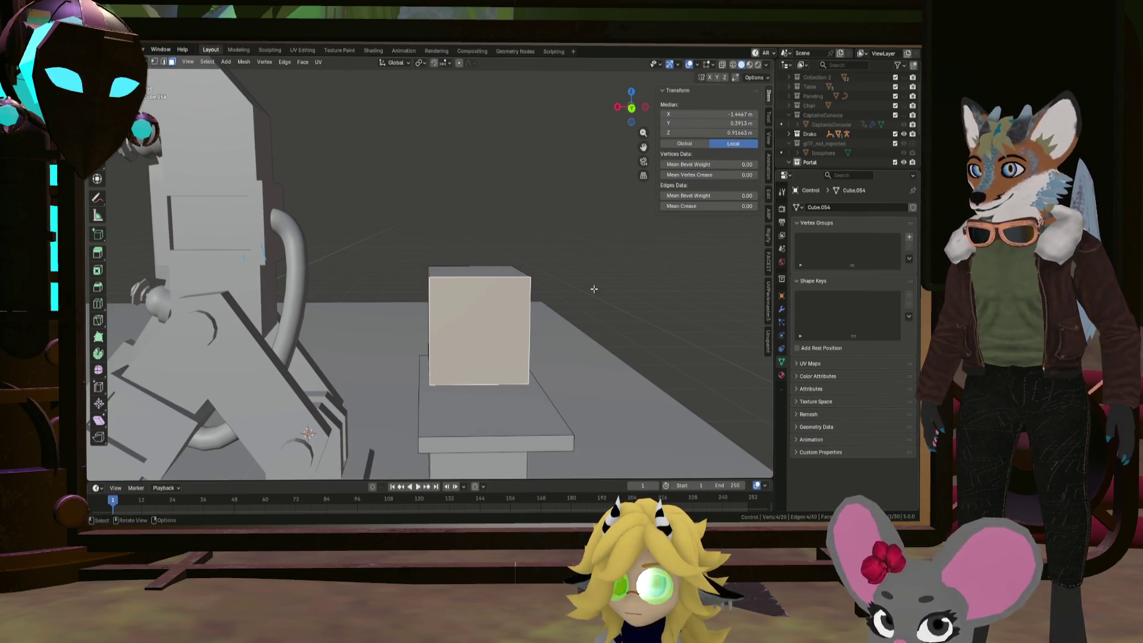
{"action": "key", "text": "i"}
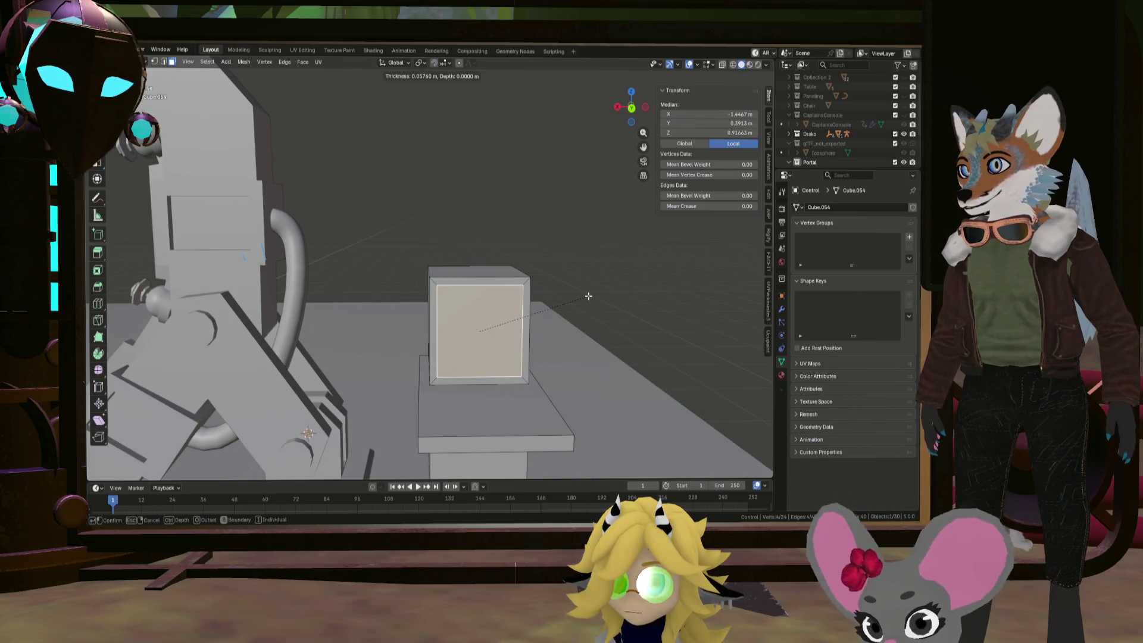
{"action": "left_click", "coordinate": [588, 296]}
{"action": "key", "text": "e"}
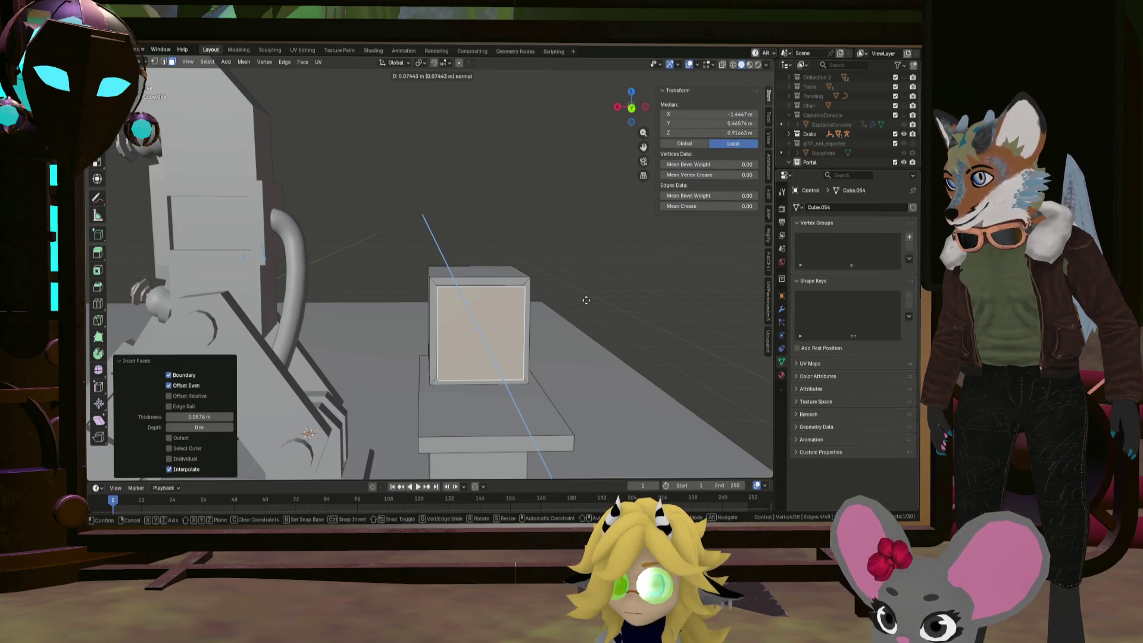
{"action": "left_click", "coordinate": [586, 299]}
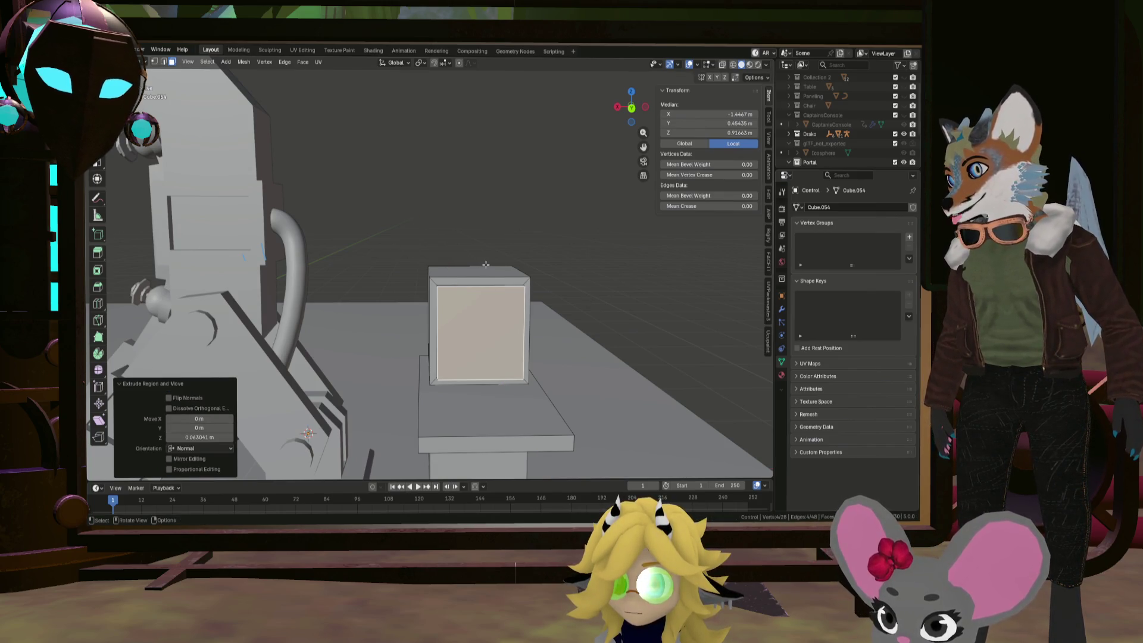
{"action": "key", "text": "alt+a"}
{"action": "key", "text": "shift+a"}
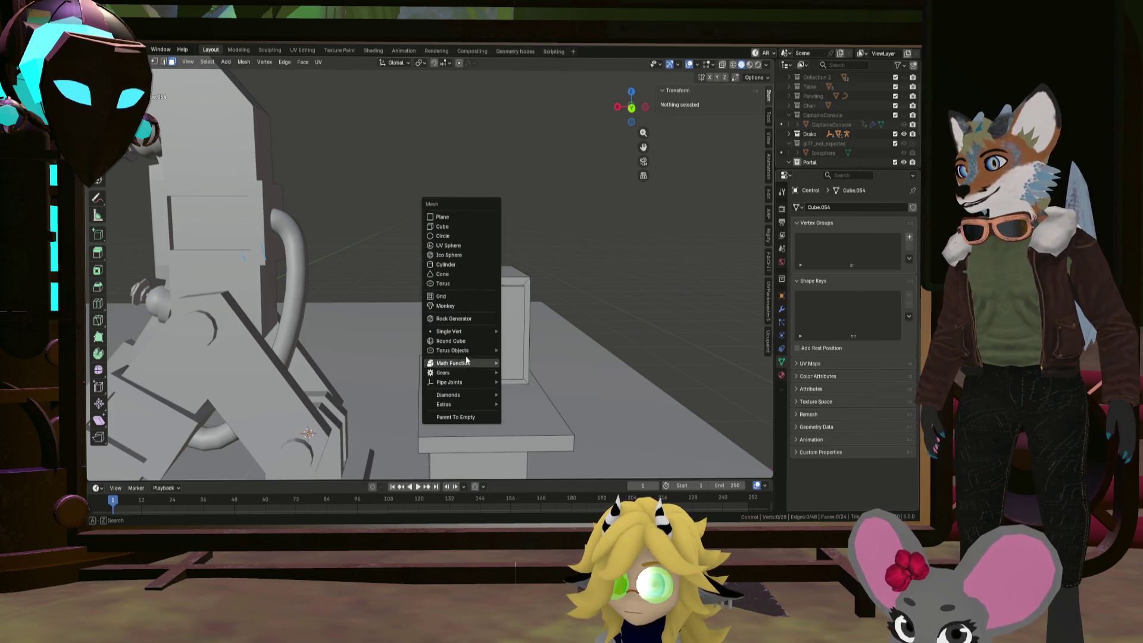
Add a Round Cube with its corner radius raised to 0.60
{"action": "left_click", "coordinate": [450, 341]}
{"action": "scroll", "coordinate": [375, 321], "scroll_direction": "down", "scroll_amount": 5}
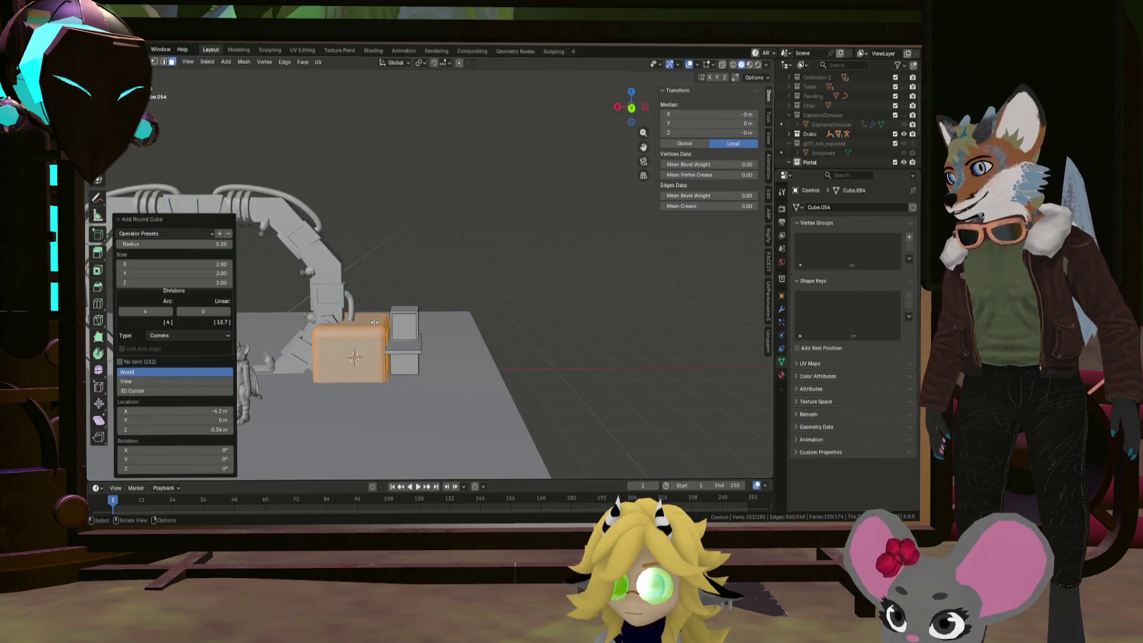
{"action": "scroll", "coordinate": [375, 321], "scroll_direction": "up", "scroll_amount": 3}
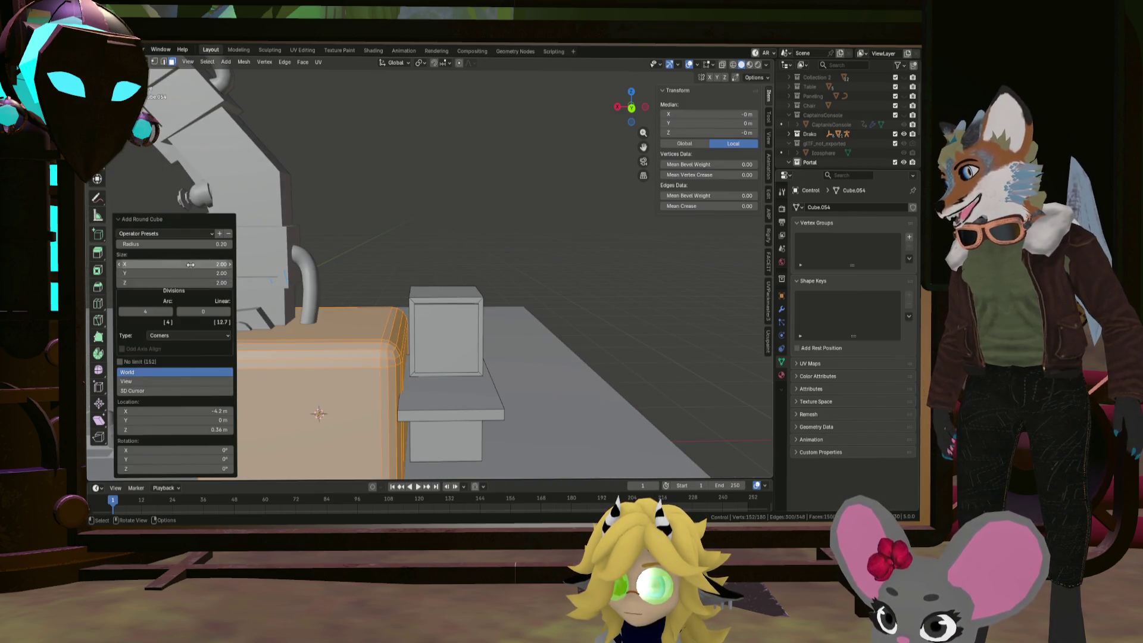
{"action": "left_click_drag", "start_coordinate": [172, 244], "coordinate": [220, 245]}
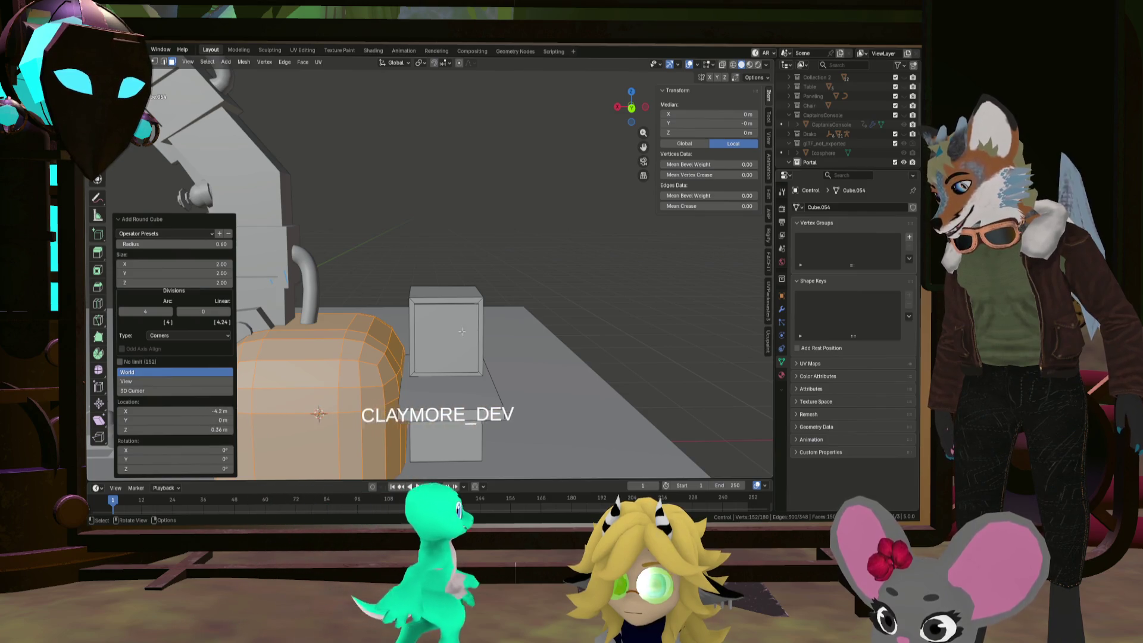
{"action": "scroll", "coordinate": [394, 309], "scroll_direction": "up", "scroll_amount": 10}
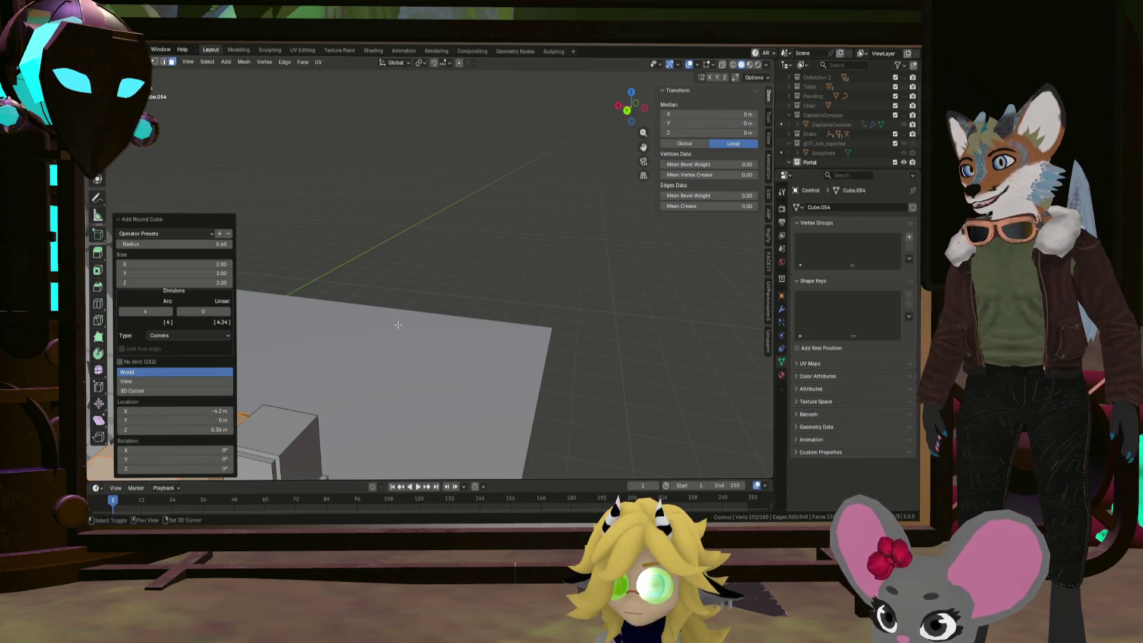
Move the rounded cube above the console and squash it to about 0.82 along Z
{"action": "mouse_move", "coordinate": [395, 321]}
{"action": "middle_mouse_down"}
{"action": "mouse_move", "coordinate": [466, 276]}
{"action": "mouse_move", "coordinate": [512, 345]}
{"action": "middle_mouse_up"}
{"action": "key", "text": "g"}
{"action": "left_click", "coordinate": [536, 459]}
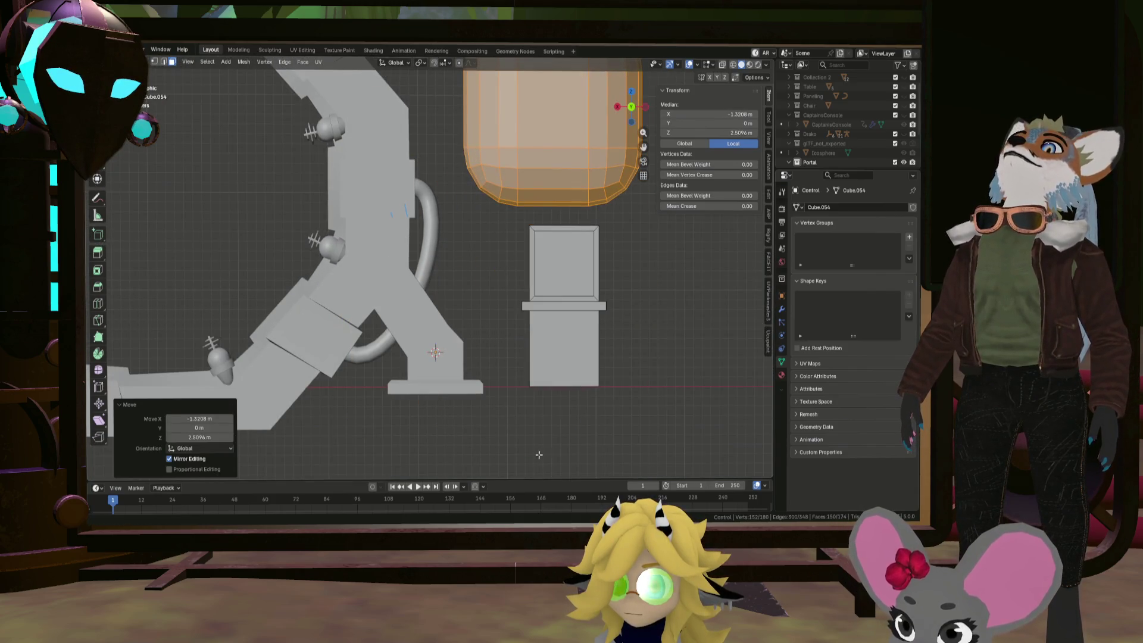
{"action": "scroll", "coordinate": [536, 458], "scroll_direction": "up", "scroll_amount": 3}
{"action": "middle_click_drag", "start_coordinate": [502, 153], "coordinate": [498, 186], "text": "shift"}
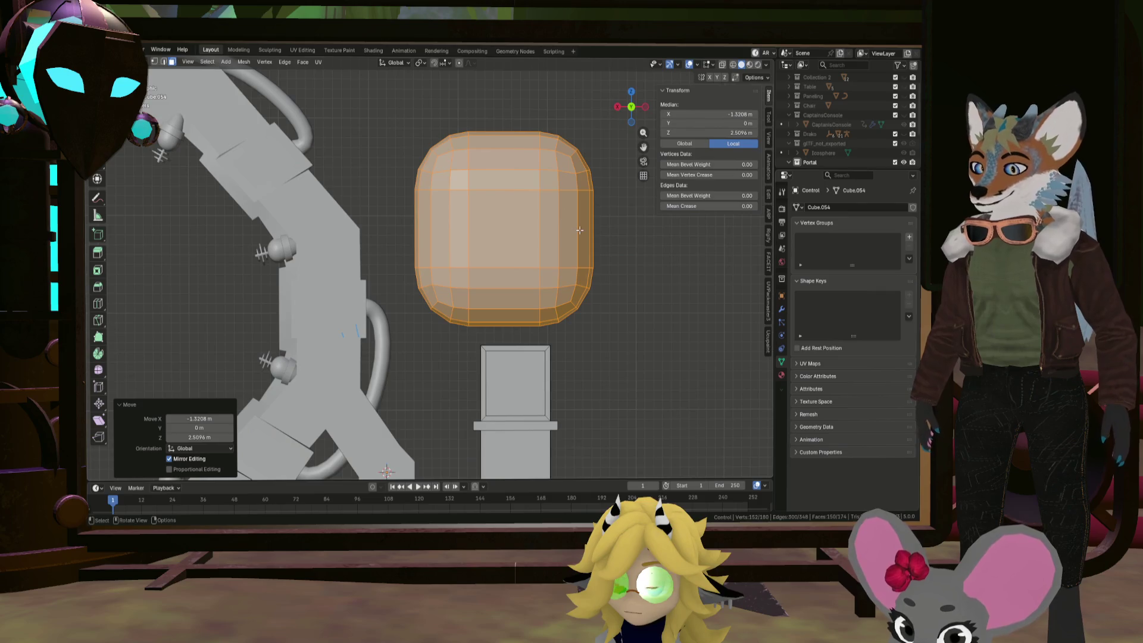
{"action": "key", "text": "s"}
{"action": "key", "text": "z"}
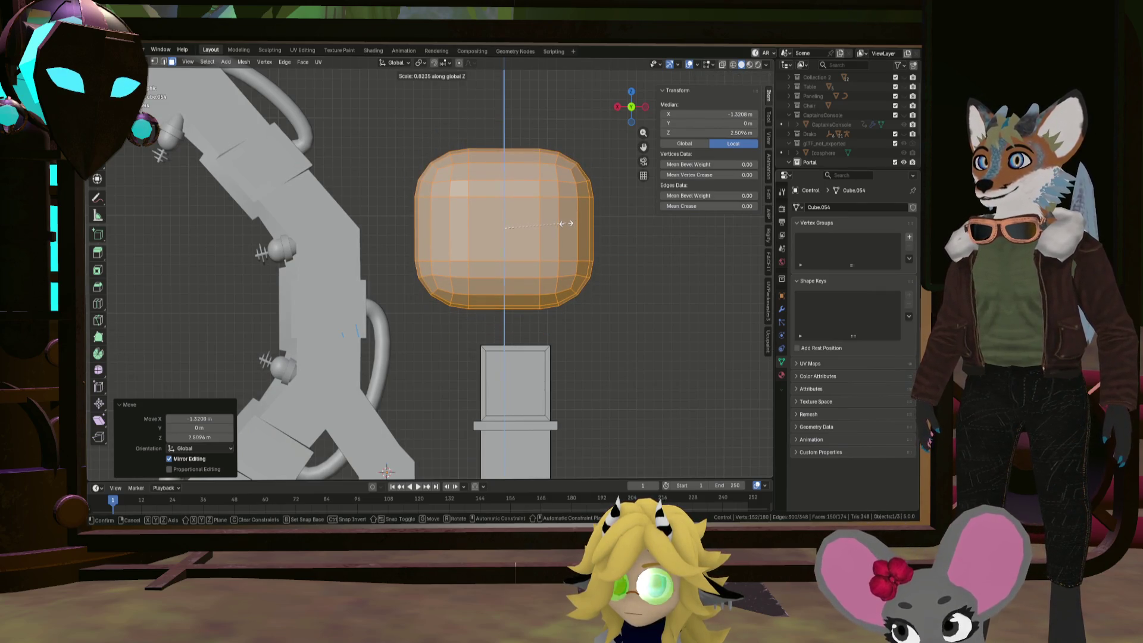
{"action": "left_click", "coordinate": [563, 223]}
{"action": "middle_click_drag", "start_coordinate": [562, 223], "coordinate": [390, 124]}
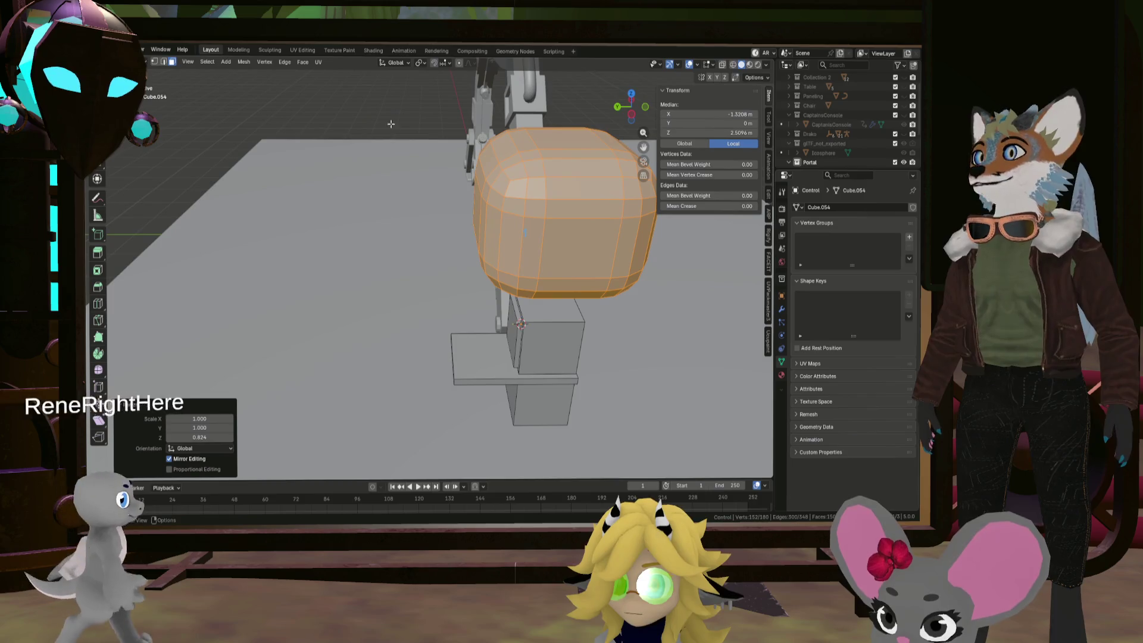
Select the rounded cube's front face columns for deletion
{"action": "left_click", "coordinate": [568, 169], "text": "alt+shift"}
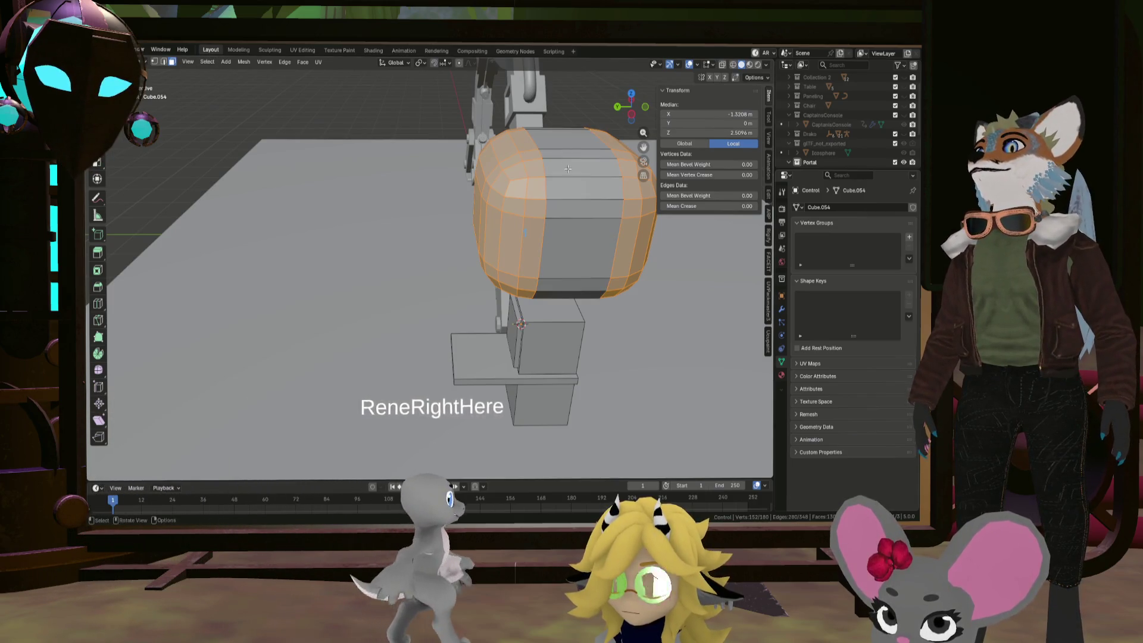
{"action": "key", "text": "alt+a"}
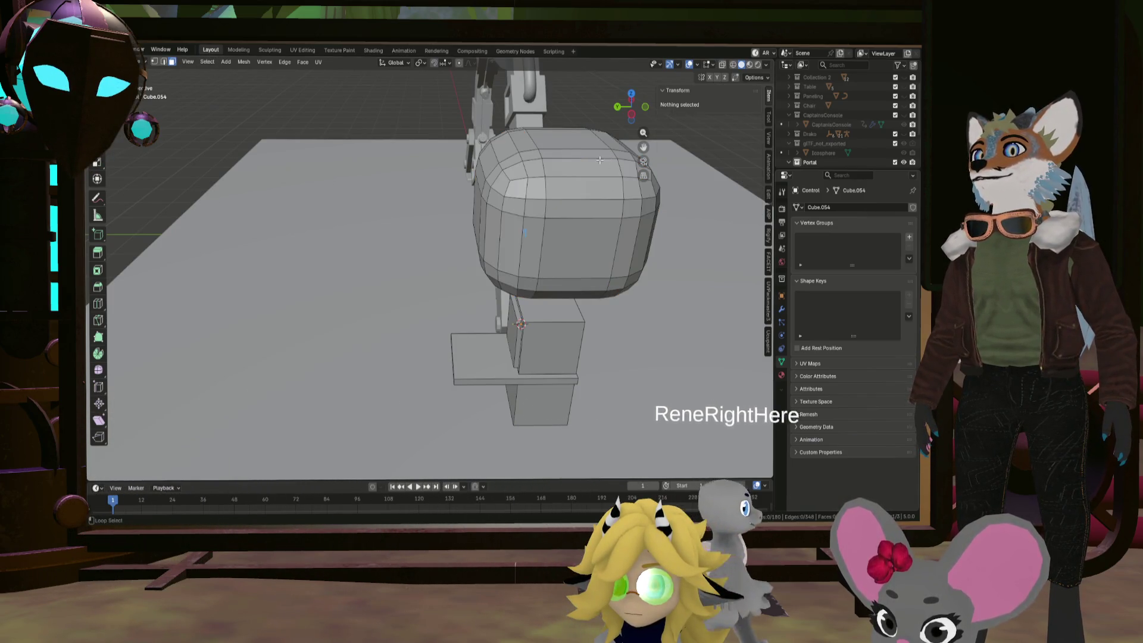
{"action": "left_click", "coordinate": [599, 159], "text": "alt"}
{"action": "mouse_move", "coordinate": [599, 159]}
{"action": "middle_mouse_down"}
{"action": "mouse_move", "coordinate": [477, 153]}
{"action": "mouse_move", "coordinate": [524, 250]}
{"action": "middle_mouse_up"}
{"action": "left_click", "coordinate": [491, 161], "text": "alt+shift"}
{"action": "left_click_drag", "start_coordinate": [496, 285], "coordinate": [536, 254]}
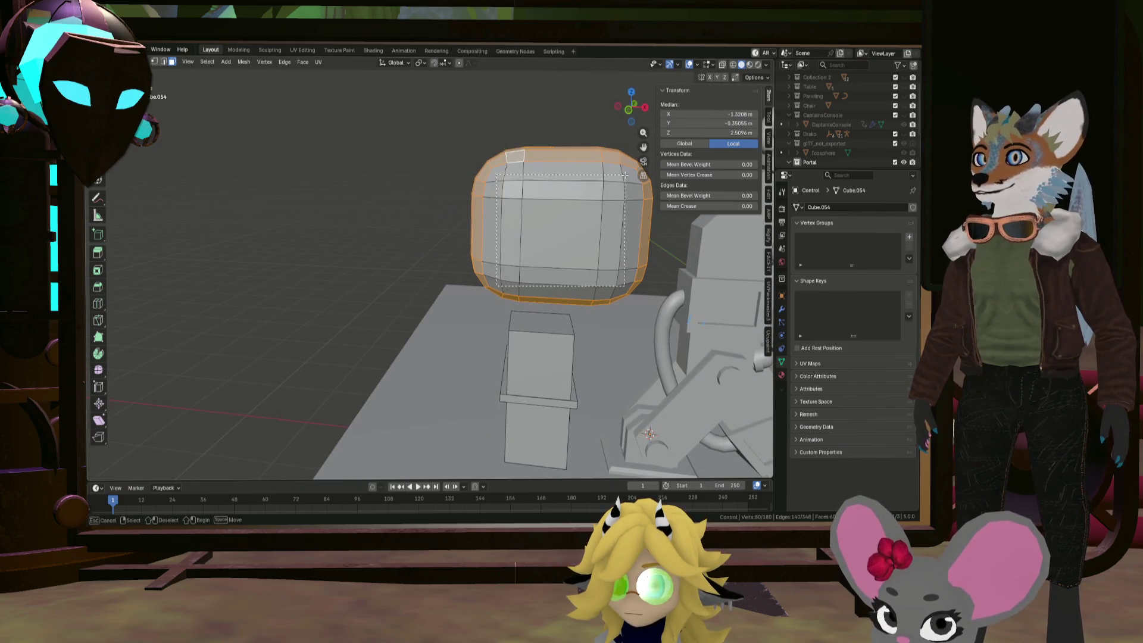
{"action": "left_click_drag", "start_coordinate": [625, 175], "coordinate": [627, 176]}
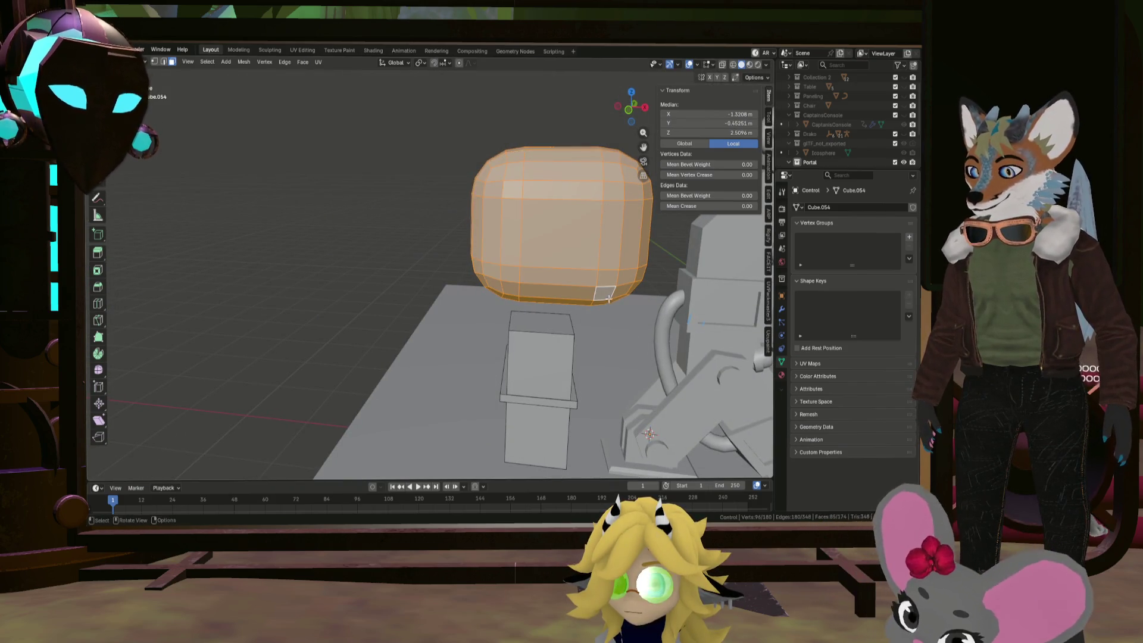
{"action": "key", "text": "x"}
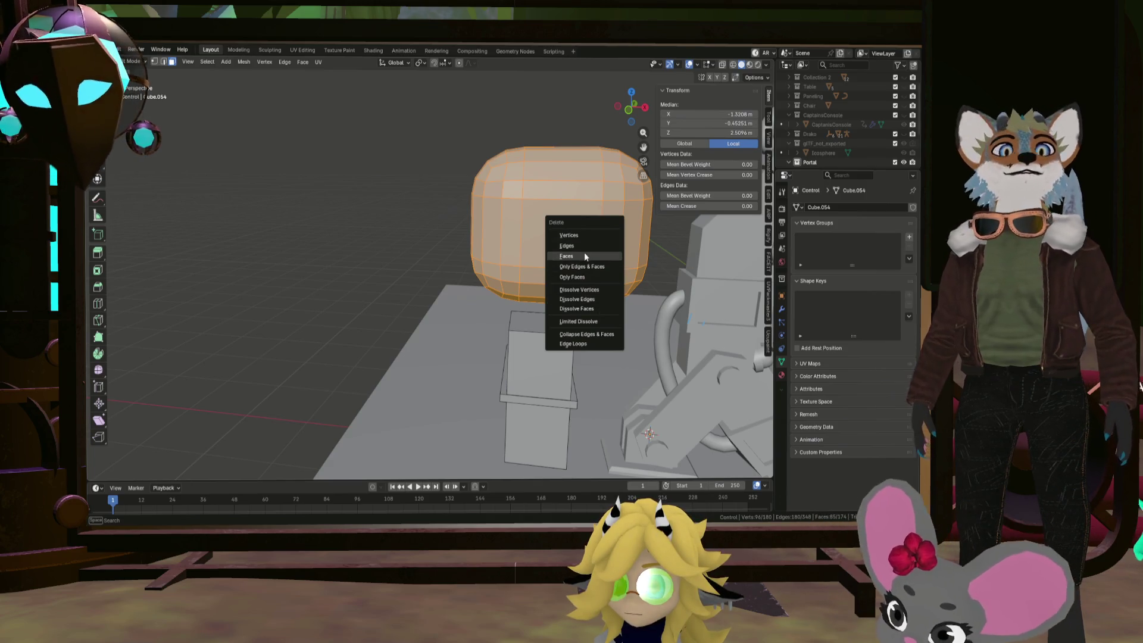
Delete the selected front faces, select the remaining linked piece, and thin it to 0.476 along Y
{"action": "left_click", "coordinate": [584, 257]}
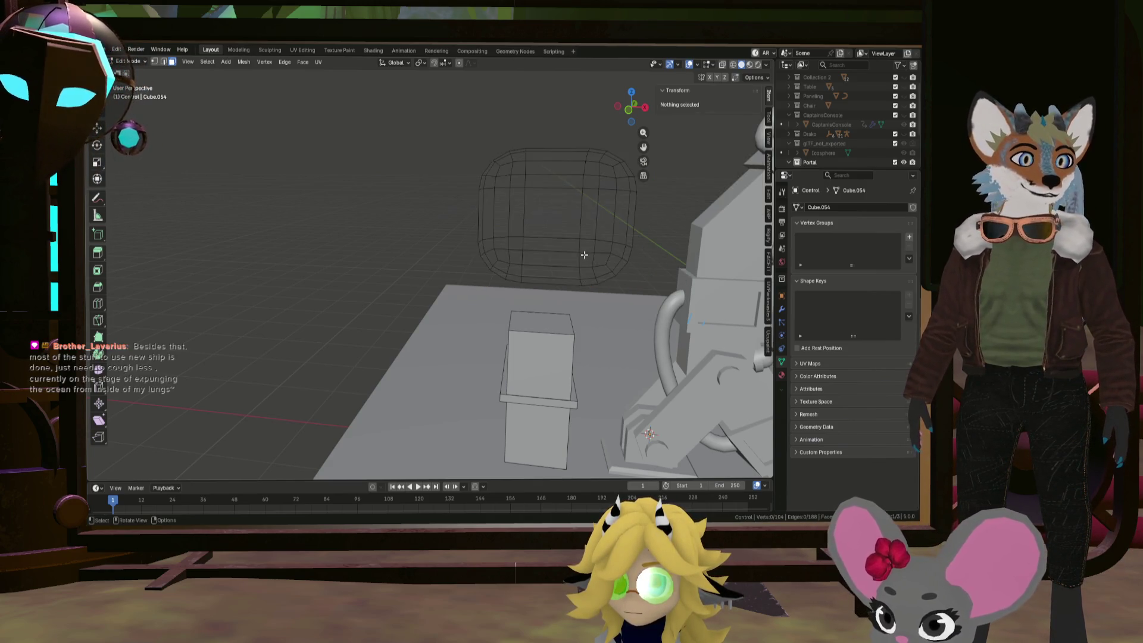
{"action": "mouse_move", "coordinate": [584, 257]}
{"action": "middle_mouse_down"}
{"action": "mouse_move", "coordinate": [631, 259]}
{"action": "mouse_move", "coordinate": [597, 260]}
{"action": "mouse_move", "coordinate": [567, 224]}
{"action": "mouse_move", "coordinate": [565, 255]}
{"action": "mouse_move", "coordinate": [652, 274]}
{"action": "middle_mouse_up"}
{"action": "key", "text": "l"}
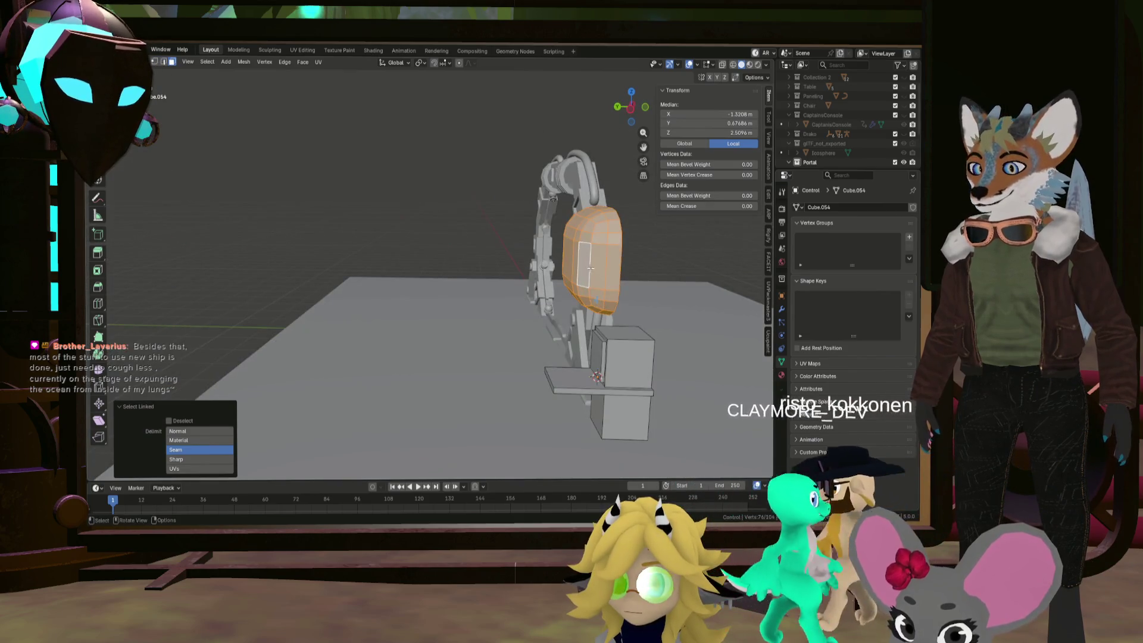
{"action": "key", "text": "s"}
{"action": "key", "text": "y"}
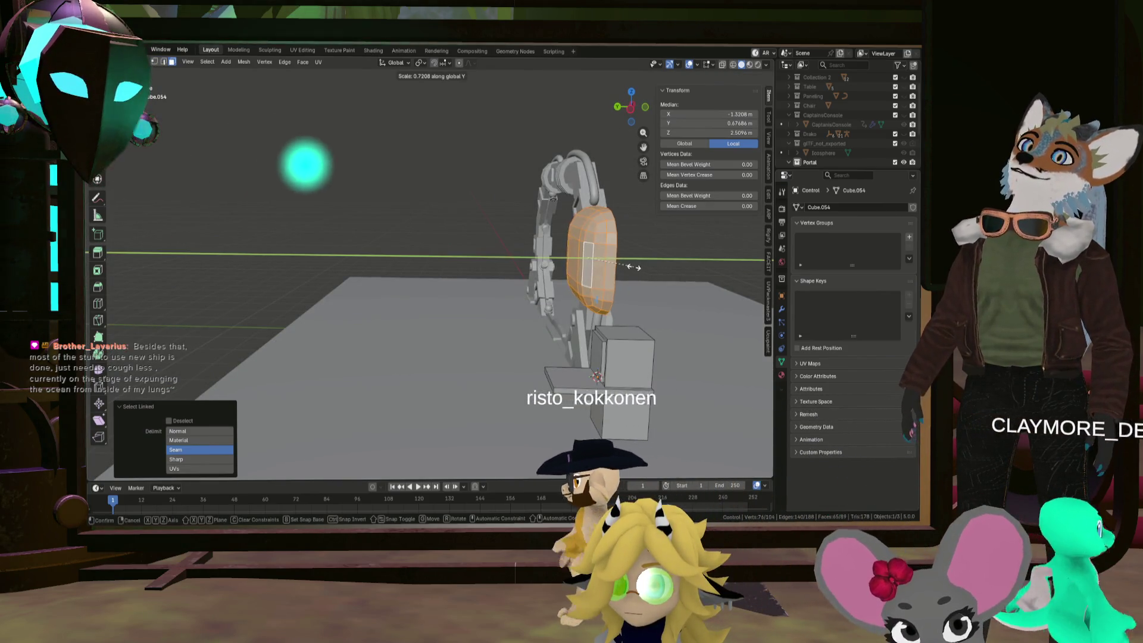
{"action": "left_click", "coordinate": [619, 265]}
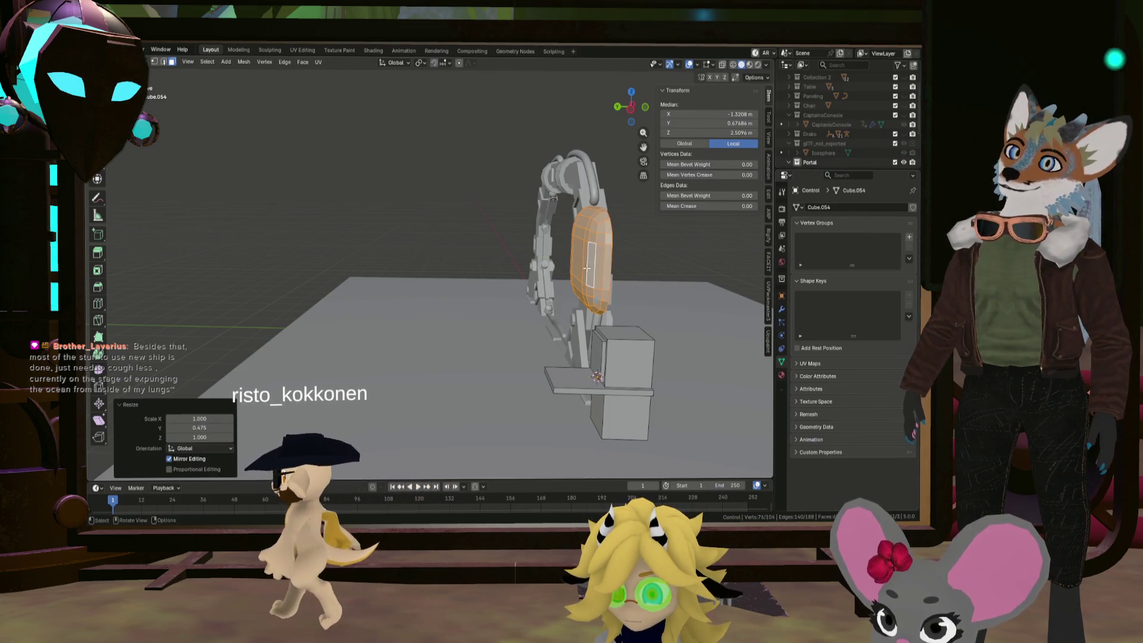
{"action": "mouse_move", "coordinate": [619, 265]}
{"action": "middle_mouse_down"}
{"action": "mouse_move", "coordinate": [629, 255]}
{"action": "mouse_move", "coordinate": [627, 271]}
{"action": "middle_mouse_up"}
Shrink the rounded piece to 0.412, set it onto the pedestal, and scale it to 0.741
{"action": "key", "text": "s"}
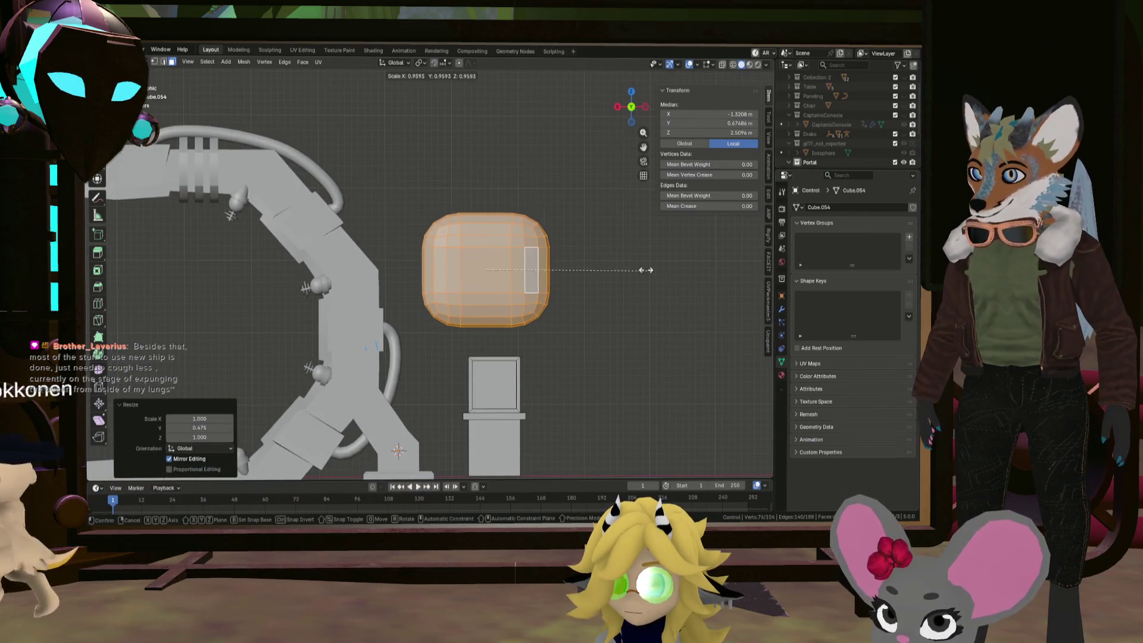
{"action": "left_click", "coordinate": [536, 246]}
{"action": "key", "text": "g"}
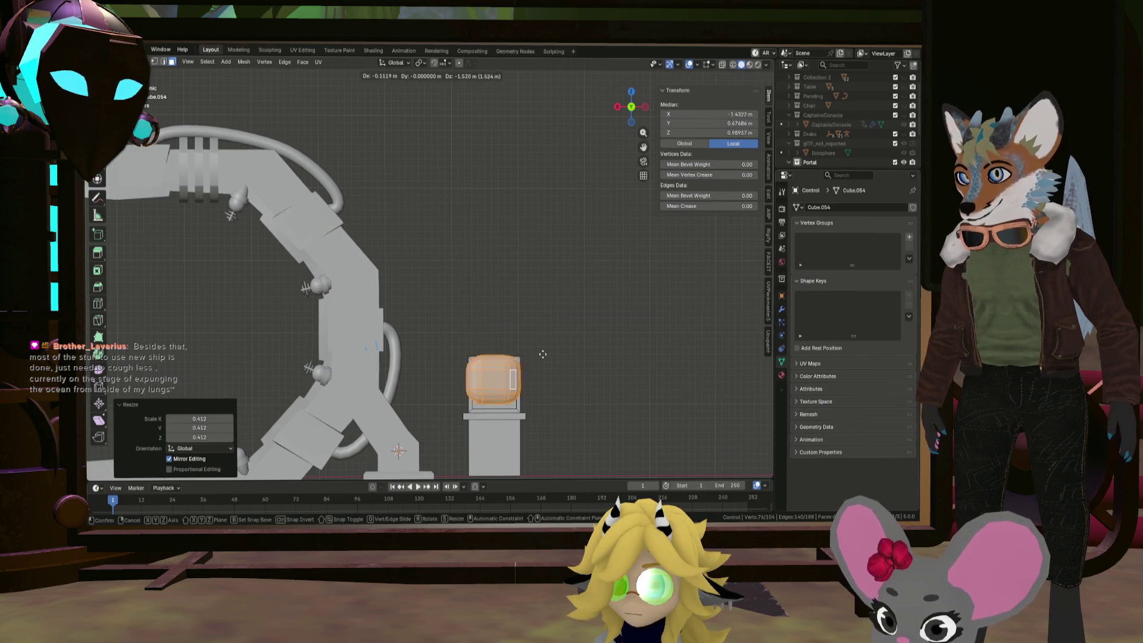
{"action": "left_click", "coordinate": [566, 360]}
{"action": "key", "text": "s"}
{"action": "left_click", "coordinate": [599, 368]}
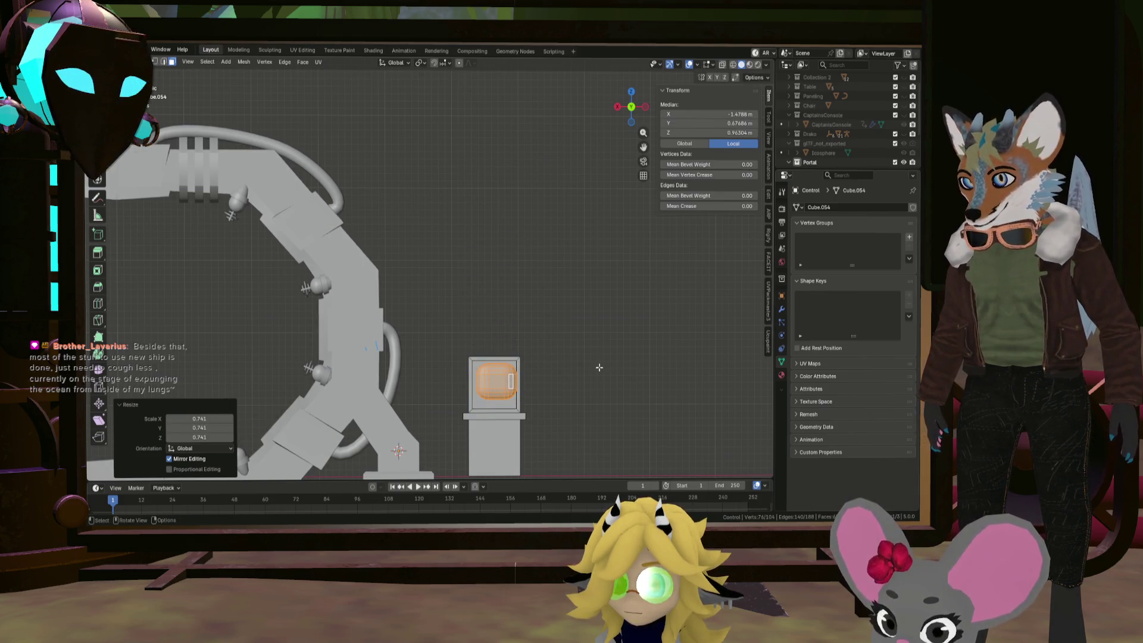
From front, side and back views, reposition the screen inside the monitor frame, nudged 0.029 m along X
{"action": "middle_click_drag", "start_coordinate": [550, 339], "coordinate": [465, 347]}
{"action": "key", "text": "KP_1"}
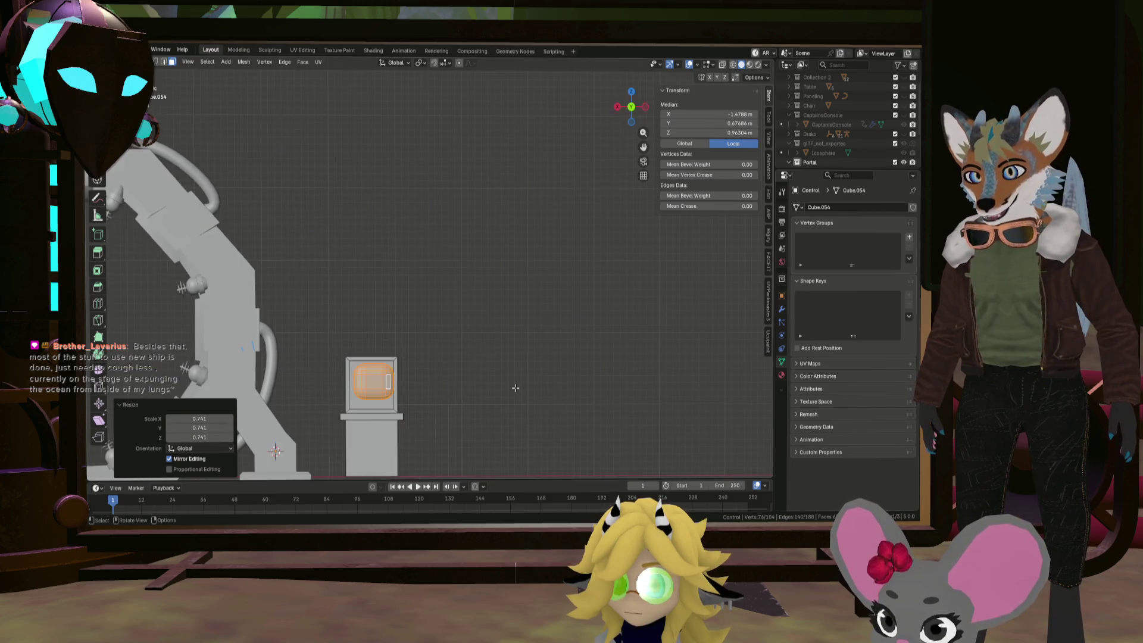
{"action": "key", "text": "KP_3"}
{"action": "scroll", "coordinate": [503, 381], "scroll_direction": "up", "scroll_amount": 5}
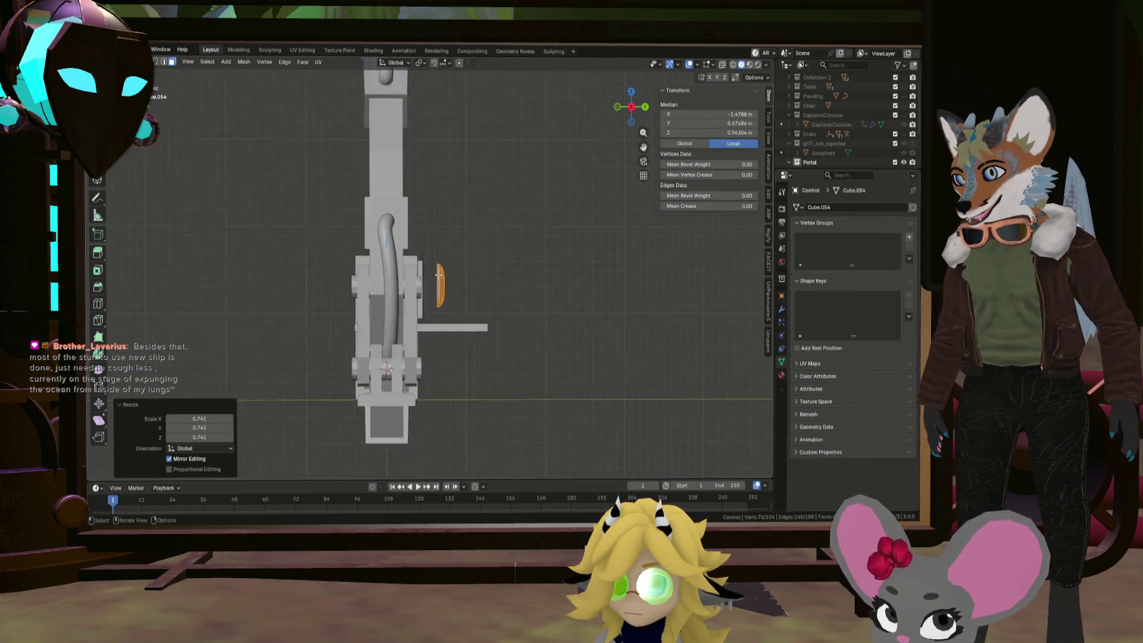
{"action": "key", "text": "g"}
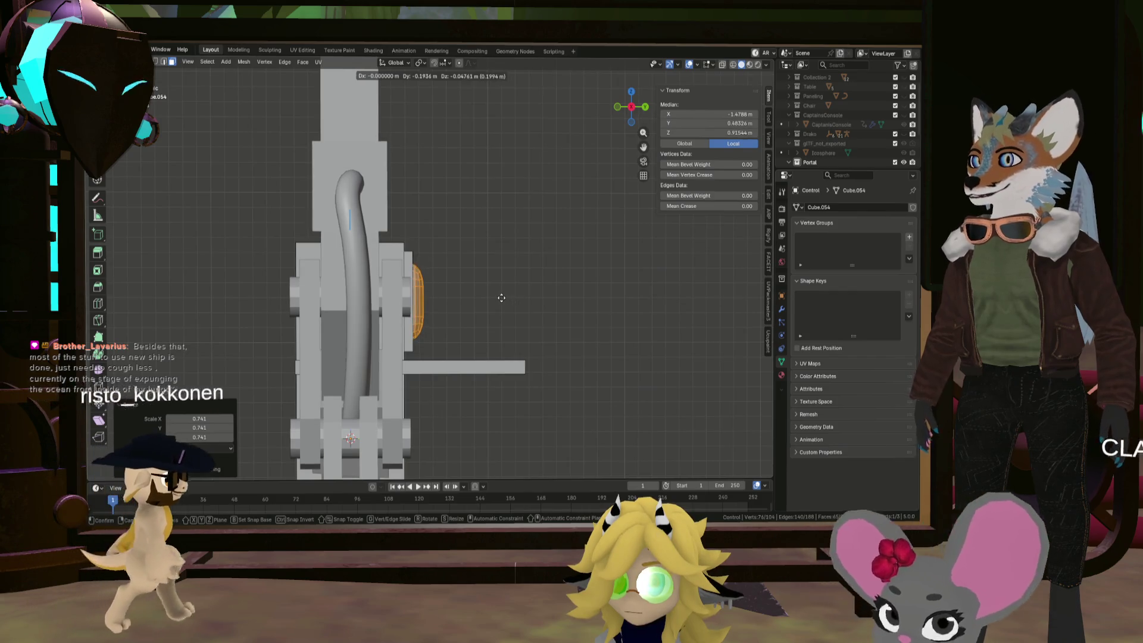
{"action": "left_click", "coordinate": [500, 297]}
{"action": "key", "text": "ctrl+KP_1"}
{"action": "key", "text": "KP_Decimal"}
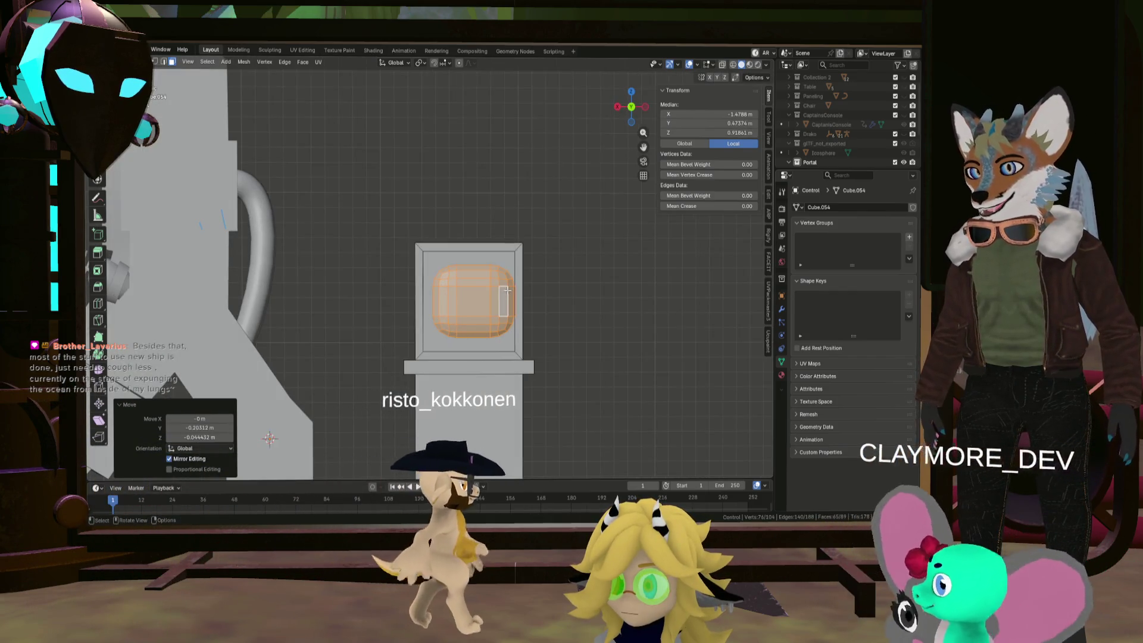
{"action": "key", "text": "g"}
{"action": "left_click", "coordinate": [506, 288]}
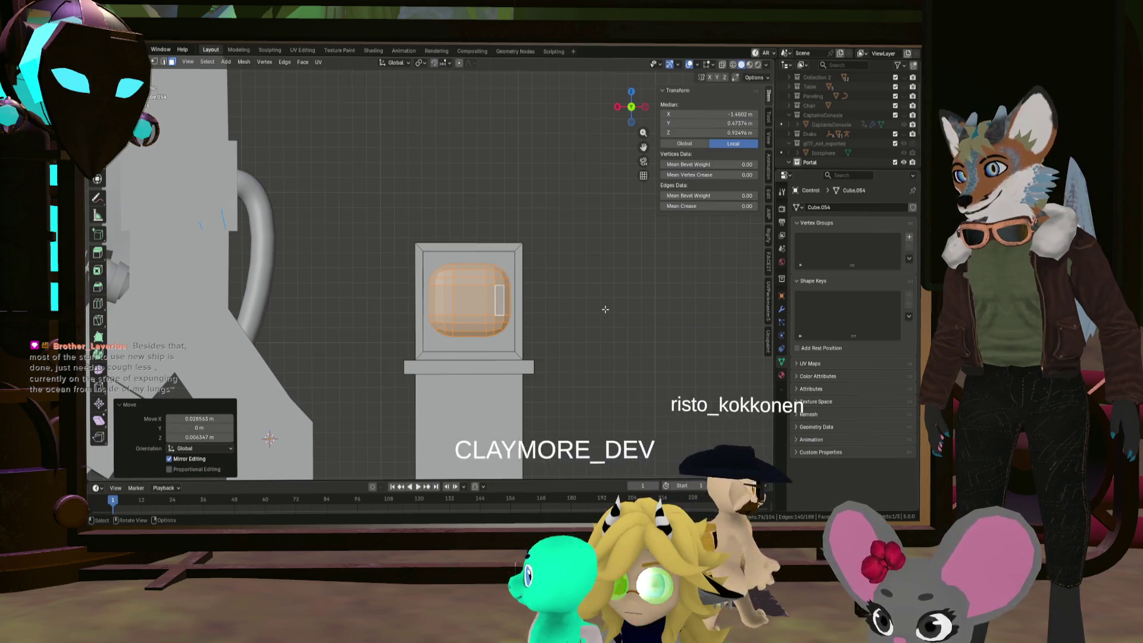
{"action": "scroll", "coordinate": [608, 312], "scroll_direction": "down", "scroll_amount": 3}
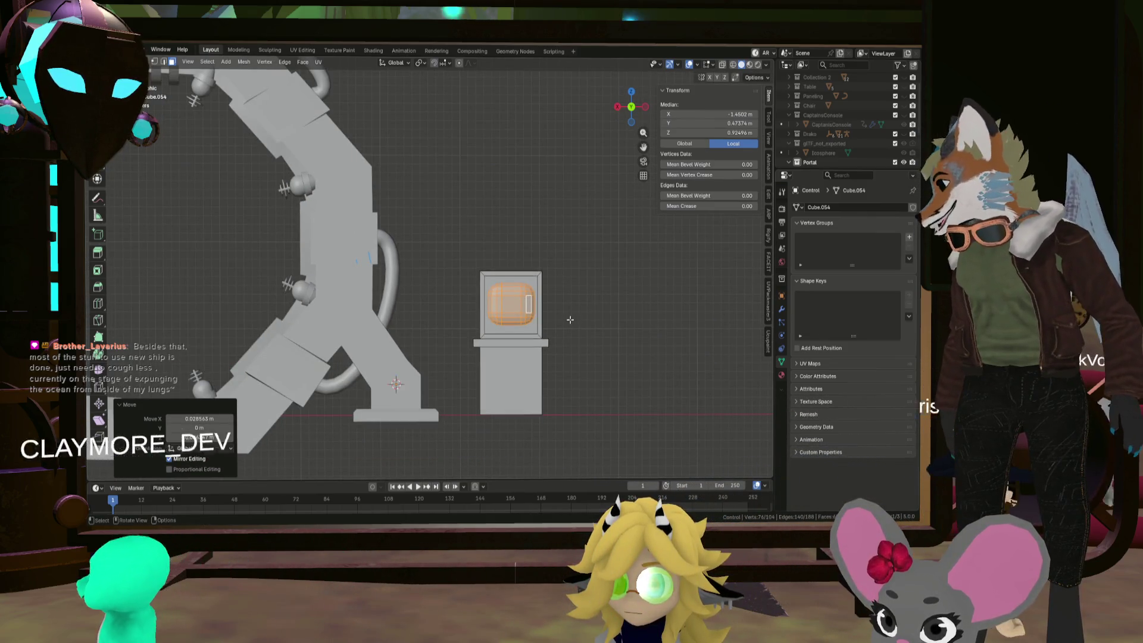
{"action": "scroll", "coordinate": [493, 335], "scroll_direction": "up", "scroll_amount": 4}
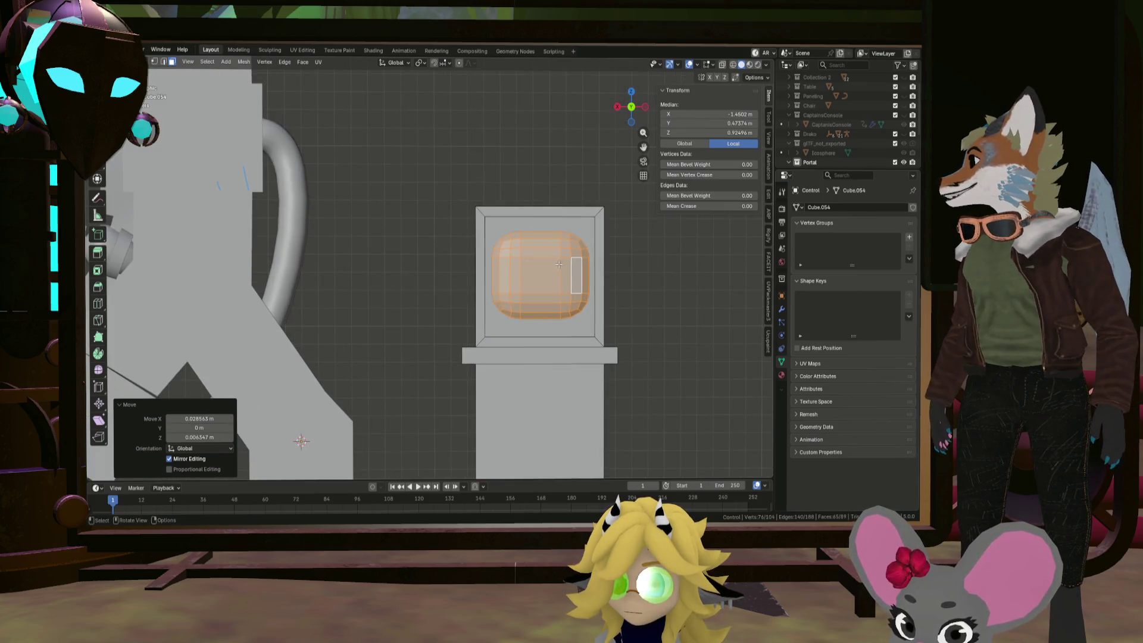
{"action": "middle_click_drag", "start_coordinate": [562, 258], "coordinate": [548, 287], "text": "shift"}
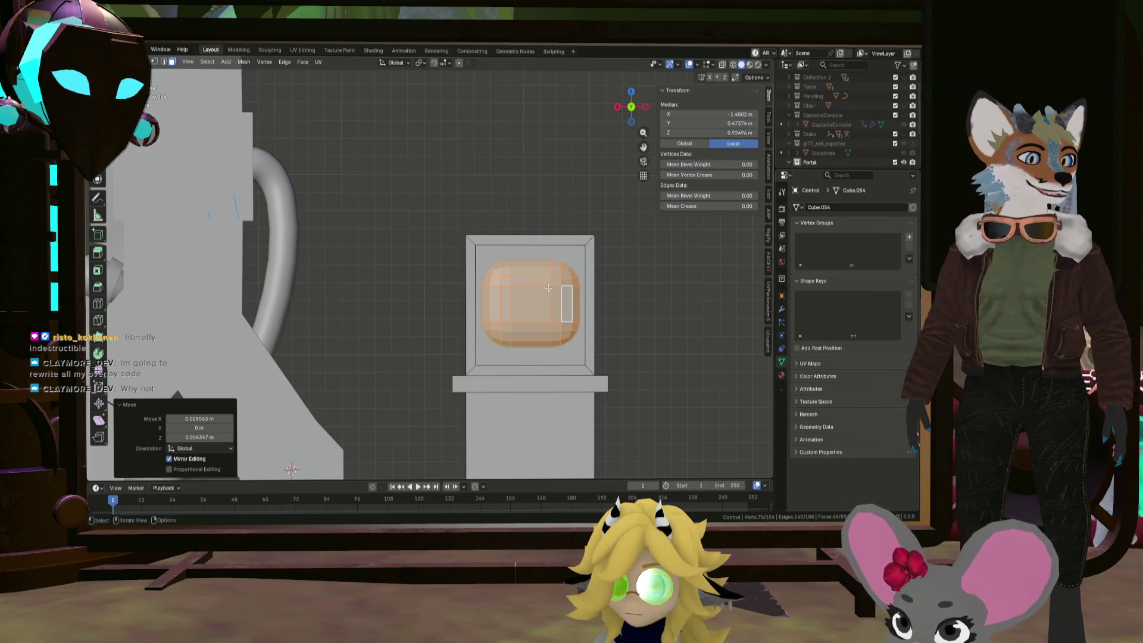
{"action": "left_click", "coordinate": [562, 256]}
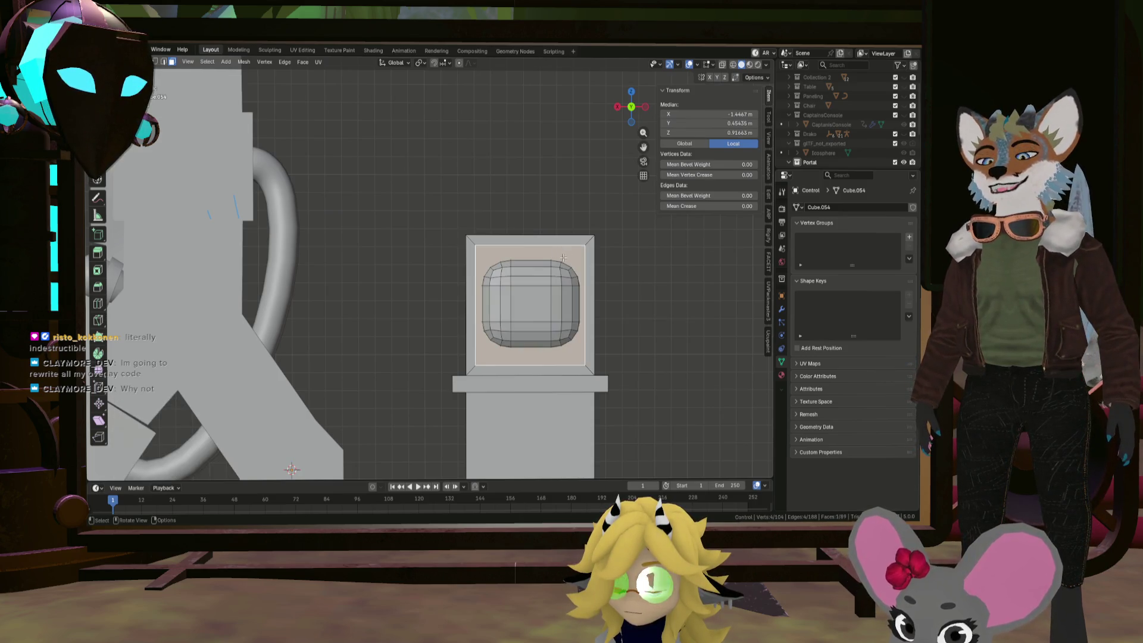
Inset the monitor's front face 0.056 m and scale the inner face up to 1.046
{"action": "key", "text": "i"}
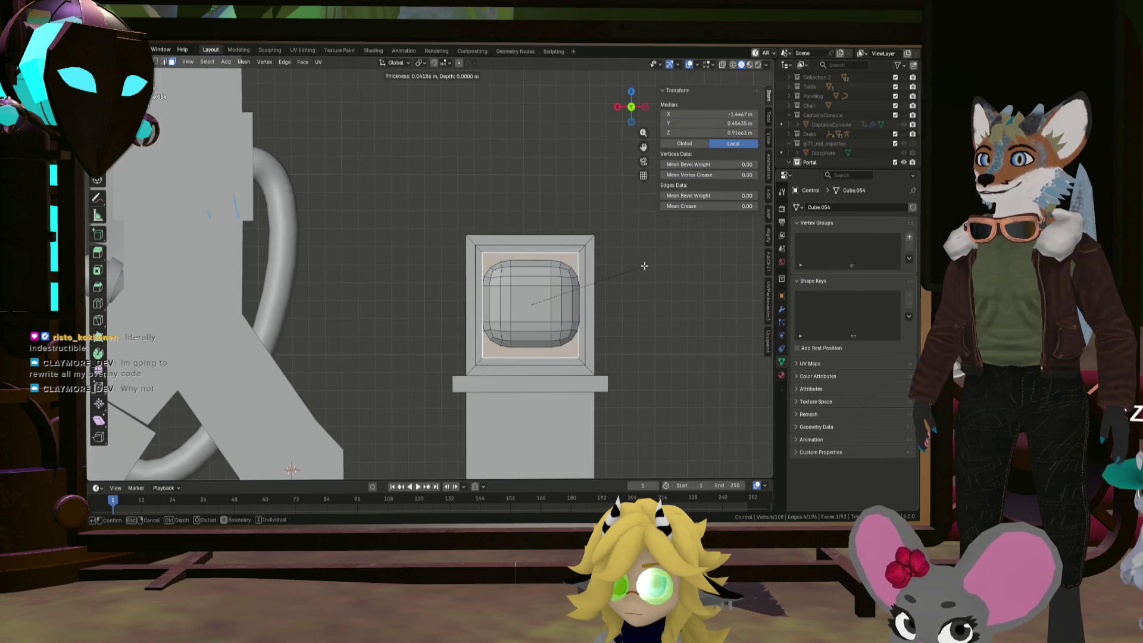
{"action": "left_click", "coordinate": [673, 275]}
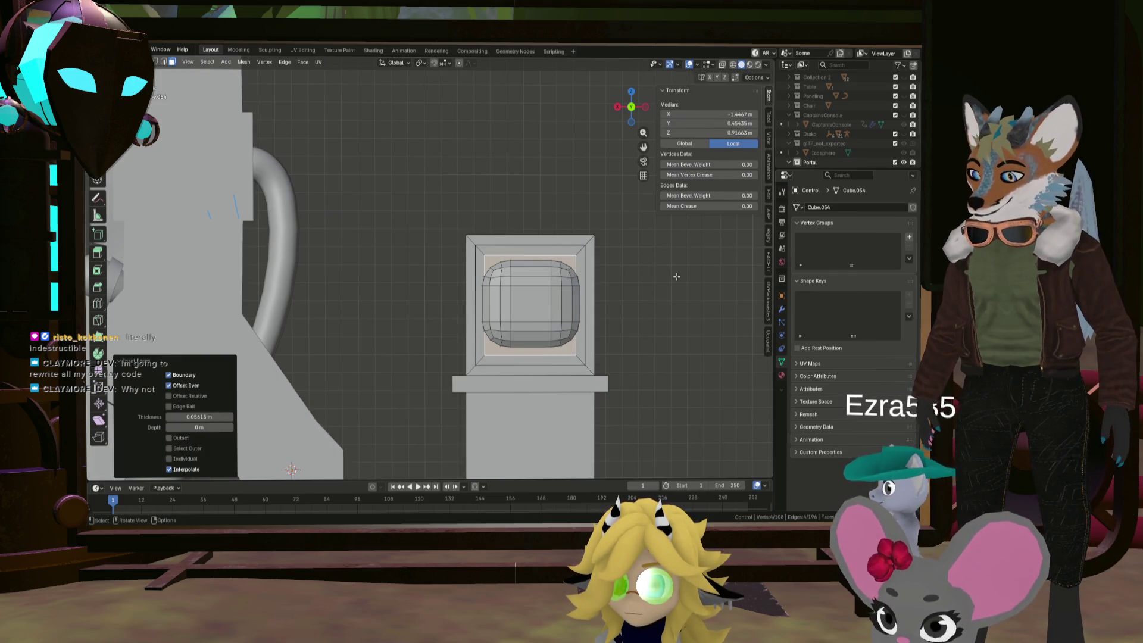
{"action": "key", "text": "s"}
{"action": "key", "text": "z"}
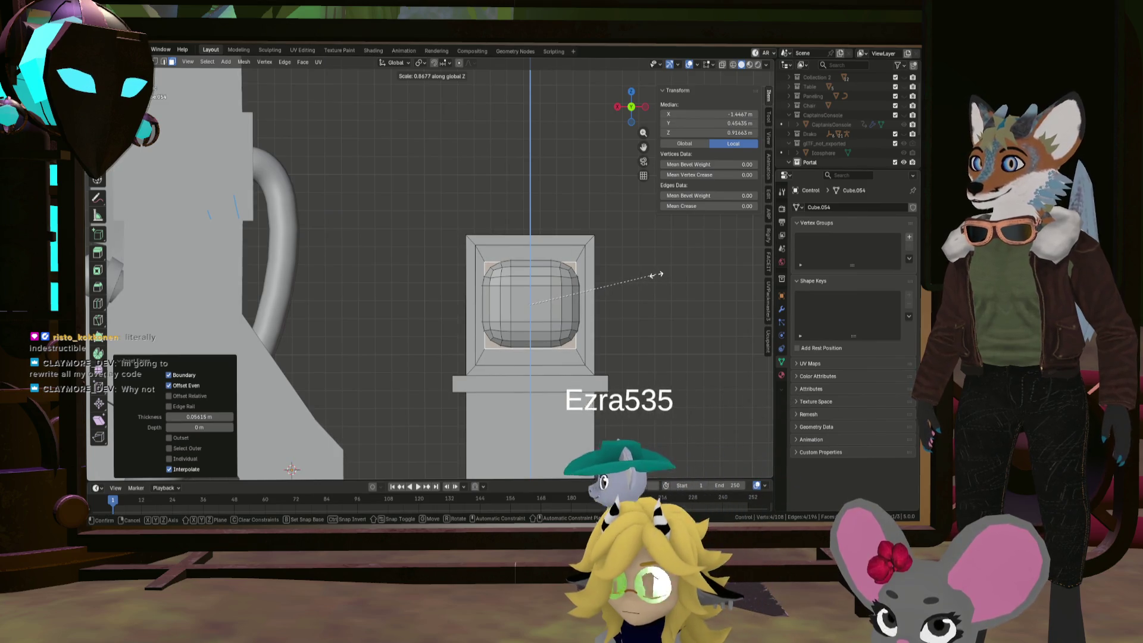
{"action": "key", "text": "z"}
{"action": "key", "text": "z"}
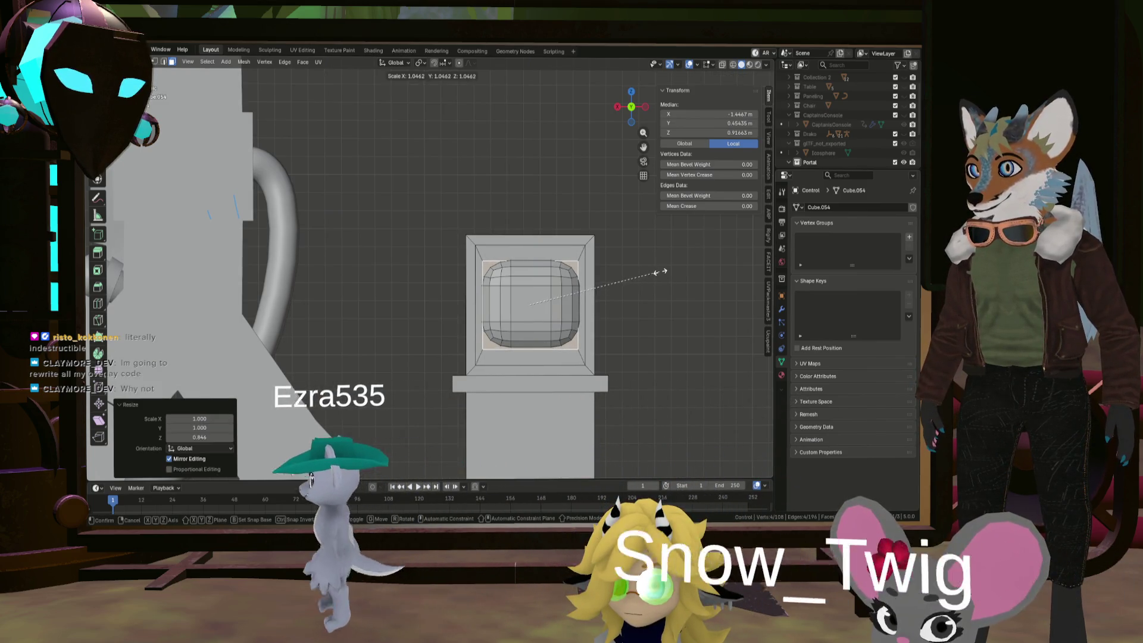
{"action": "left_click", "coordinate": [661, 272]}
Raise the inset face slightly along Z and extrude it along its normals
{"action": "key", "text": "g"}
{"action": "key", "text": "z"}
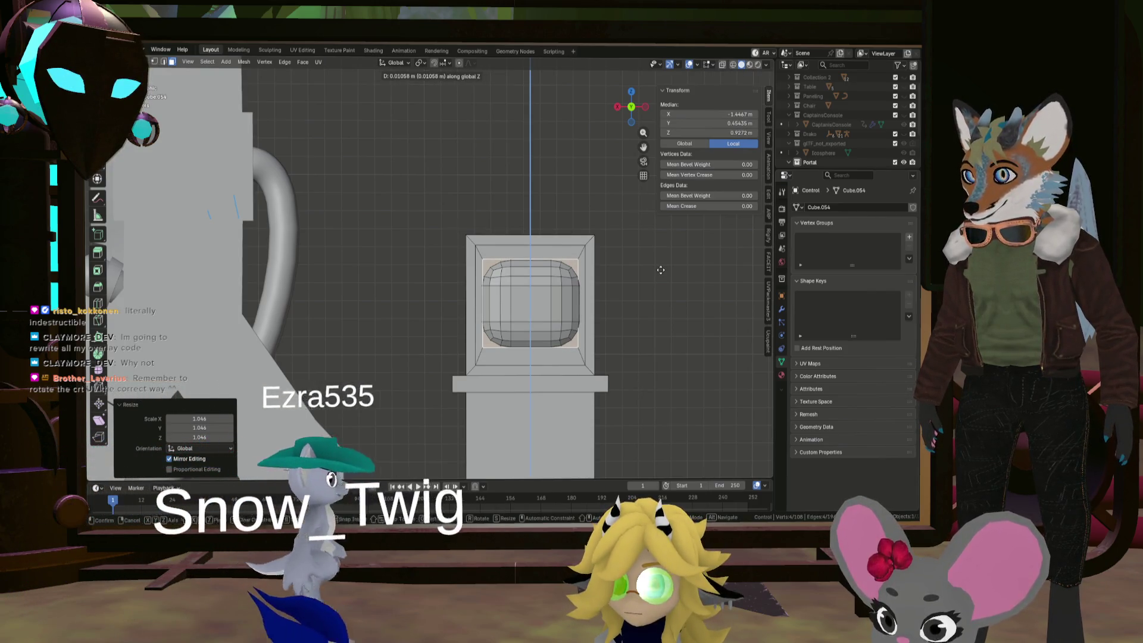
{"action": "left_click", "coordinate": [661, 271]}
{"action": "key", "text": "alt+e"}
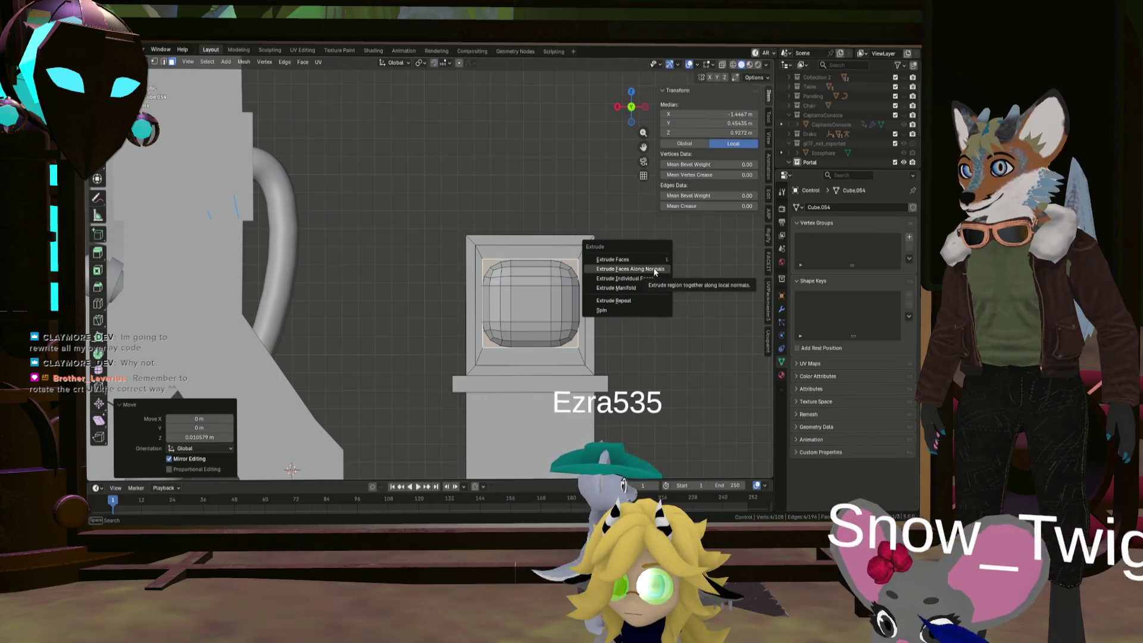
{"action": "left_click", "coordinate": [655, 269]}
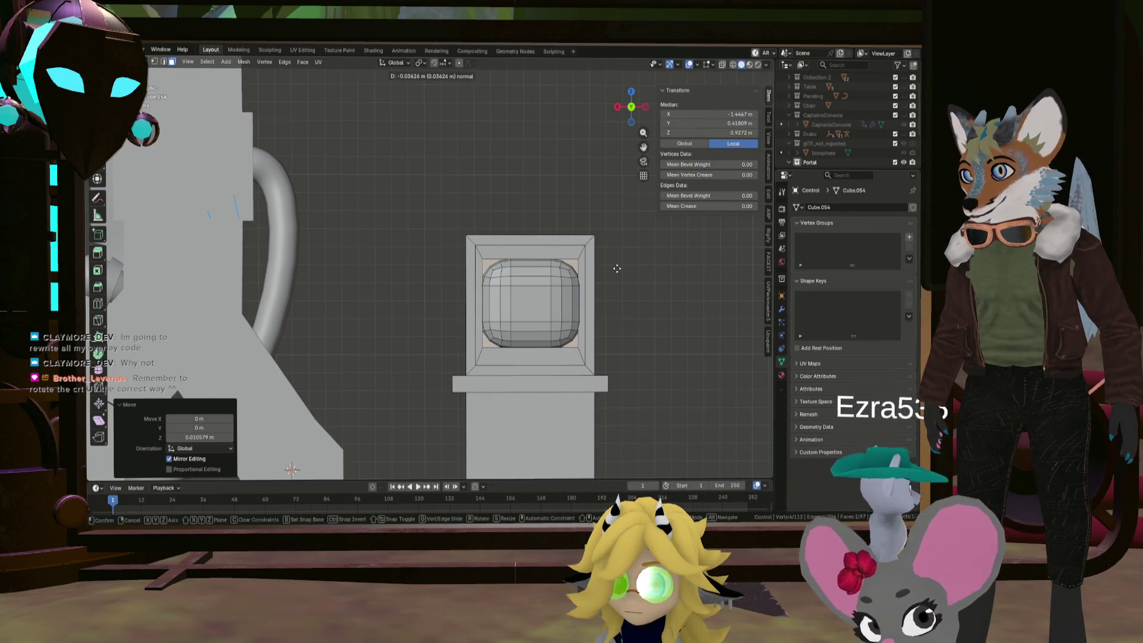
{"action": "right_click", "coordinate": [567, 244]}
{"action": "middle_click_drag", "start_coordinate": [605, 271], "coordinate": [506, 286]}
Recess the inset panel about 0.011 m by extruding it inward along its normals
{"action": "key", "text": "ctrl+z"}
{"action": "key", "text": "alt+e"}
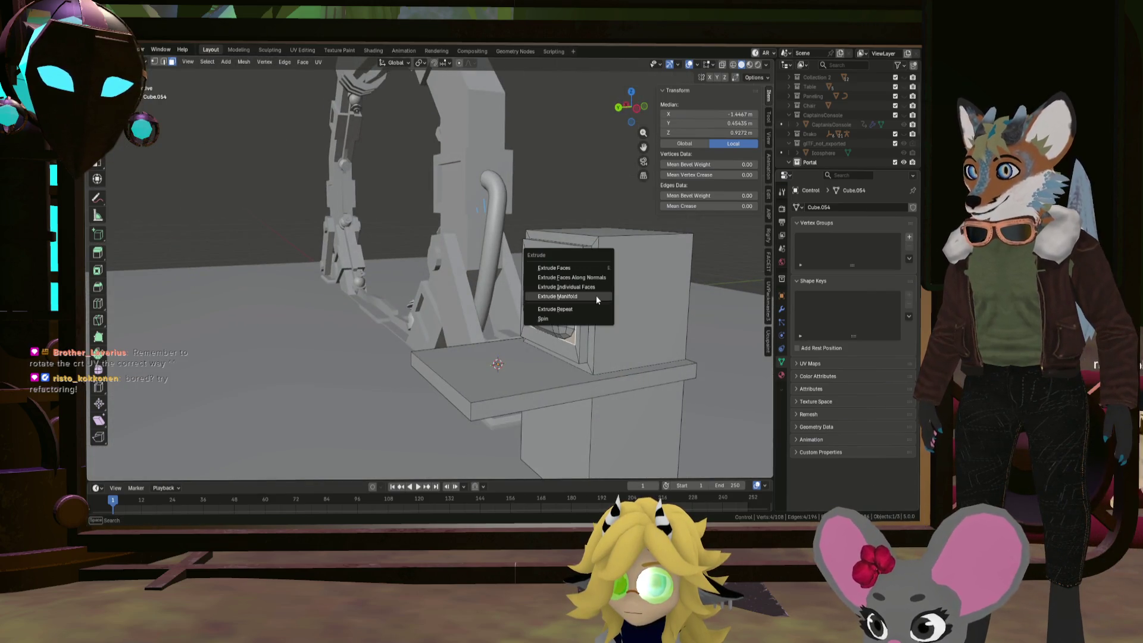
{"action": "left_click", "coordinate": [595, 295]}
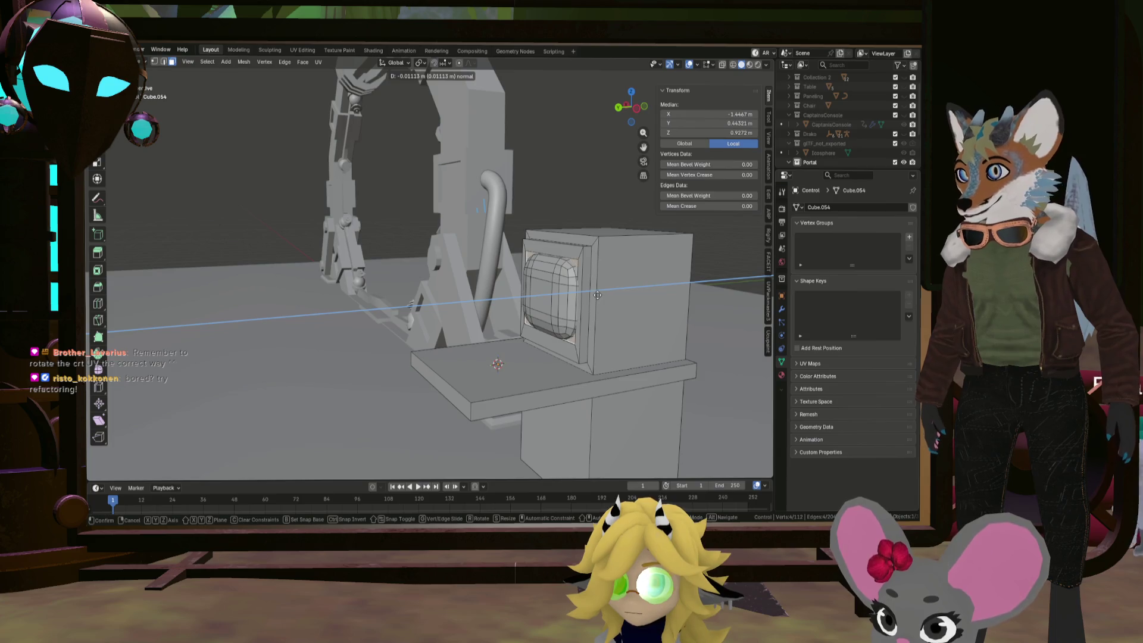
{"action": "left_click", "coordinate": [597, 295]}
{"action": "middle_click_drag", "start_coordinate": [597, 295], "coordinate": [564, 290]}
Move the rounded screen 0.036 m back along Y so it sits in the bezel
{"action": "key", "text": "l"}
{"action": "key", "text": "g"}
{"action": "key", "text": "y"}
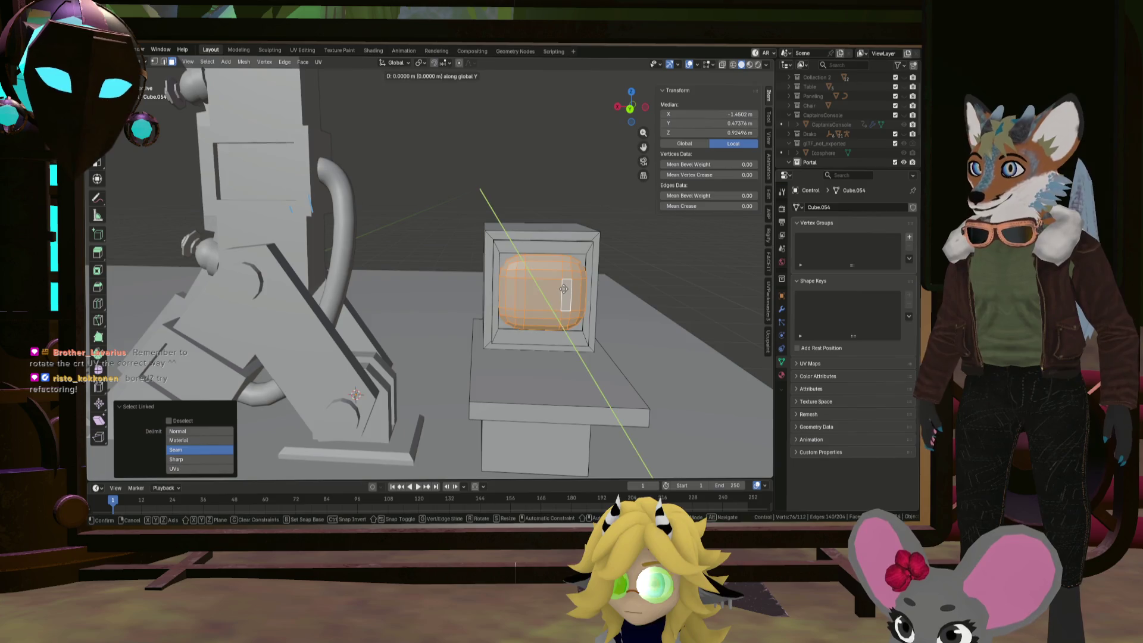
{"action": "left_click", "coordinate": [563, 288]}
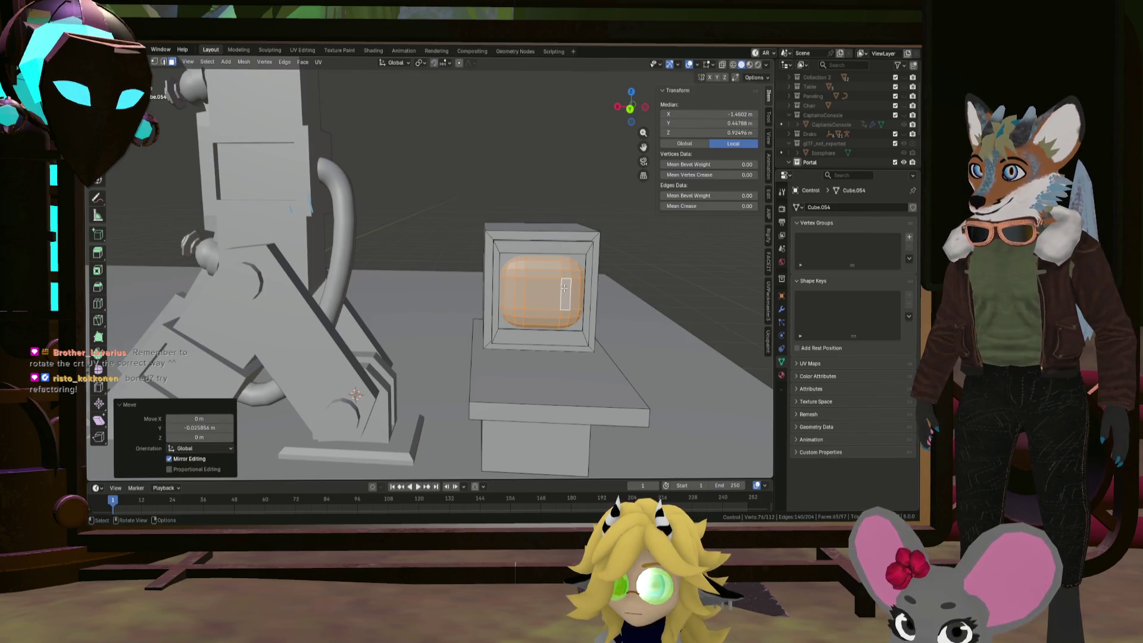
{"action": "scroll", "coordinate": [572, 292], "scroll_direction": "down", "scroll_amount": 8}
{"action": "scroll", "coordinate": [578, 293], "scroll_direction": "up", "scroll_amount": 3}
{"action": "middle_click_drag", "start_coordinate": [578, 293], "coordinate": [602, 299]}
{"action": "scroll", "coordinate": [602, 300], "scroll_direction": "up", "scroll_amount": 2}
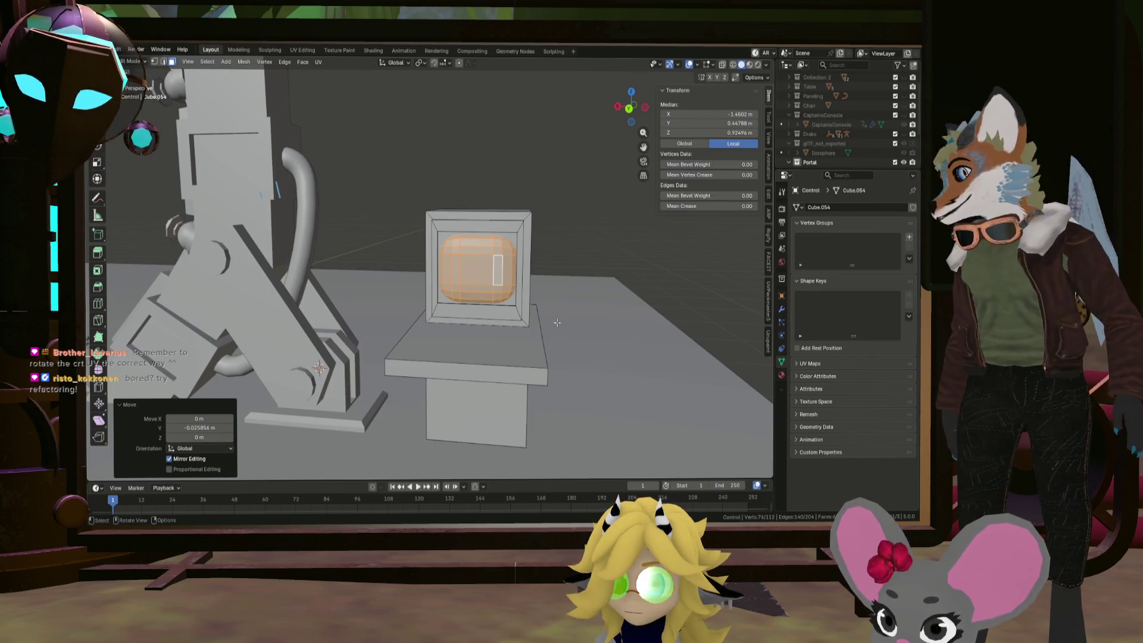
Select the whole desk top and scale it to 0.87 along X and 0.703 along Y
{"action": "left_click", "coordinate": [536, 334]}
{"action": "key", "text": "ctrl+l"}
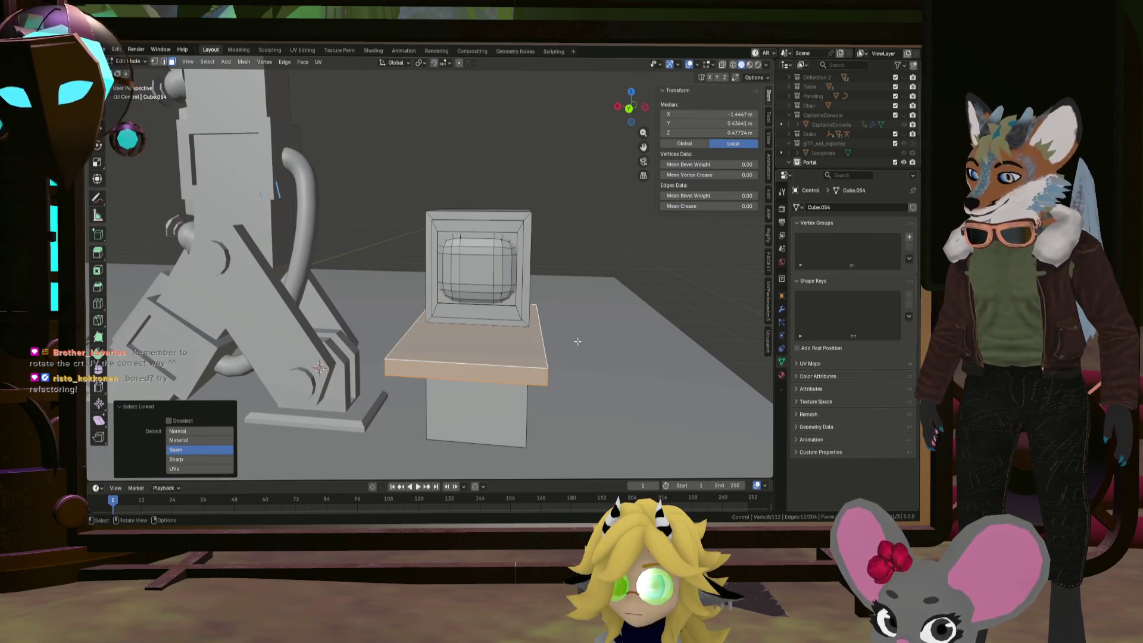
{"action": "key", "text": "s"}
{"action": "key", "text": "x"}
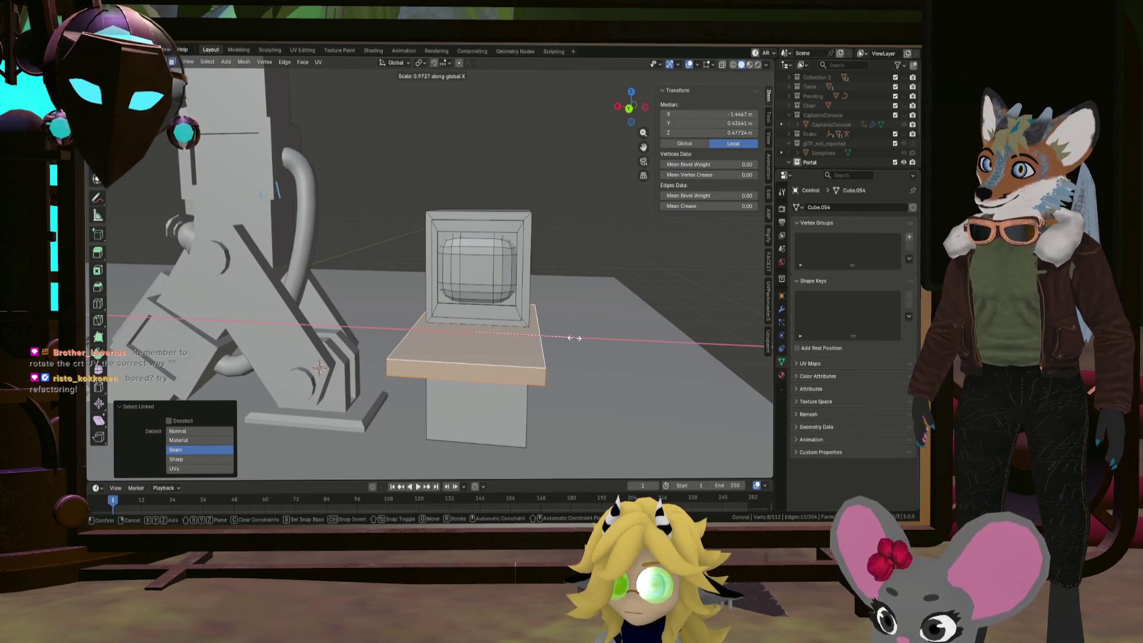
{"action": "left_click", "coordinate": [562, 338]}
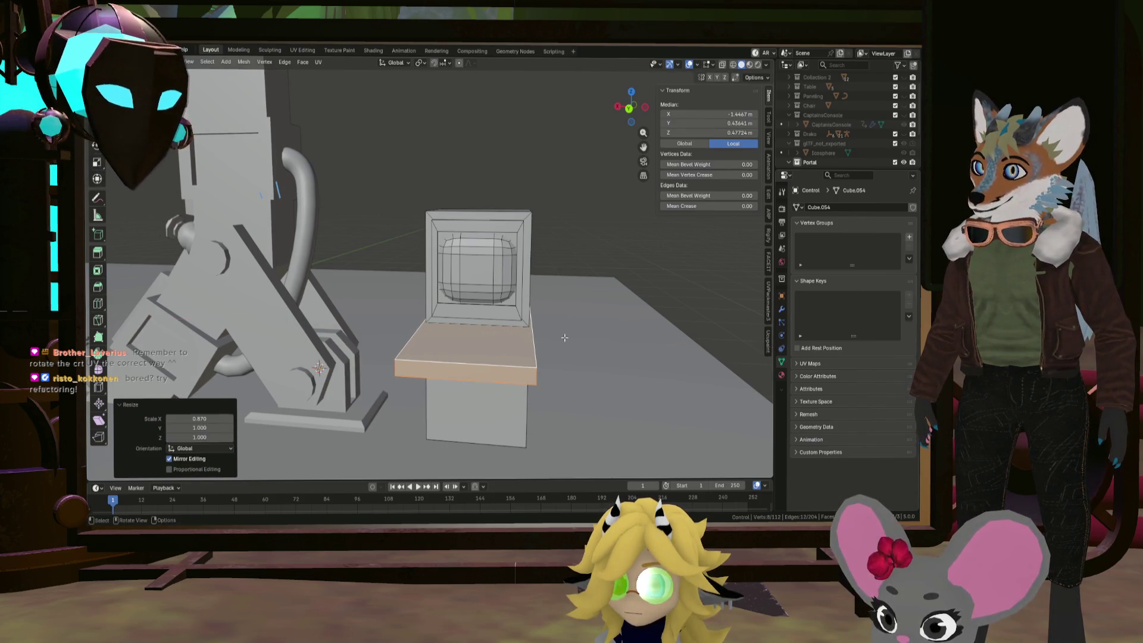
{"action": "middle_click_drag", "start_coordinate": [562, 338], "coordinate": [583, 355]}
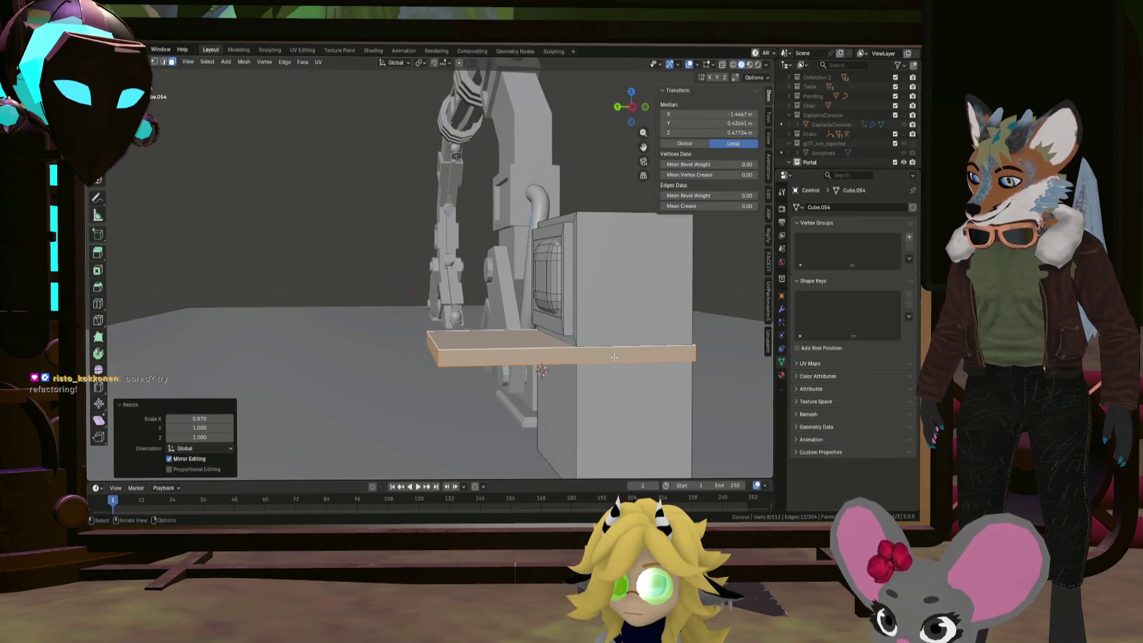
{"action": "key", "text": "s"}
{"action": "key", "text": "y"}
{"action": "left_click", "coordinate": [593, 356]}
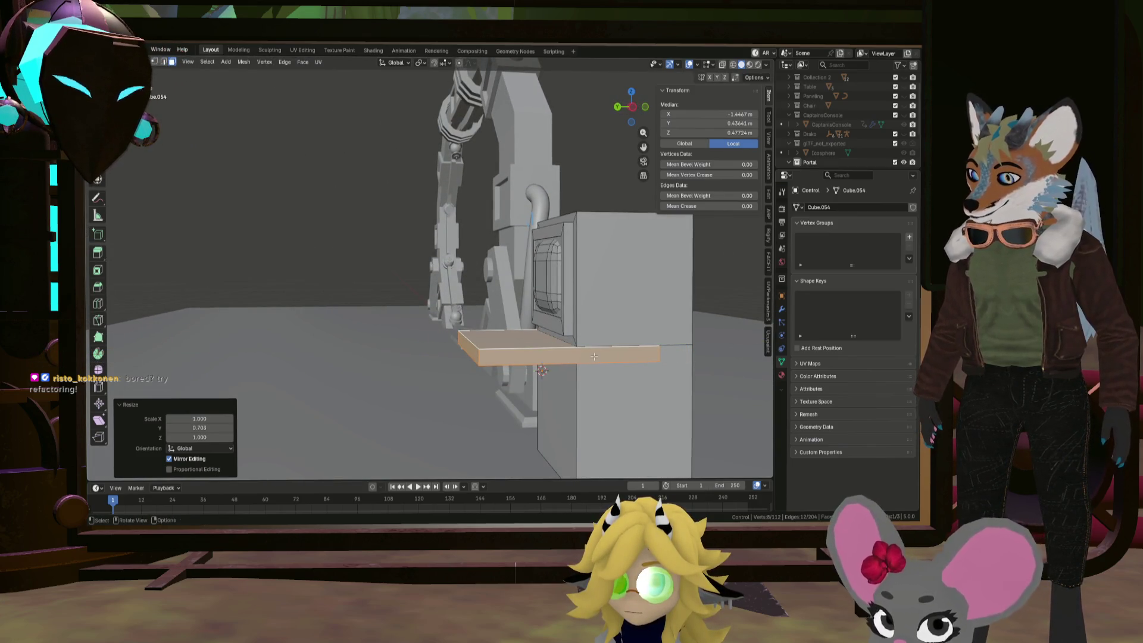
Slide the desk top along Y, then lower the shelf 0.169 m along Z
{"action": "key", "text": "g"}
{"action": "key", "text": "y"}
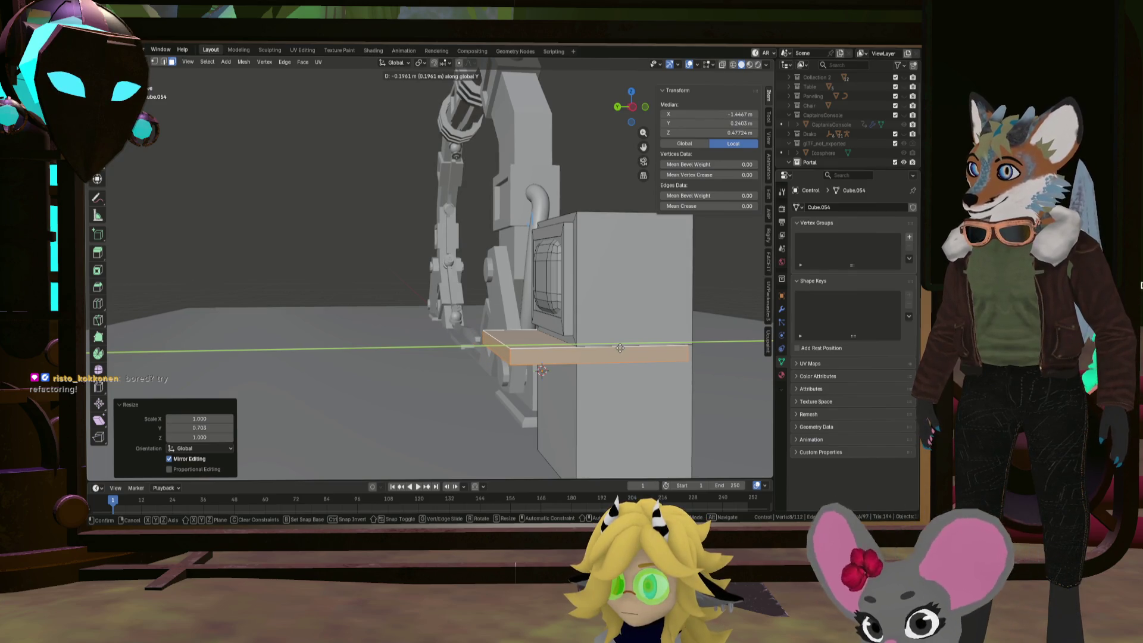
{"action": "left_click", "coordinate": [621, 347]}
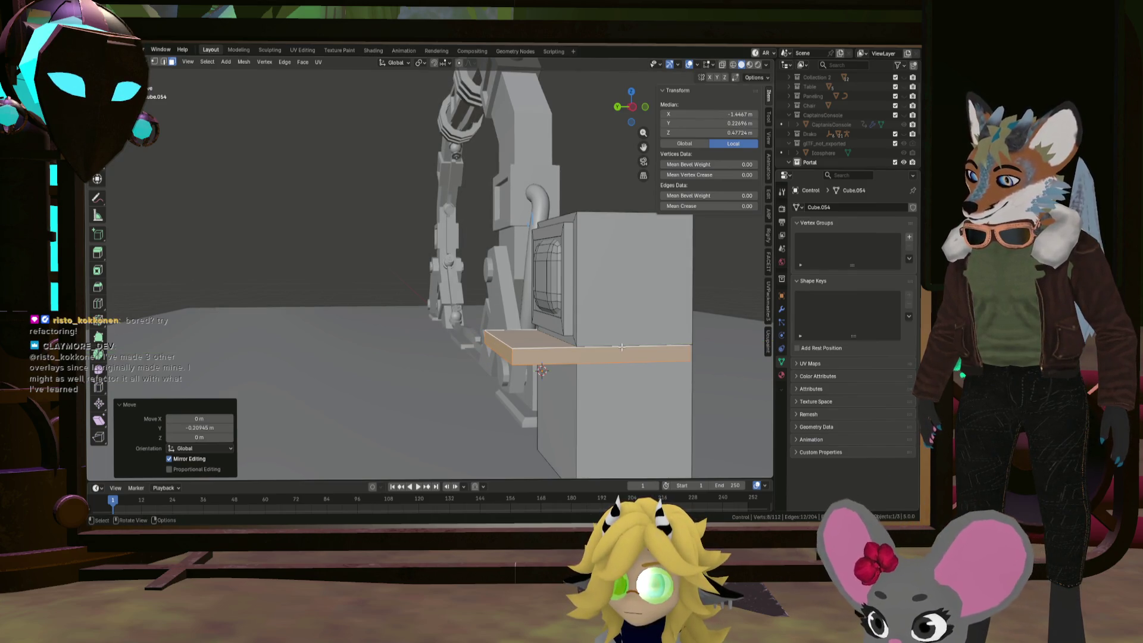
{"action": "key", "text": "ctrl+Tab"}
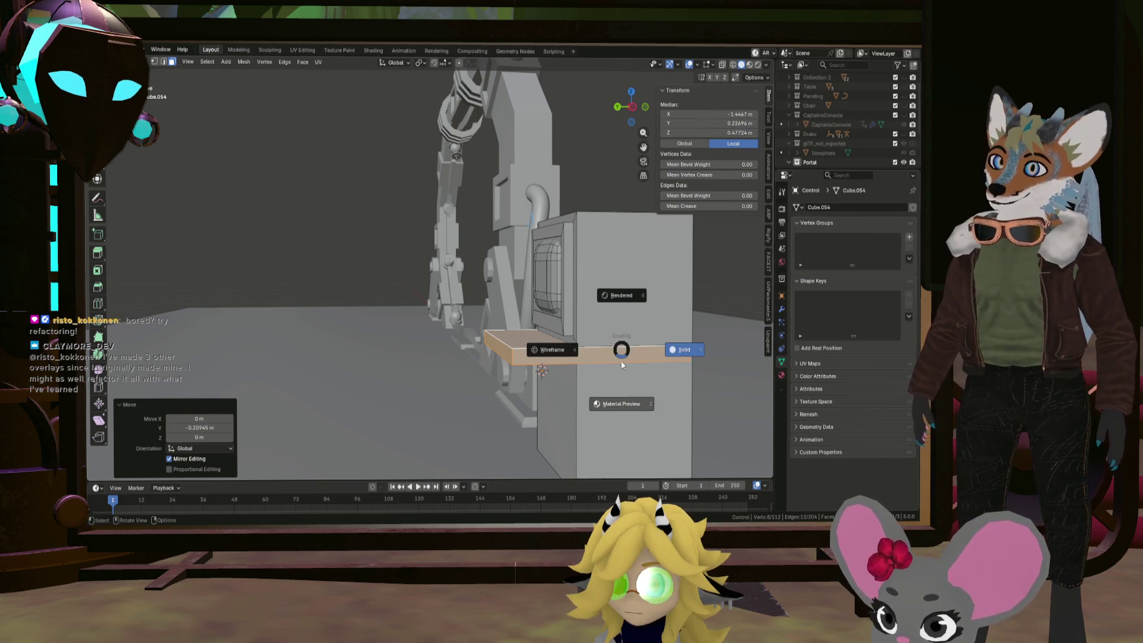
{"action": "key", "text": "g"}
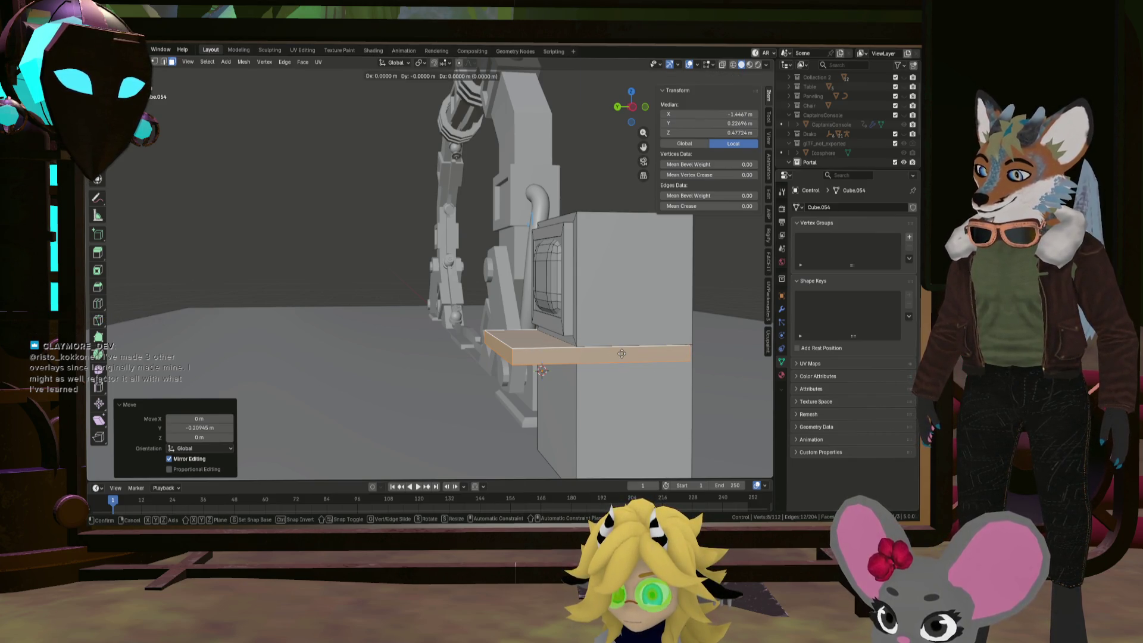
{"action": "key", "text": "z"}
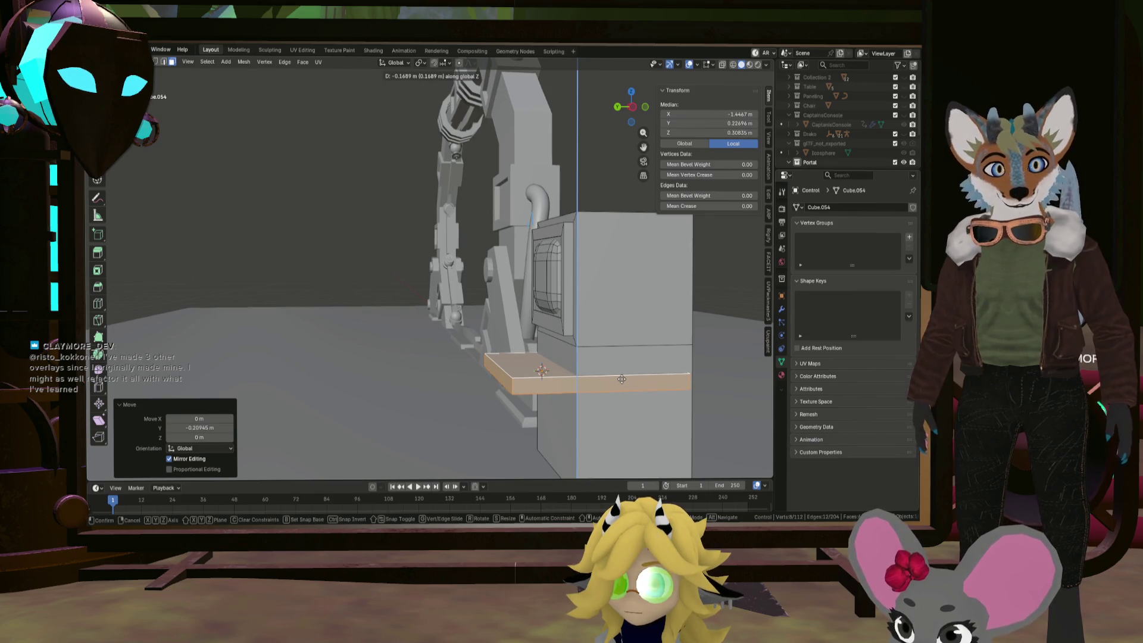
{"action": "left_click", "coordinate": [621, 381]}
{"action": "middle_click_drag", "start_coordinate": [598, 355], "coordinate": [641, 365]}
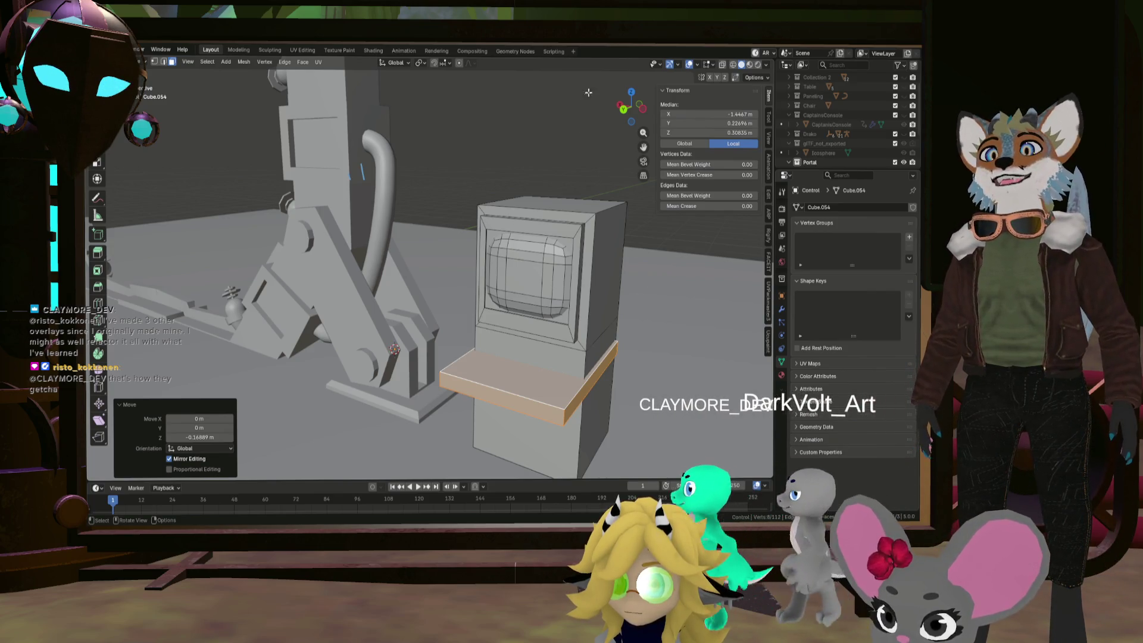
Save the blend file and place the shelf copy 0.138 m above the shelf
{"action": "key", "text": "ctrl+s"}
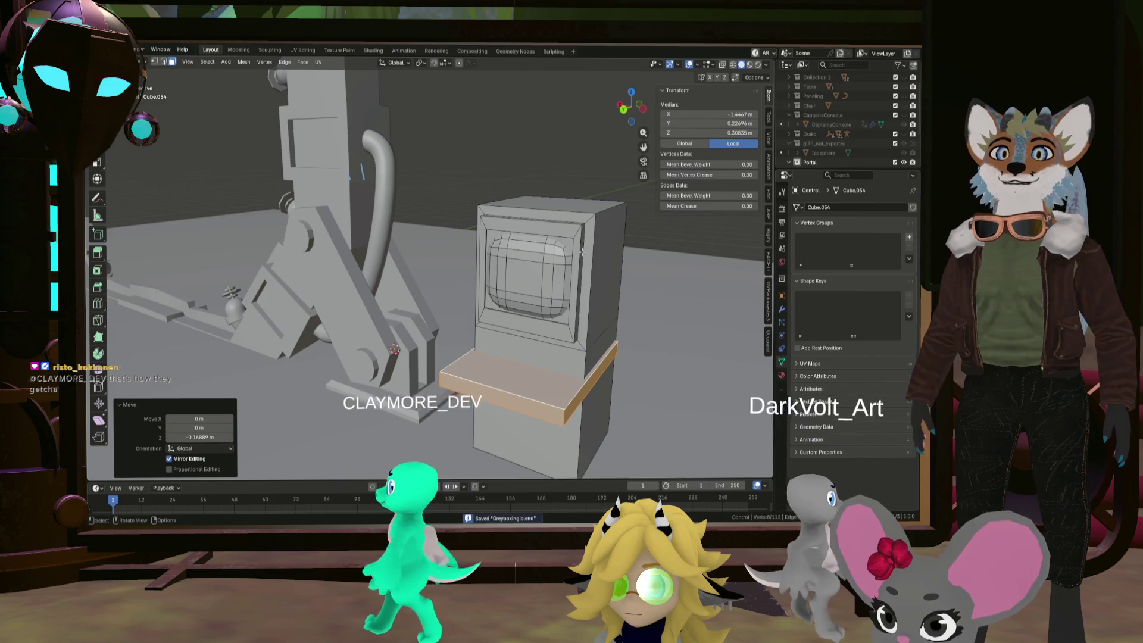
{"action": "mouse_move", "coordinate": [582, 252]}
{"action": "middle_mouse_down"}
{"action": "mouse_move", "coordinate": [638, 260]}
{"action": "mouse_move", "coordinate": [502, 256]}
{"action": "mouse_move", "coordinate": [512, 295]}
{"action": "mouse_move", "coordinate": [550, 267]}
{"action": "mouse_move", "coordinate": [522, 260]}
{"action": "middle_mouse_up"}
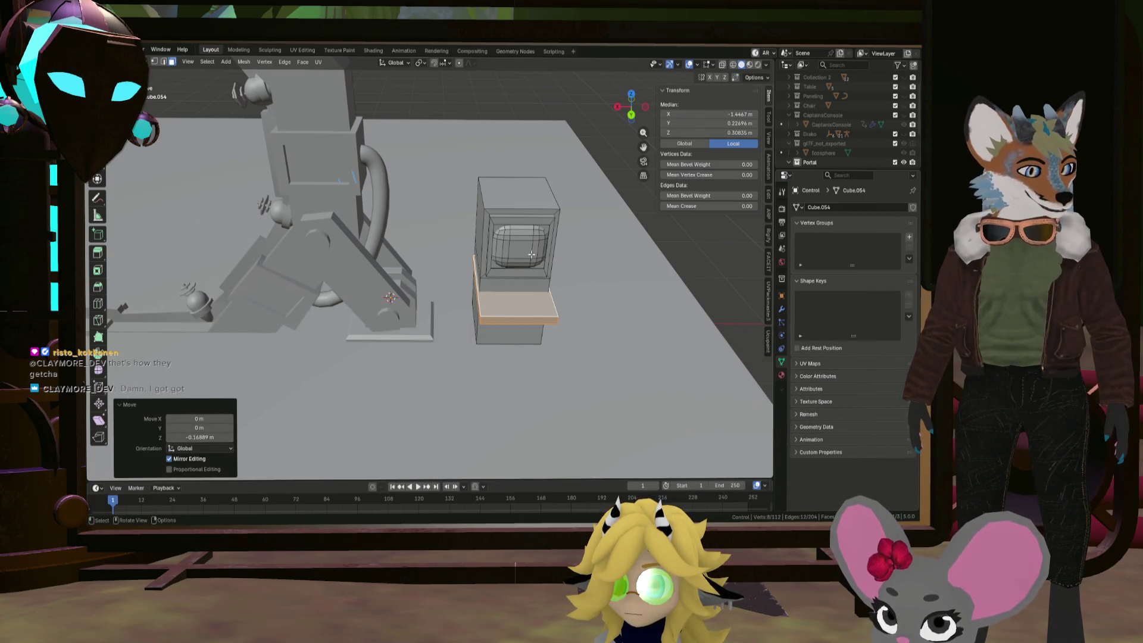
{"action": "mouse_move", "coordinate": [532, 254]}
{"action": "middle_mouse_down"}
{"action": "mouse_move", "coordinate": [516, 292]}
{"action": "mouse_move", "coordinate": [605, 284]}
{"action": "middle_mouse_up"}
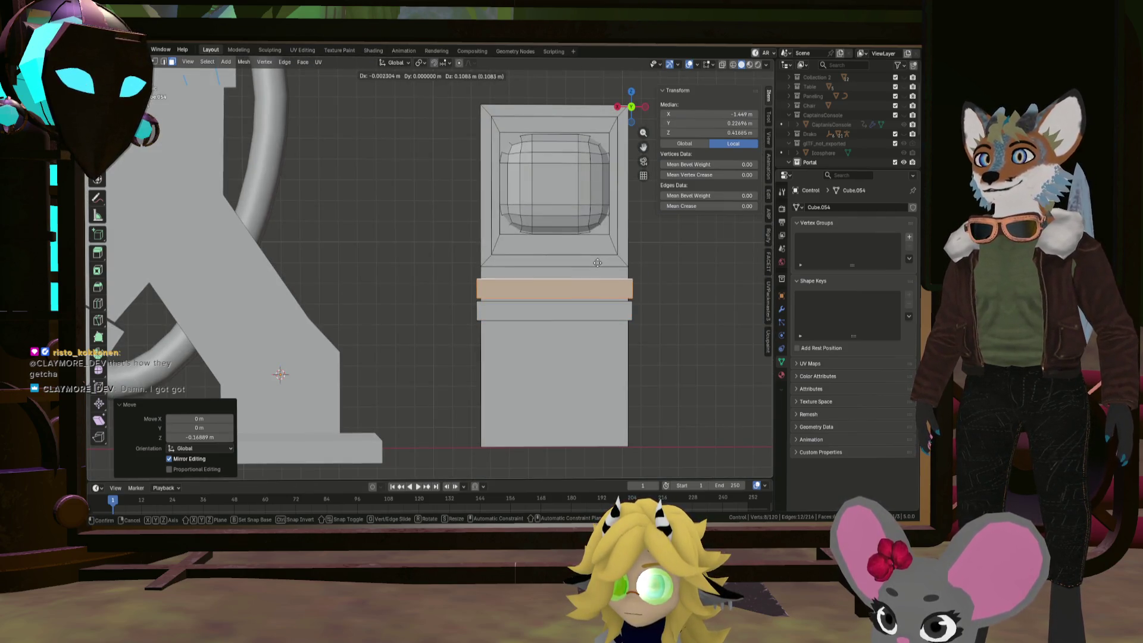
{"action": "left_click", "coordinate": [600, 262]}
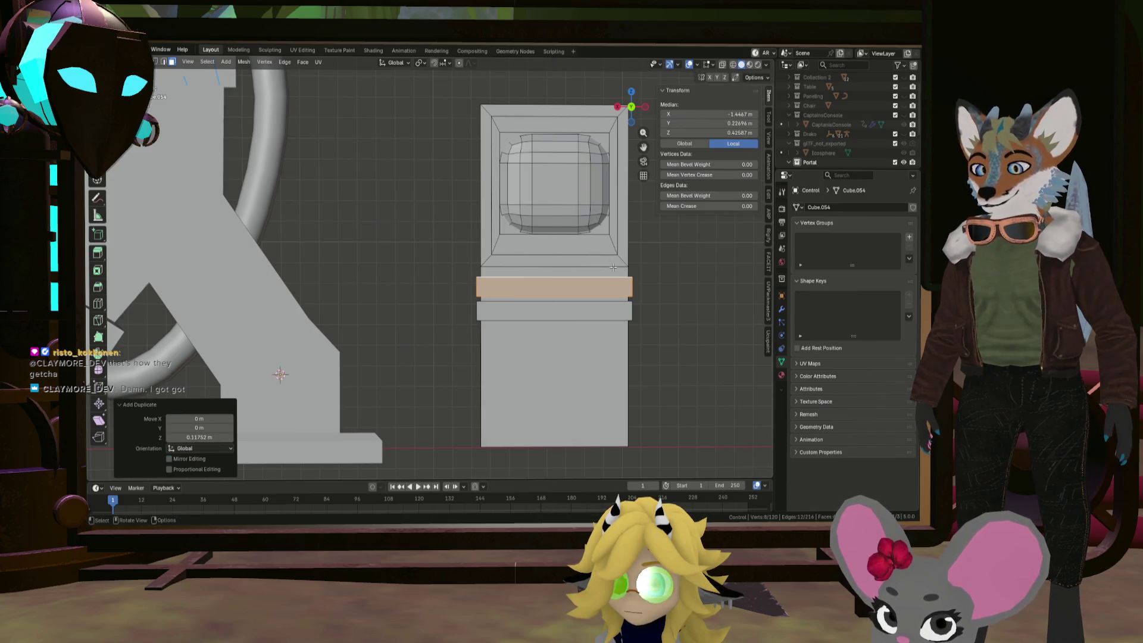
Narrow the shelf copy along Y and slide it along the Y axis
{"action": "middle_click_drag", "start_coordinate": [599, 262], "coordinate": [573, 270]}
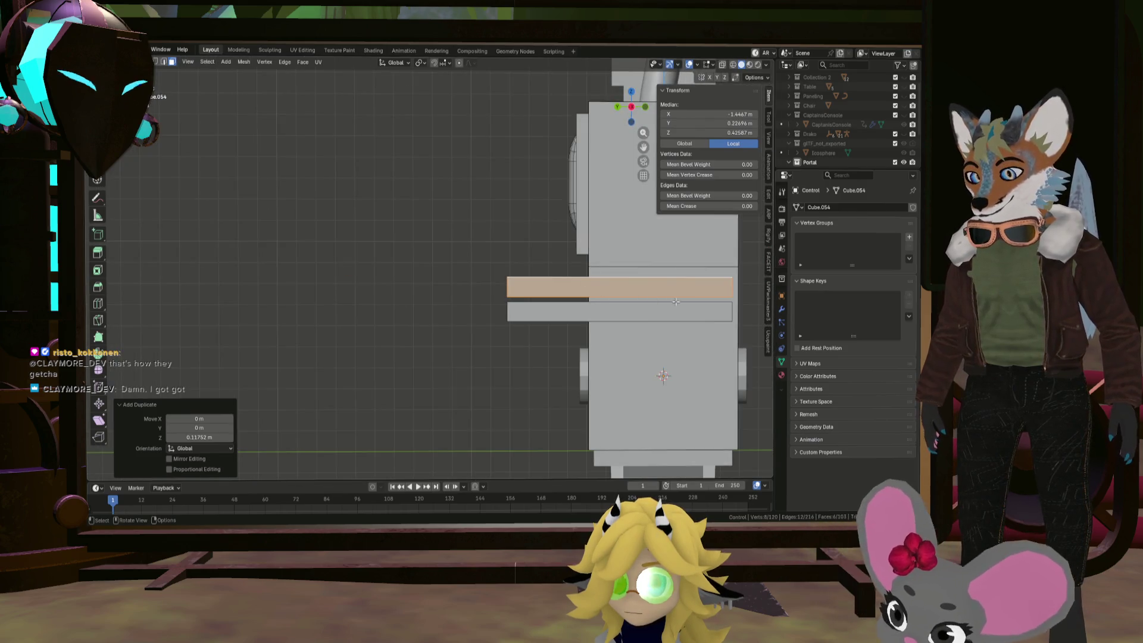
{"action": "key", "text": "s"}
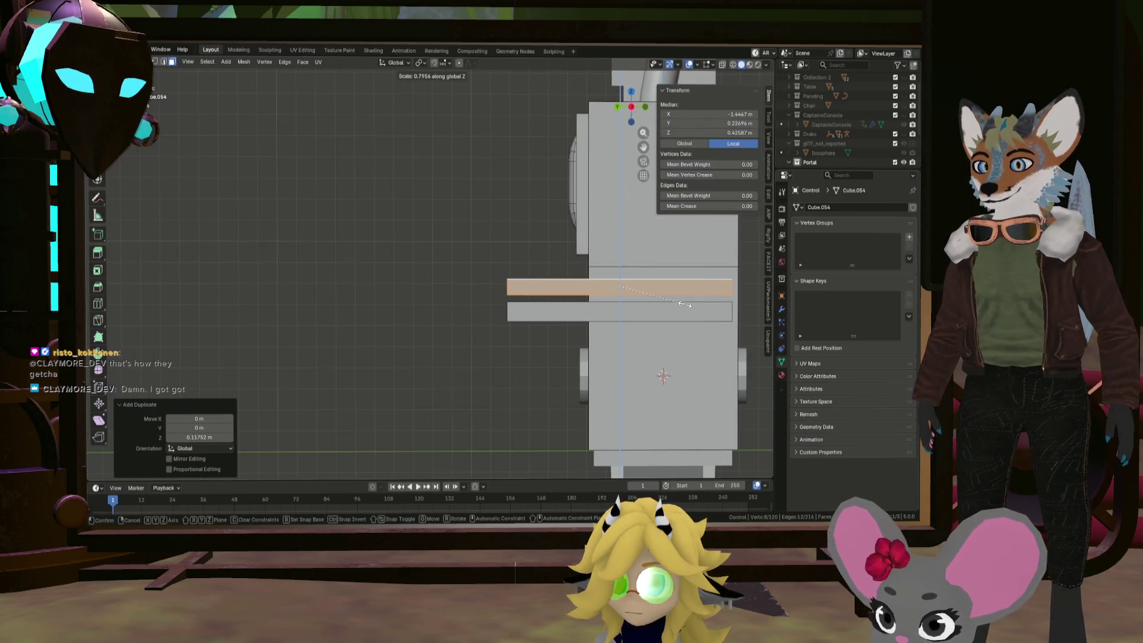
{"action": "key", "text": "y"}
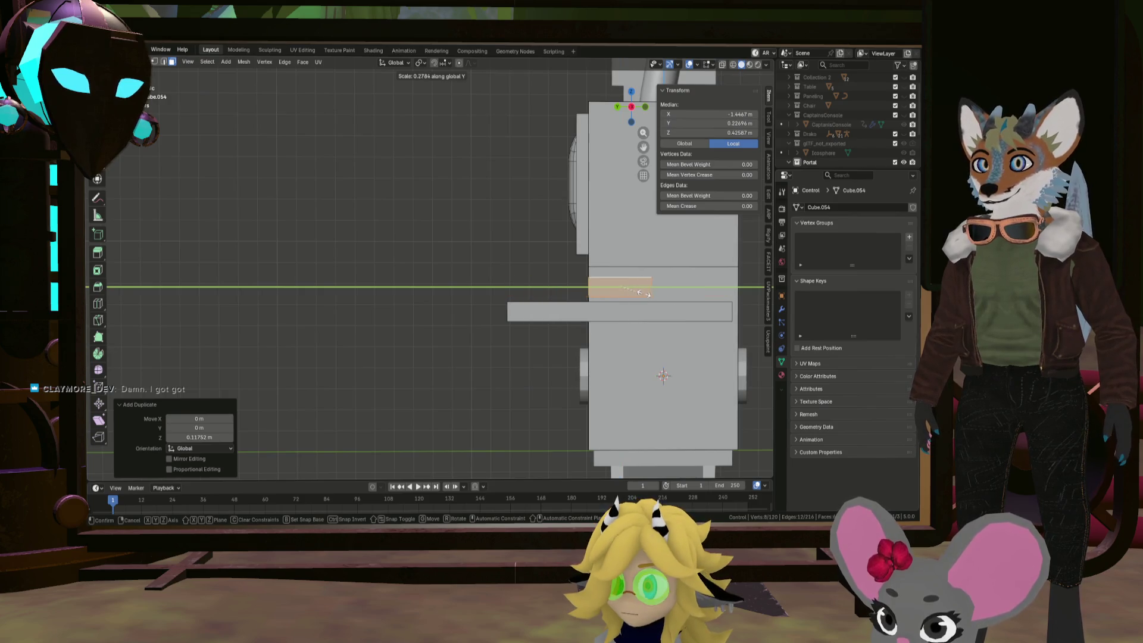
{"action": "left_click", "coordinate": [646, 294]}
{"action": "key", "text": "g"}
{"action": "key", "text": "y"}
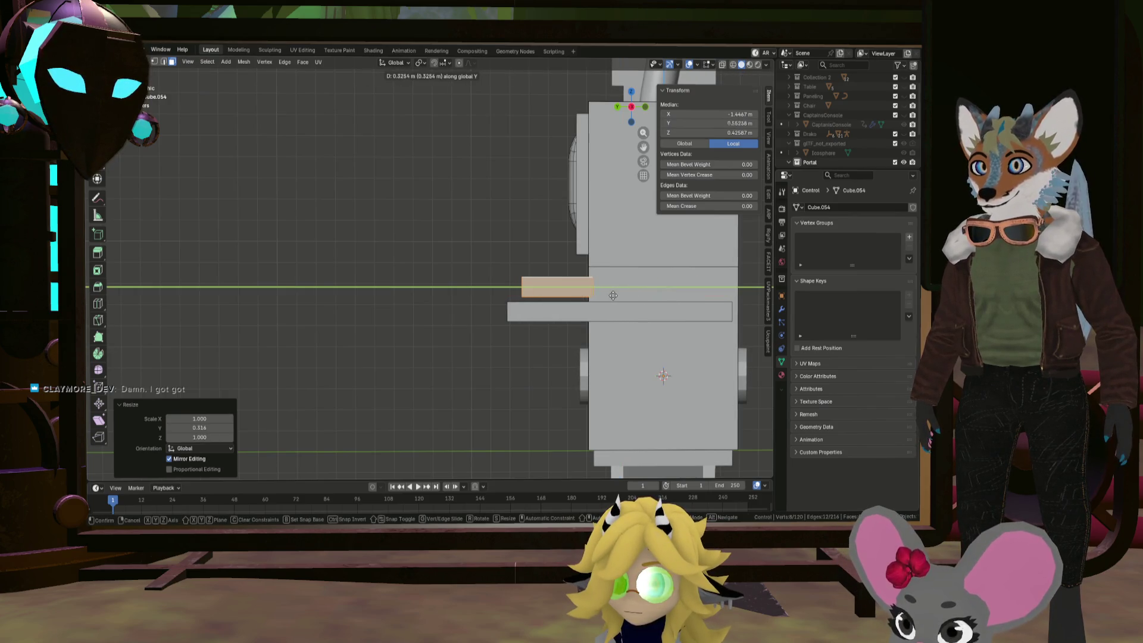
{"action": "left_click", "coordinate": [606, 295]}
Thin the copy vertically, tilt it 14.7 degrees, and shrink it to 0.783
{"action": "key", "text": "s"}
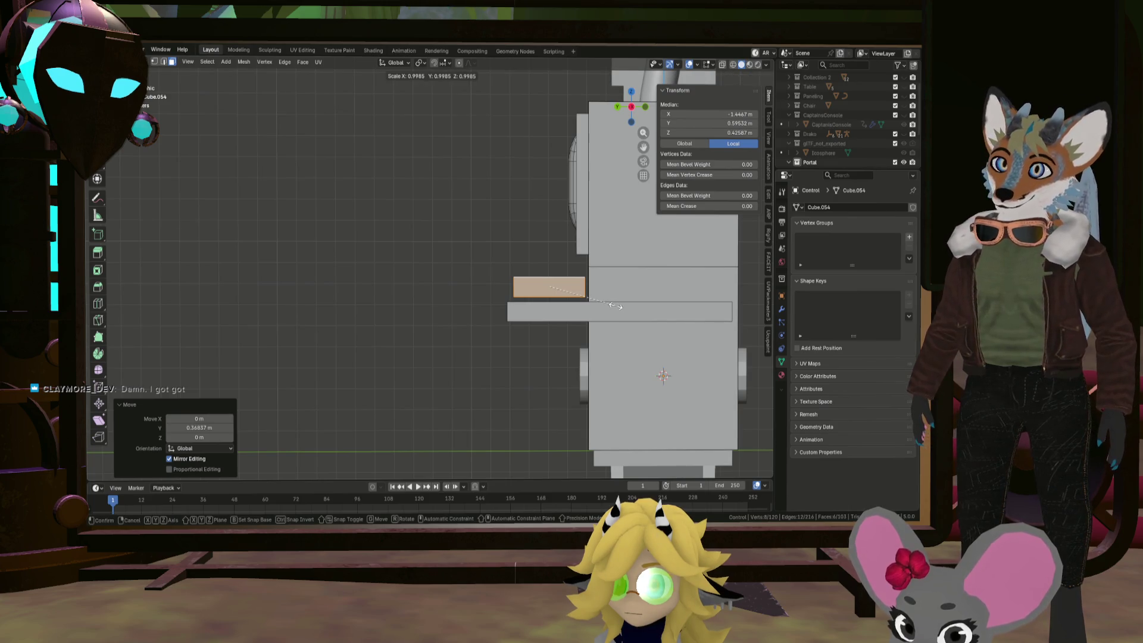
{"action": "left_click", "coordinate": [586, 299]}
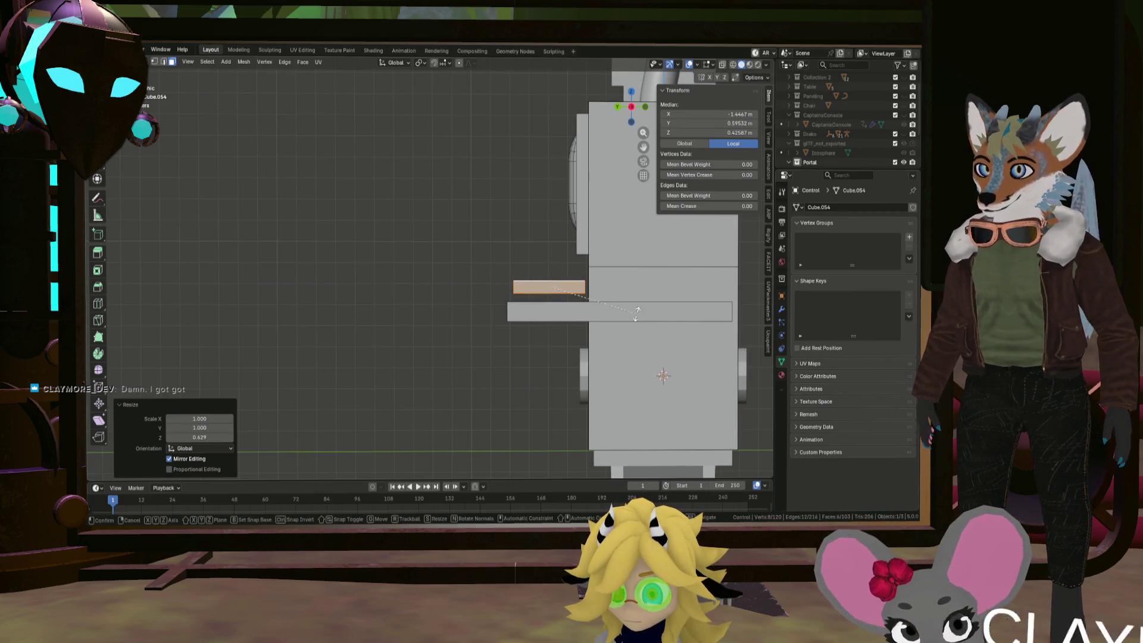
{"action": "left_click", "coordinate": [636, 288]}
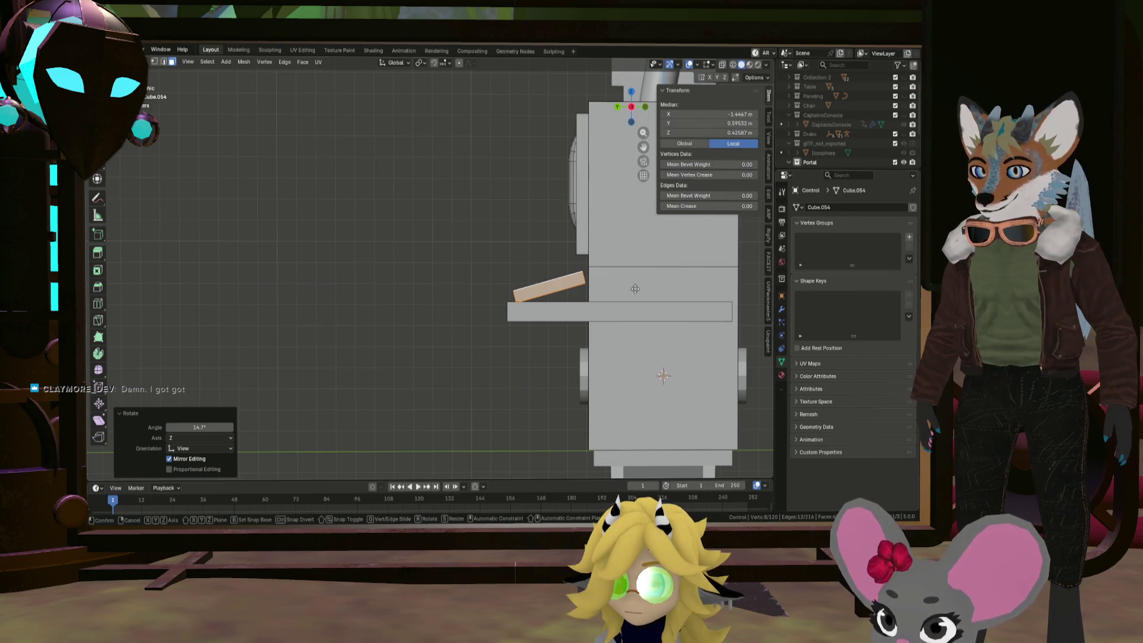
{"action": "left_click", "coordinate": [640, 287]}
{"action": "mouse_move", "coordinate": [639, 288]}
{"action": "middle_mouse_down"}
{"action": "mouse_move", "coordinate": [523, 284]}
{"action": "mouse_move", "coordinate": [603, 298]}
{"action": "mouse_move", "coordinate": [560, 256]}
{"action": "mouse_move", "coordinate": [433, 219]}
{"action": "mouse_move", "coordinate": [487, 245]}
{"action": "middle_mouse_up"}
{"action": "left_click", "coordinate": [599, 270]}
In the right-side orthographic view, move the tilted plank to rest above the shelf
{"action": "key", "text": "KP_1"}
{"action": "key", "text": "KP_3"}
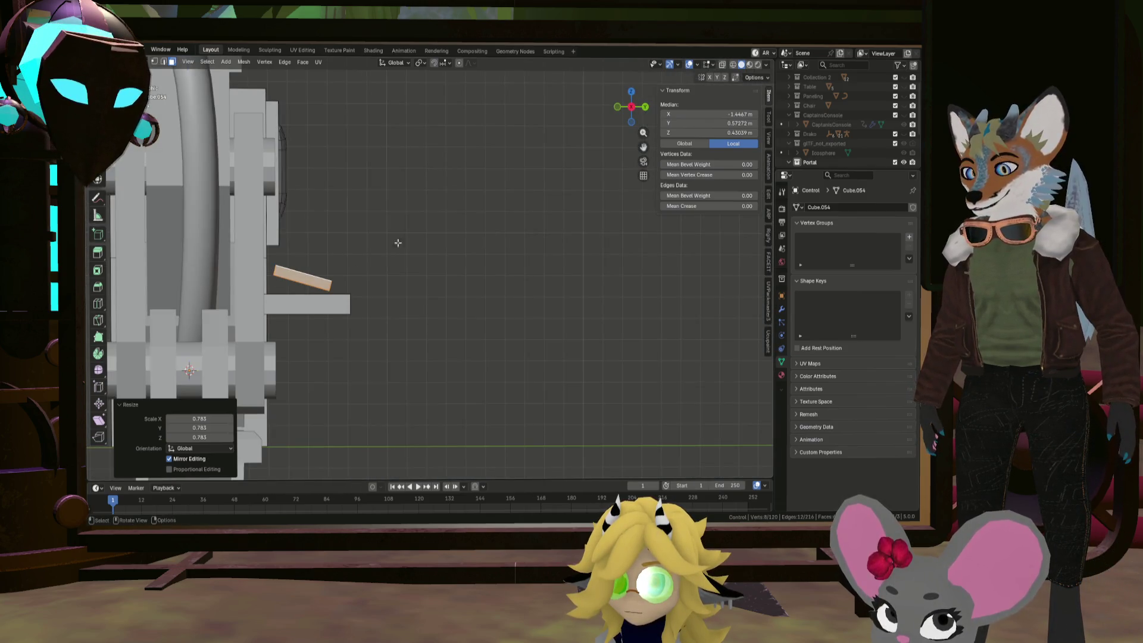
{"action": "scroll", "coordinate": [360, 245], "scroll_direction": "up", "scroll_amount": 3}
{"action": "middle_click_drag", "start_coordinate": [360, 245], "coordinate": [500, 245], "text": "shift"}
{"action": "scroll", "coordinate": [435, 258], "scroll_direction": "up", "scroll_amount": 3}
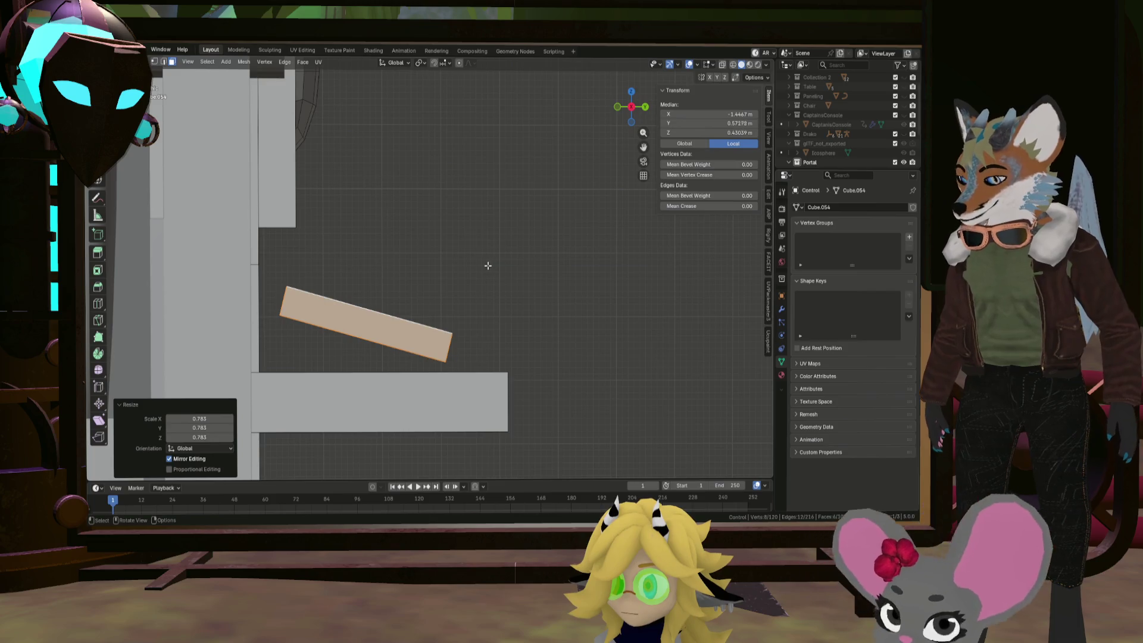
{"action": "key", "text": "g"}
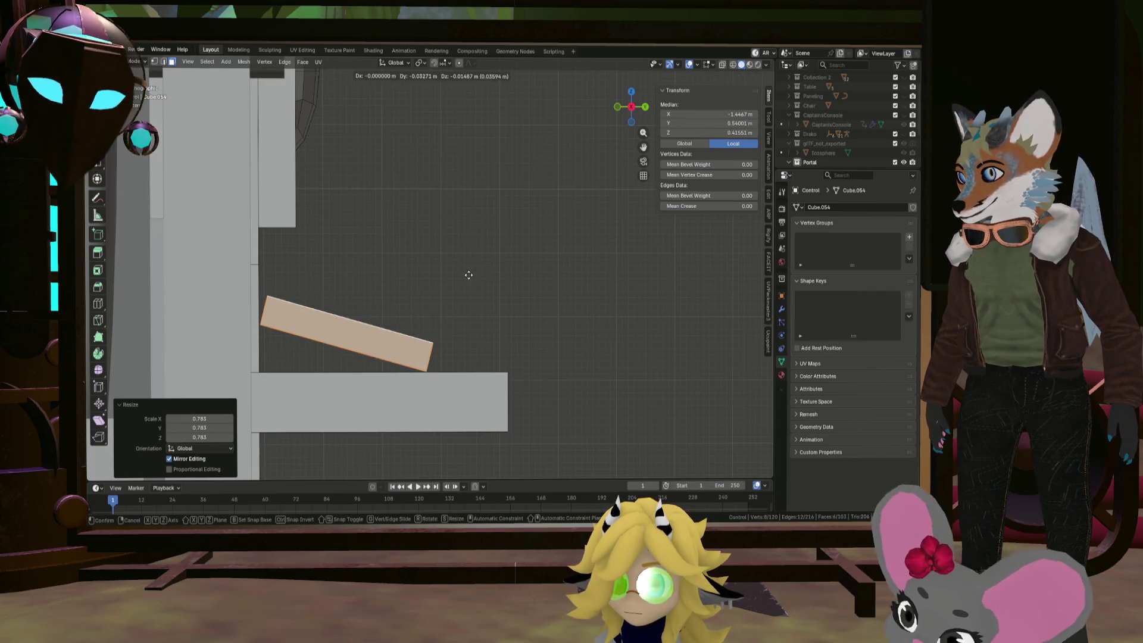
{"action": "left_click", "coordinate": [468, 275]}
{"action": "mouse_move", "coordinate": [476, 266]}
{"action": "middle_mouse_down"}
{"action": "mouse_move", "coordinate": [668, 304]}
{"action": "mouse_move", "coordinate": [504, 266]}
{"action": "middle_mouse_up"}
{"action": "scroll", "coordinate": [504, 278], "scroll_direction": "down", "scroll_amount": 5}
{"action": "scroll", "coordinate": [504, 277], "scroll_direction": "up", "scroll_amount": 5}
{"action": "scroll", "coordinate": [504, 277], "scroll_direction": "down", "scroll_amount": 5}
{"action": "scroll", "coordinate": [561, 275], "scroll_direction": "up", "scroll_amount": 6}
{"action": "key", "text": "ctrl+r"}
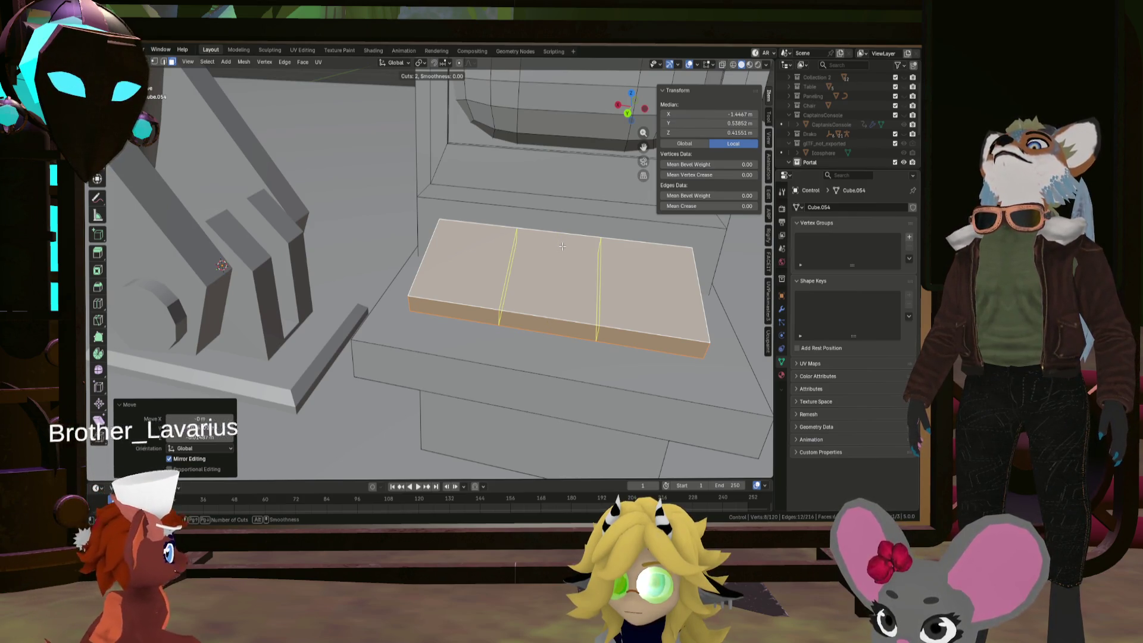
Add two unslid edge loops, splitting the plank into three sections
{"action": "left_click", "coordinate": [562, 245]}
{"action": "right_click", "coordinate": [562, 246]}
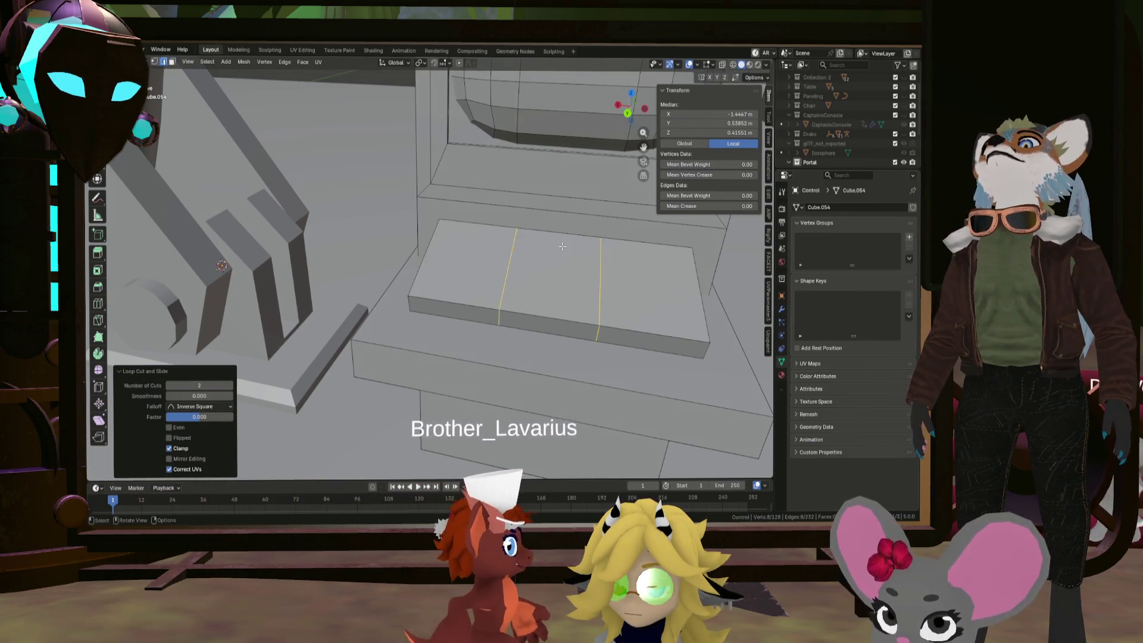
{"action": "middle_click_drag", "start_coordinate": [562, 246], "coordinate": [467, 210]}
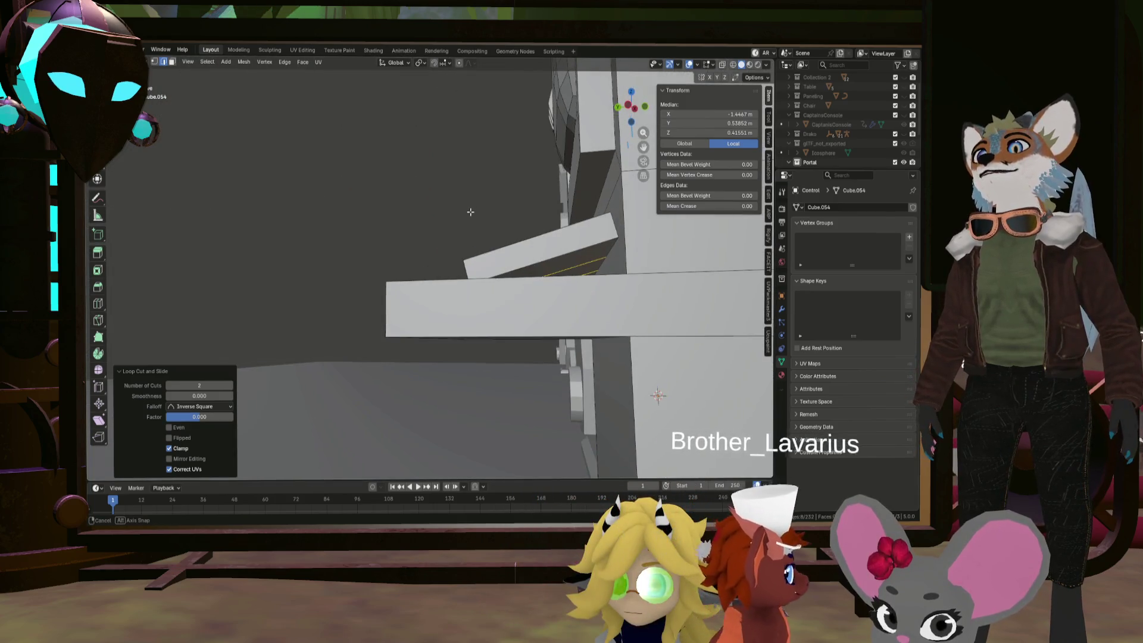
Extrude the plank's lower face along its normal to thicken the underside
{"action": "left_click", "coordinate": [589, 269]}
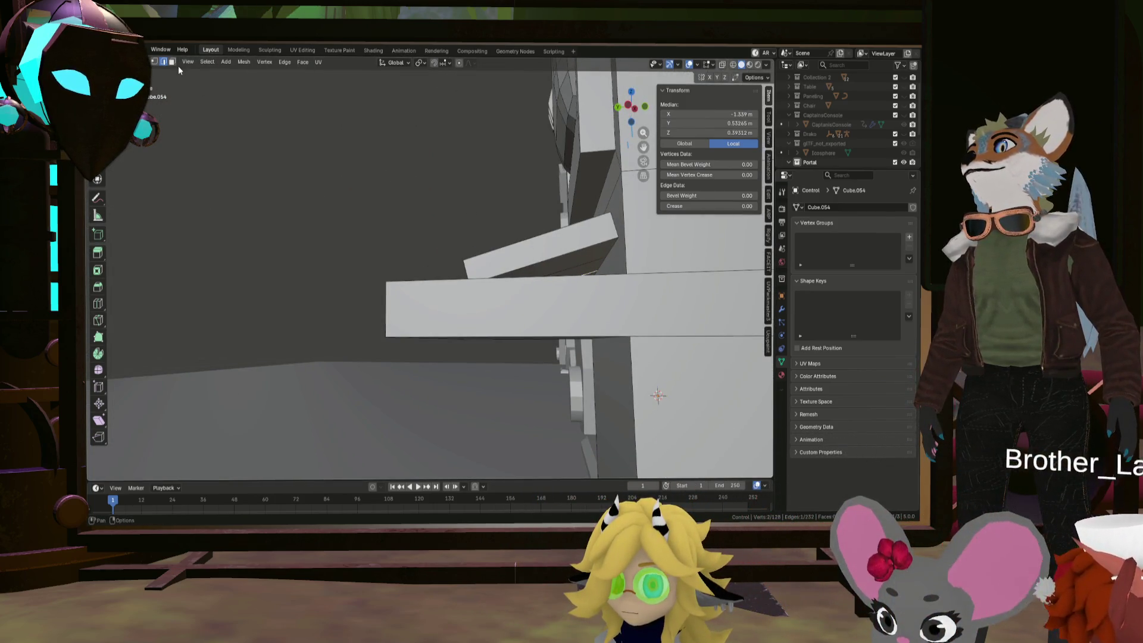
{"action": "left_click", "coordinate": [172, 62]}
{"action": "left_click", "coordinate": [565, 271]}
{"action": "mouse_move", "coordinate": [565, 272]}
{"action": "middle_mouse_down"}
{"action": "mouse_move", "coordinate": [640, 291]}
{"action": "mouse_move", "coordinate": [671, 257]}
{"action": "mouse_move", "coordinate": [452, 246]}
{"action": "mouse_move", "coordinate": [377, 99]}
{"action": "middle_mouse_up"}
{"action": "key", "text": "e"}
{"action": "left_click", "coordinate": [624, 308]}
{"action": "scroll", "coordinate": [625, 261], "scroll_direction": "down", "scroll_amount": 6}
Apply Shade Auto Smooth at 30° to the Control console in Object Mode
{"action": "key", "text": "Tab"}
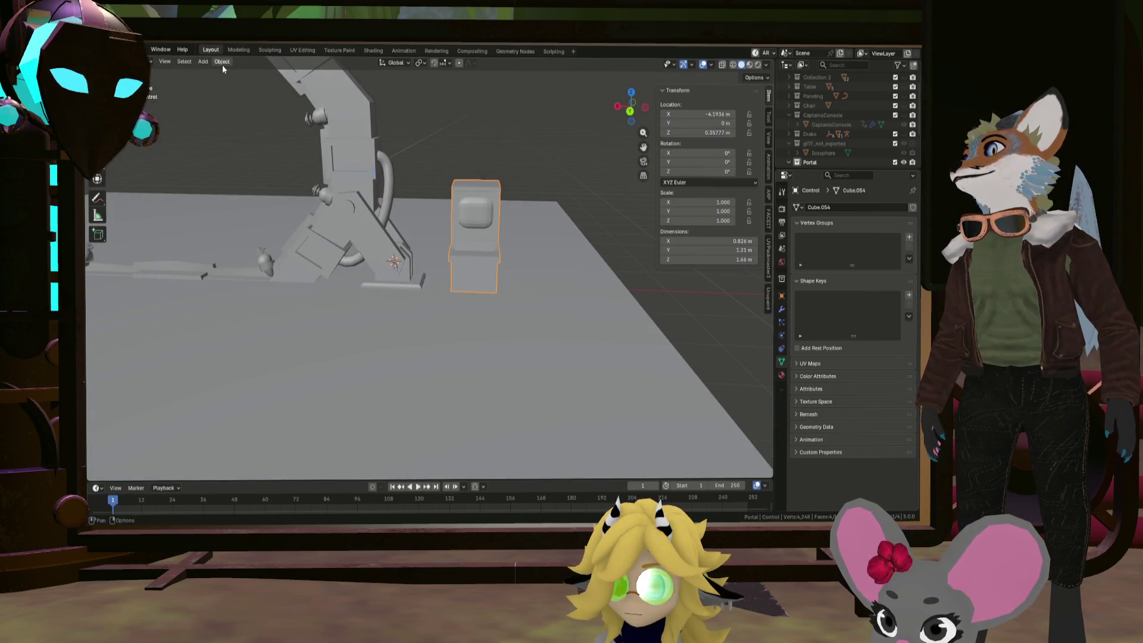
{"action": "left_click", "coordinate": [222, 61]}
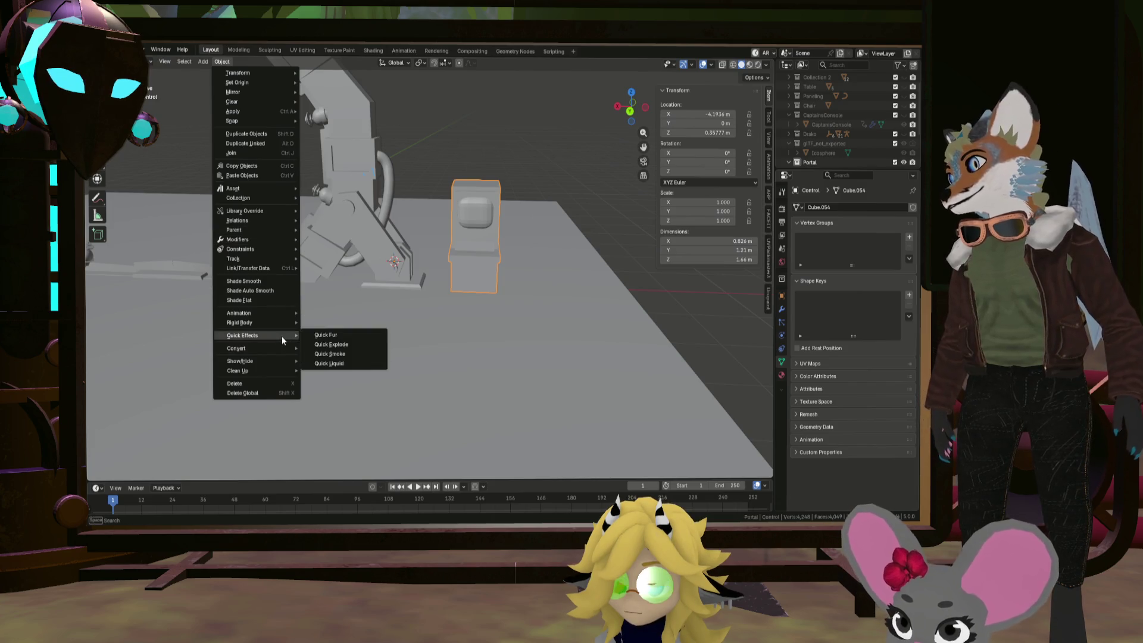
{"action": "left_click", "coordinate": [273, 291]}
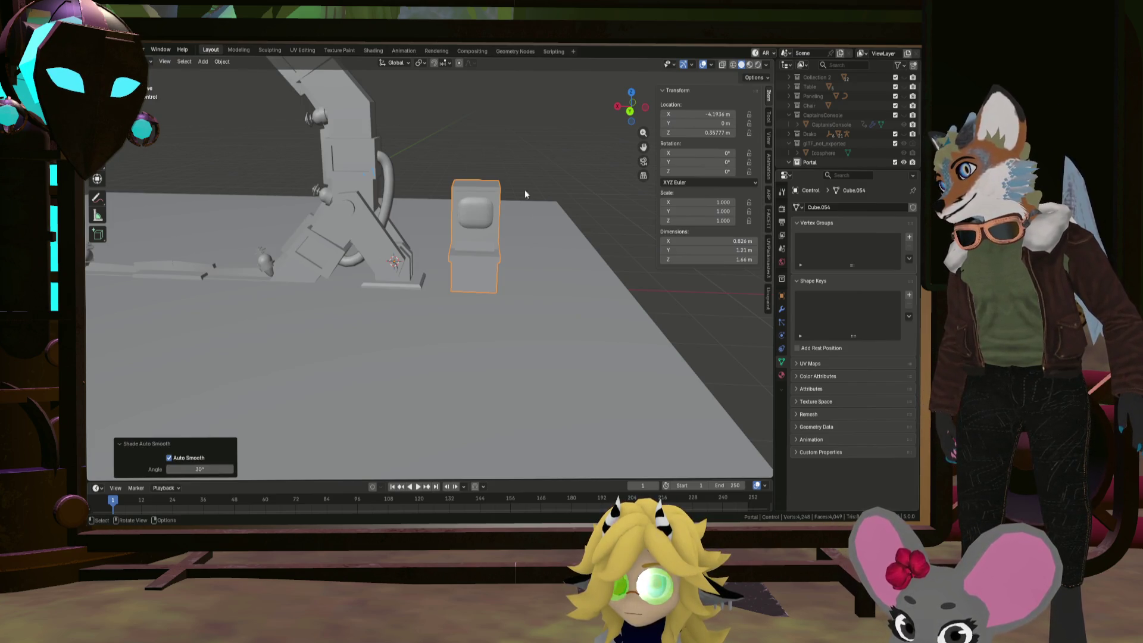
{"action": "mouse_move", "coordinate": [524, 190]}
{"action": "middle_mouse_down"}
{"action": "mouse_move", "coordinate": [494, 163]}
{"action": "mouse_move", "coordinate": [347, 209]}
{"action": "mouse_move", "coordinate": [429, 210]}
{"action": "middle_mouse_up"}
{"action": "scroll", "coordinate": [505, 211], "scroll_direction": "up", "scroll_amount": 4}
{"action": "middle_click_drag", "start_coordinate": [504, 211], "coordinate": [448, 214]}
{"action": "key", "text": "Tab"}
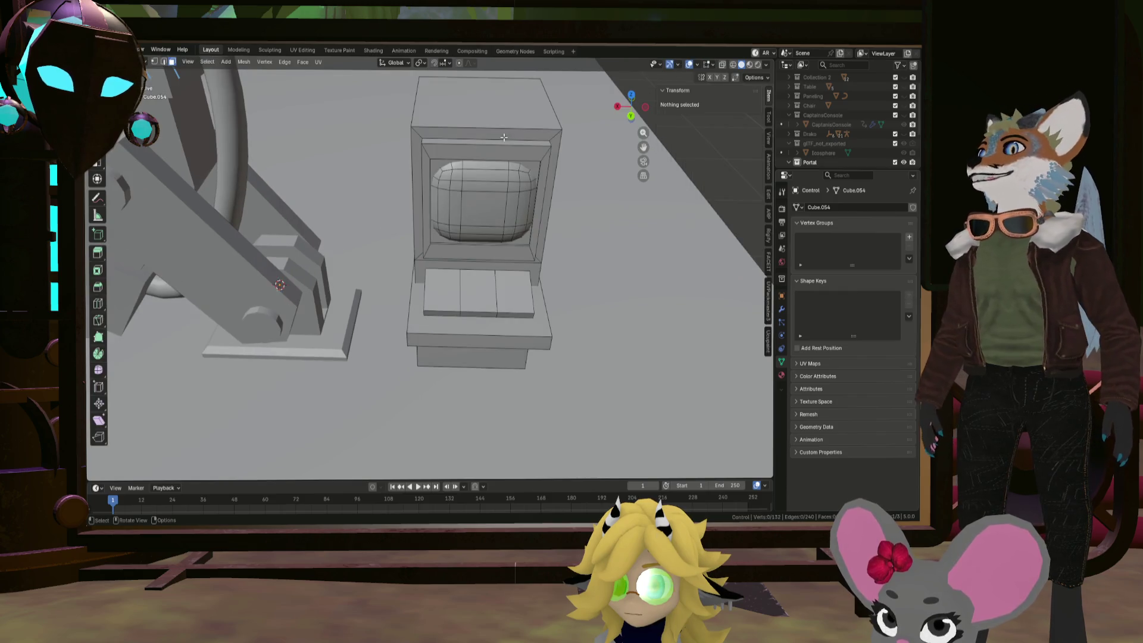
Add an edge loop around the console's top and vertical loops down its body
{"action": "left_click", "coordinate": [486, 110]}
{"action": "middle_click_drag", "start_coordinate": [485, 128], "coordinate": [485, 218], "text": "shift"}
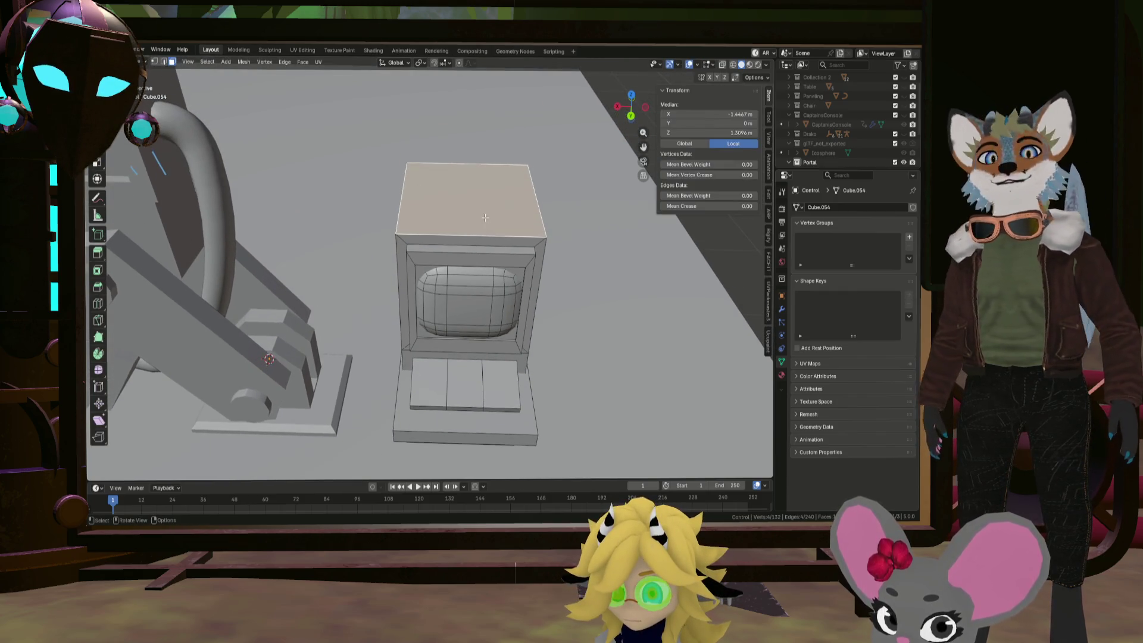
{"action": "key", "text": "ctrl+r"}
{"action": "left_click", "coordinate": [492, 205]}
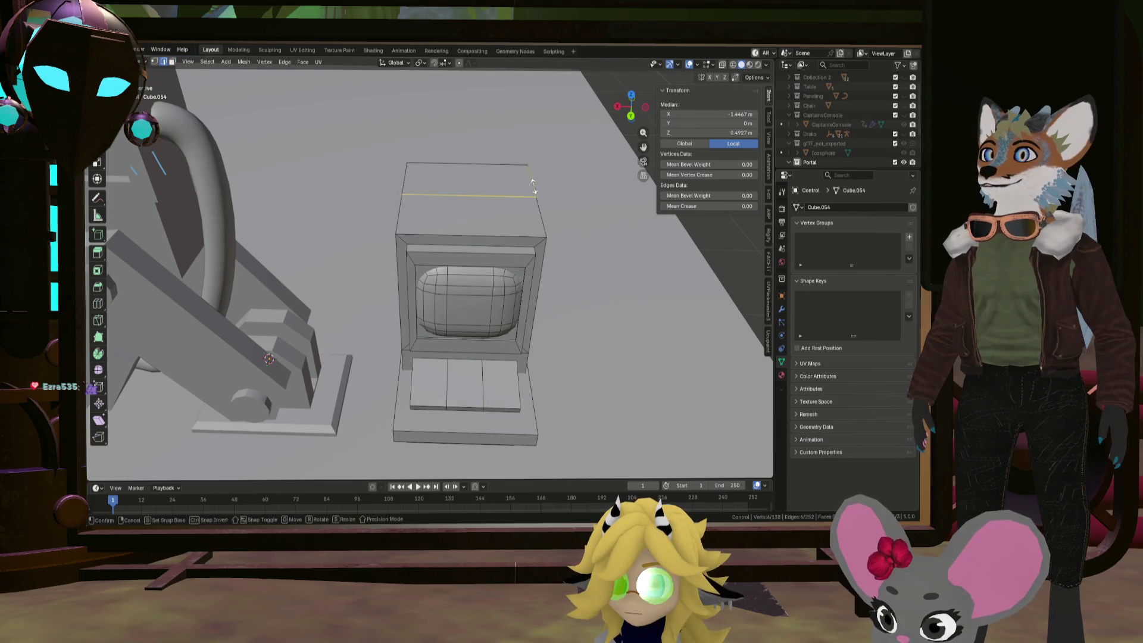
{"action": "right_click", "coordinate": [492, 206]}
{"action": "mouse_move", "coordinate": [492, 206]}
{"action": "middle_mouse_down"}
{"action": "mouse_move", "coordinate": [484, 197]}
{"action": "mouse_move", "coordinate": [494, 242]}
{"action": "mouse_move", "coordinate": [472, 212]}
{"action": "mouse_move", "coordinate": [492, 232]}
{"action": "middle_mouse_up"}
{"action": "key", "text": "ctrl+r"}
{"action": "right_click", "coordinate": [495, 242]}
{"action": "key", "text": "ctrl+r"}
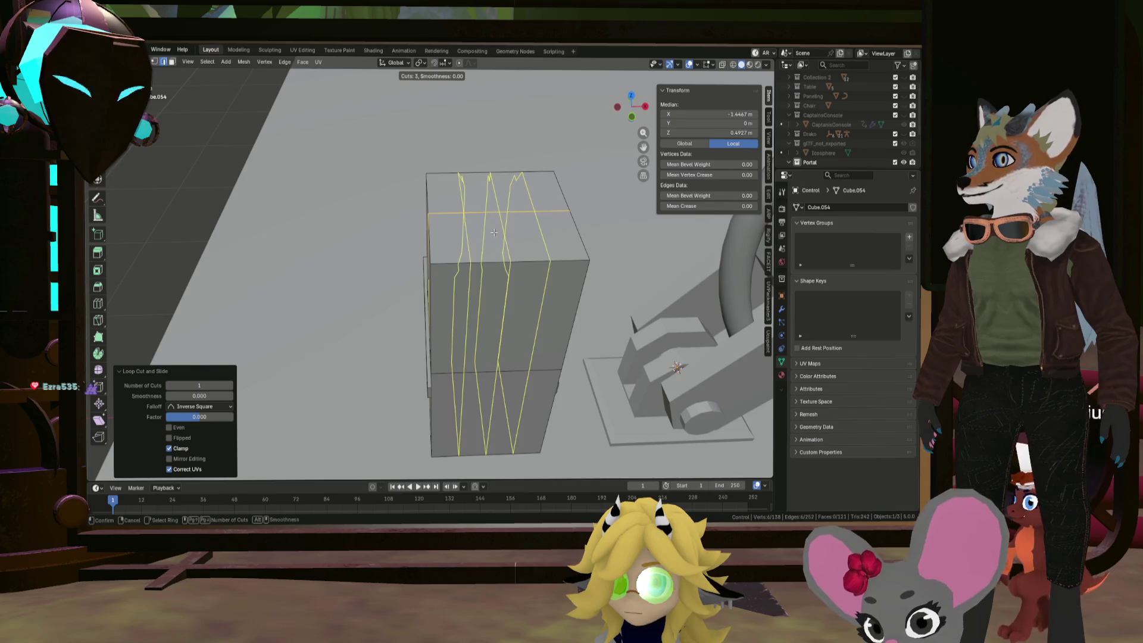
{"action": "left_click", "coordinate": [494, 233]}
{"action": "mouse_move", "coordinate": [410, 205]}
{"action": "middle_mouse_down"}
{"action": "mouse_move", "coordinate": [501, 201]}
{"action": "mouse_move", "coordinate": [417, 261]}
{"action": "mouse_move", "coordinate": [346, 270]}
{"action": "mouse_move", "coordinate": [420, 281]}
{"action": "mouse_move", "coordinate": [421, 247]}
{"action": "mouse_move", "coordinate": [434, 262]}
{"action": "mouse_move", "coordinate": [487, 228]}
{"action": "middle_mouse_up"}
{"action": "scroll", "coordinate": [420, 282], "scroll_direction": "up", "scroll_amount": 6}
Extrude the narrow middle face on the console's side slightly outward as a strip
{"action": "left_click", "coordinate": [420, 281]}
{"action": "left_click", "coordinate": [174, 64]}
{"action": "left_click", "coordinate": [415, 280]}
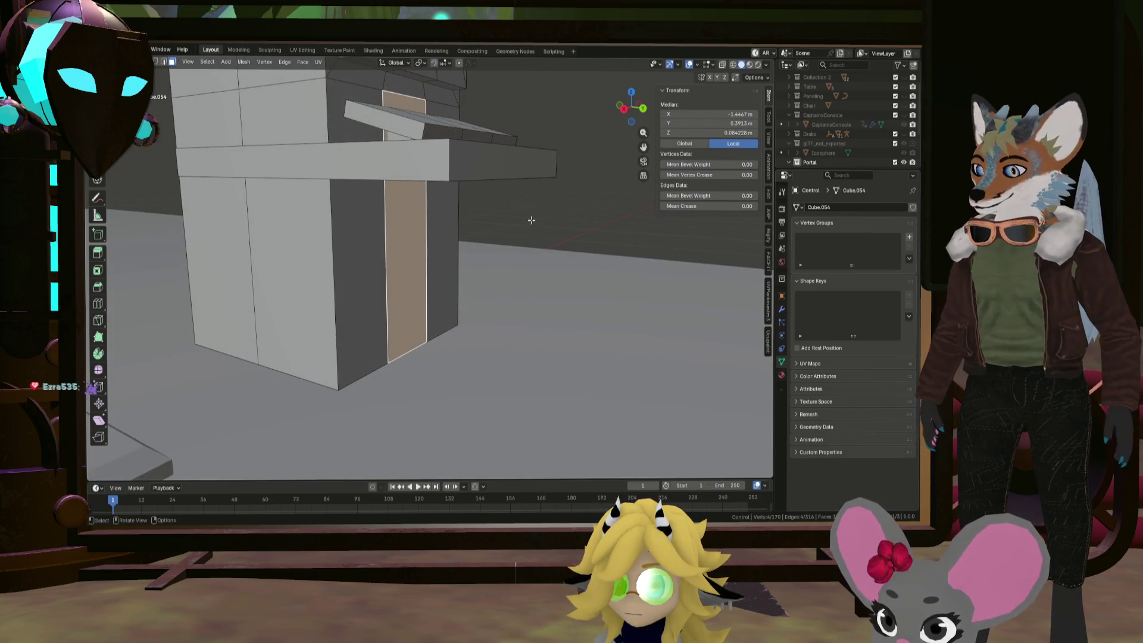
{"action": "key", "text": "e"}
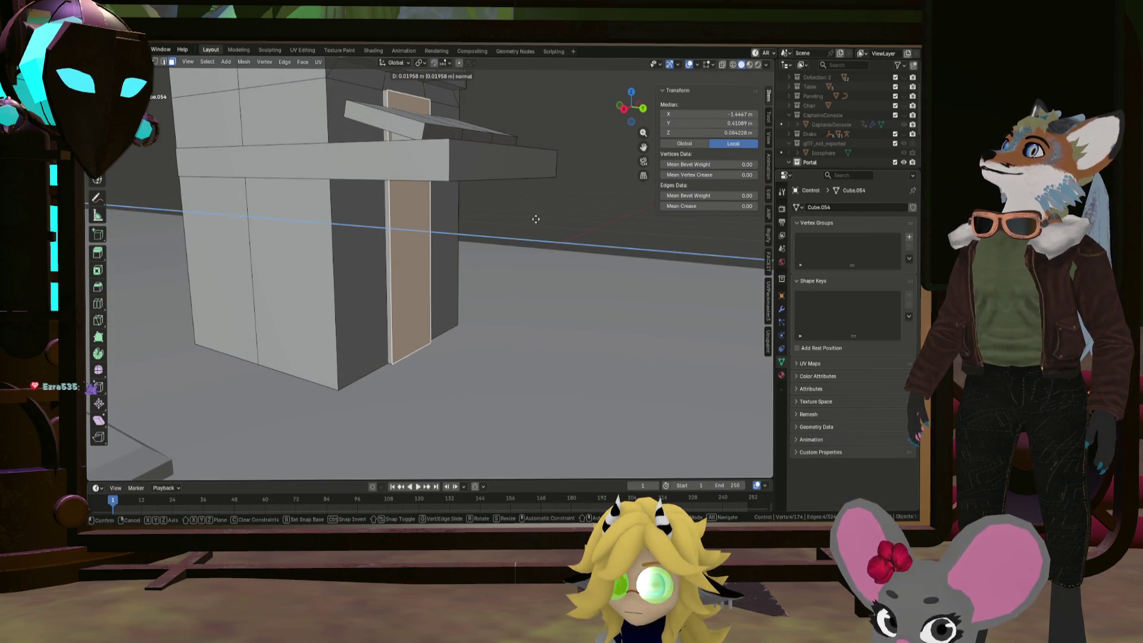
{"action": "left_click", "coordinate": [535, 219]}
{"action": "mouse_move", "coordinate": [536, 219]}
{"action": "middle_mouse_down"}
{"action": "mouse_move", "coordinate": [491, 238]}
{"action": "mouse_move", "coordinate": [368, 184]}
{"action": "mouse_move", "coordinate": [463, 165]}
{"action": "mouse_move", "coordinate": [453, 163]}
{"action": "mouse_move", "coordinate": [566, 178]}
{"action": "mouse_move", "coordinate": [402, 190]}
{"action": "mouse_move", "coordinate": [438, 193]}
{"action": "middle_mouse_up"}
{"action": "key", "text": "alt+a"}
{"action": "scroll", "coordinate": [387, 190], "scroll_direction": "down", "scroll_amount": 5}
Extrude the console's top face 0.092 m upward and scale it to 0.759
{"action": "left_click", "coordinate": [453, 163]}
{"action": "key", "text": "e"}
{"action": "left_click", "coordinate": [477, 184]}
{"action": "key", "text": "s"}
{"action": "left_click", "coordinate": [547, 177]}
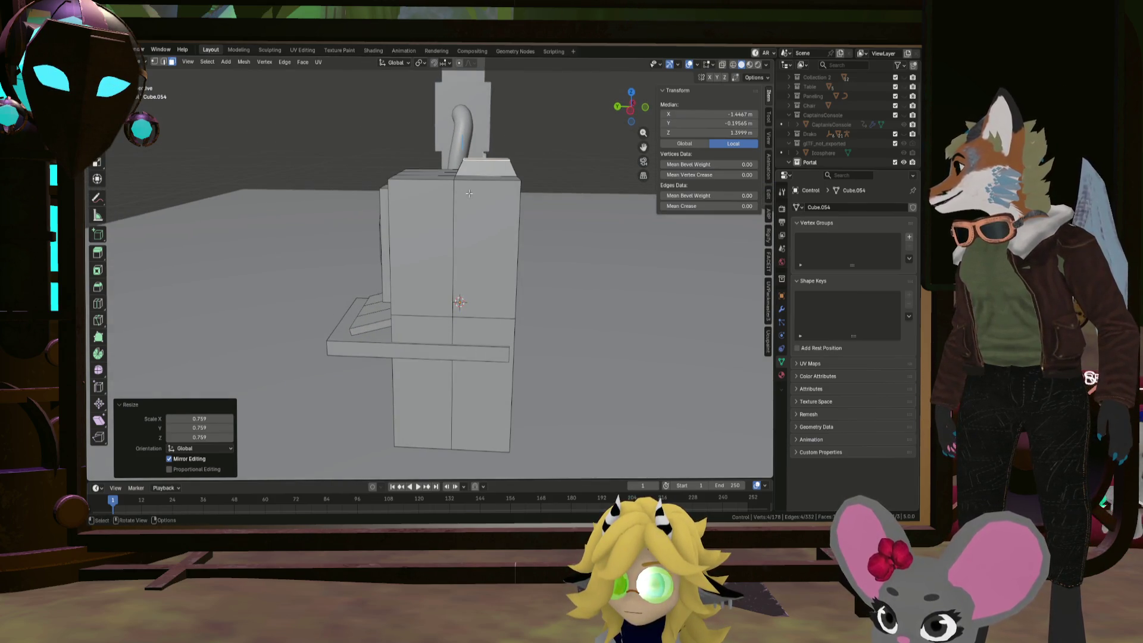
{"action": "middle_click_drag", "start_coordinate": [515, 216], "coordinate": [508, 239]}
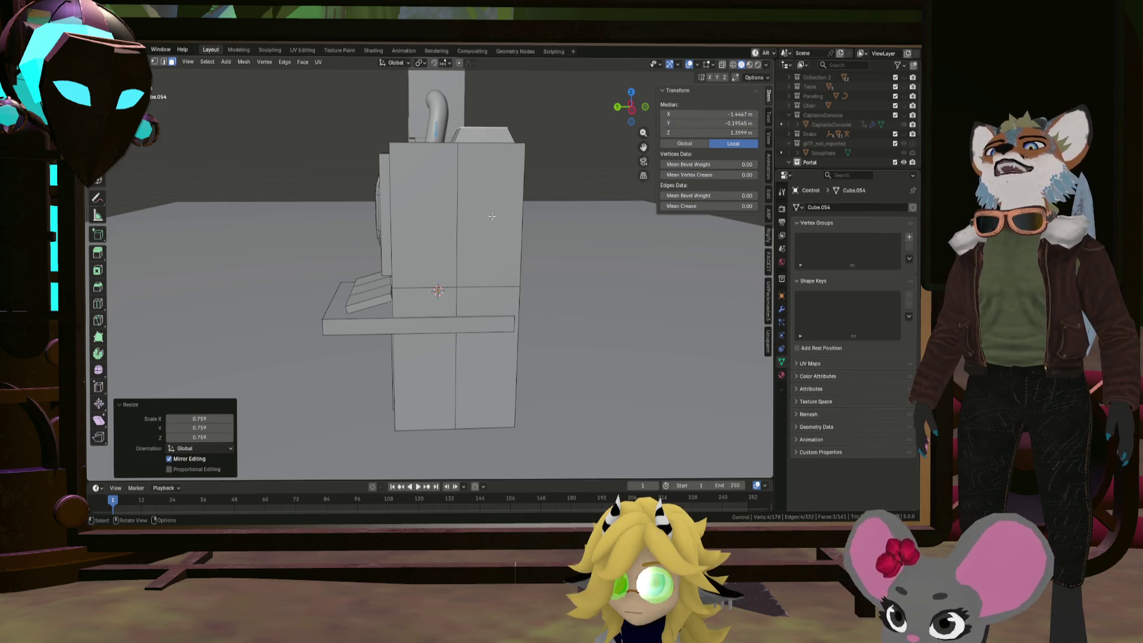
{"action": "key", "text": "ctrl+r"}
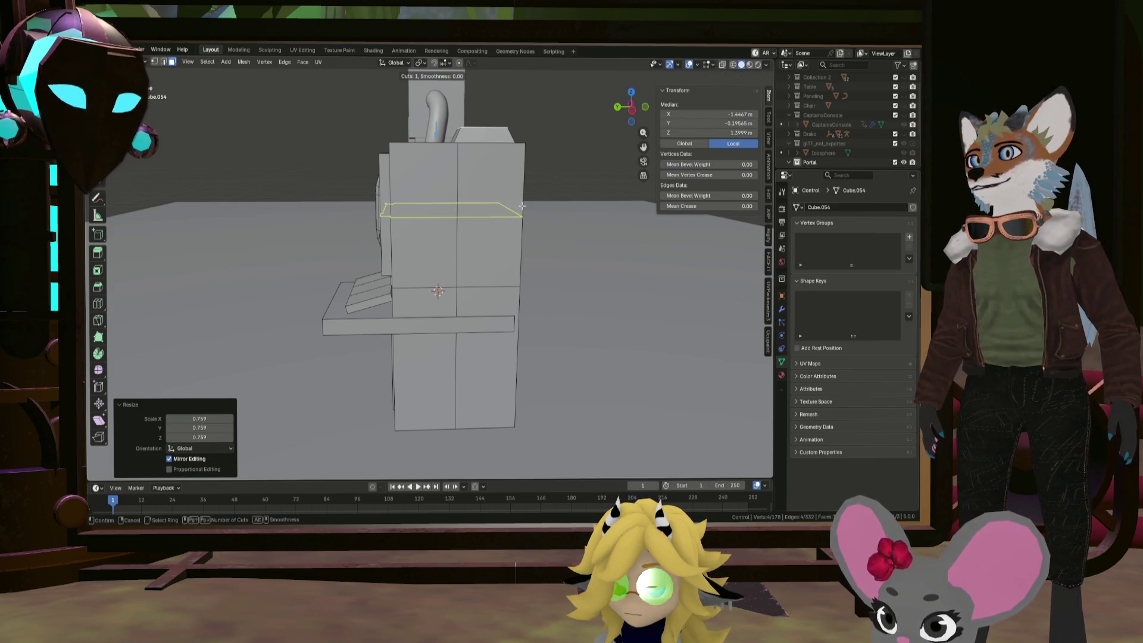
Add two horizontal and one vertical unslid edge loop across the console block
{"action": "left_click", "coordinate": [516, 207]}
{"action": "right_click", "coordinate": [516, 207]}
{"action": "key", "text": "ctrl+r"}
{"action": "left_click", "coordinate": [495, 196]}
{"action": "right_click", "coordinate": [495, 196]}
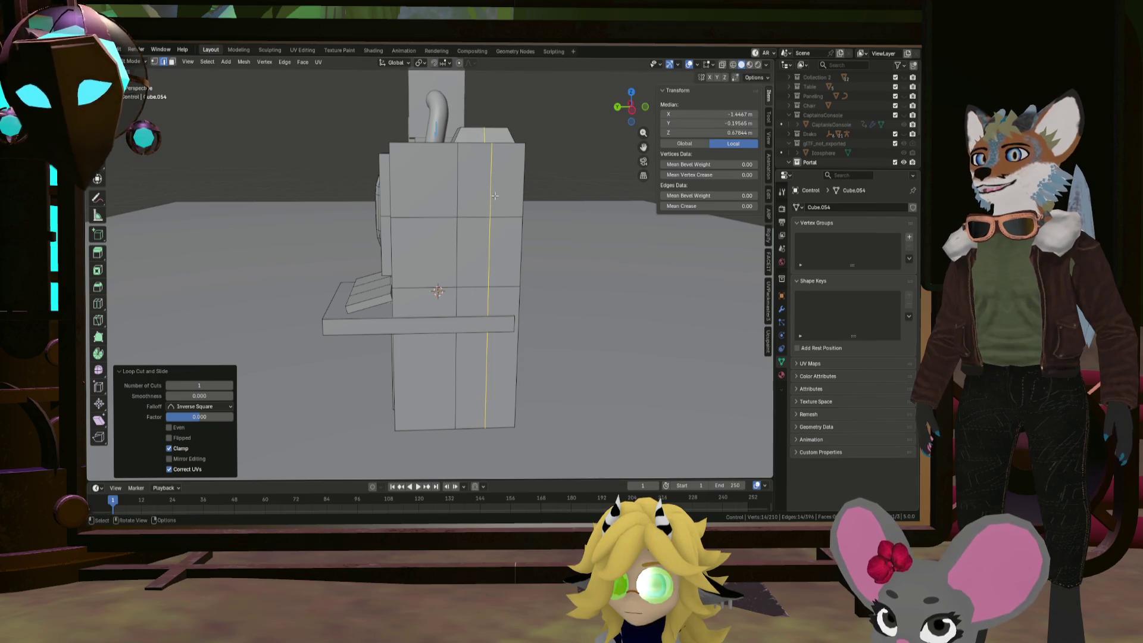
{"action": "key", "text": "ctrl+r"}
{"action": "left_click", "coordinate": [519, 307]}
{"action": "right_click", "coordinate": [519, 308]}
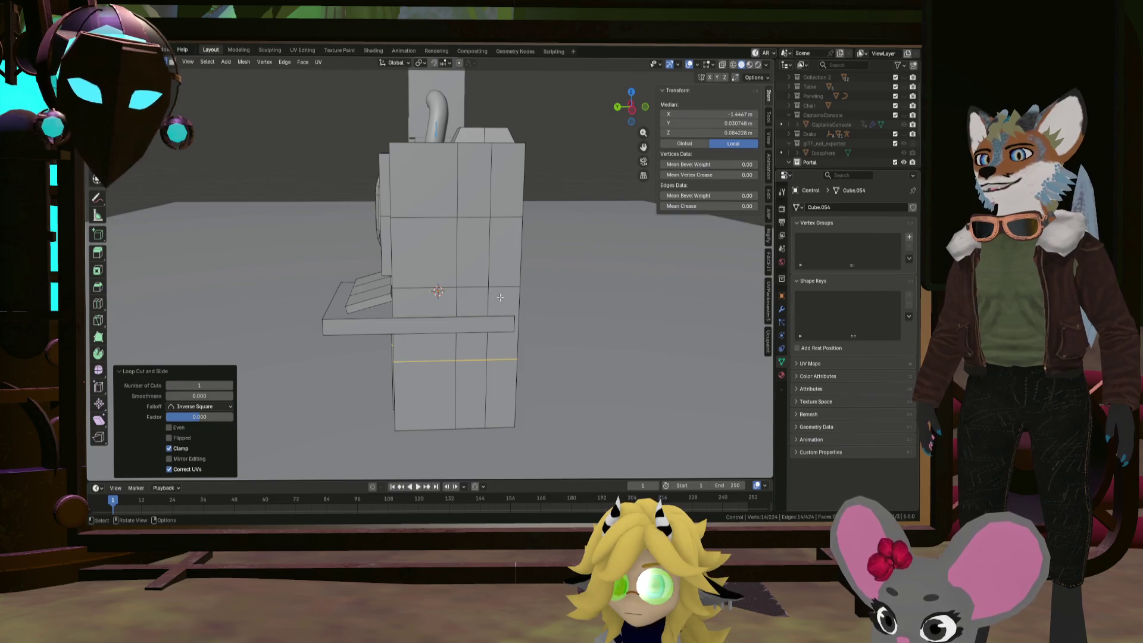
{"action": "mouse_move", "coordinate": [500, 297]}
{"action": "middle_mouse_down"}
{"action": "mouse_move", "coordinate": [357, 270]}
{"action": "mouse_move", "coordinate": [554, 295]}
{"action": "mouse_move", "coordinate": [453, 214]}
{"action": "middle_mouse_up"}
{"action": "scroll", "coordinate": [451, 211], "scroll_direction": "up", "scroll_amount": 4}
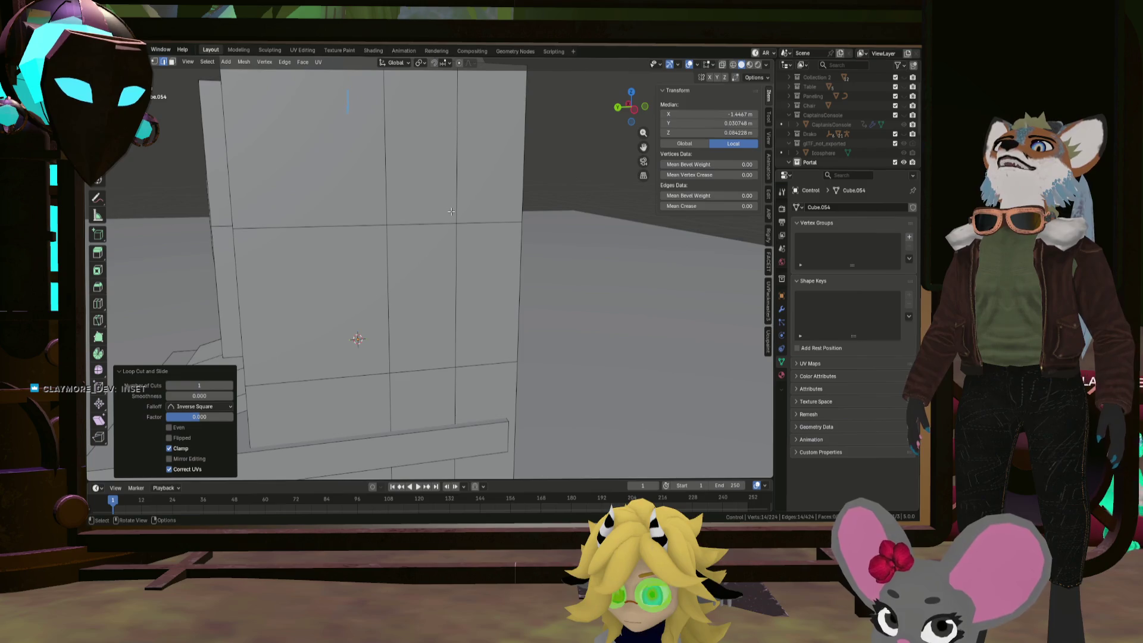
Select the crossing vertex on the side face and vertex-bevel it into a diamond
{"action": "left_click", "coordinate": [452, 211]}
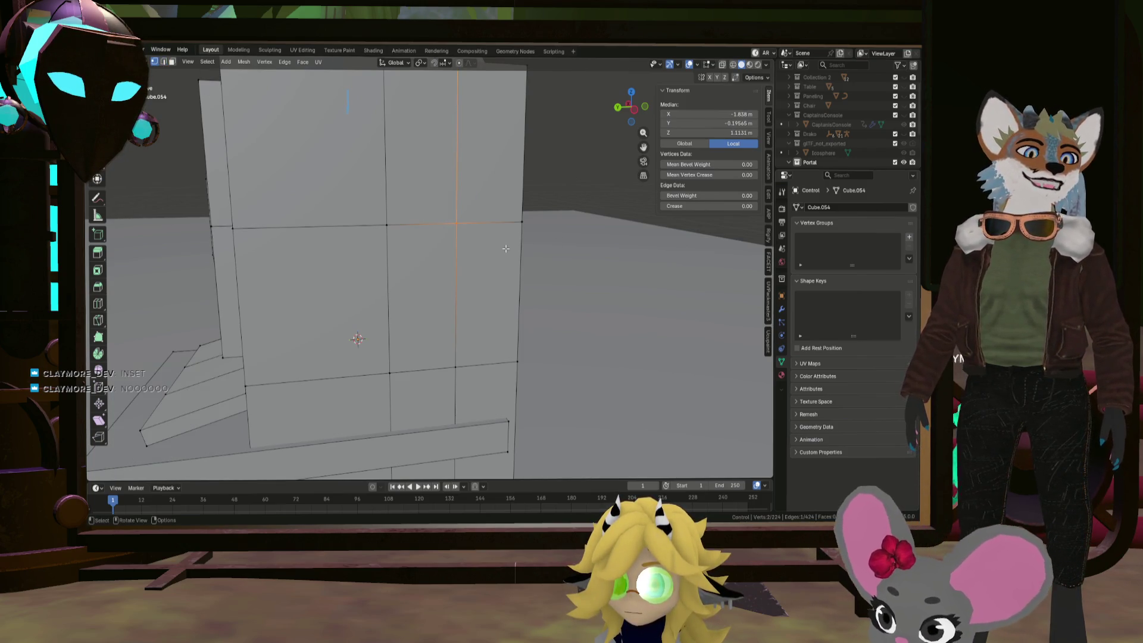
{"action": "middle_click_drag", "start_coordinate": [496, 247], "coordinate": [437, 257]}
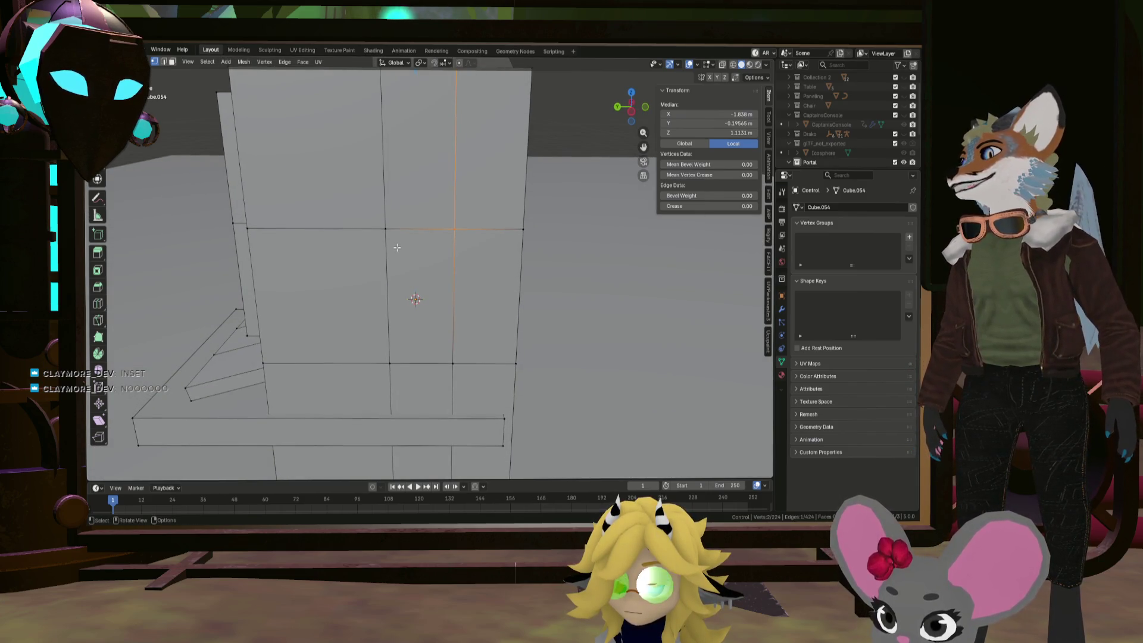
{"action": "key", "text": "ctrl+b"}
{"action": "key", "text": "Escape"}
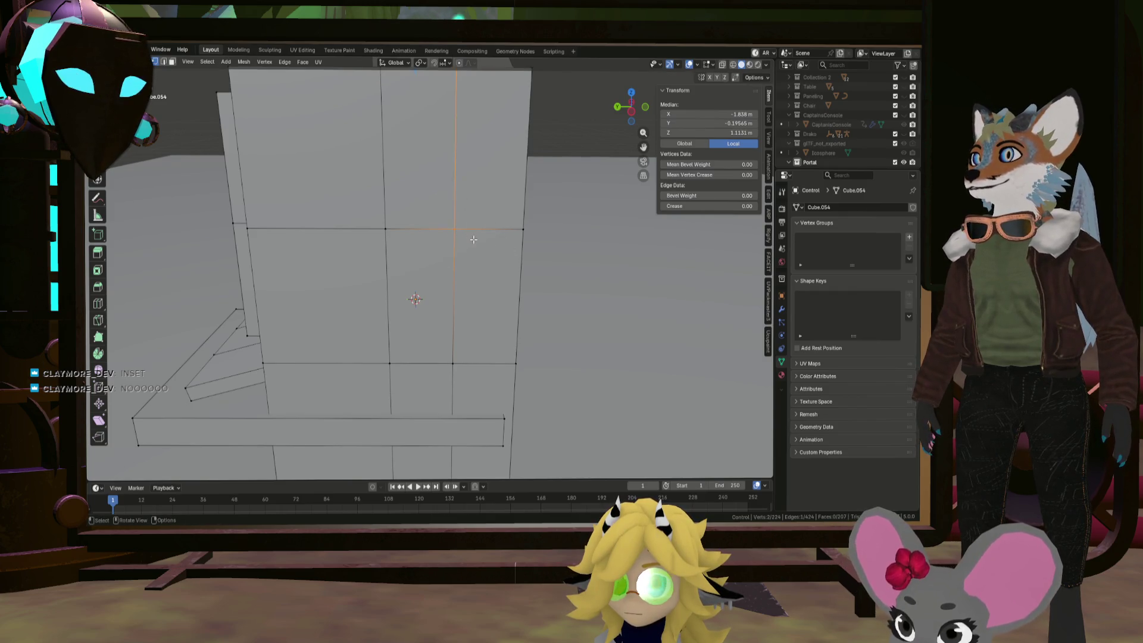
{"action": "scroll", "coordinate": [482, 237], "scroll_direction": "down", "scroll_amount": 2}
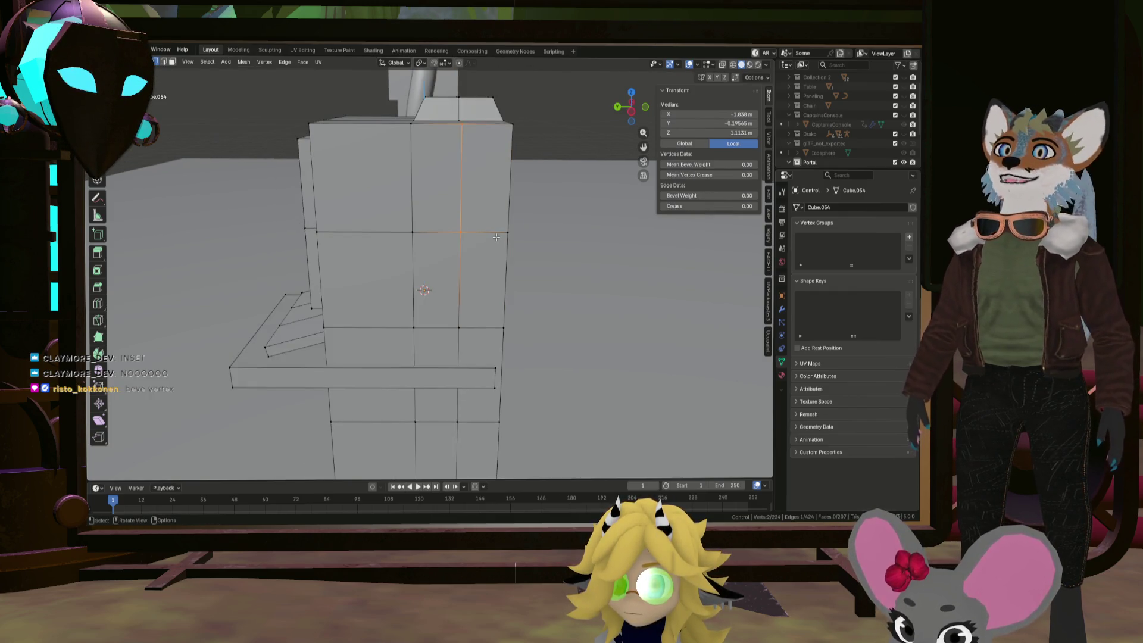
{"action": "left_click", "coordinate": [459, 230]}
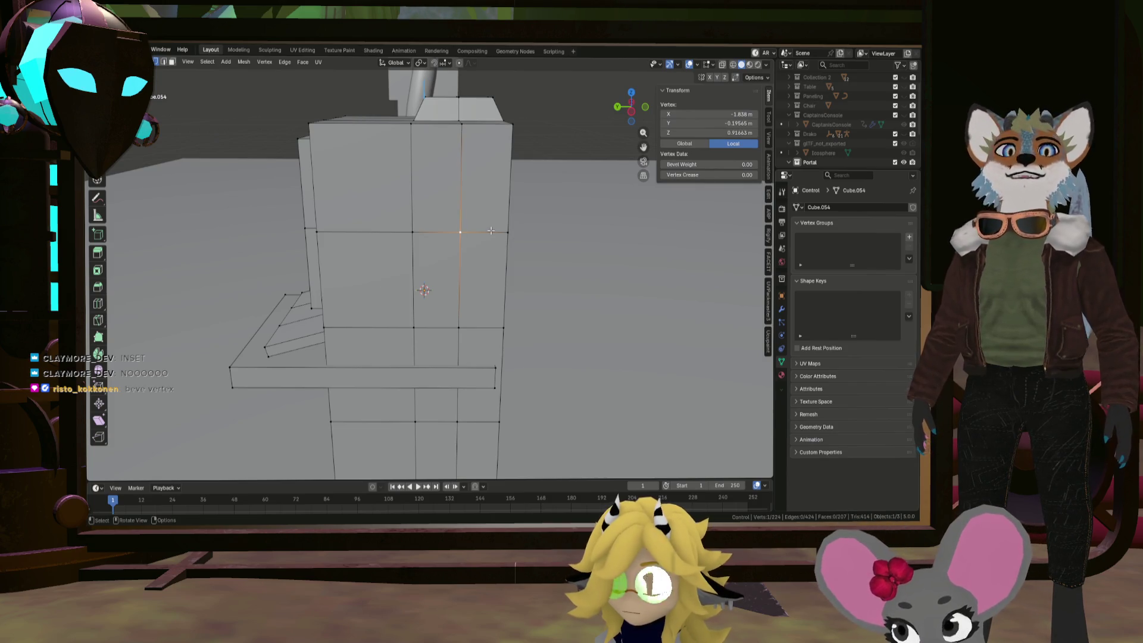
{"action": "key", "text": "ctrl+shift+b"}
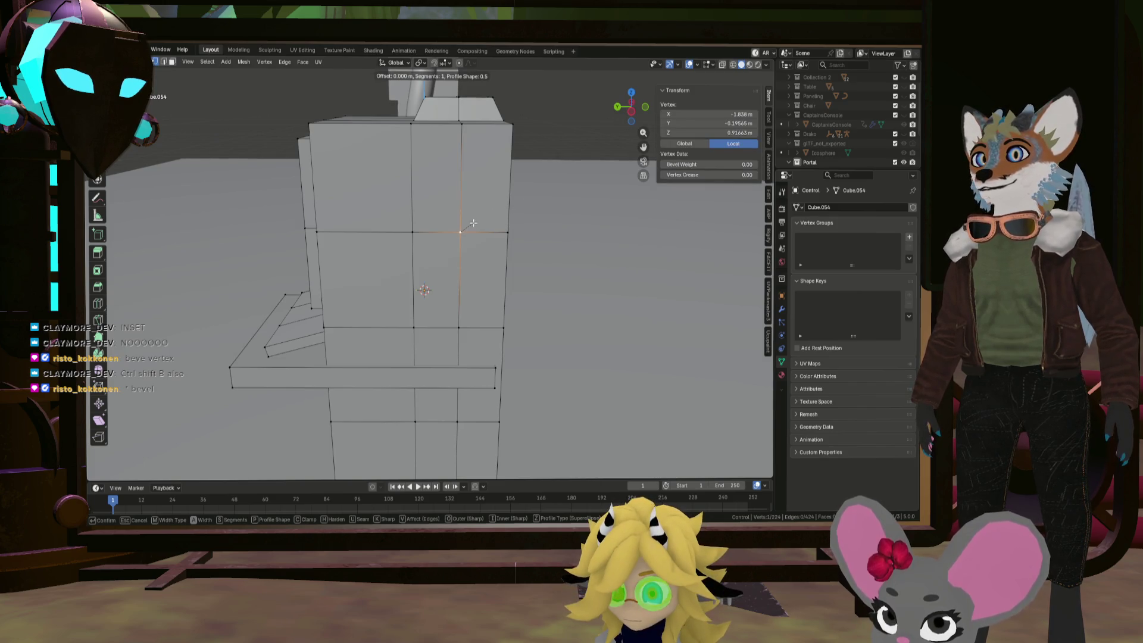
{"action": "key", "text": "Escape"}
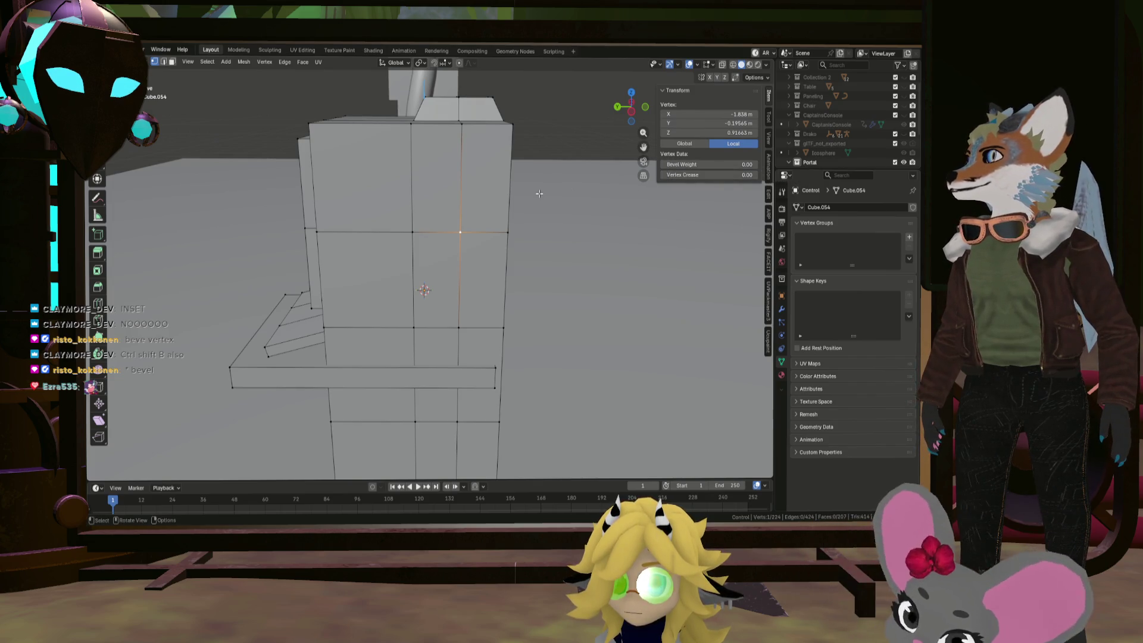
{"action": "key", "text": "ctrl+b"}
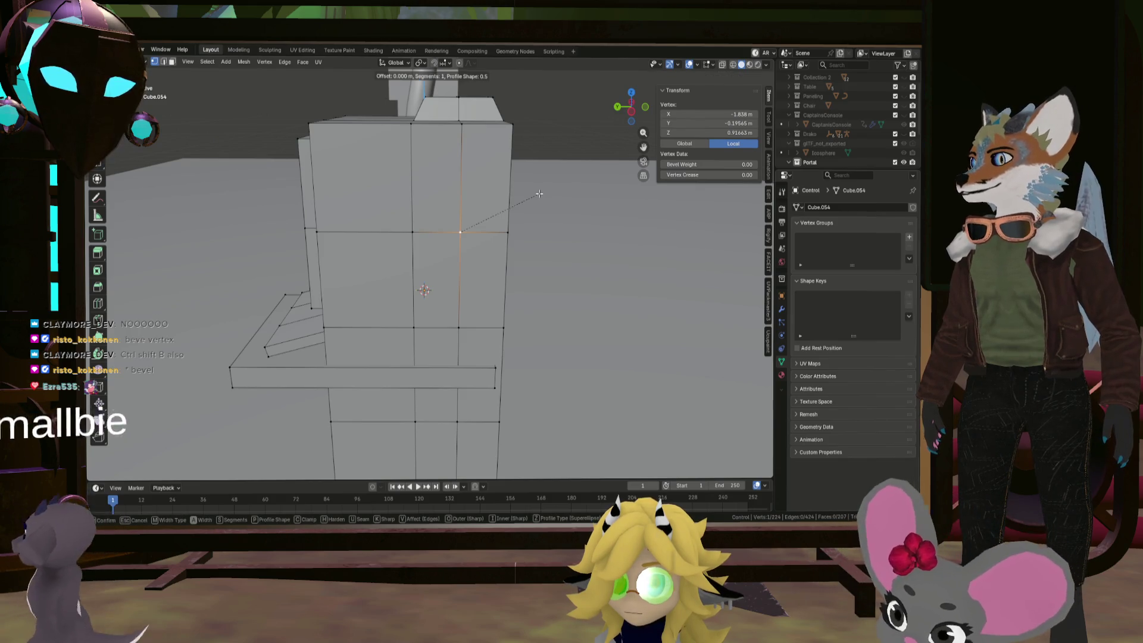
{"action": "key", "text": "Escape"}
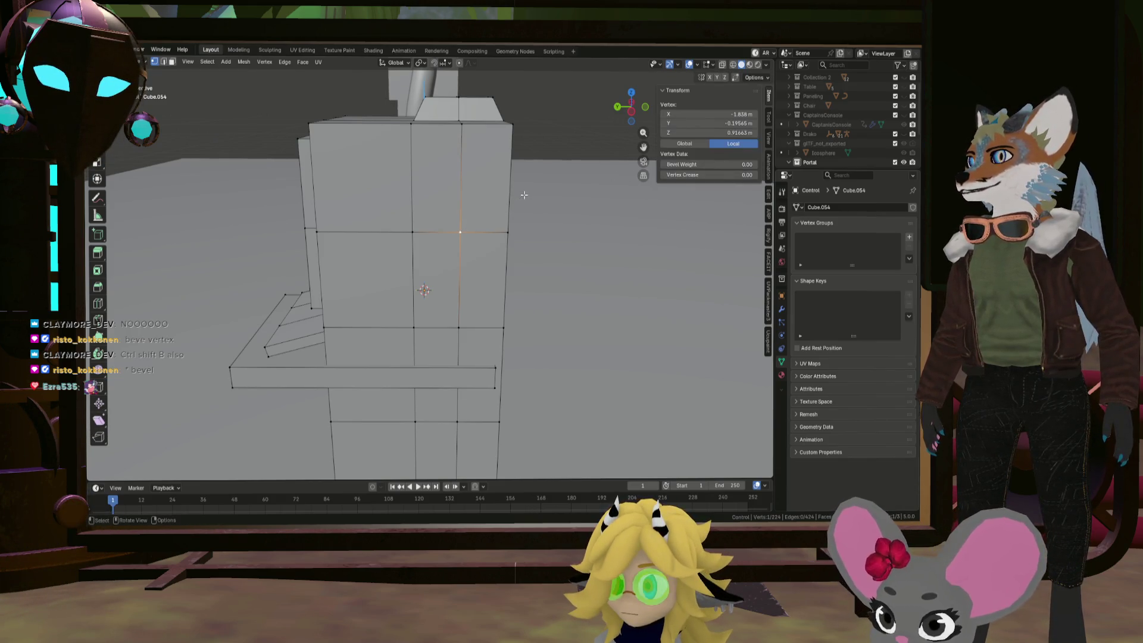
{"action": "mouse_move", "coordinate": [474, 229]}
{"action": "middle_mouse_down"}
{"action": "mouse_move", "coordinate": [520, 203]}
{"action": "mouse_move", "coordinate": [391, 245]}
{"action": "middle_mouse_up"}
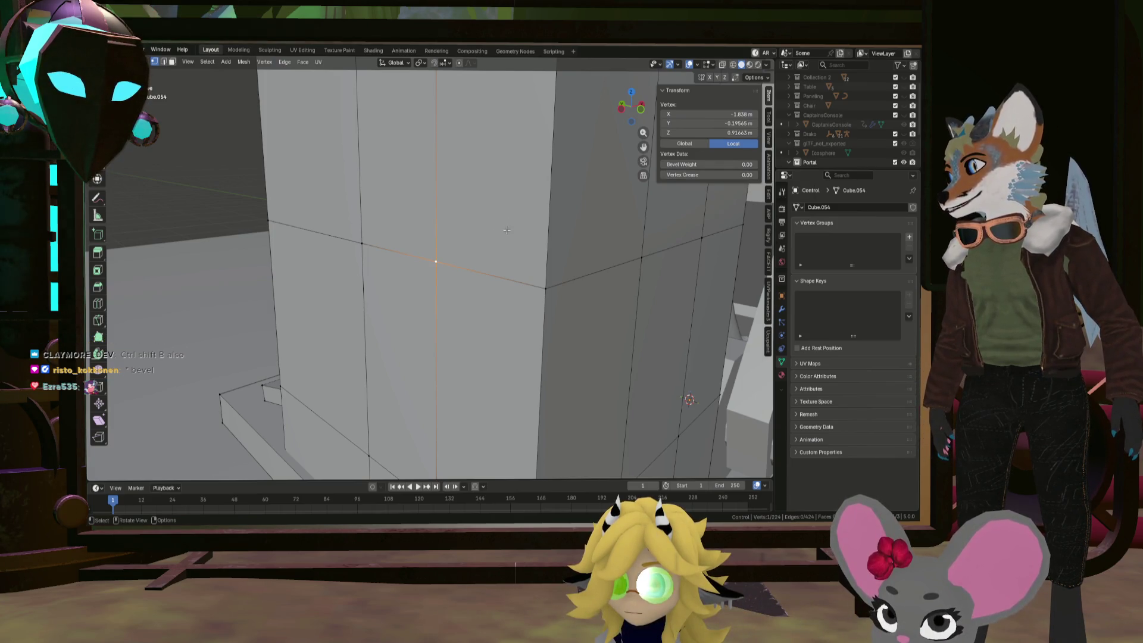
{"action": "key", "text": "ctrl+b"}
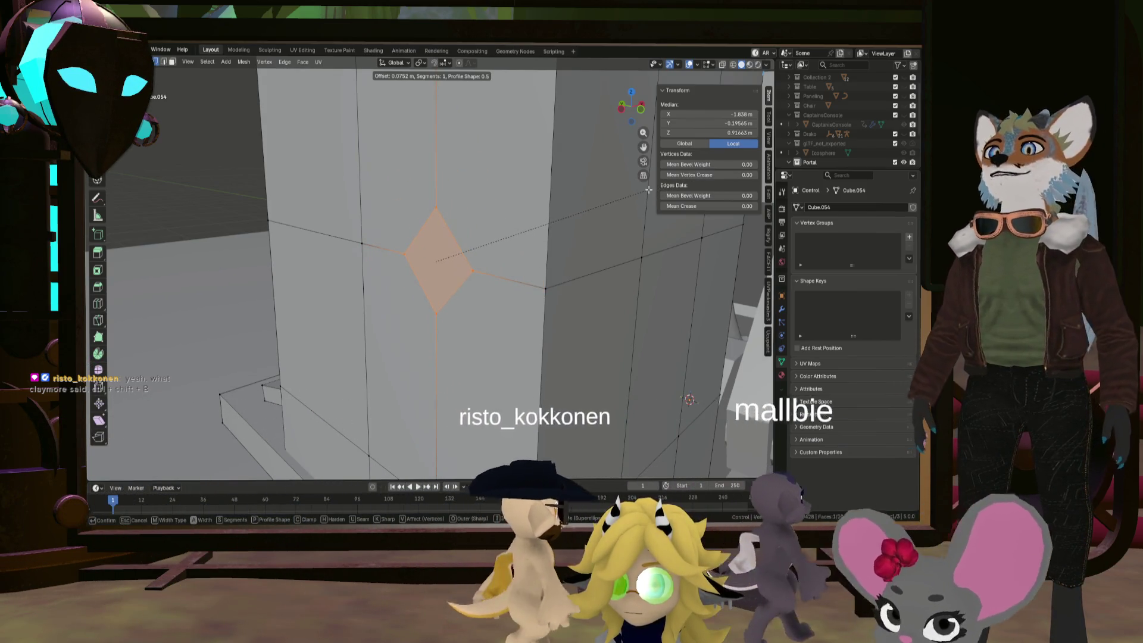
{"action": "left_click", "coordinate": [648, 189]}
Raise the bevel's segment count and re-bevel the vertex 0.085 m into a star-shaped patch
{"action": "middle_click_drag", "start_coordinate": [648, 190], "coordinate": [358, 309]}
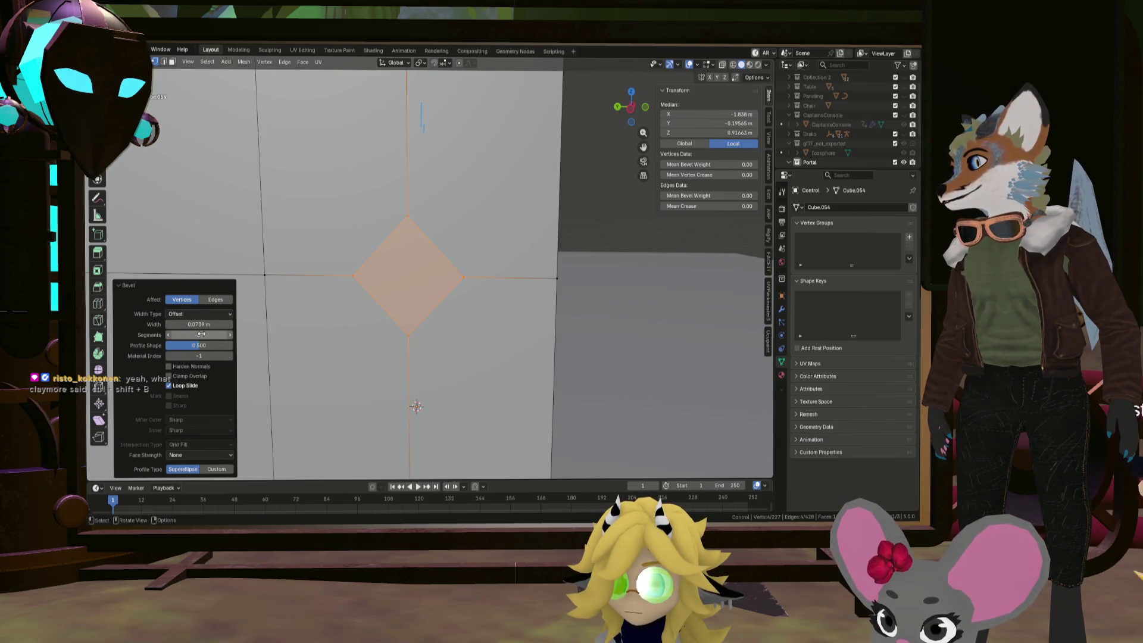
{"action": "left_click", "coordinate": [169, 335]}
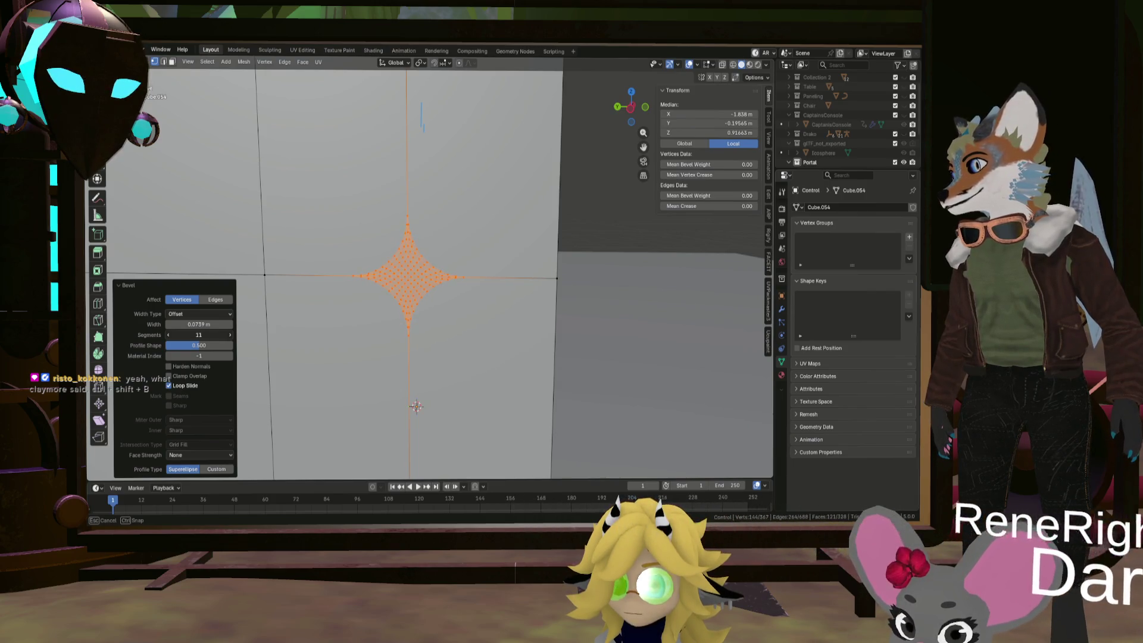
{"action": "key", "text": "KP_Divide"}
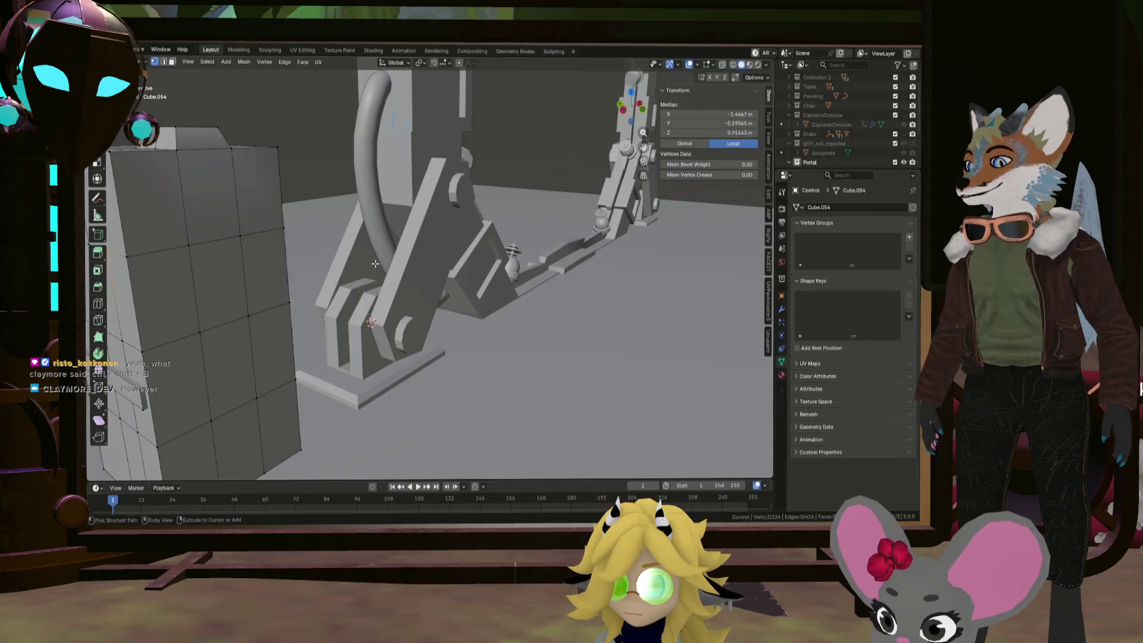
{"action": "key", "text": "ctrl+shift+b"}
{"action": "left_click", "coordinate": [394, 263]}
{"action": "key", "text": "KP_Decimal"}
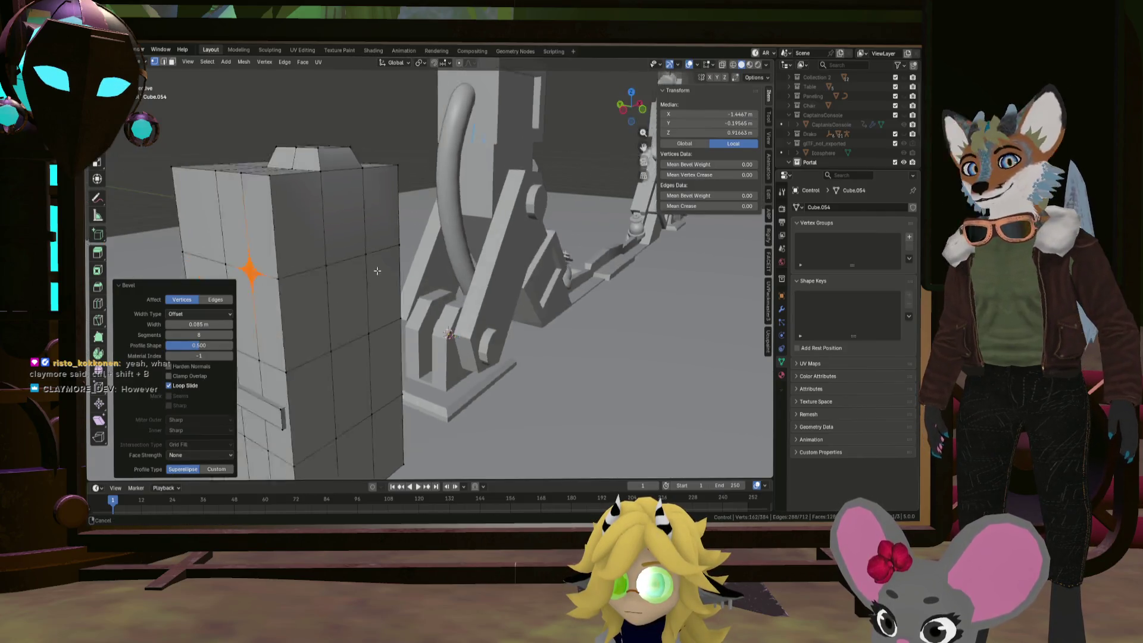
{"action": "mouse_move", "coordinate": [394, 272]}
{"action": "middle_mouse_down"}
{"action": "mouse_move", "coordinate": [464, 270]}
{"action": "mouse_move", "coordinate": [448, 274]}
{"action": "middle_mouse_up"}
{"action": "scroll", "coordinate": [464, 271], "scroll_direction": "up", "scroll_amount": 4}
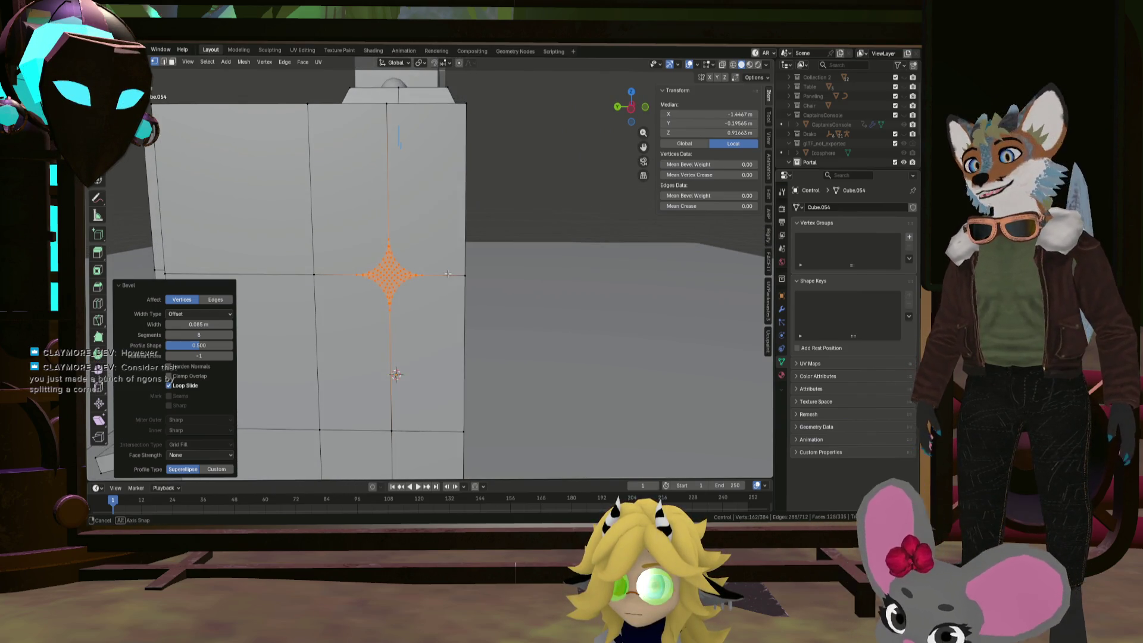
{"action": "right_click", "coordinate": [403, 273]}
{"action": "mouse_move", "coordinate": [405, 259]}
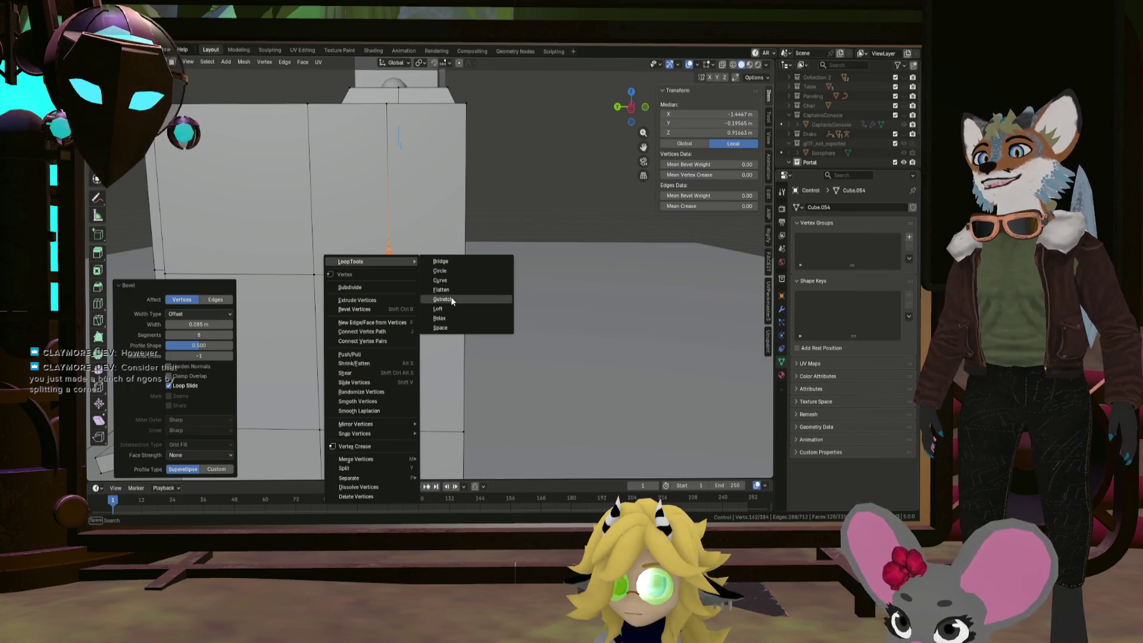
Round the star patch into a perfect circle with LoopTools Circle
{"action": "left_click", "coordinate": [454, 272]}
{"action": "mouse_move", "coordinate": [453, 272]}
{"action": "middle_mouse_down"}
{"action": "mouse_move", "coordinate": [445, 299]}
{"action": "mouse_move", "coordinate": [580, 296]}
{"action": "middle_mouse_up"}
{"action": "scroll", "coordinate": [442, 297], "scroll_direction": "up", "scroll_amount": 2}
{"action": "scroll", "coordinate": [446, 299], "scroll_direction": "down", "scroll_amount": 6}
{"action": "scroll", "coordinate": [536, 306], "scroll_direction": "up", "scroll_amount": 4}
{"action": "scroll", "coordinate": [547, 311], "scroll_direction": "up", "scroll_amount": 3}
Extrude the circle flush with Extrude Manifold and scale it down to 0.909
{"action": "right_click", "coordinate": [564, 293]}
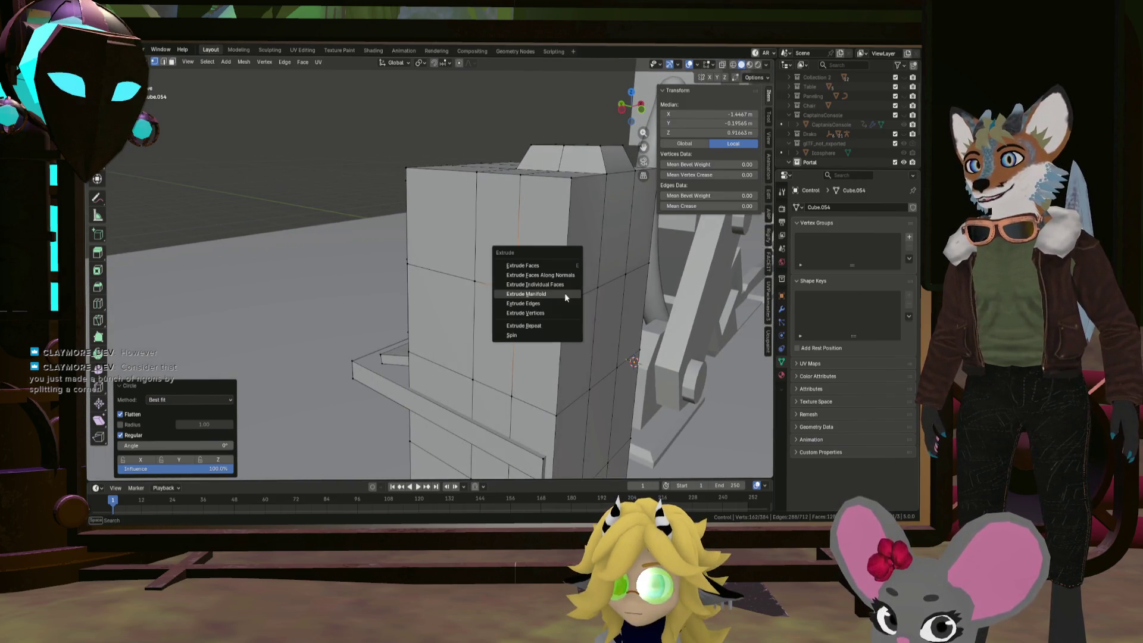
{"action": "left_click", "coordinate": [559, 305]}
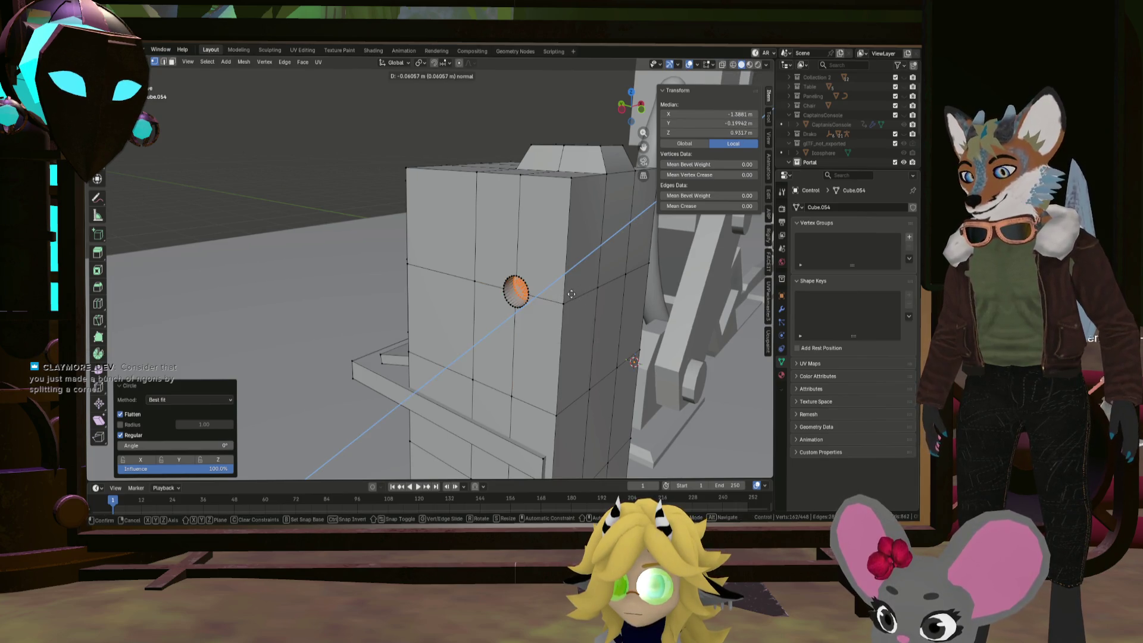
{"action": "right_click", "coordinate": [571, 294]}
{"action": "key", "text": "s"}
{"action": "left_click", "coordinate": [599, 296]}
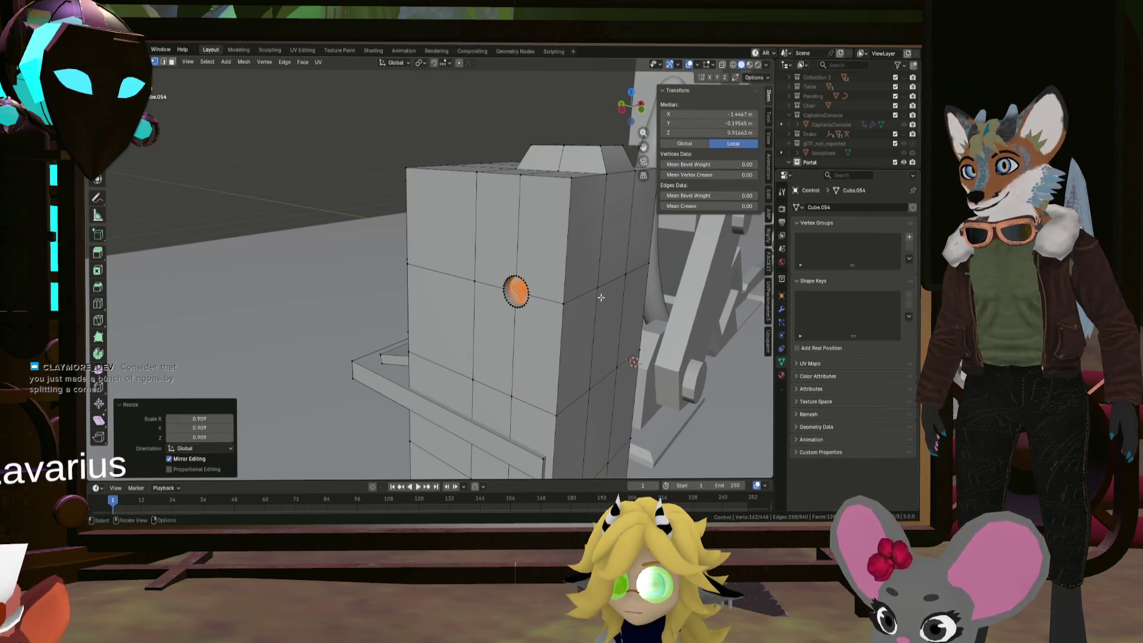
{"action": "mouse_move", "coordinate": [599, 296]}
{"action": "middle_mouse_down"}
{"action": "mouse_move", "coordinate": [439, 288]}
{"action": "mouse_move", "coordinate": [619, 292]}
{"action": "mouse_move", "coordinate": [526, 320]}
{"action": "mouse_move", "coordinate": [523, 300]}
{"action": "mouse_move", "coordinate": [605, 302]}
{"action": "middle_mouse_up"}
{"action": "scroll", "coordinate": [553, 304], "scroll_direction": "down", "scroll_amount": 4}
{"action": "scroll", "coordinate": [526, 321], "scroll_direction": "up", "scroll_amount": 3}
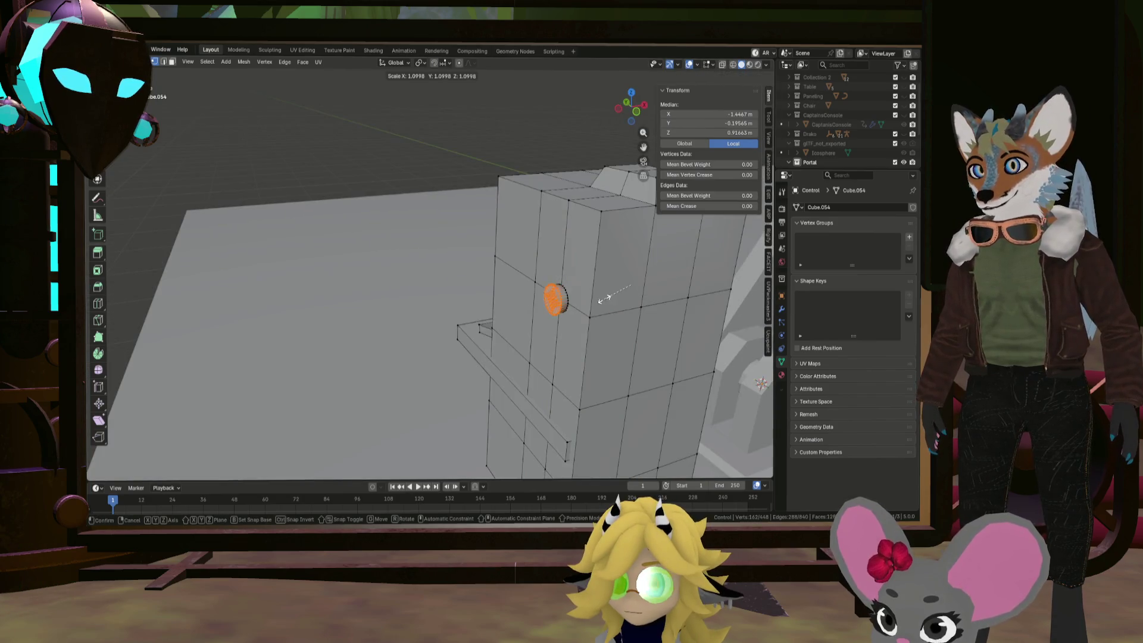
Narrow the round port slightly along X to 0.915
{"action": "key", "text": "s"}
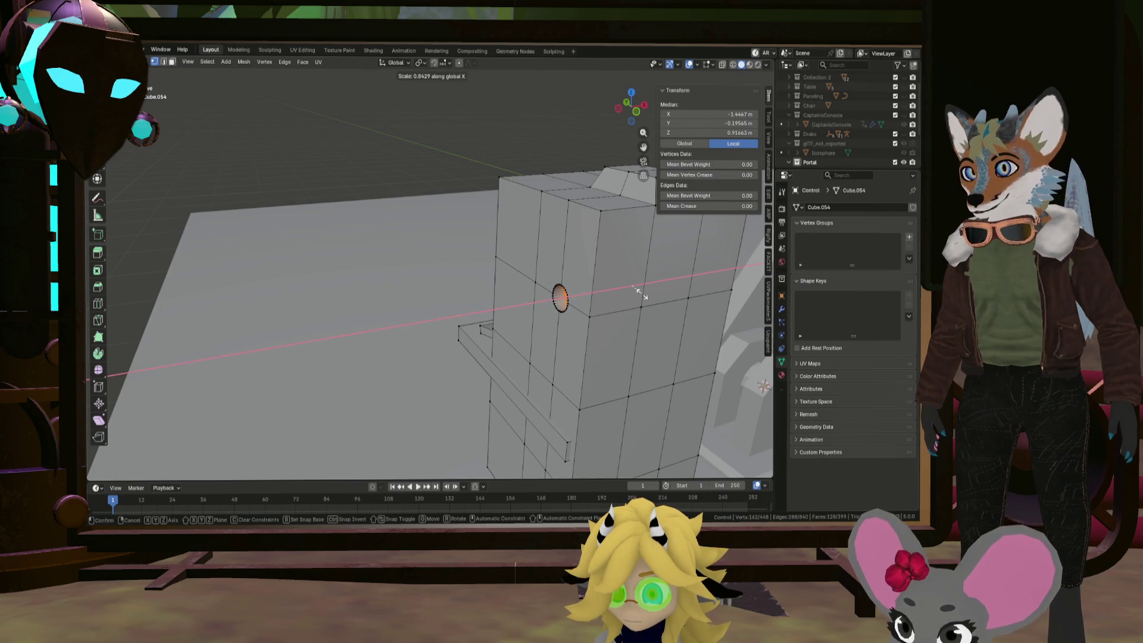
{"action": "left_click", "coordinate": [639, 294]}
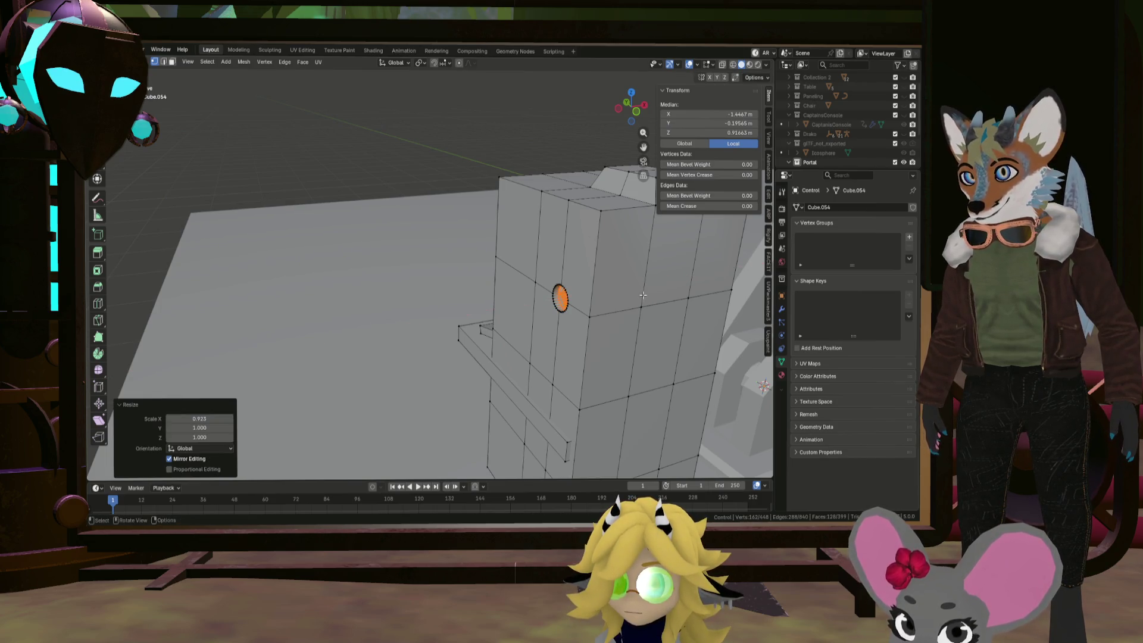
{"action": "mouse_move", "coordinate": [639, 294]}
{"action": "middle_mouse_down"}
{"action": "mouse_move", "coordinate": [502, 316]}
{"action": "mouse_move", "coordinate": [512, 299]}
{"action": "middle_mouse_up"}
{"action": "key", "text": "KP_Decimal"}
{"action": "right_click", "coordinate": [513, 299]}
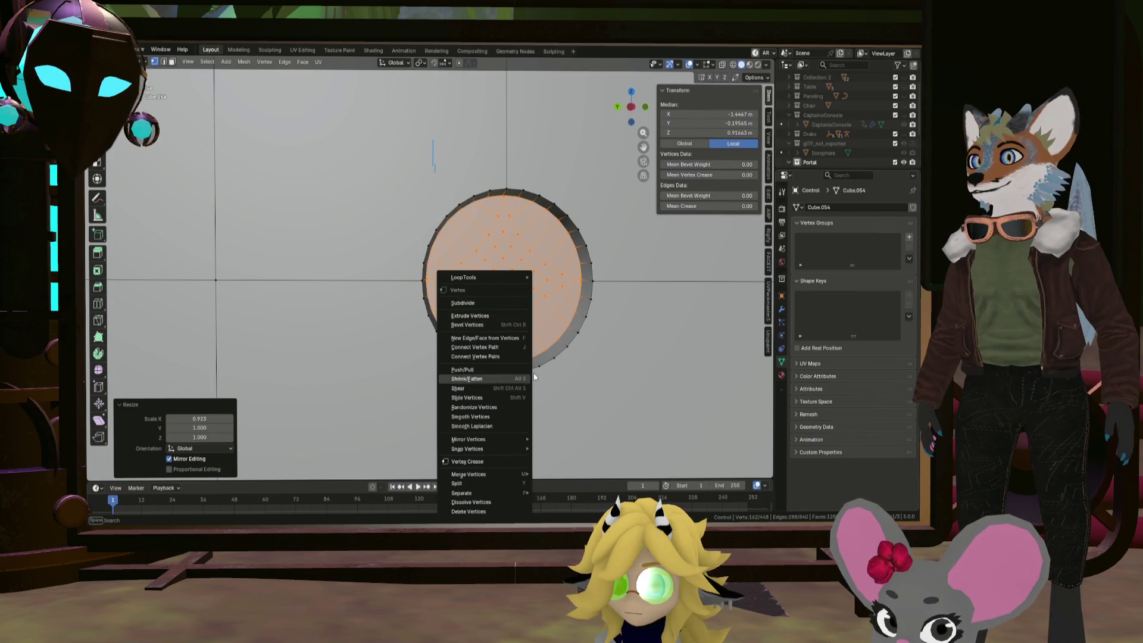
Try a vertex crease and a Dissolve on the disc's inner vertices, undoing both
{"action": "key", "text": "shift+ctrl+v"}
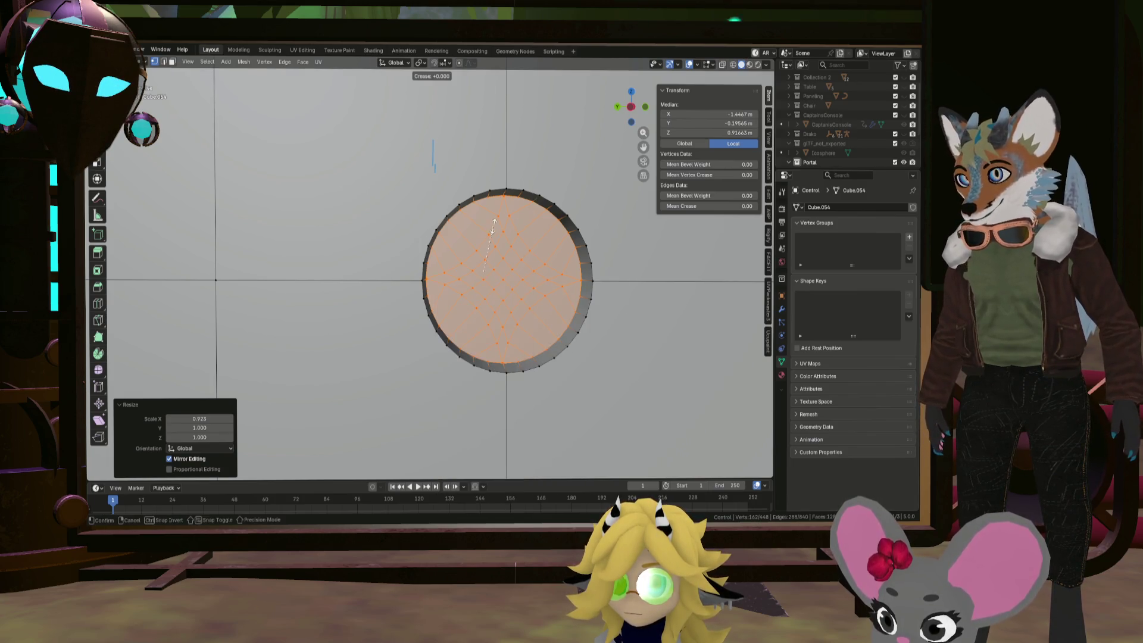
{"action": "key", "text": "Escape"}
{"action": "key", "text": "x"}
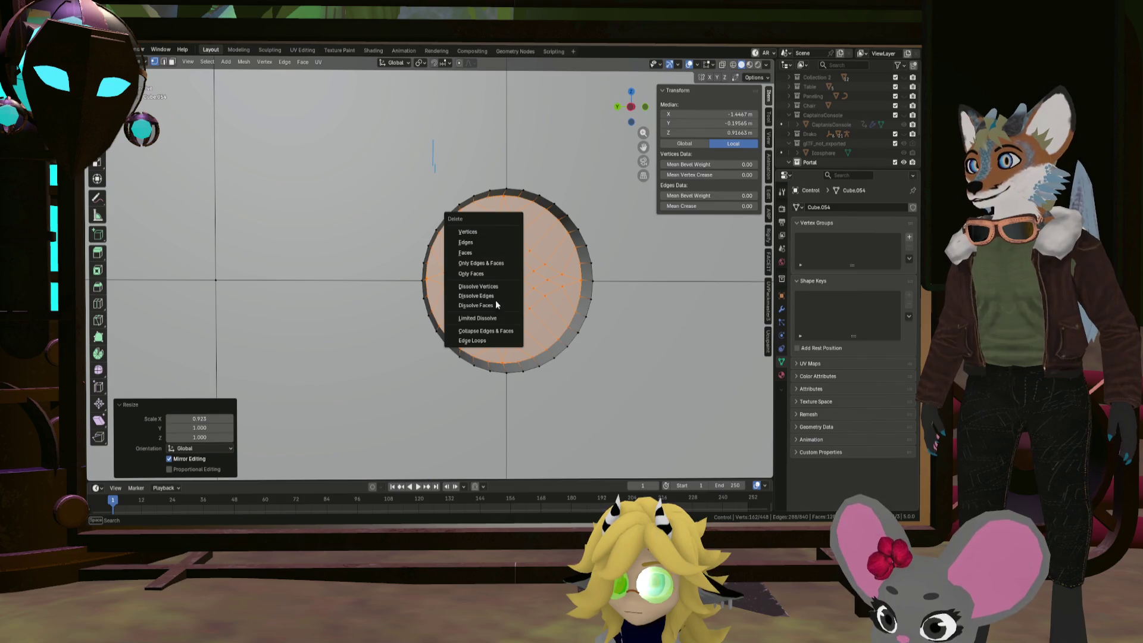
{"action": "left_click", "coordinate": [497, 288]}
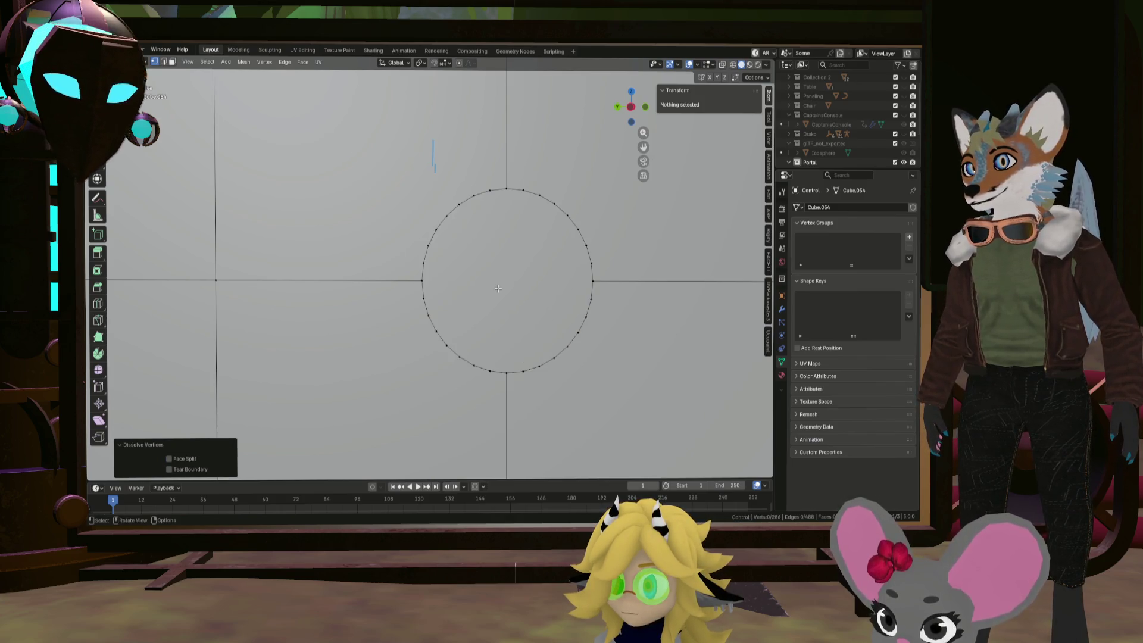
{"action": "mouse_move", "coordinate": [498, 287]}
{"action": "middle_mouse_down"}
{"action": "mouse_move", "coordinate": [519, 299]}
{"action": "mouse_move", "coordinate": [523, 267]}
{"action": "middle_mouse_up"}
{"action": "key", "text": "ctrl+z"}
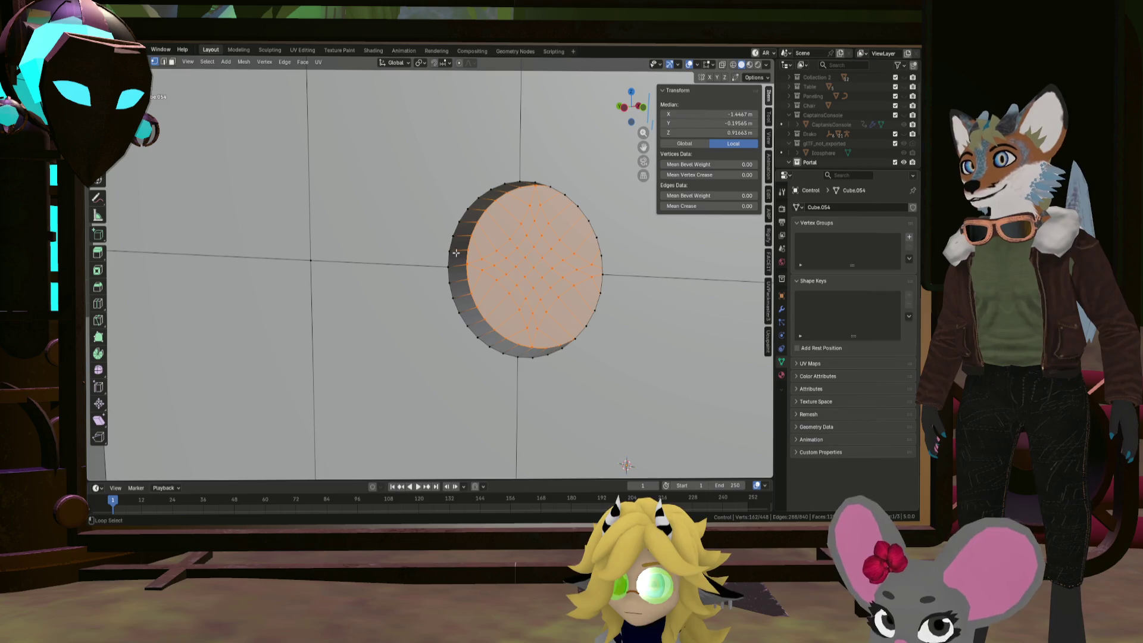
{"action": "key", "text": "ctrl+z"}
{"action": "mouse_move", "coordinate": [474, 286]}
{"action": "middle_mouse_down"}
{"action": "mouse_move", "coordinate": [587, 319]}
{"action": "mouse_move", "coordinate": [583, 240]}
{"action": "middle_mouse_up"}
{"action": "key", "text": "ctrl+z"}
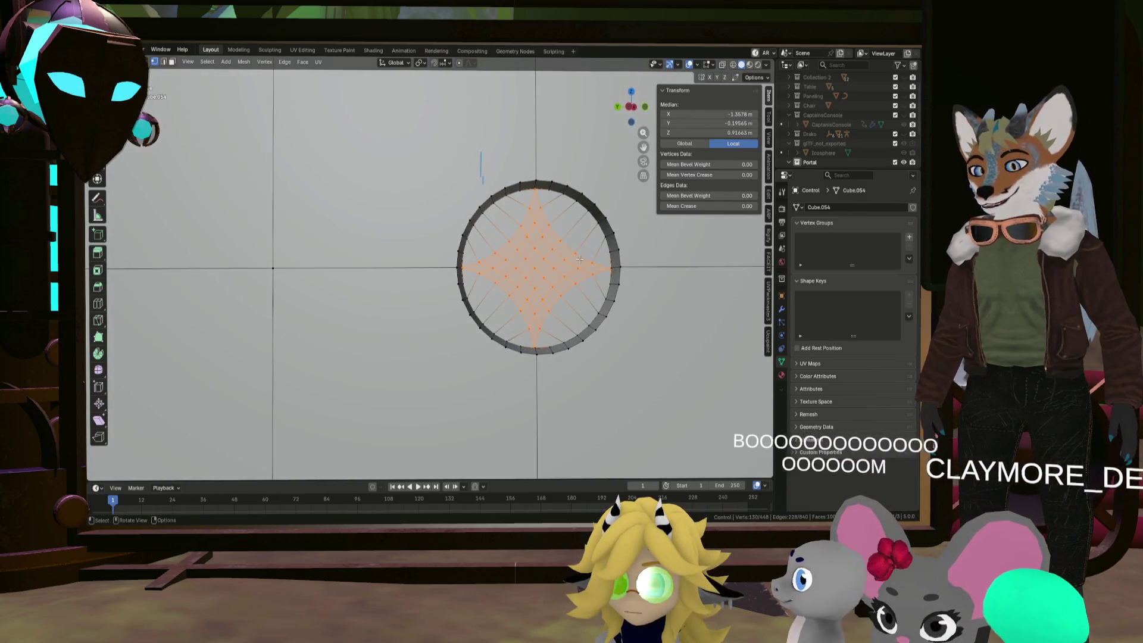
Delete the disc's inner star-shaped faces, leaving the circular ring of vertices
{"action": "key", "text": "x"}
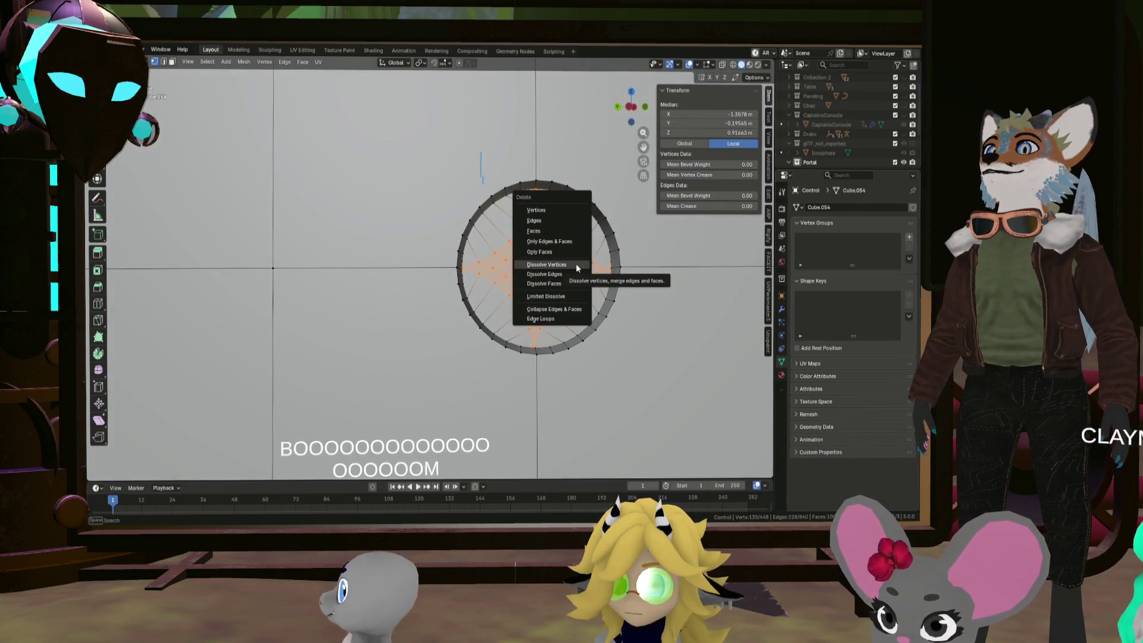
{"action": "left_click", "coordinate": [576, 263]}
{"action": "mouse_move", "coordinate": [576, 263]}
{"action": "middle_mouse_down"}
{"action": "mouse_move", "coordinate": [550, 259]}
{"action": "mouse_move", "coordinate": [540, 293]}
{"action": "mouse_move", "coordinate": [486, 268]}
{"action": "mouse_move", "coordinate": [565, 253]}
{"action": "mouse_move", "coordinate": [532, 247]}
{"action": "mouse_move", "coordinate": [549, 255]}
{"action": "middle_mouse_up"}
{"action": "scroll", "coordinate": [565, 253], "scroll_direction": "up", "scroll_amount": 5}
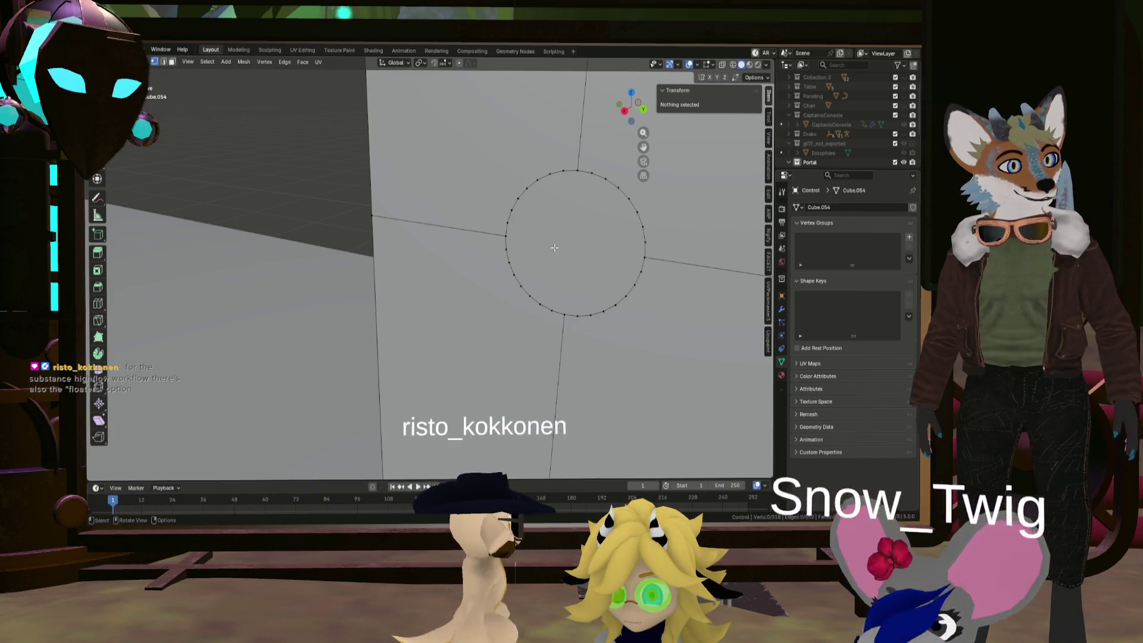
{"action": "scroll", "coordinate": [554, 248], "scroll_direction": "down", "scroll_amount": 1}
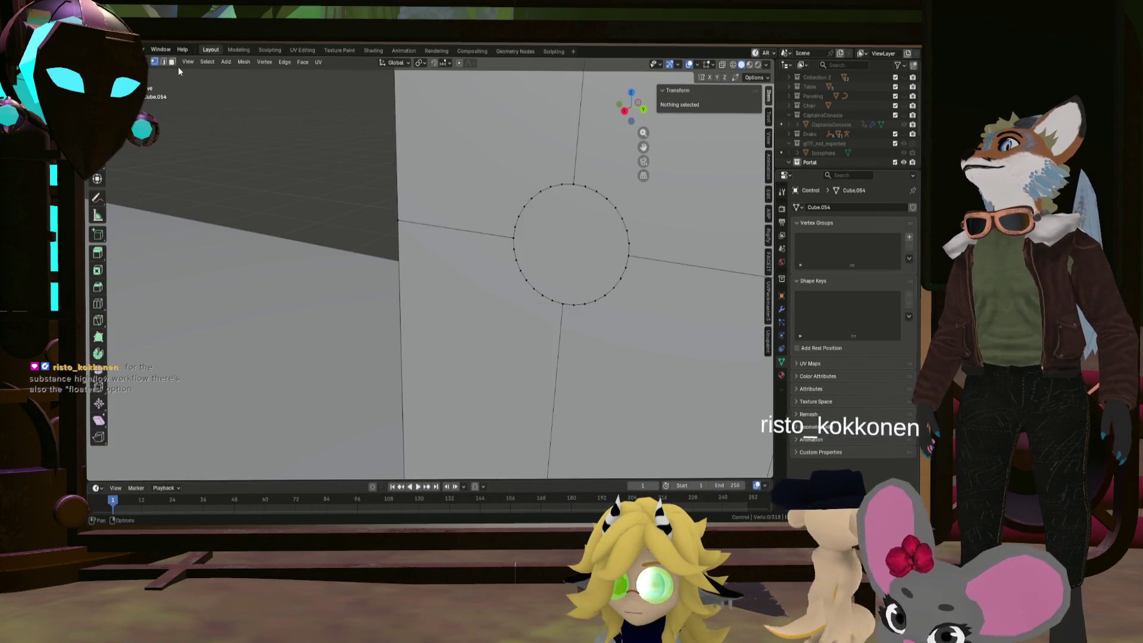
{"action": "left_click", "coordinate": [554, 233]}
Push the circular face inward with Extrude Manifold to form a recessed hole
{"action": "middle_click_drag", "start_coordinate": [554, 232], "coordinate": [512, 210]}
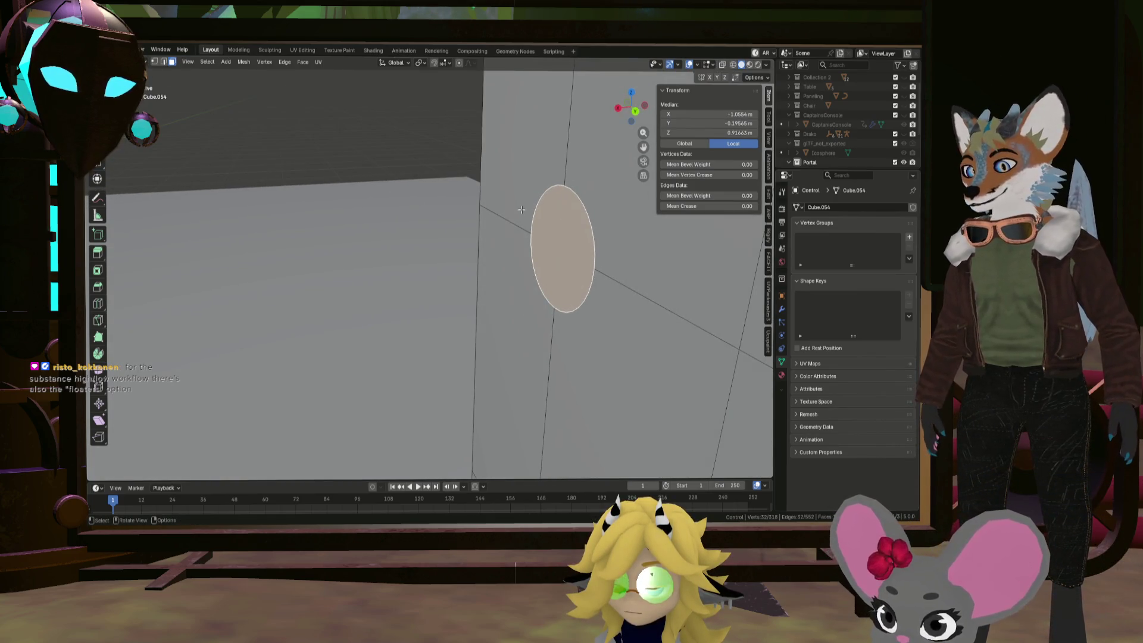
{"action": "left_click", "coordinate": [544, 210]}
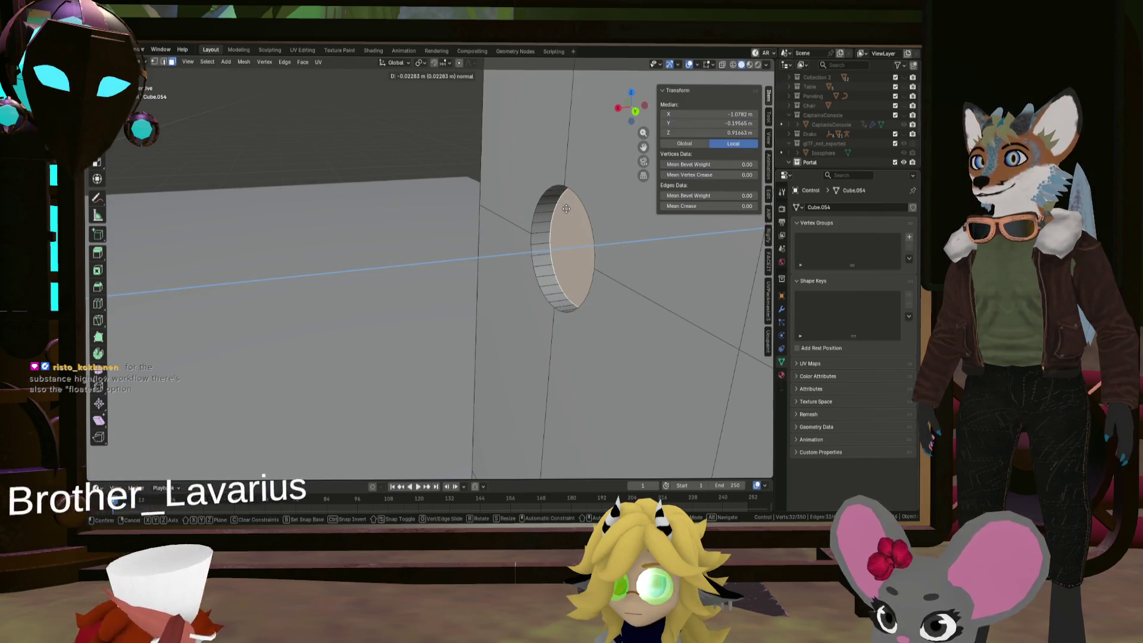
{"action": "left_click", "coordinate": [553, 206]}
{"action": "mouse_move", "coordinate": [553, 207]}
{"action": "middle_mouse_down"}
{"action": "mouse_move", "coordinate": [530, 194]}
{"action": "mouse_move", "coordinate": [572, 184]}
{"action": "mouse_move", "coordinate": [416, 238]}
{"action": "middle_mouse_up"}
{"action": "scroll", "coordinate": [357, 268], "scroll_direction": "up", "scroll_amount": 2}
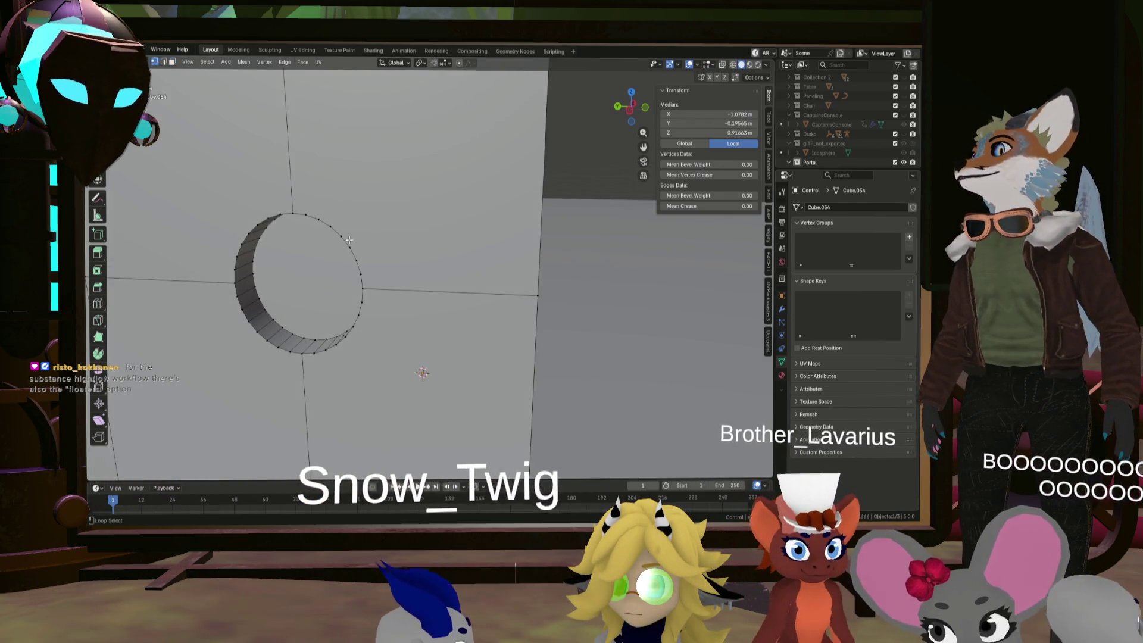
Select the edge loops around the hole and its inner wall
{"action": "left_click", "coordinate": [247, 239], "text": "alt"}
{"action": "left_click", "coordinate": [247, 239], "text": "alt+shift"}
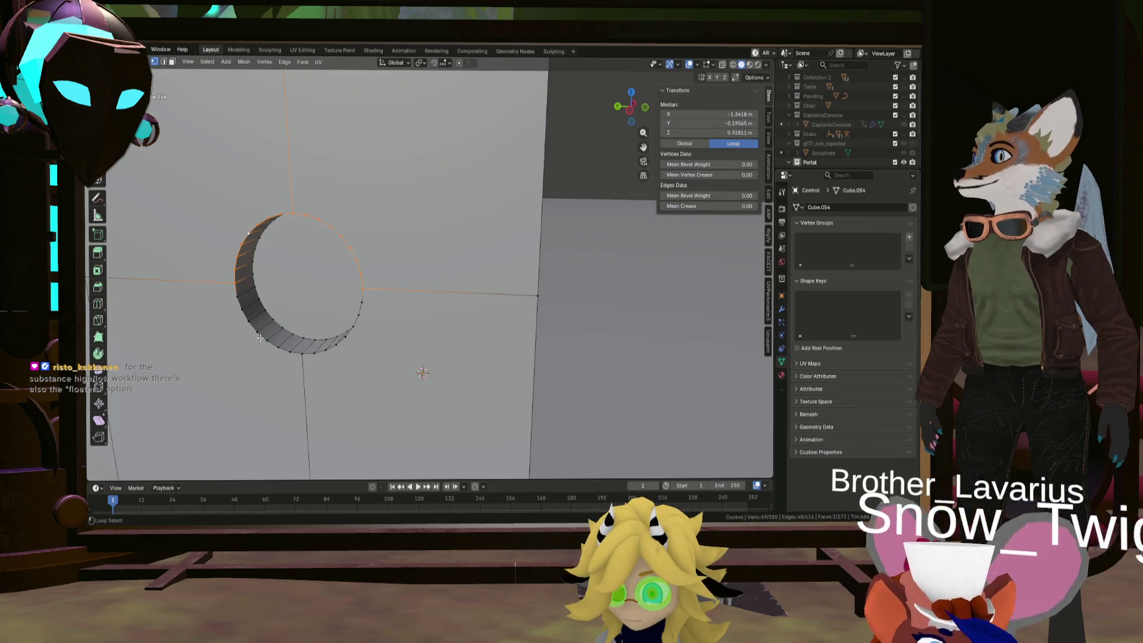
{"action": "left_click", "coordinate": [332, 348], "text": "alt+shift"}
{"action": "middle_click_drag", "start_coordinate": [332, 348], "coordinate": [438, 294]}
{"action": "left_click", "coordinate": [437, 295]}
{"action": "scroll", "coordinate": [438, 294], "scroll_direction": "up", "scroll_amount": 7}
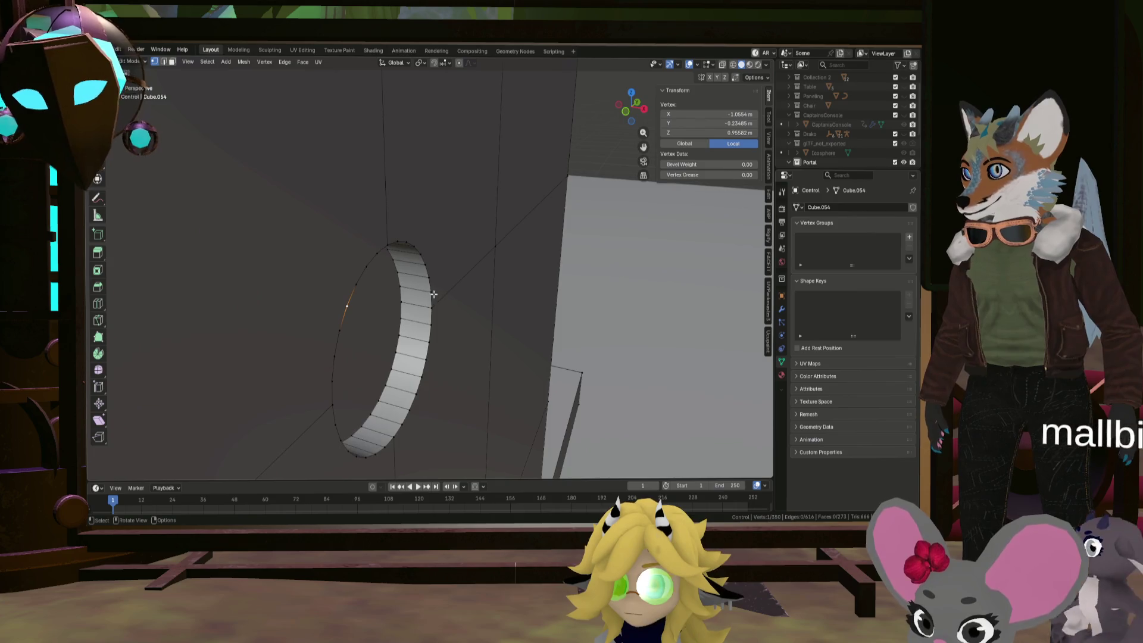
{"action": "left_click", "coordinate": [426, 326], "text": "alt+shift"}
Select the hole's rim edge loop from a head-on view
{"action": "middle_click_drag", "start_coordinate": [425, 326], "coordinate": [295, 355], "text": "alt"}
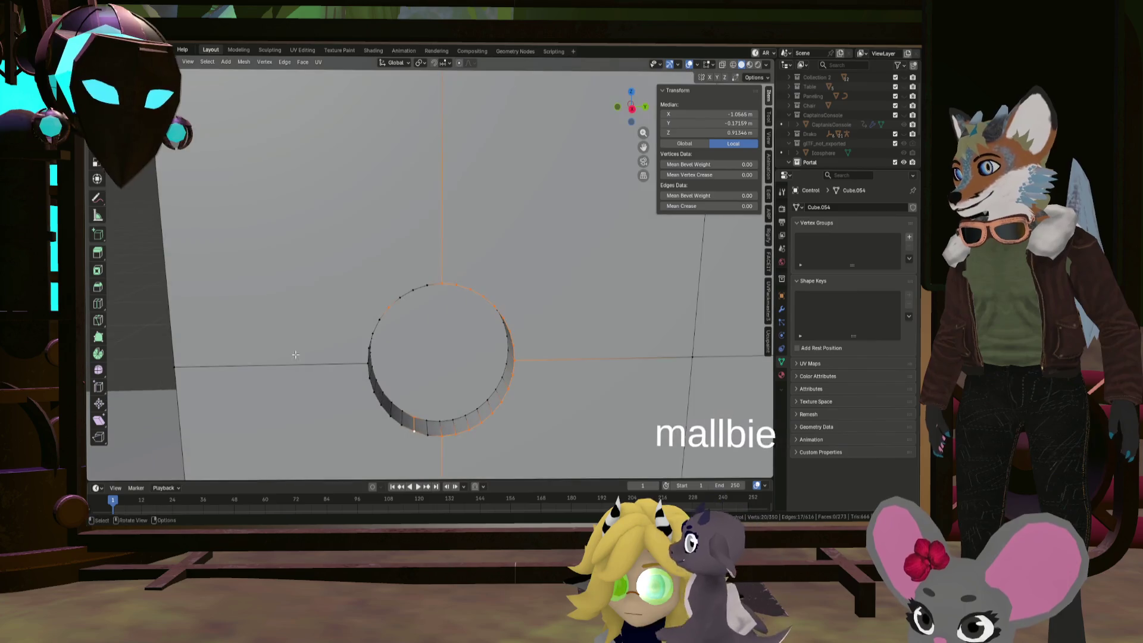
{"action": "left_click", "coordinate": [420, 434]}
{"action": "left_click", "coordinate": [413, 419], "text": "alt"}
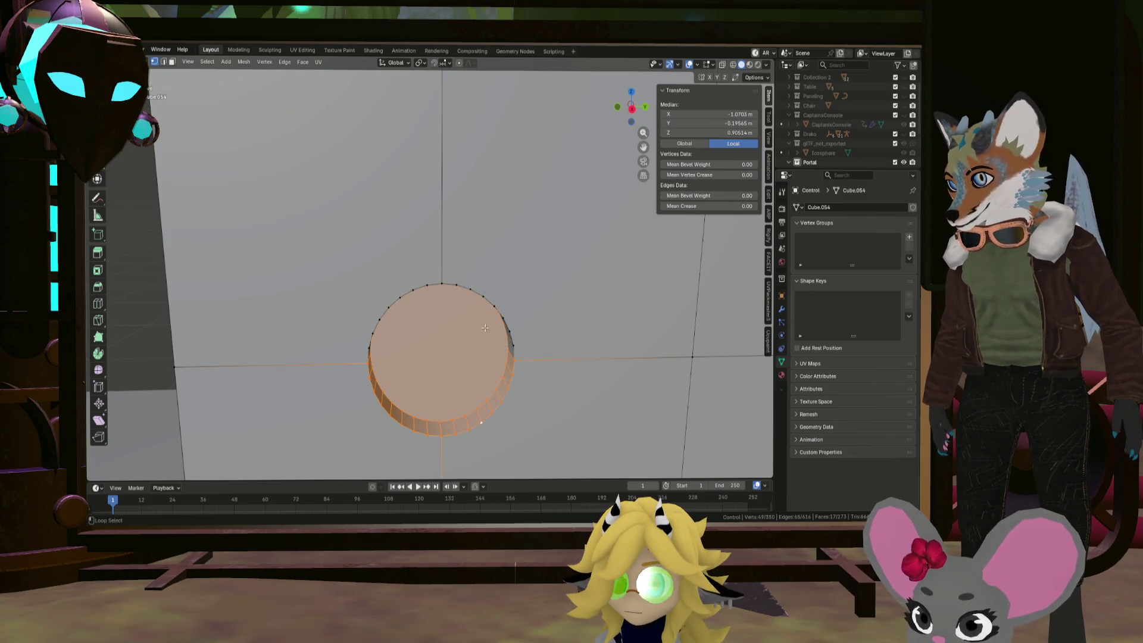
{"action": "mouse_move", "coordinate": [400, 290]}
{"action": "middle_mouse_down"}
{"action": "mouse_move", "coordinate": [351, 308]}
{"action": "mouse_move", "coordinate": [499, 311]}
{"action": "middle_mouse_up"}
{"action": "scroll", "coordinate": [387, 309], "scroll_direction": "up", "scroll_amount": 3}
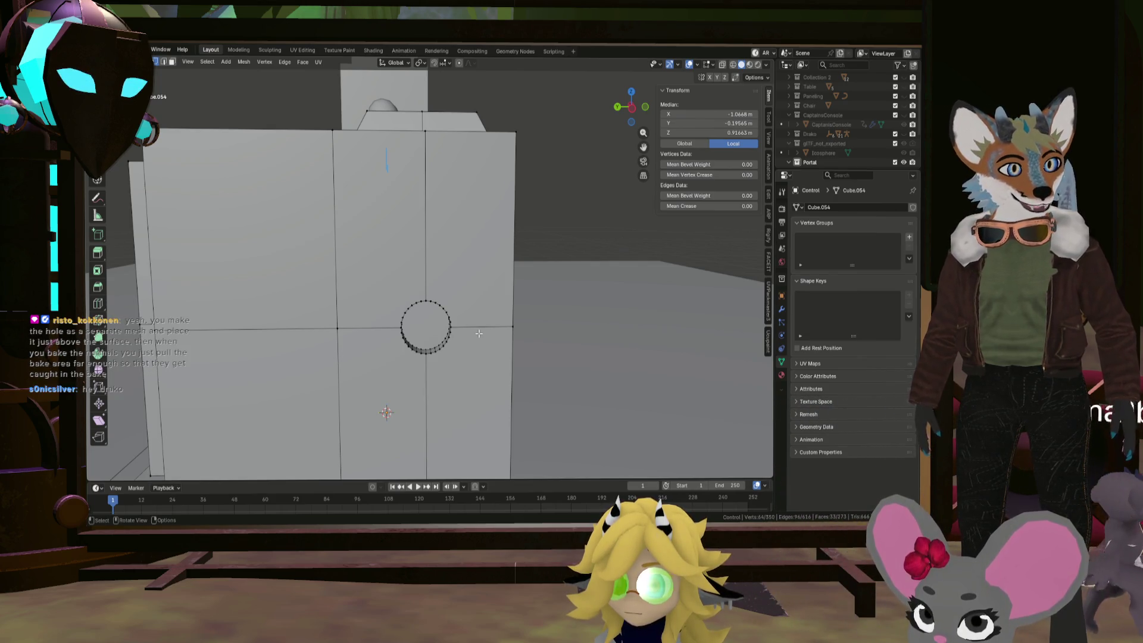
{"action": "scroll", "coordinate": [466, 340], "scroll_direction": "up", "scroll_amount": 6}
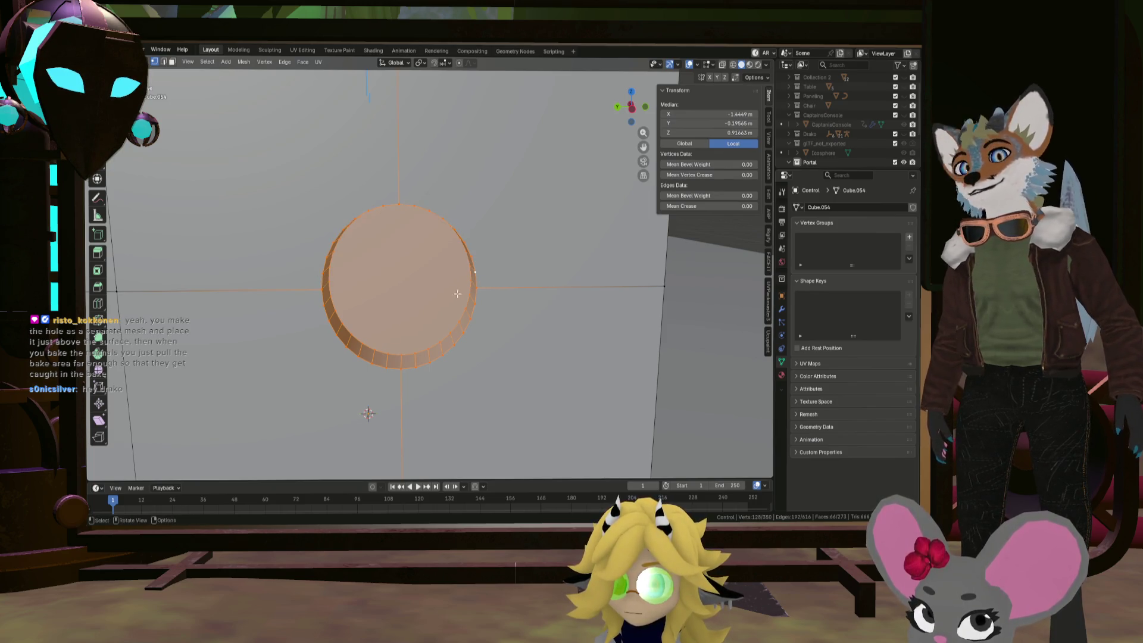
Set the pivot point to Median Point and scale the port disc up
{"action": "mouse_move", "coordinate": [457, 294]}
{"action": "middle_mouse_down"}
{"action": "mouse_move", "coordinate": [469, 294]}
{"action": "mouse_move", "coordinate": [458, 297]}
{"action": "middle_mouse_up"}
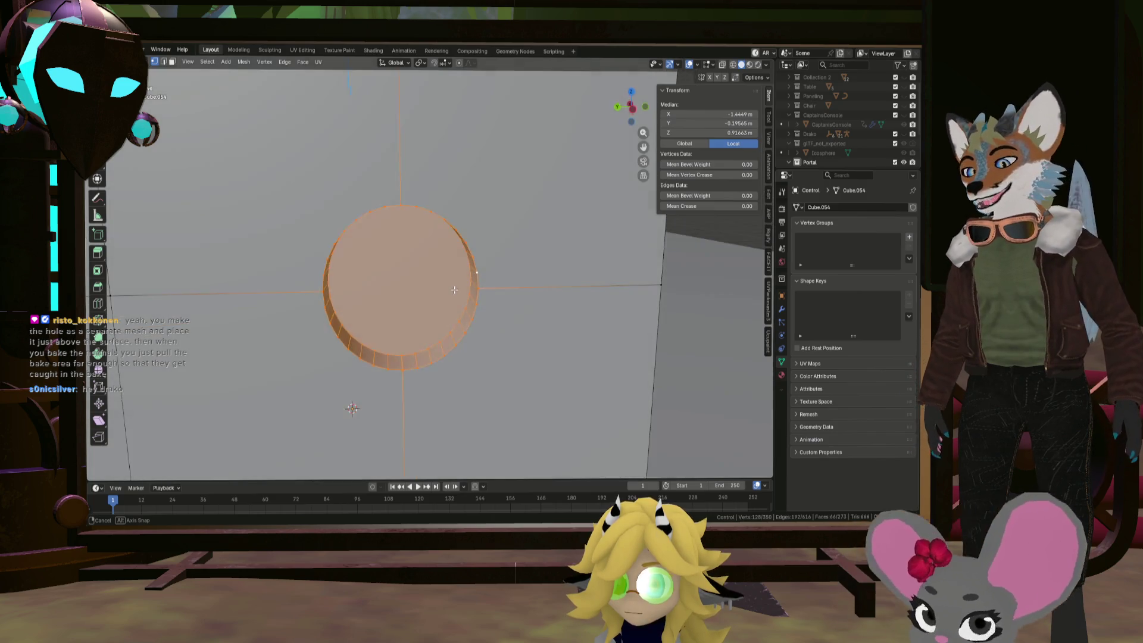
{"action": "scroll", "coordinate": [458, 298], "scroll_direction": "down", "scroll_amount": 2}
{"action": "left_click", "coordinate": [420, 63]}
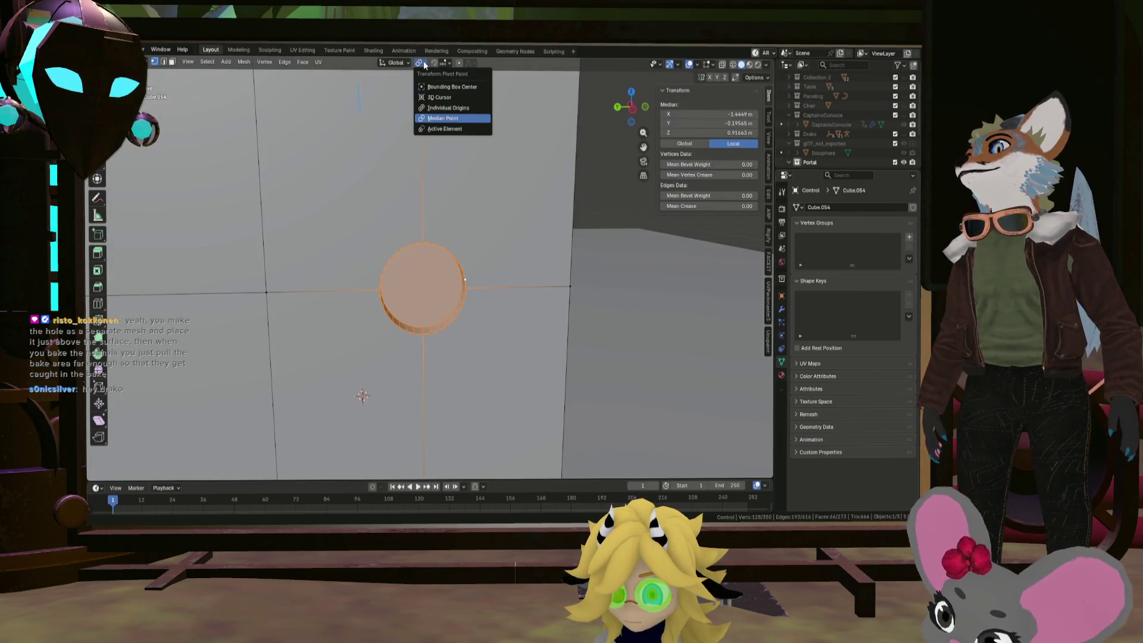
{"action": "left_click", "coordinate": [434, 109]}
{"action": "key", "text": "s"}
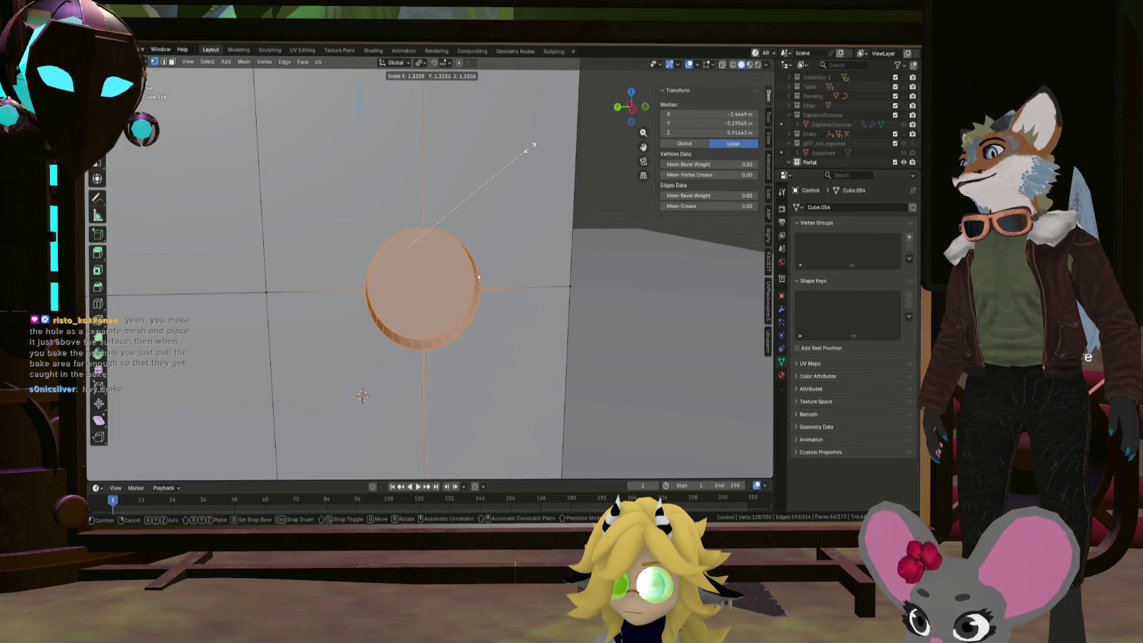
{"action": "left_click", "coordinate": [573, 130]}
Rescale the disc along X, then pick a single vertex beside it
{"action": "mouse_move", "coordinate": [574, 130]}
{"action": "middle_mouse_down"}
{"action": "mouse_move", "coordinate": [420, 152]}
{"action": "mouse_move", "coordinate": [532, 180]}
{"action": "middle_mouse_up"}
{"action": "scroll", "coordinate": [532, 180], "scroll_direction": "up", "scroll_amount": 3}
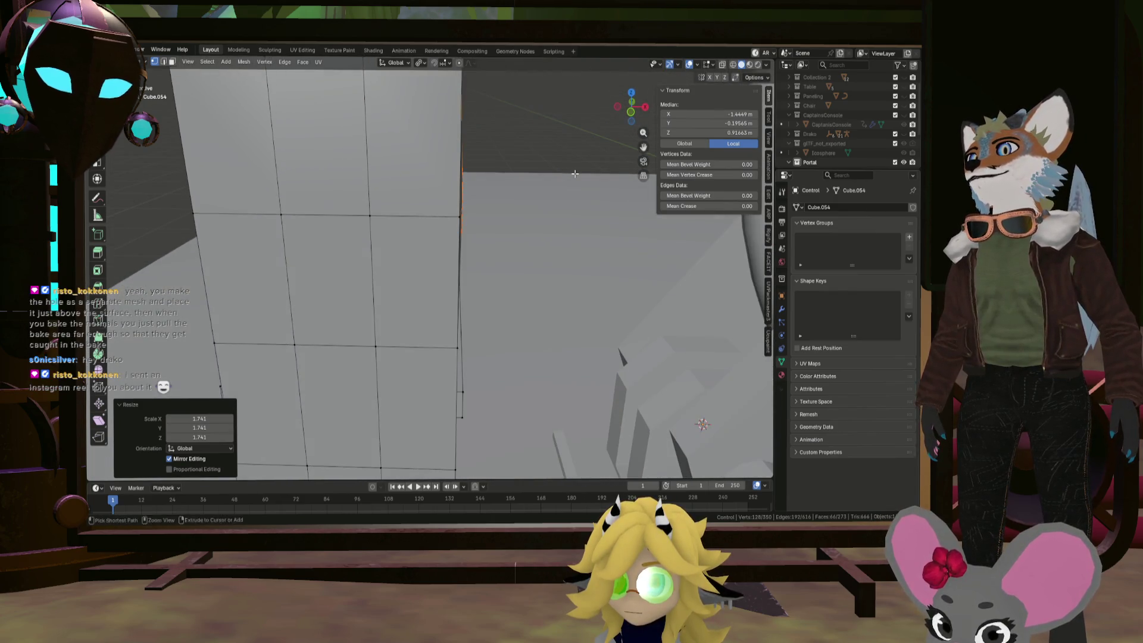
{"action": "scroll", "coordinate": [471, 161], "scroll_direction": "down", "scroll_amount": 3}
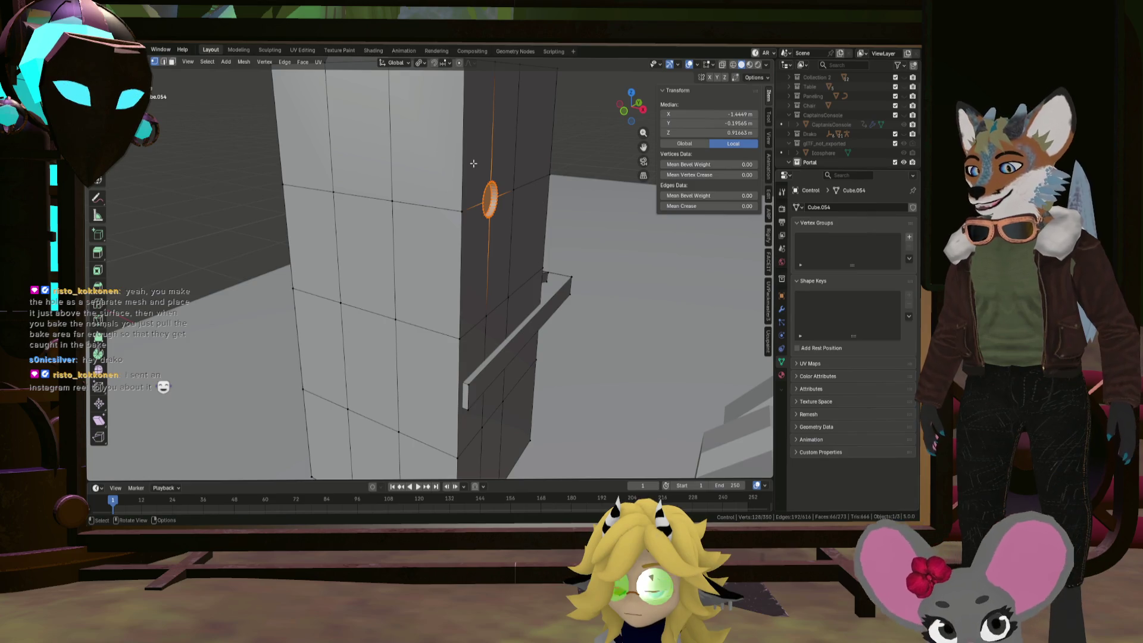
{"action": "left_click", "coordinate": [532, 156]}
{"action": "middle_click_drag", "start_coordinate": [531, 156], "coordinate": [614, 162]}
{"action": "mouse_move", "coordinate": [453, 154]}
{"action": "middle_mouse_down"}
{"action": "mouse_move", "coordinate": [488, 178]}
{"action": "mouse_move", "coordinate": [455, 185]}
{"action": "mouse_move", "coordinate": [531, 176]}
{"action": "mouse_move", "coordinate": [478, 184]}
{"action": "mouse_move", "coordinate": [500, 207]}
{"action": "mouse_move", "coordinate": [484, 217]}
{"action": "middle_mouse_up"}
{"action": "scroll", "coordinate": [501, 186], "scroll_direction": "down", "scroll_amount": 5}
{"action": "left_click", "coordinate": [466, 187]}
{"action": "scroll", "coordinate": [531, 176], "scroll_direction": "up", "scroll_amount": 2}
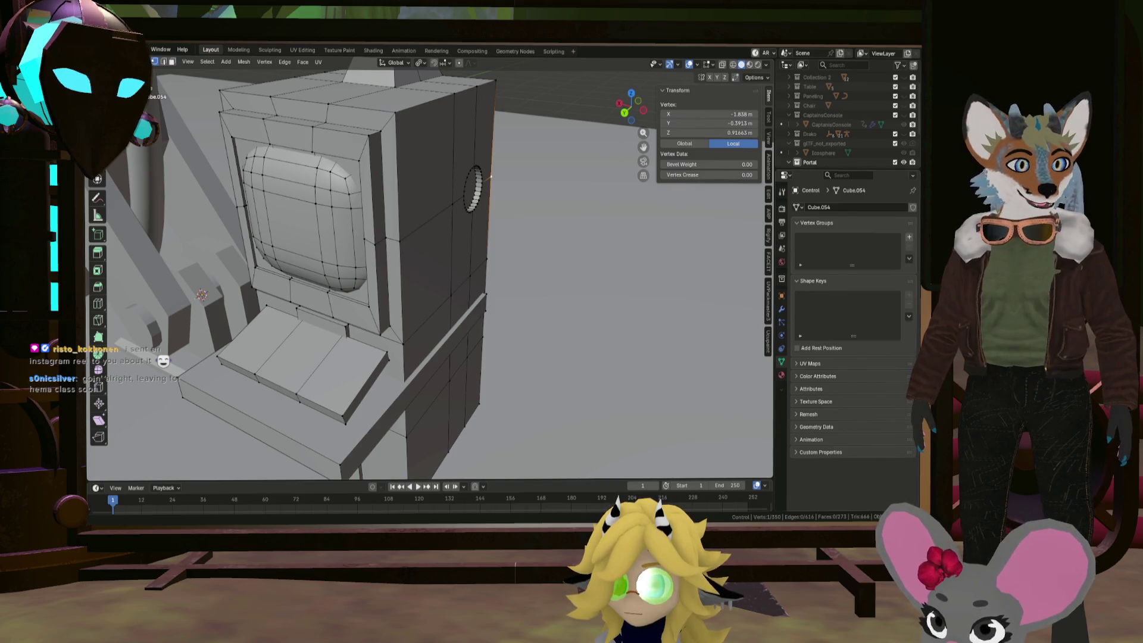
Select two vertices on the console's side and bevel them into a new patch
{"action": "middle_click_drag", "start_coordinate": [545, 280], "coordinate": [468, 266]}
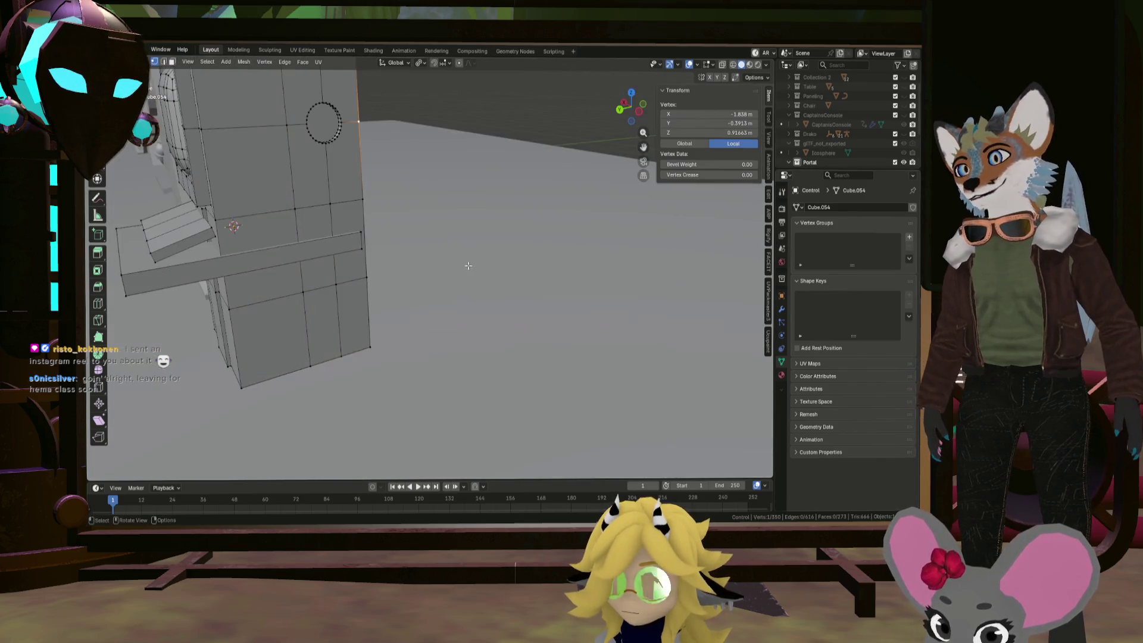
{"action": "scroll", "coordinate": [435, 202], "scroll_direction": "up", "scroll_amount": 4}
{"action": "left_click", "coordinate": [549, 211]}
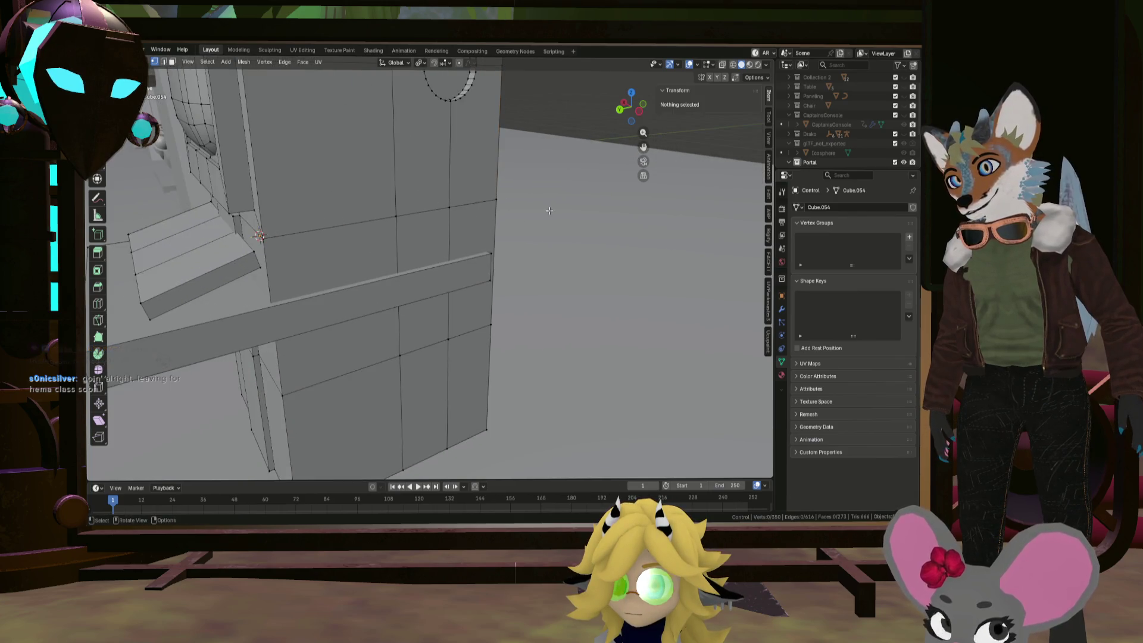
{"action": "left_click", "coordinate": [463, 204]}
{"action": "scroll", "coordinate": [464, 204], "scroll_direction": "down", "scroll_amount": 5}
{"action": "mouse_move", "coordinate": [464, 204]}
{"action": "middle_mouse_down"}
{"action": "mouse_move", "coordinate": [303, 274]}
{"action": "mouse_move", "coordinate": [485, 271]}
{"action": "middle_mouse_up"}
{"action": "left_click", "coordinate": [297, 279], "text": "shift"}
{"action": "middle_click_drag", "start_coordinate": [435, 257], "coordinate": [481, 271]}
{"action": "key", "text": "ctrl+b"}
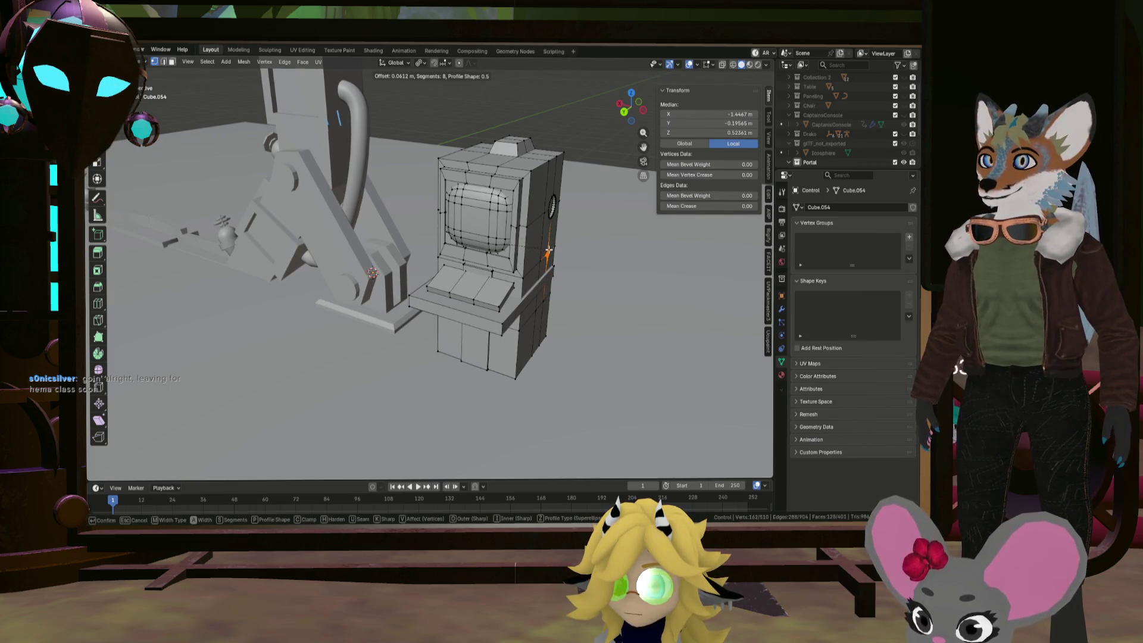
{"action": "left_click", "coordinate": [549, 251]}
Round the bevelled patch into a circle and enlarge it to 2.496
{"action": "scroll", "coordinate": [536, 238], "scroll_direction": "up", "scroll_amount": 8}
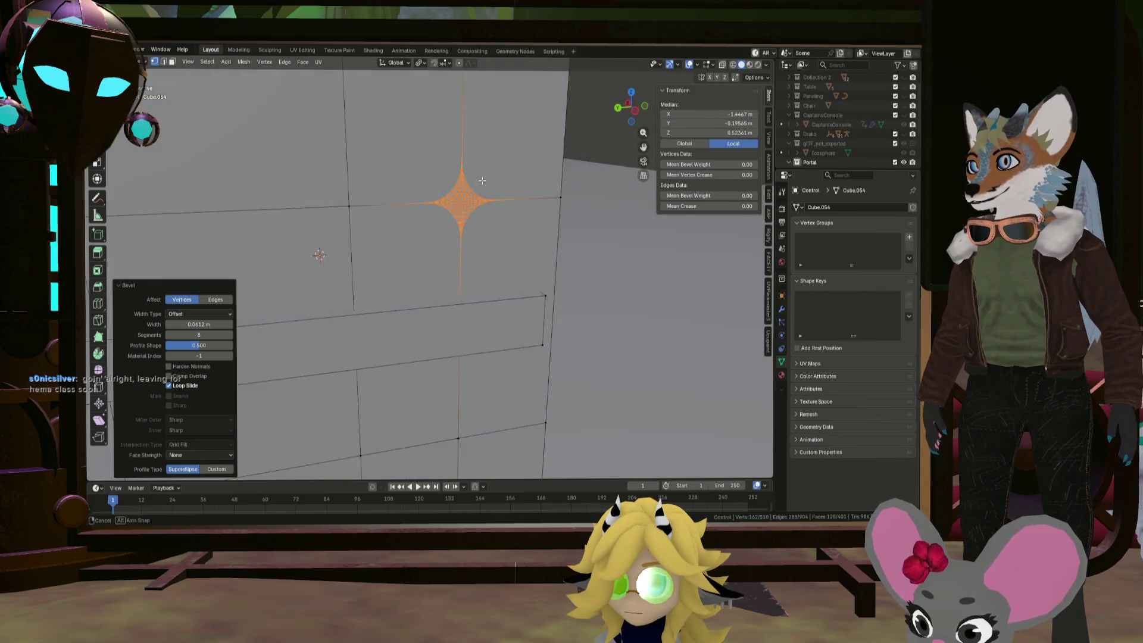
{"action": "scroll", "coordinate": [482, 181], "scroll_direction": "down", "scroll_amount": 3}
{"action": "right_click", "coordinate": [517, 171]}
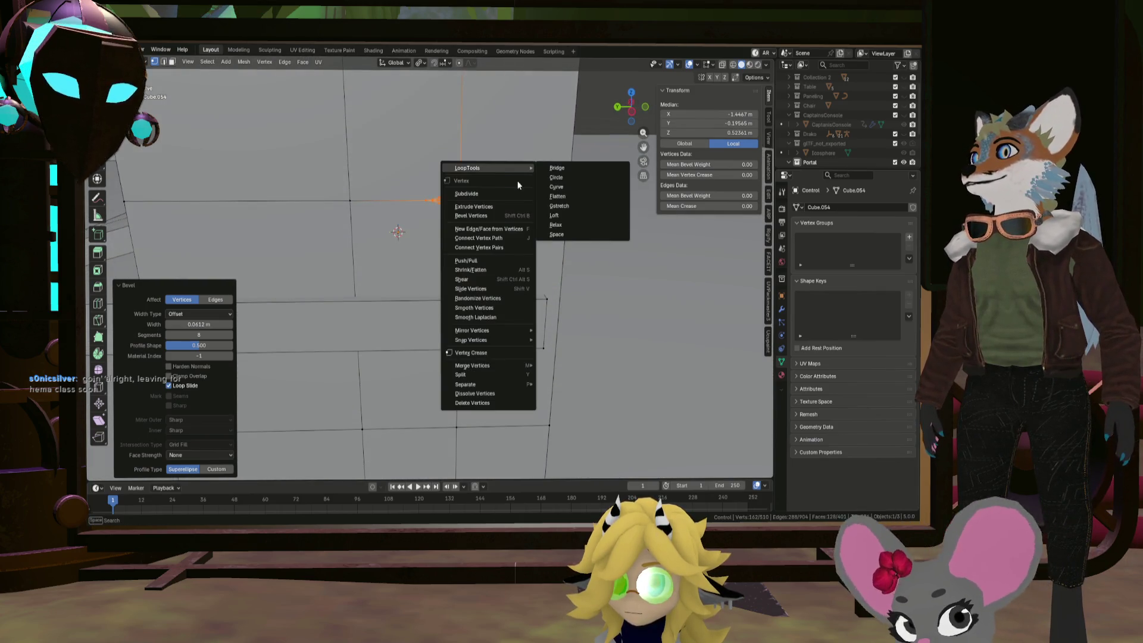
{"action": "left_click", "coordinate": [556, 177]}
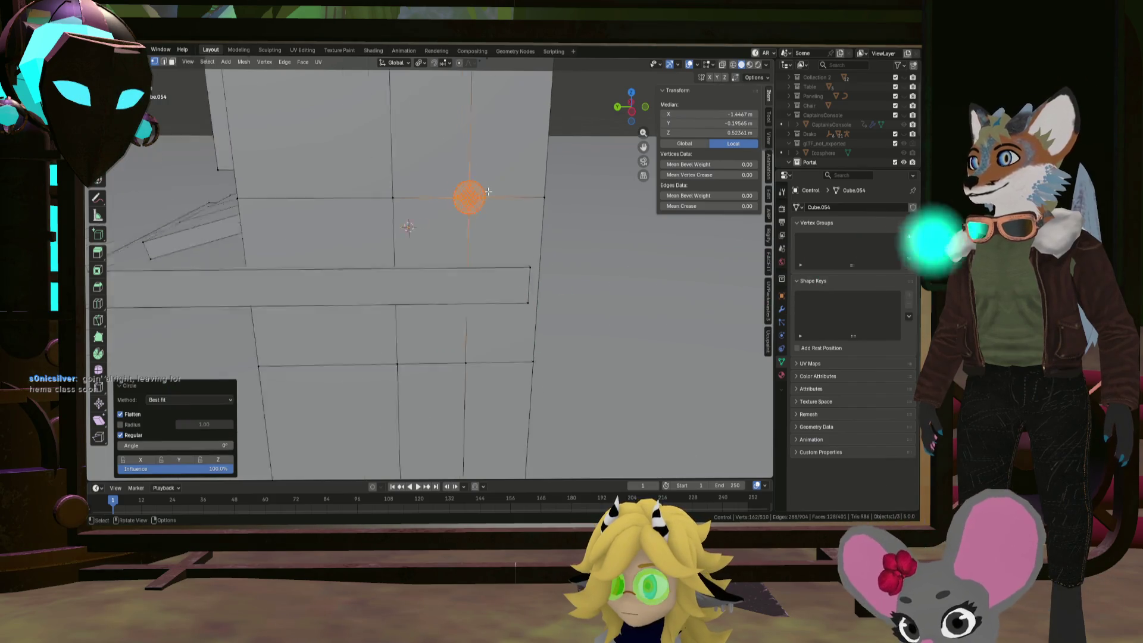
{"action": "scroll", "coordinate": [487, 192], "scroll_direction": "down", "scroll_amount": 3}
{"action": "middle_click_drag", "start_coordinate": [544, 193], "coordinate": [544, 227], "text": "shift"}
{"action": "key", "text": "s"}
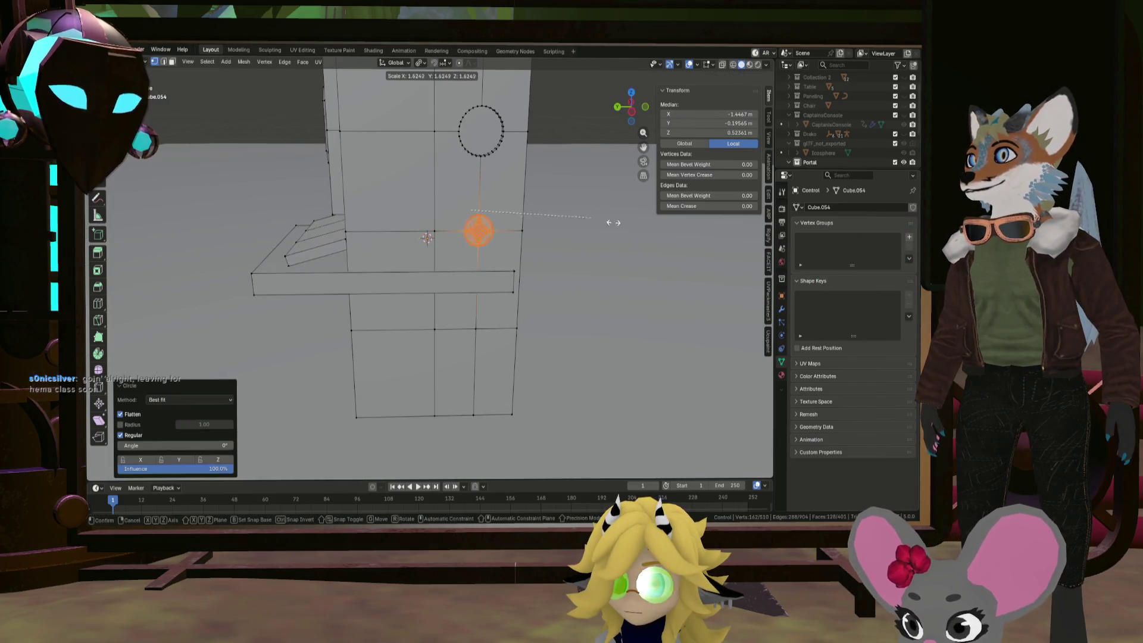
{"action": "left_click", "coordinate": [656, 223]}
Deselect the circle's rim arcs, keeping only the inner star vertices selected
{"action": "scroll", "coordinate": [500, 216], "scroll_direction": "up", "scroll_amount": 3}
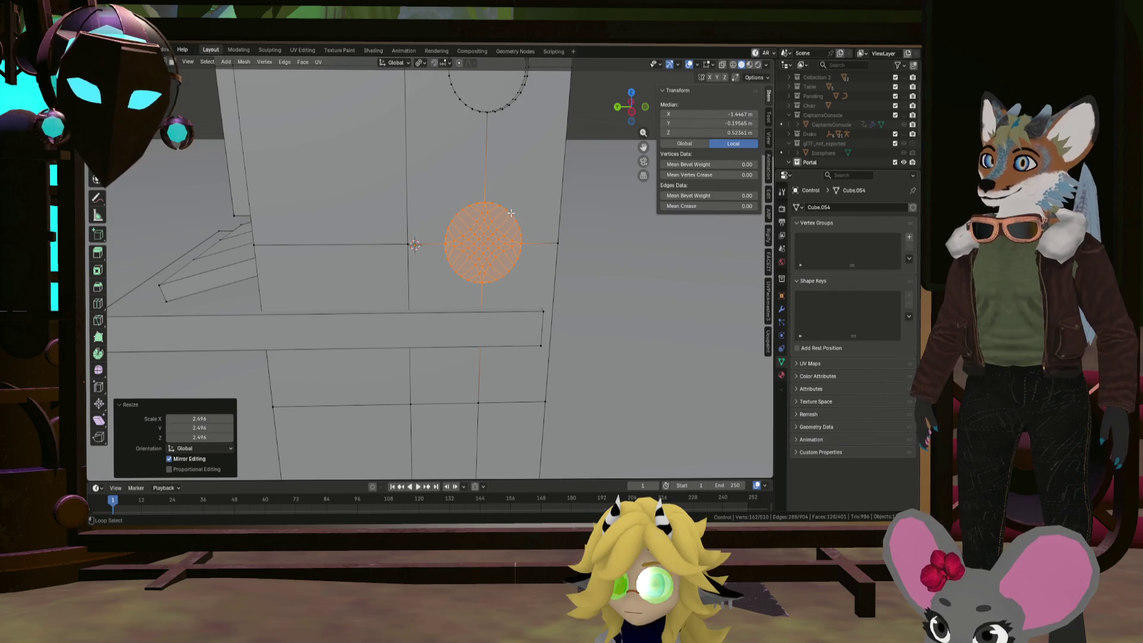
{"action": "left_click_drag", "start_coordinate": [524, 203], "coordinate": [465, 214], "text": "ctrl"}
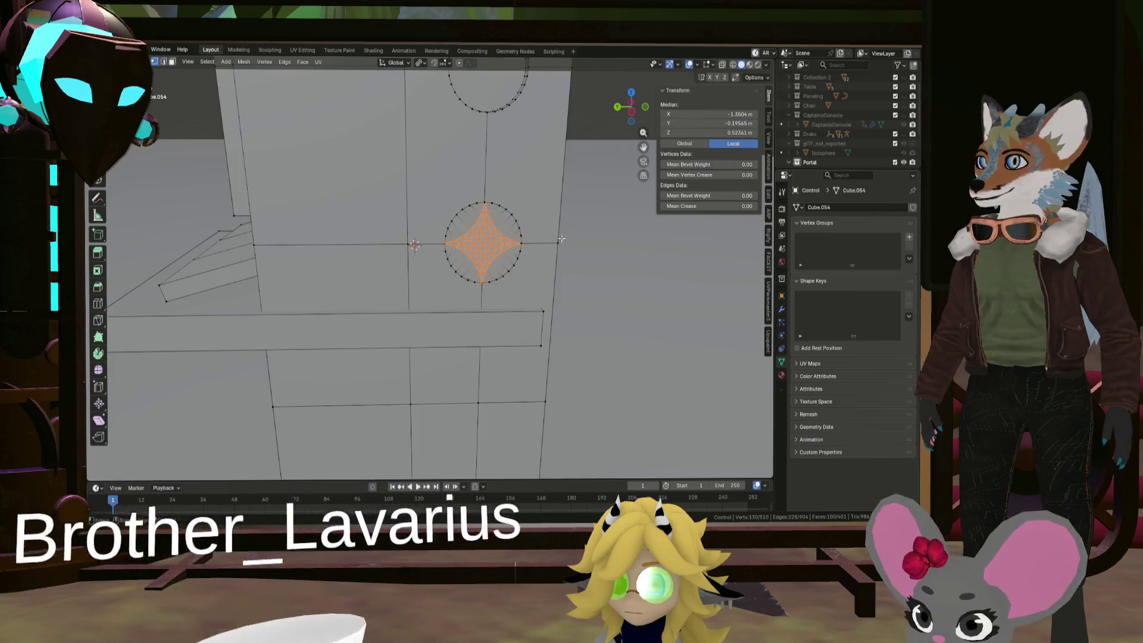
{"action": "scroll", "coordinate": [454, 271], "scroll_direction": "down", "scroll_amount": 6}
{"action": "mouse_move", "coordinate": [454, 271]}
{"action": "middle_mouse_down"}
{"action": "mouse_move", "coordinate": [517, 253]}
{"action": "mouse_move", "coordinate": [584, 261]}
{"action": "middle_mouse_up"}
{"action": "scroll", "coordinate": [516, 253], "scroll_direction": "up", "scroll_amount": 5}
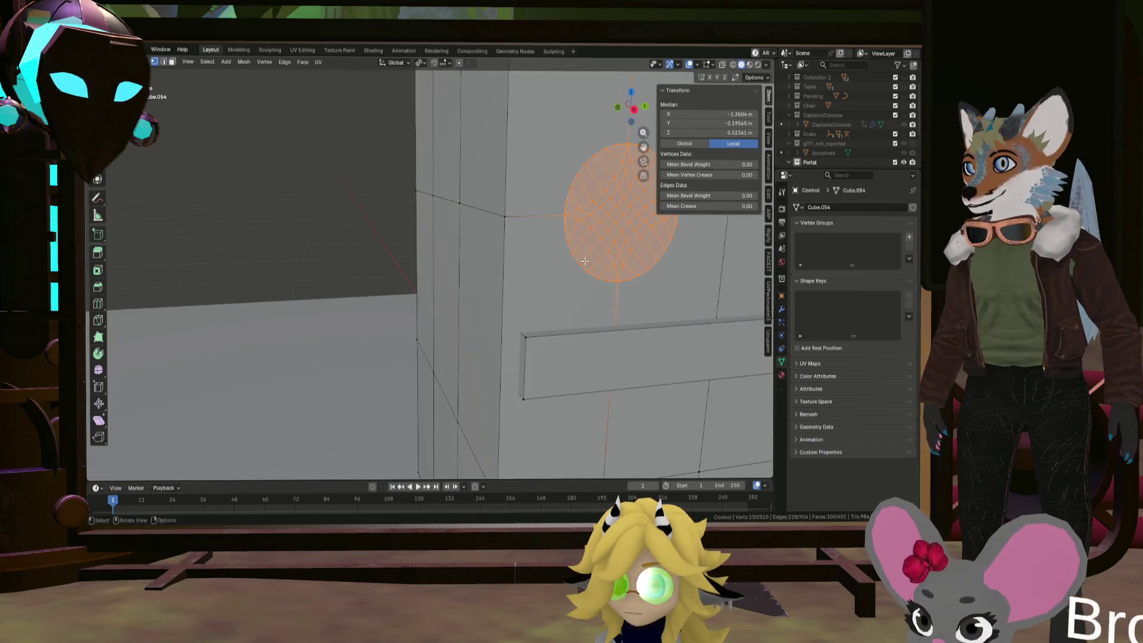
{"action": "left_click", "coordinate": [580, 262], "text": "alt+shift"}
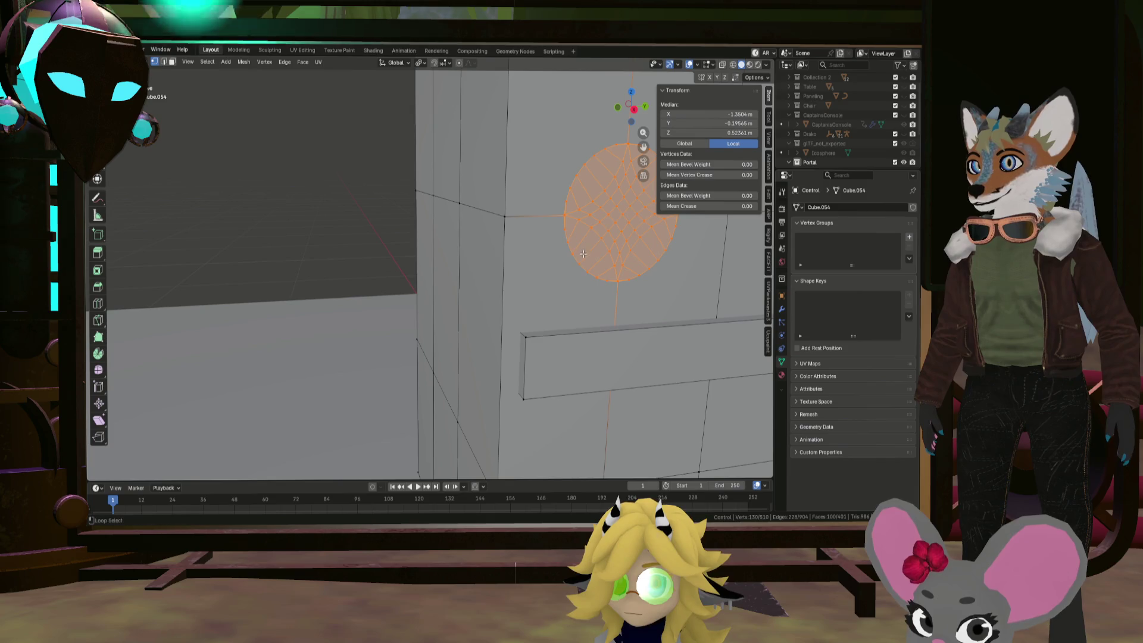
{"action": "left_click", "coordinate": [568, 241], "text": "alt+shift"}
{"action": "left_click", "coordinate": [566, 193], "text": "alt+shift"}
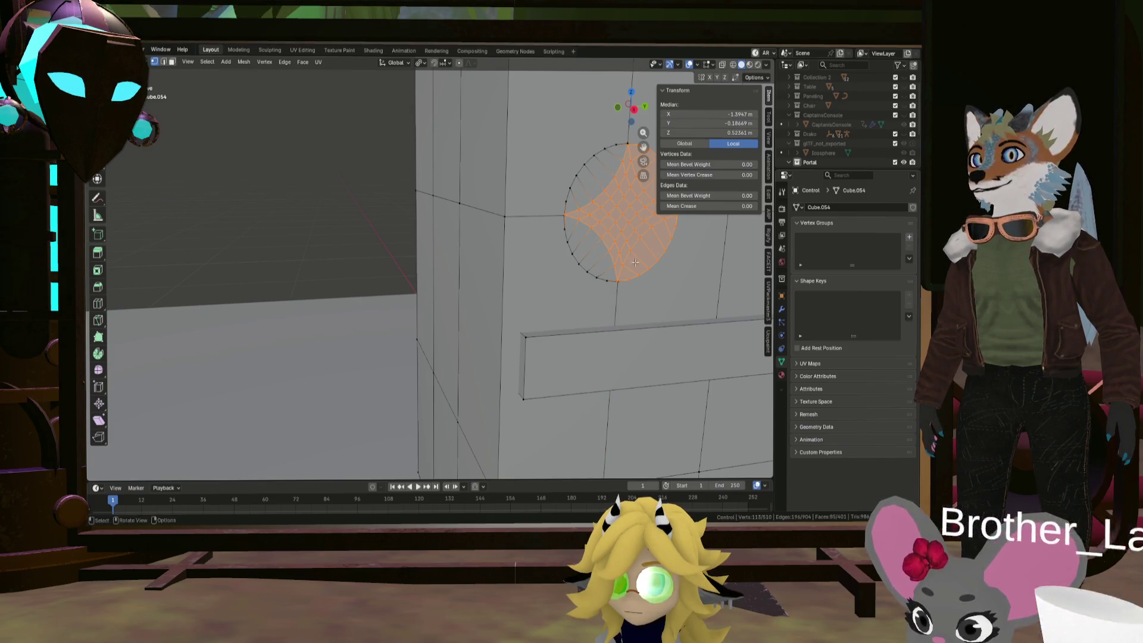
{"action": "middle_click_drag", "start_coordinate": [627, 276], "coordinate": [589, 247]}
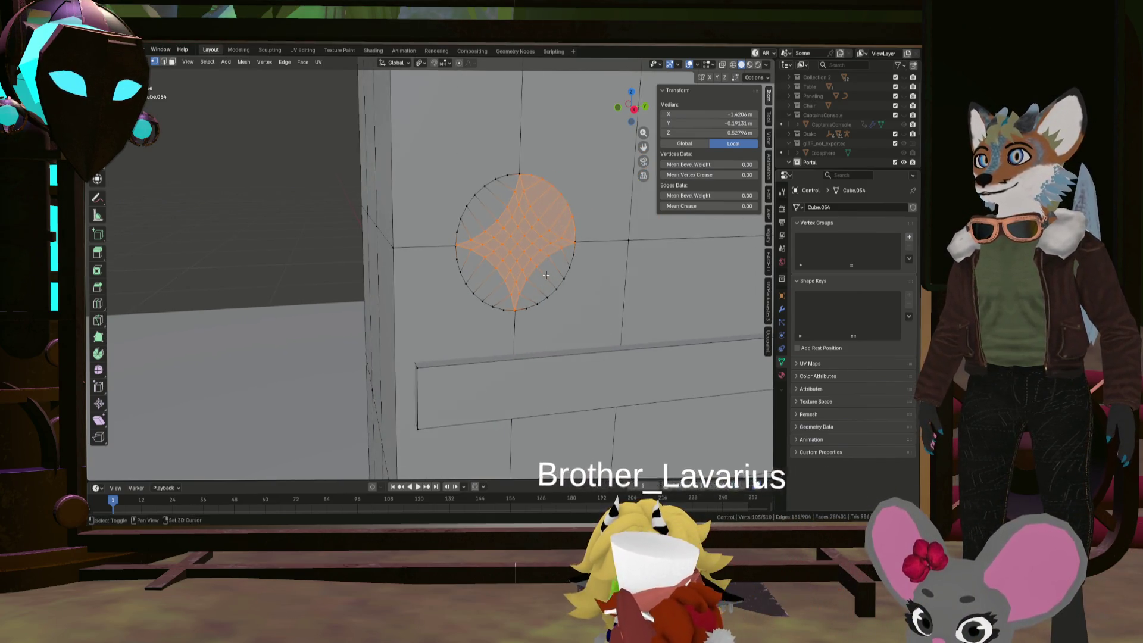
{"action": "left_click", "coordinate": [578, 238], "text": "alt+shift"}
{"action": "left_click", "coordinate": [575, 240], "text": "shift"}
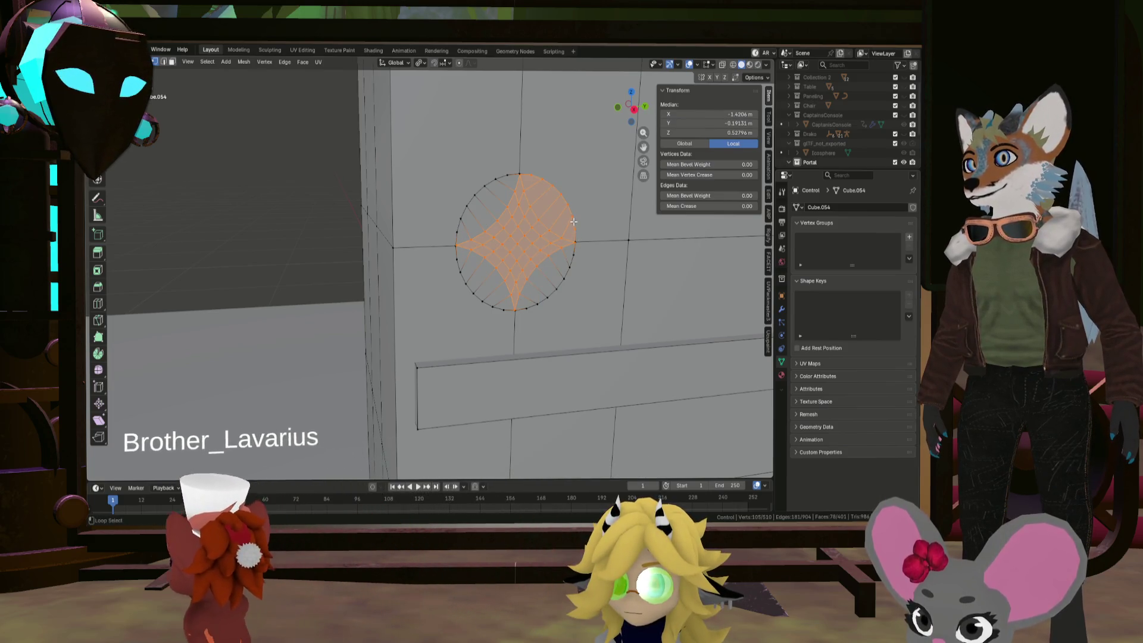
{"action": "mouse_move", "coordinate": [573, 222]}
{"action": "middle_mouse_down"}
{"action": "mouse_move", "coordinate": [592, 268]}
{"action": "mouse_move", "coordinate": [577, 269]}
{"action": "mouse_move", "coordinate": [590, 255]}
{"action": "mouse_move", "coordinate": [548, 243]}
{"action": "middle_mouse_up"}
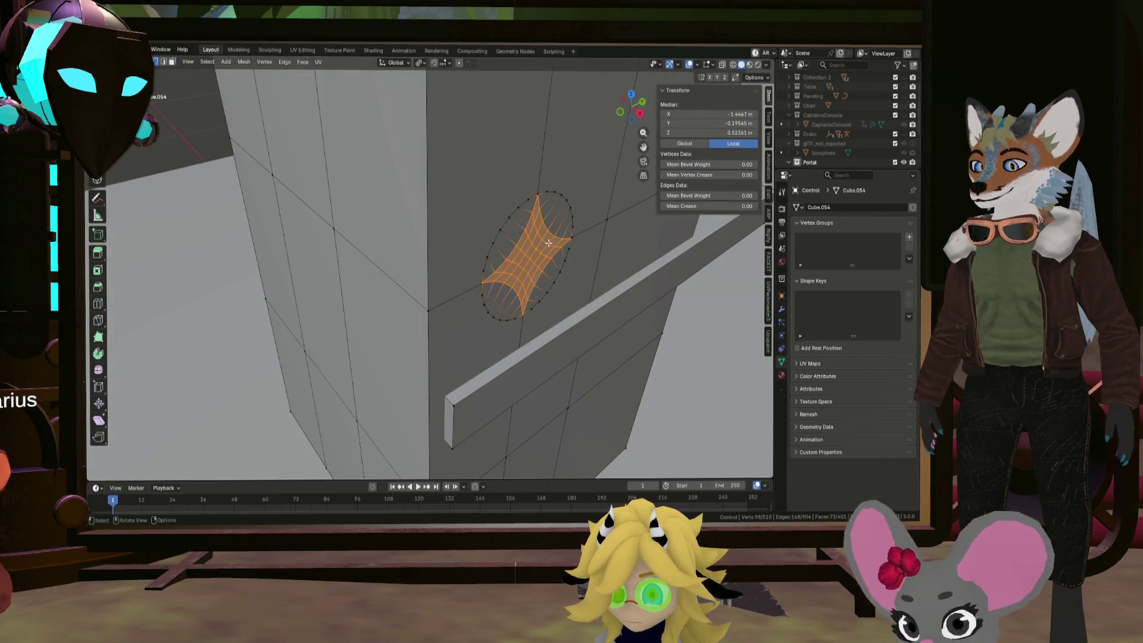
Dissolve the inner vertices and select the resulting circular face
{"action": "key", "text": "x"}
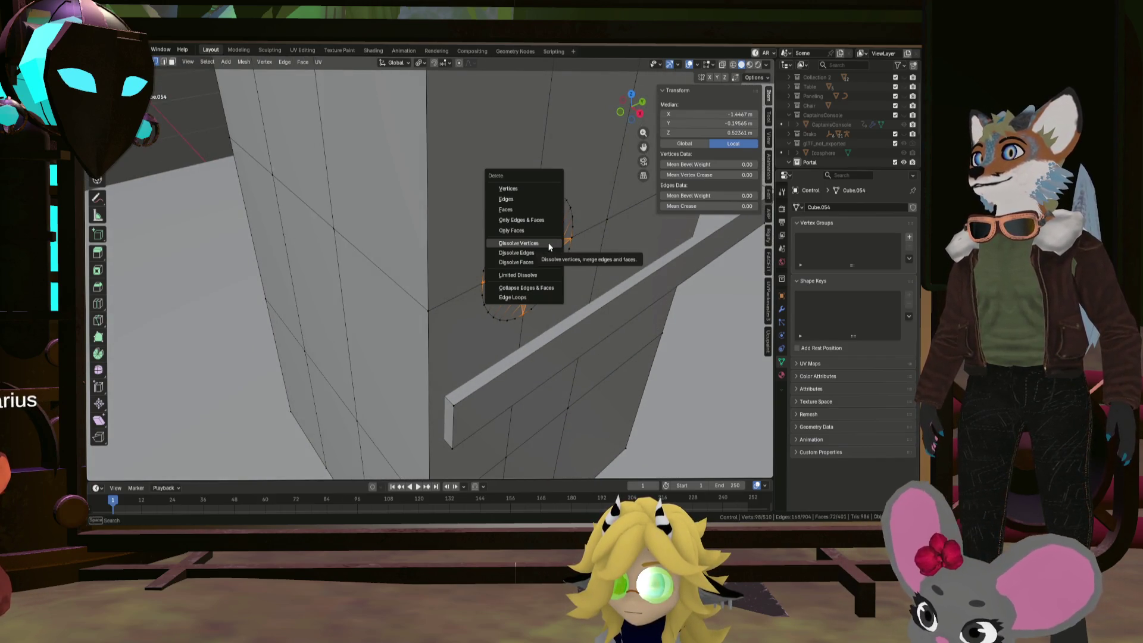
{"action": "left_click", "coordinate": [519, 243]}
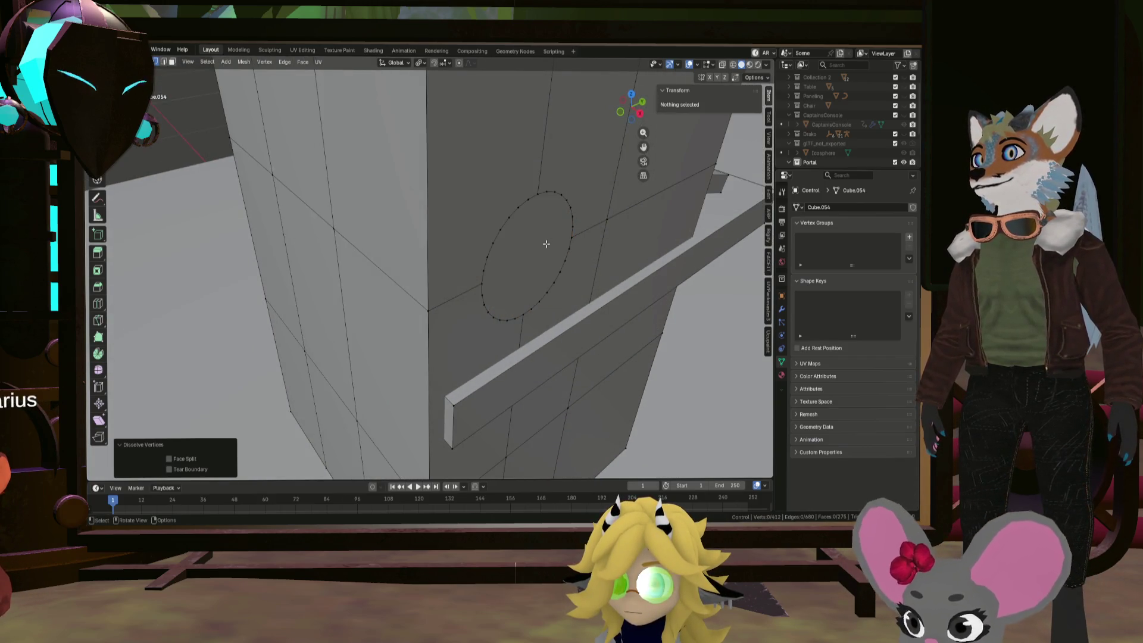
{"action": "left_click", "coordinate": [172, 62]}
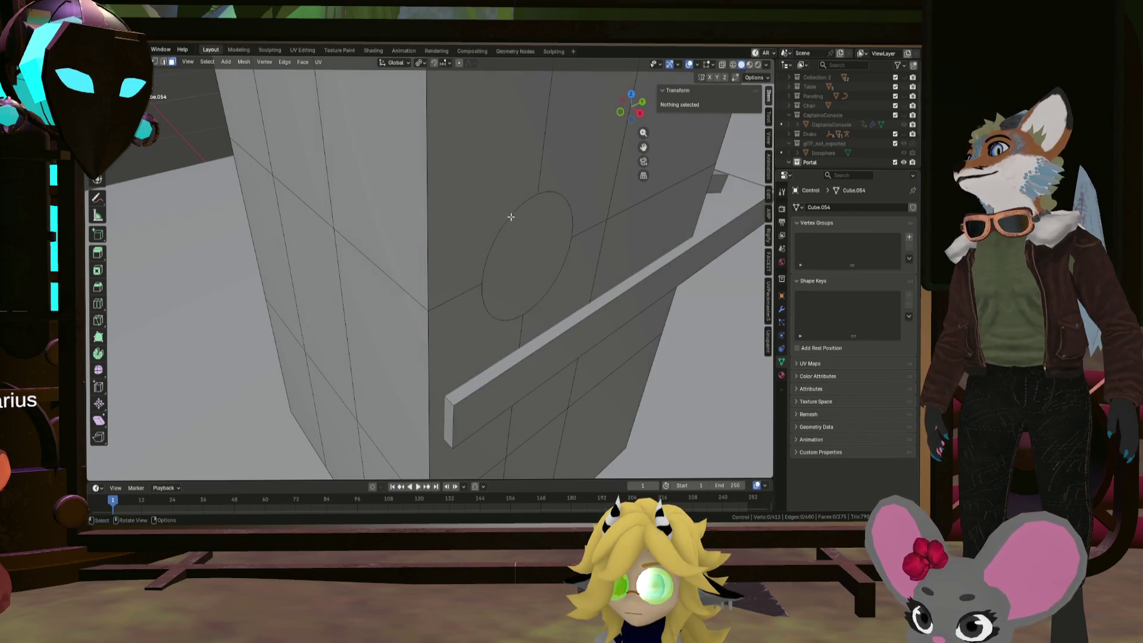
{"action": "left_click", "coordinate": [530, 235]}
{"action": "mouse_move", "coordinate": [530, 236]}
{"action": "middle_mouse_down"}
{"action": "mouse_move", "coordinate": [311, 230]}
{"action": "mouse_move", "coordinate": [395, 196]}
{"action": "mouse_move", "coordinate": [584, 189]}
{"action": "middle_mouse_up"}
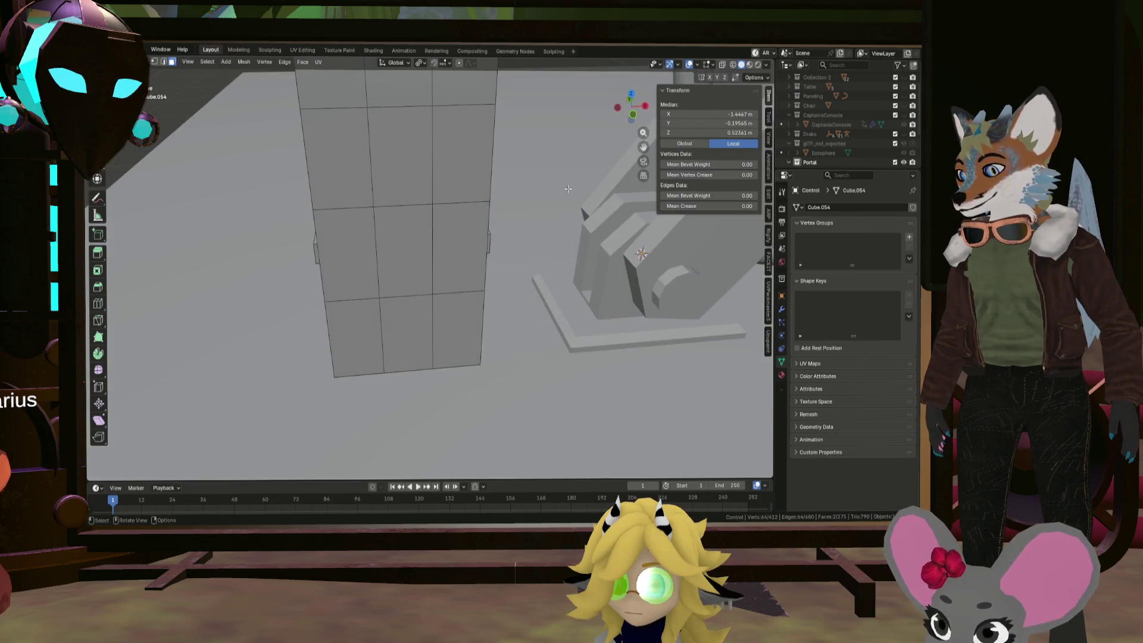
{"action": "key", "text": "alt+e"}
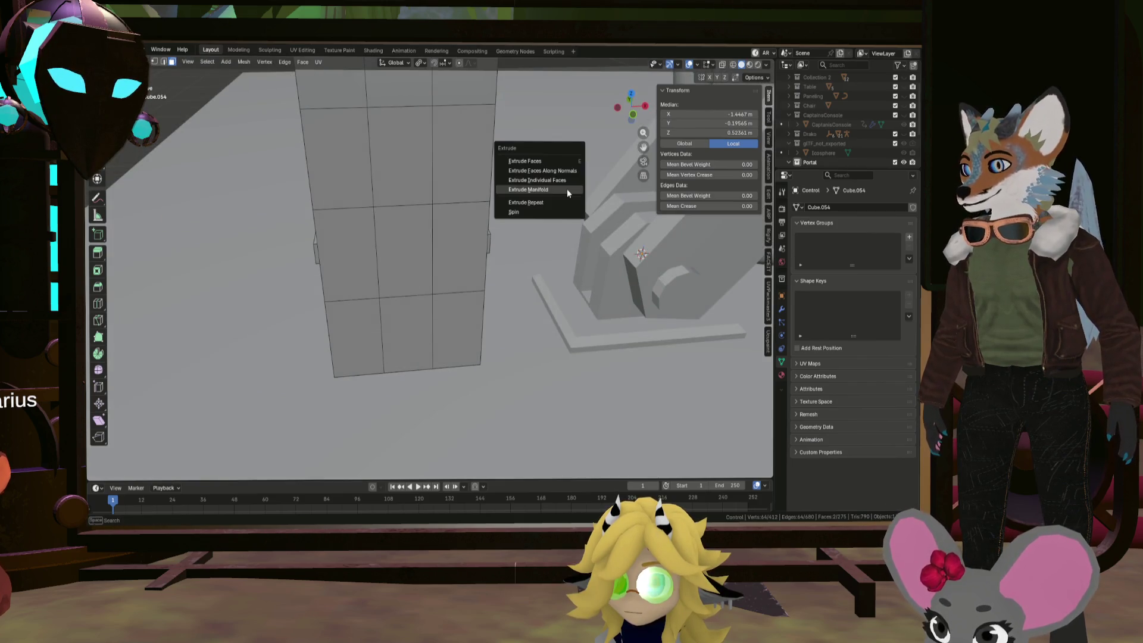
Inset the side circle with Extrude Manifold, shrinking it to about 0.78
{"action": "left_click", "coordinate": [561, 190]}
{"action": "key", "text": "s"}
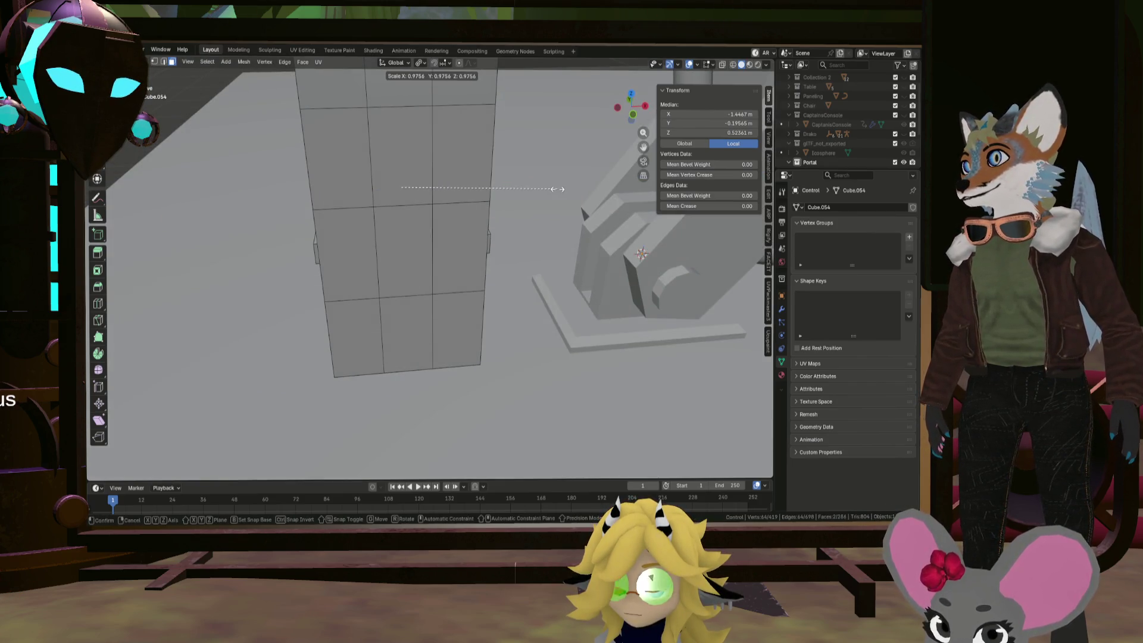
{"action": "left_click", "coordinate": [535, 184]}
{"action": "middle_click_drag", "start_coordinate": [534, 184], "coordinate": [493, 190]}
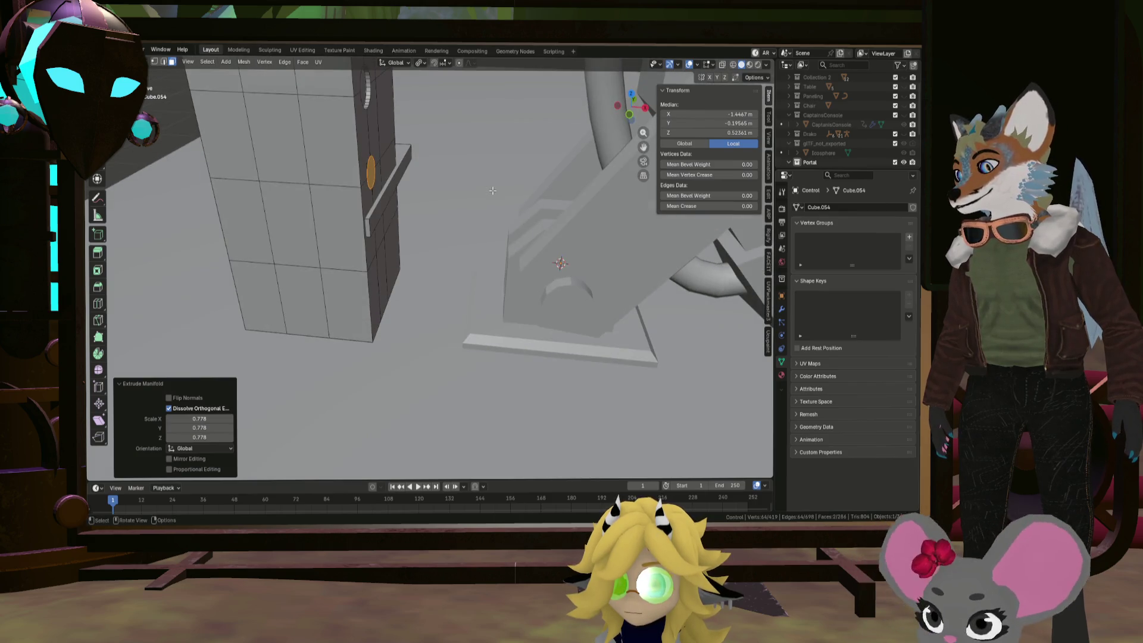
Squash the inset circle along Z and select the lower circle face
{"action": "key", "text": "s"}
{"action": "key", "text": "z"}
{"action": "left_click", "coordinate": [426, 179]}
{"action": "scroll", "coordinate": [369, 179], "scroll_direction": "up", "scroll_amount": 5}
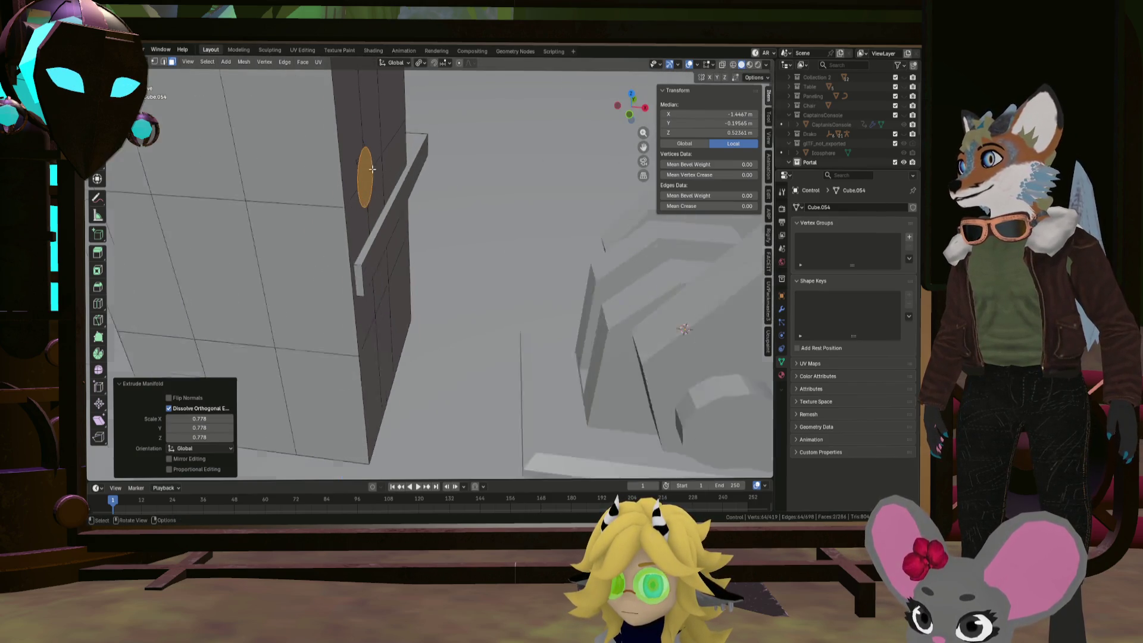
{"action": "mouse_move", "coordinate": [345, 188]}
{"action": "middle_mouse_down"}
{"action": "mouse_move", "coordinate": [309, 191]}
{"action": "mouse_move", "coordinate": [335, 190]}
{"action": "middle_mouse_up"}
{"action": "left_click", "coordinate": [308, 191], "text": "ctrl"}
{"action": "scroll", "coordinate": [335, 190], "scroll_direction": "down", "scroll_amount": 5}
{"action": "scroll", "coordinate": [335, 190], "scroll_direction": "up", "scroll_amount": 5}
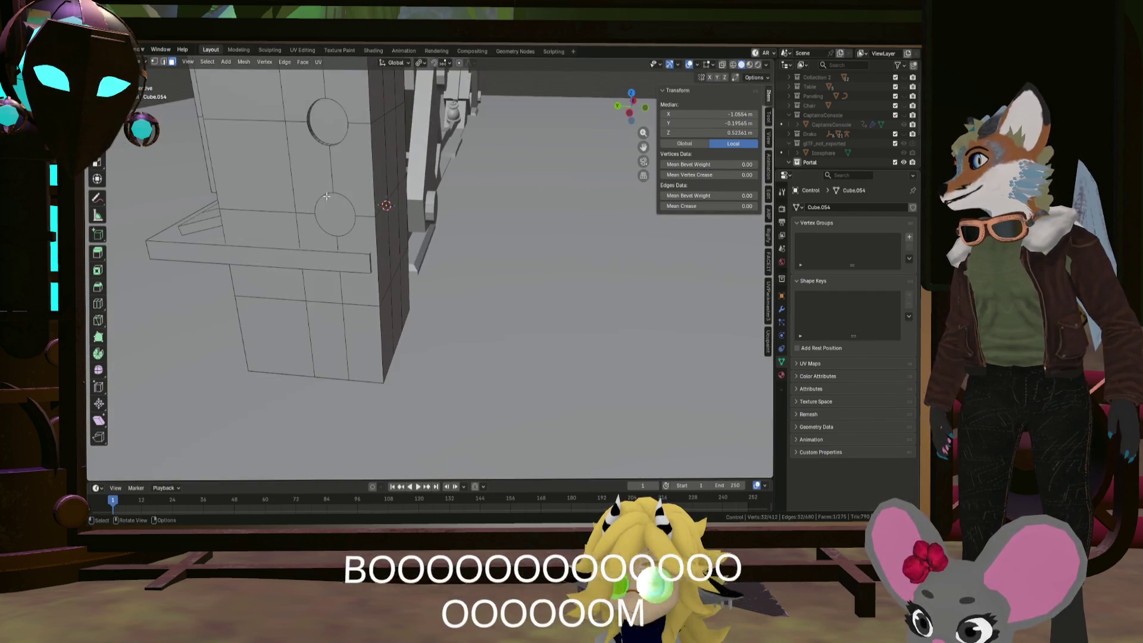
{"action": "left_click", "coordinate": [335, 215]}
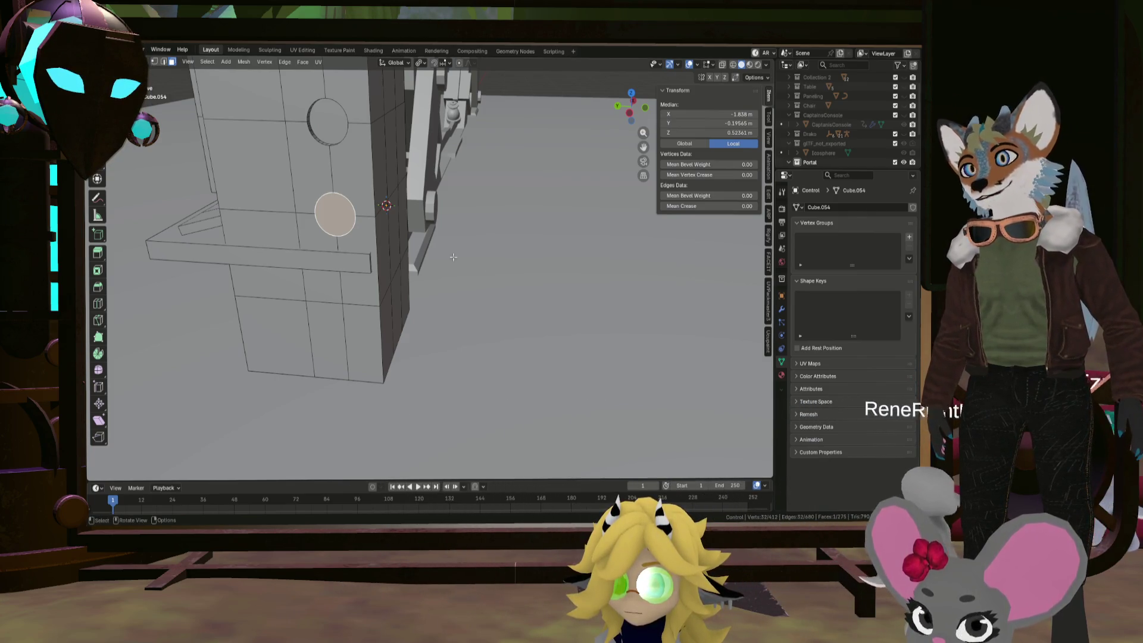
Select both side circles, try an extrusion, then cancel and undo it
{"action": "mouse_move", "coordinate": [381, 250]}
{"action": "middle_mouse_down"}
{"action": "mouse_move", "coordinate": [582, 263]}
{"action": "mouse_move", "coordinate": [281, 401]}
{"action": "middle_mouse_up"}
{"action": "left_click", "coordinate": [230, 380], "text": "shift"}
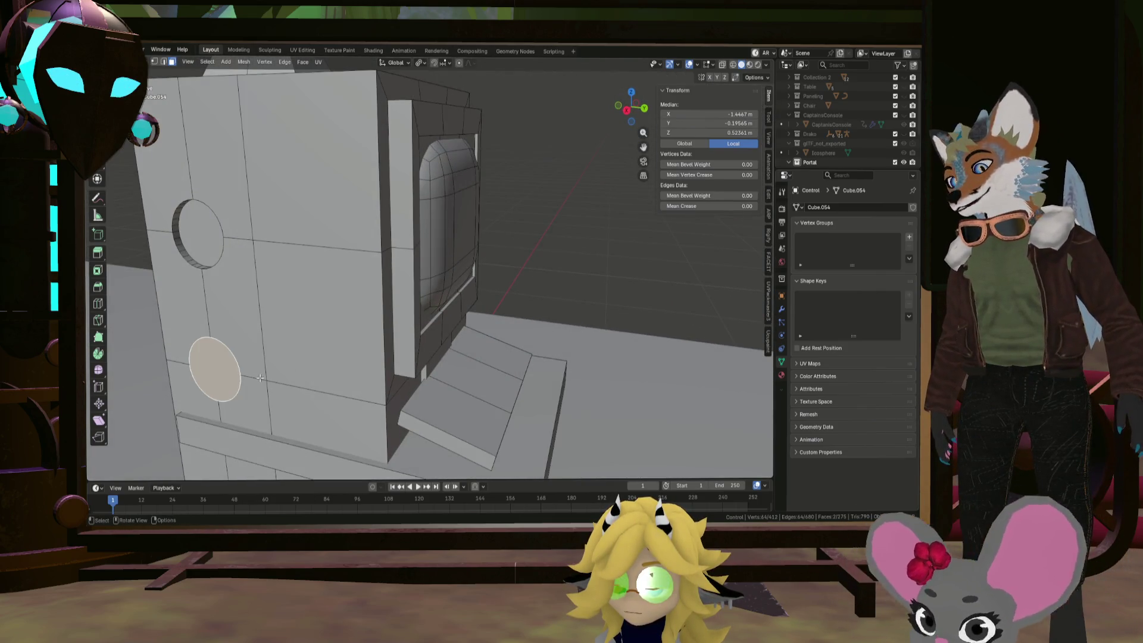
{"action": "key", "text": "alt+e"}
{"action": "left_click", "coordinate": [299, 359]}
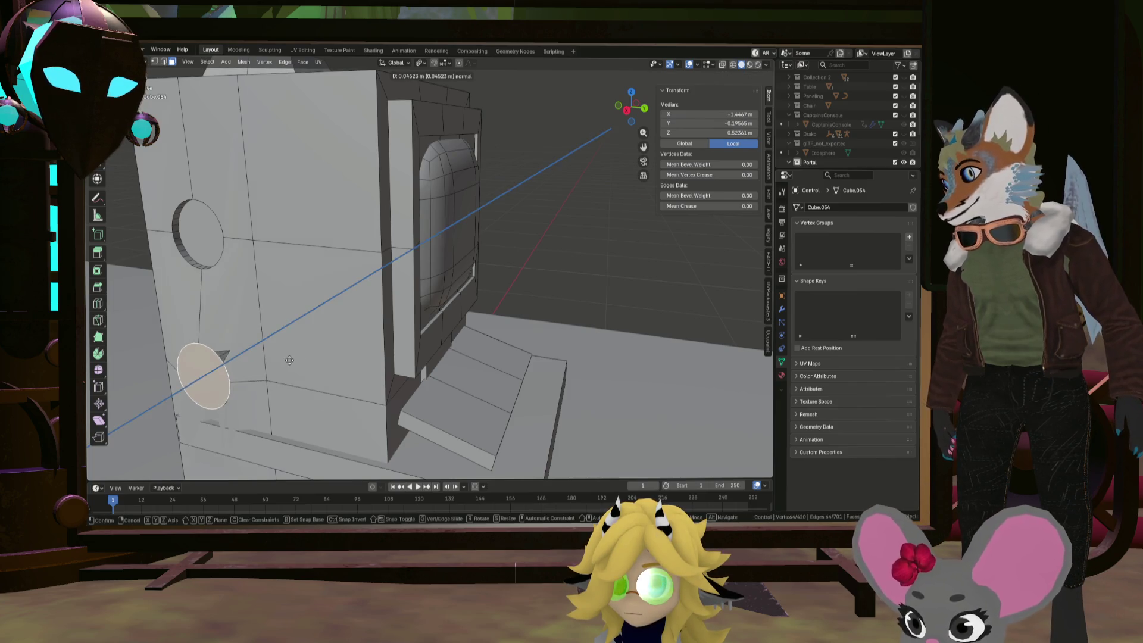
{"action": "key", "text": "Escape"}
{"action": "key", "text": "z"}
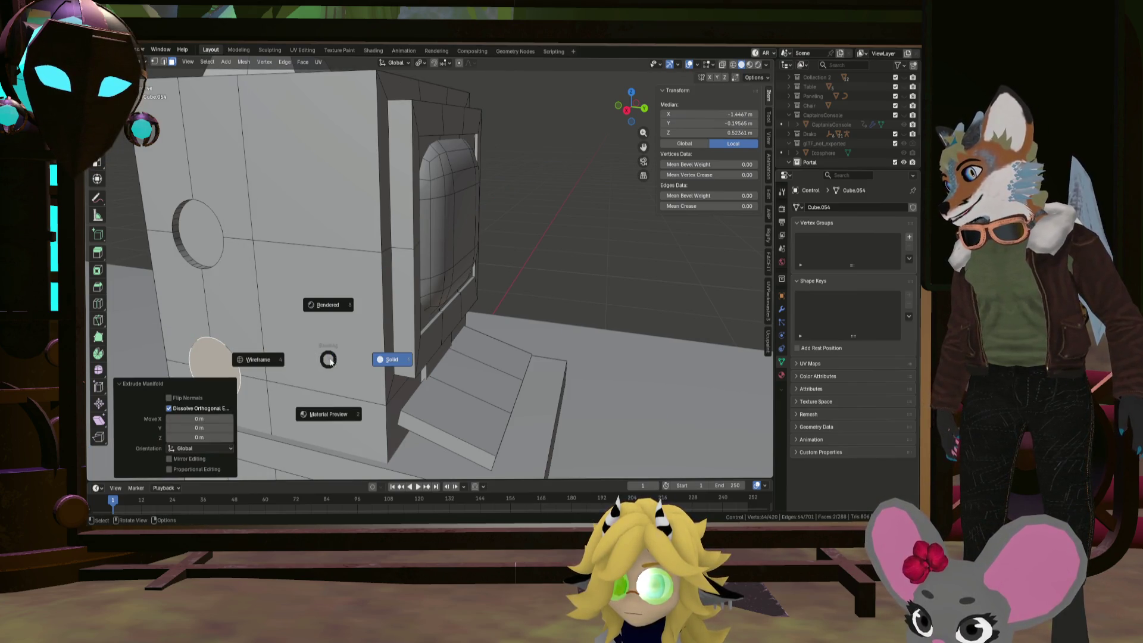
{"action": "key", "text": "Escape"}
{"action": "key", "text": "ctrl+z"}
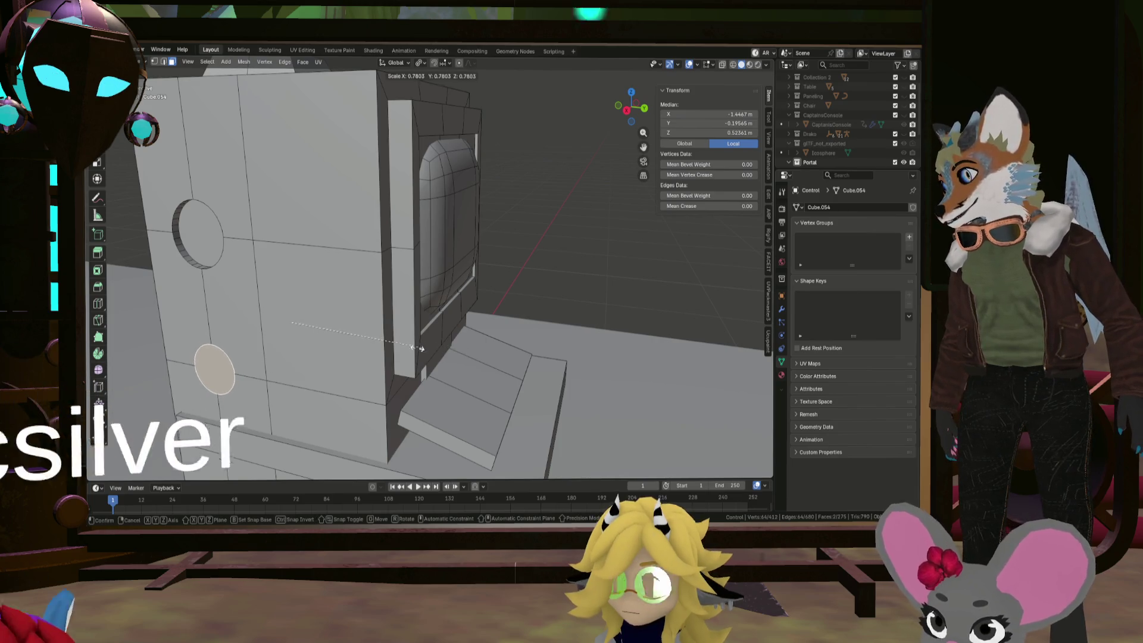
Scale the selected circles along the X axis
{"action": "key", "text": "s"}
{"action": "key", "text": "x"}
{"action": "left_click", "coordinate": [357, 339]}
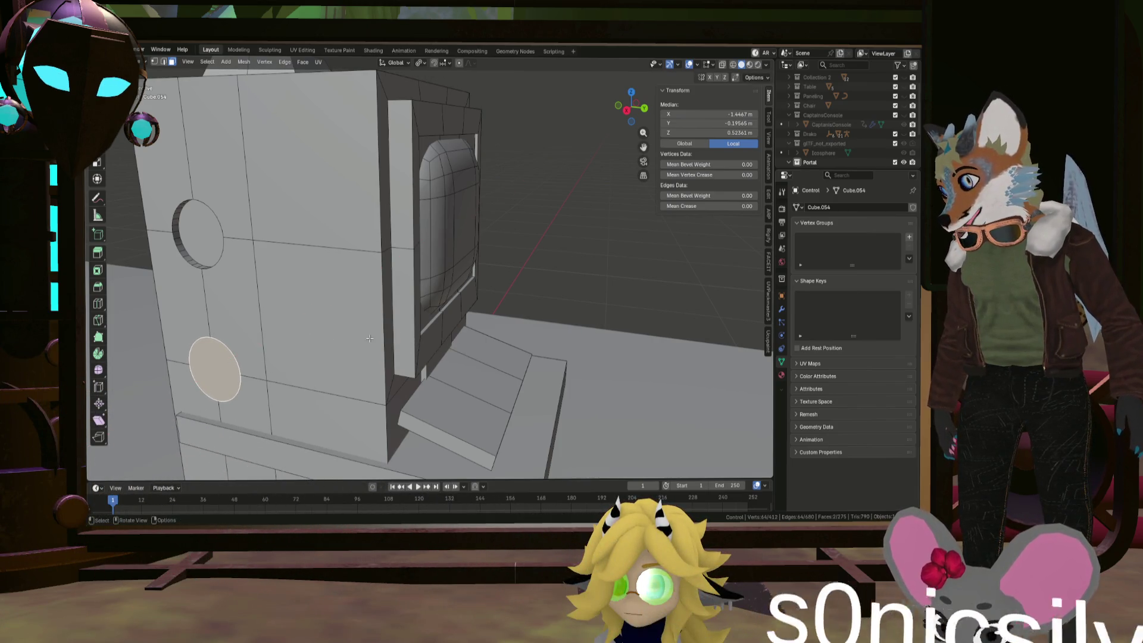
{"action": "middle_click_drag", "start_coordinate": [357, 339], "coordinate": [429, 344]}
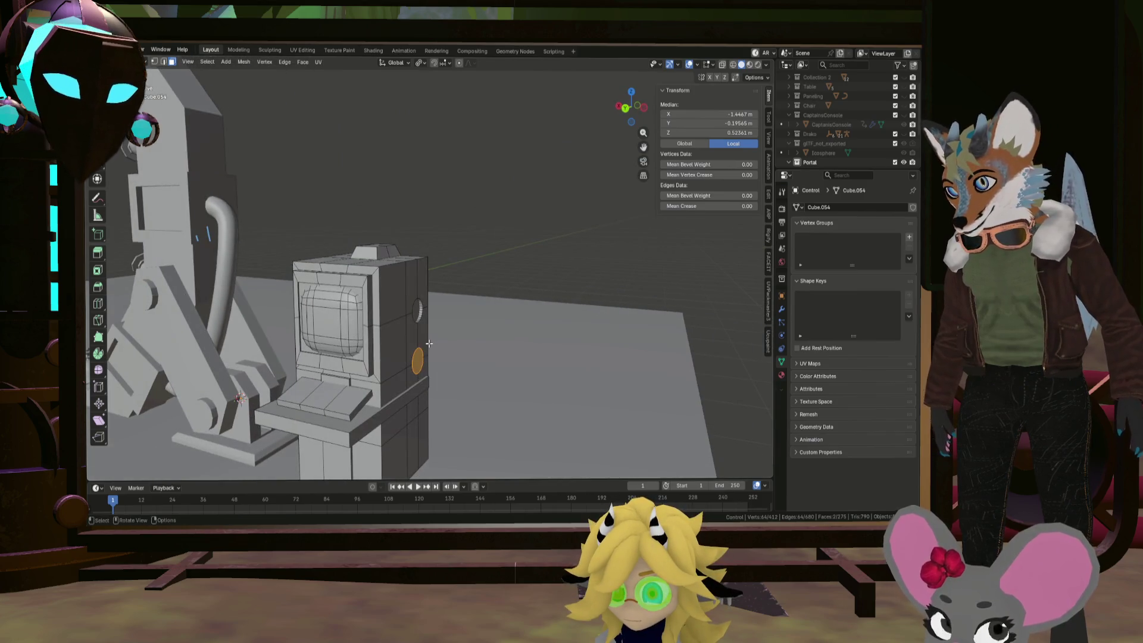
Merge by Distance at 0.0001 m across the whole console mesh, removing 0 vertices
{"action": "key", "text": "a"}
{"action": "key", "text": "m"}
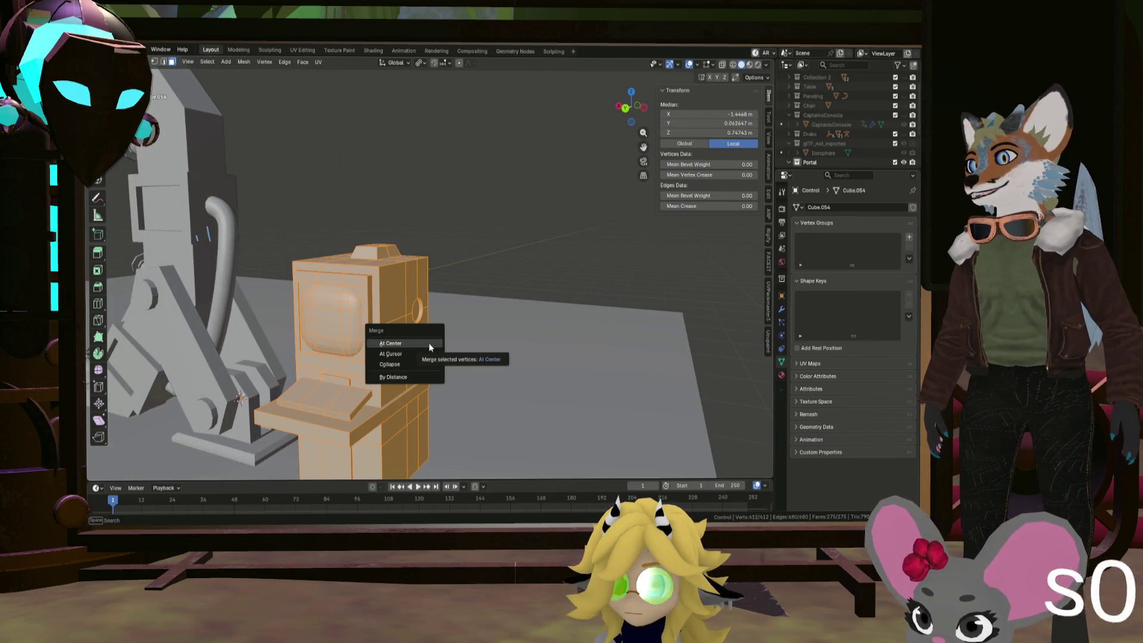
{"action": "left_click", "coordinate": [417, 377]}
{"action": "scroll", "coordinate": [417, 357], "scroll_direction": "up", "scroll_amount": 8}
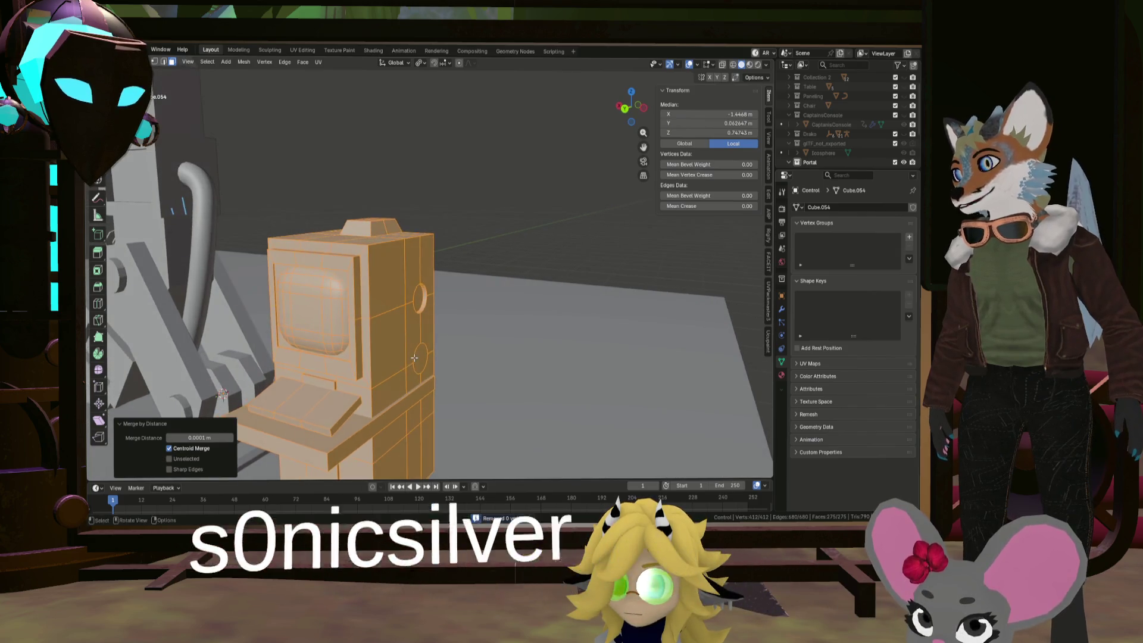
Select the circular faces on the console's side
{"action": "left_click", "coordinate": [415, 350]}
{"action": "mouse_move", "coordinate": [415, 350]}
{"action": "middle_mouse_down"}
{"action": "mouse_move", "coordinate": [263, 356]}
{"action": "mouse_move", "coordinate": [672, 405]}
{"action": "mouse_move", "coordinate": [566, 392]}
{"action": "middle_mouse_up"}
{"action": "scroll", "coordinate": [366, 352], "scroll_direction": "down", "scroll_amount": 5}
{"action": "left_click", "coordinate": [263, 356], "text": "shift"}
{"action": "left_click", "coordinate": [263, 356], "text": "shift"}
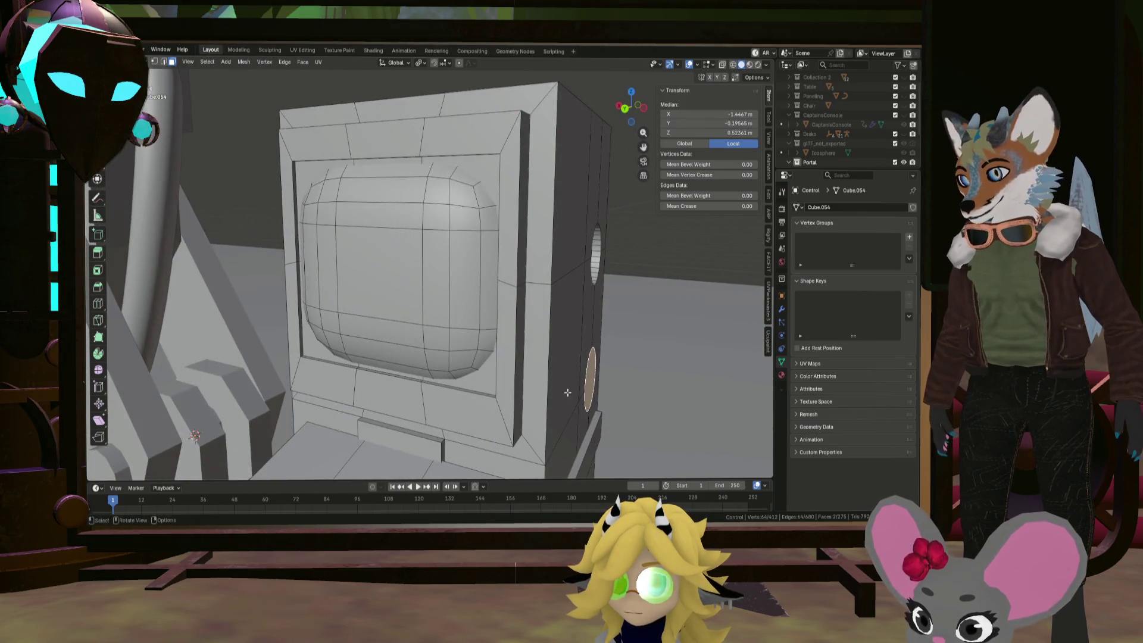
Try an Alt+E extrusion on the circle face, then undo the empty extrusion
{"action": "key", "text": "alt+e"}
{"action": "left_click", "coordinate": [566, 391]}
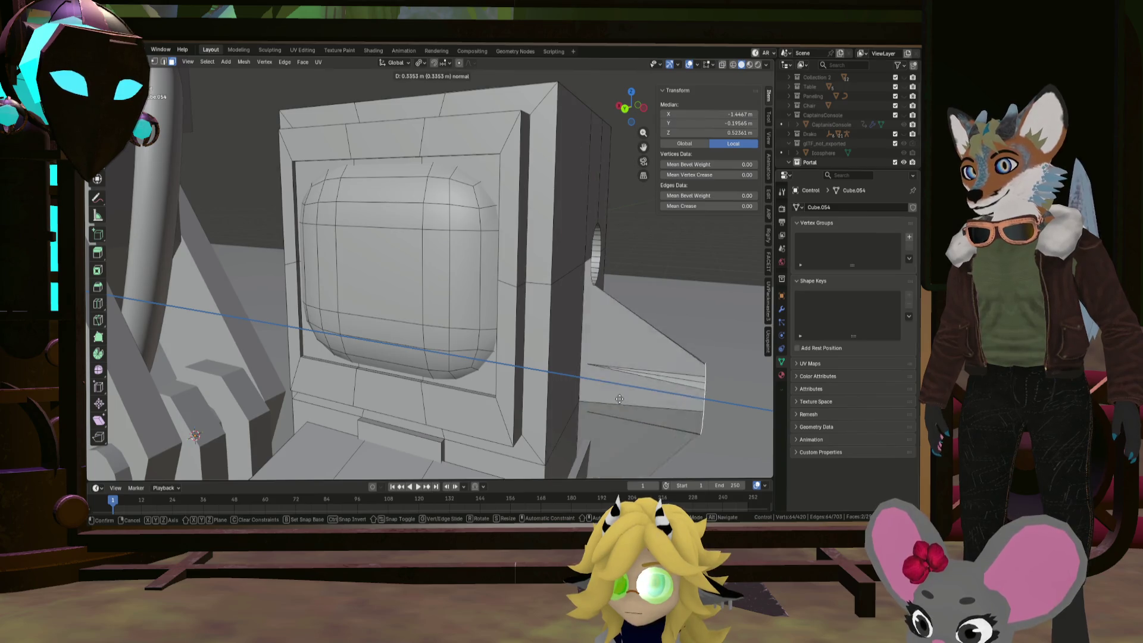
{"action": "right_click", "coordinate": [586, 387]}
{"action": "mouse_move", "coordinate": [586, 387]}
{"action": "middle_mouse_down"}
{"action": "mouse_move", "coordinate": [609, 380]}
{"action": "mouse_move", "coordinate": [485, 360]}
{"action": "middle_mouse_up"}
{"action": "key", "text": "ctrl+z"}
{"action": "scroll", "coordinate": [381, 262], "scroll_direction": "up", "scroll_amount": 5}
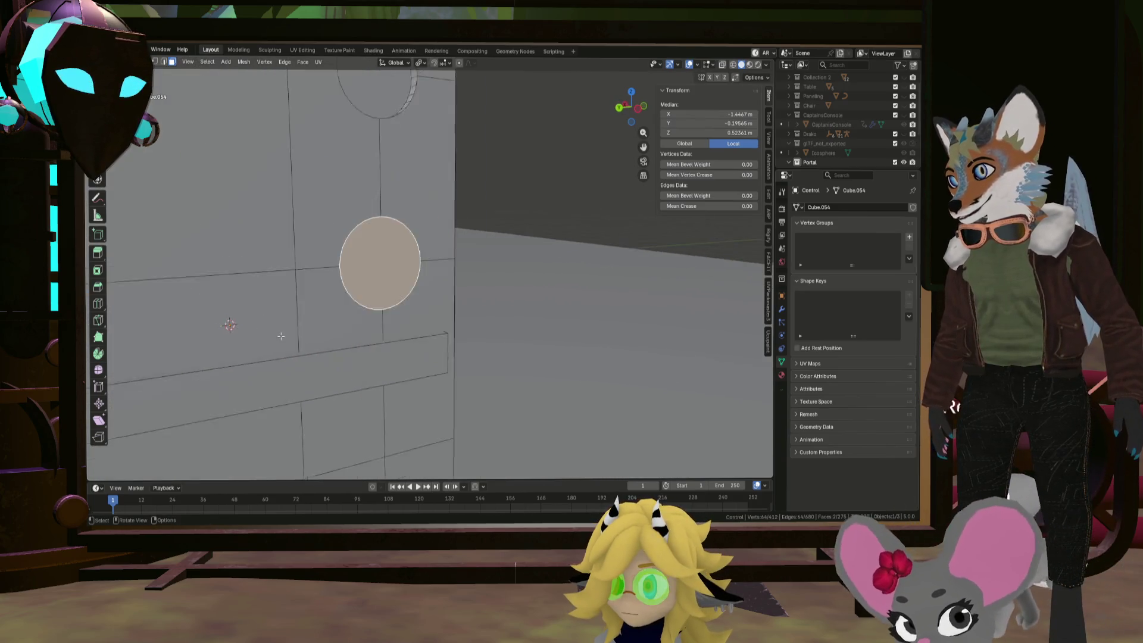
{"action": "mouse_move", "coordinate": [381, 262]}
{"action": "middle_mouse_down"}
{"action": "mouse_move", "coordinate": [364, 257]}
{"action": "mouse_move", "coordinate": [536, 268]}
{"action": "mouse_move", "coordinate": [513, 273]}
{"action": "middle_mouse_up"}
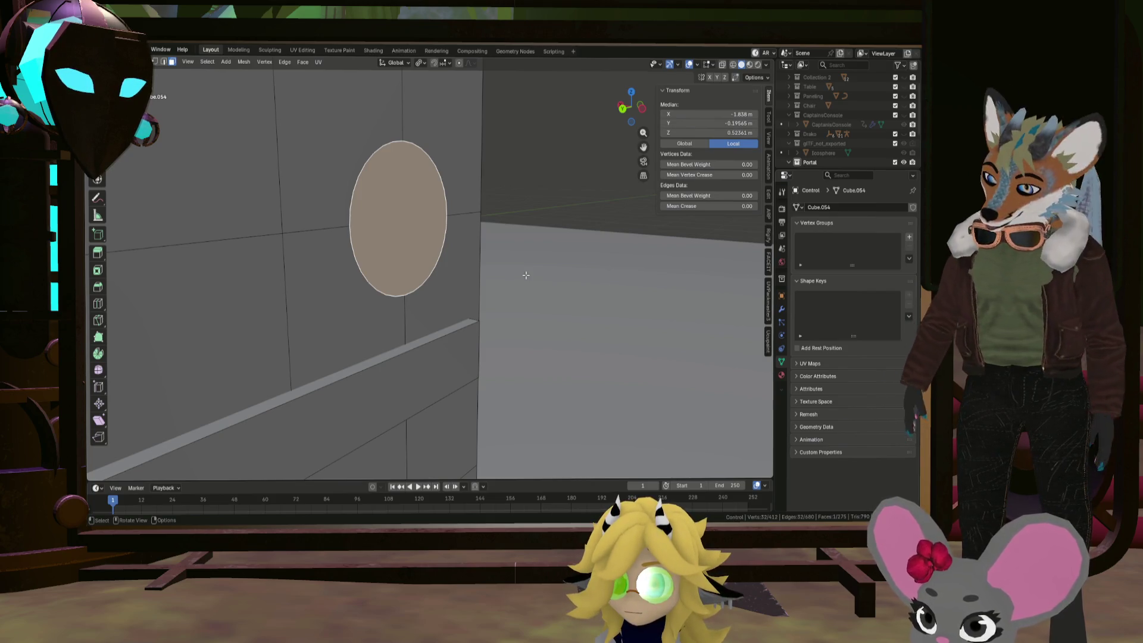
Extrude the lower circle face inward twice into a shallow recess, then deselect and exit to Object Mode
{"action": "key", "text": "e"}
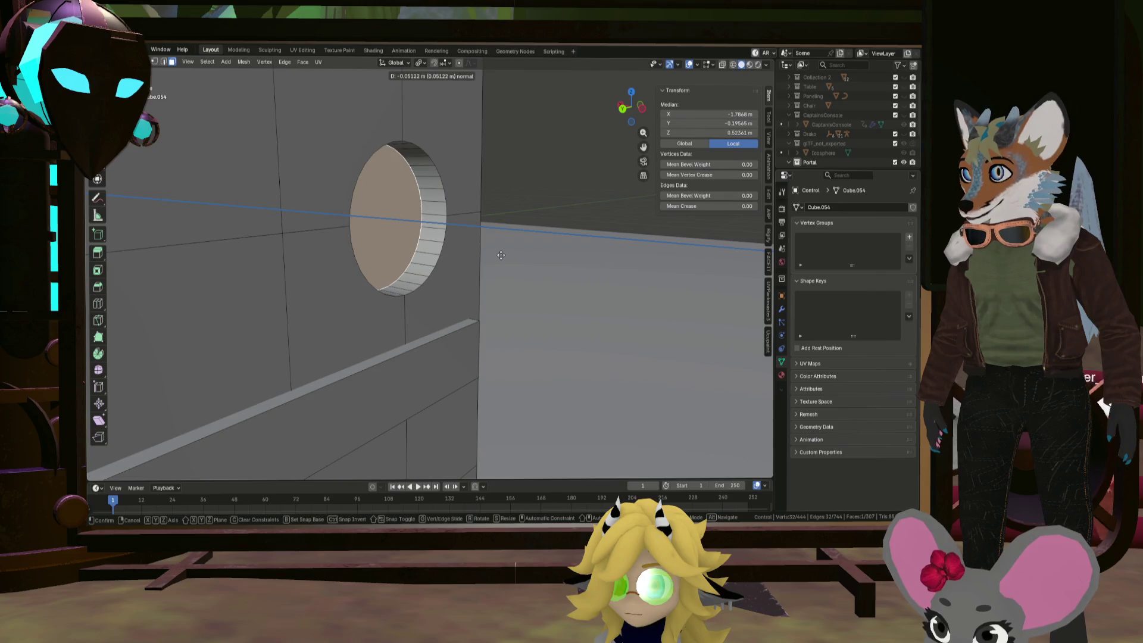
{"action": "left_click", "coordinate": [509, 254]}
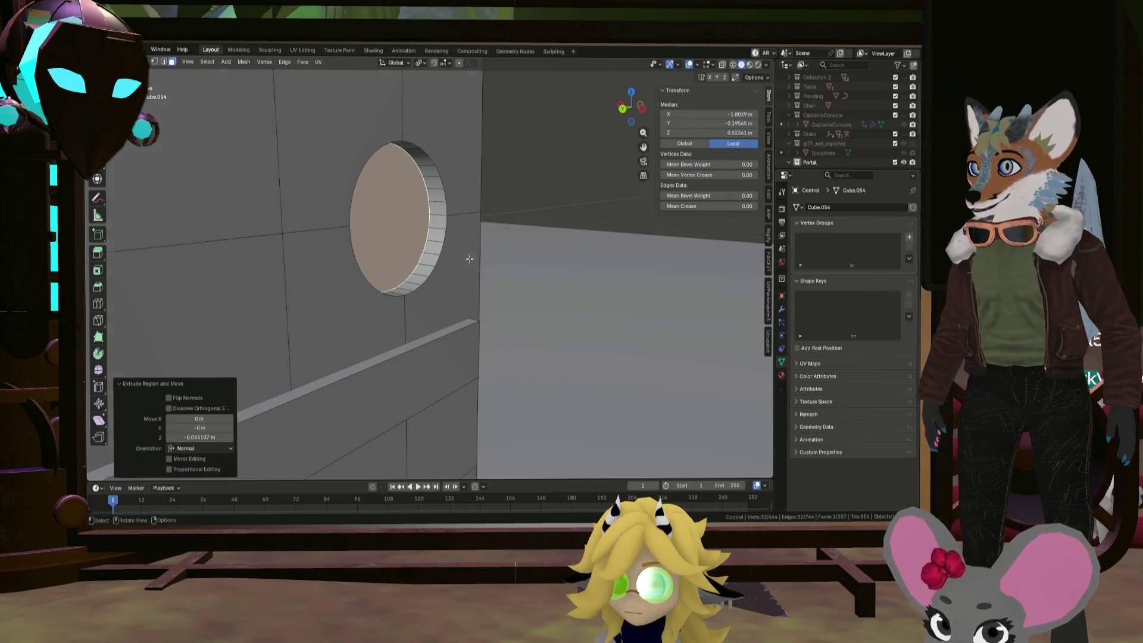
{"action": "mouse_move", "coordinate": [467, 255]}
{"action": "middle_mouse_down"}
{"action": "mouse_move", "coordinate": [510, 291]}
{"action": "mouse_move", "coordinate": [406, 296]}
{"action": "mouse_move", "coordinate": [506, 230]}
{"action": "mouse_move", "coordinate": [521, 238]}
{"action": "mouse_move", "coordinate": [416, 244]}
{"action": "mouse_move", "coordinate": [417, 256]}
{"action": "mouse_move", "coordinate": [455, 265]}
{"action": "middle_mouse_up"}
{"action": "key", "text": "e"}
{"action": "left_click", "coordinate": [515, 239]}
{"action": "scroll", "coordinate": [364, 242], "scroll_direction": "down", "scroll_amount": 5}
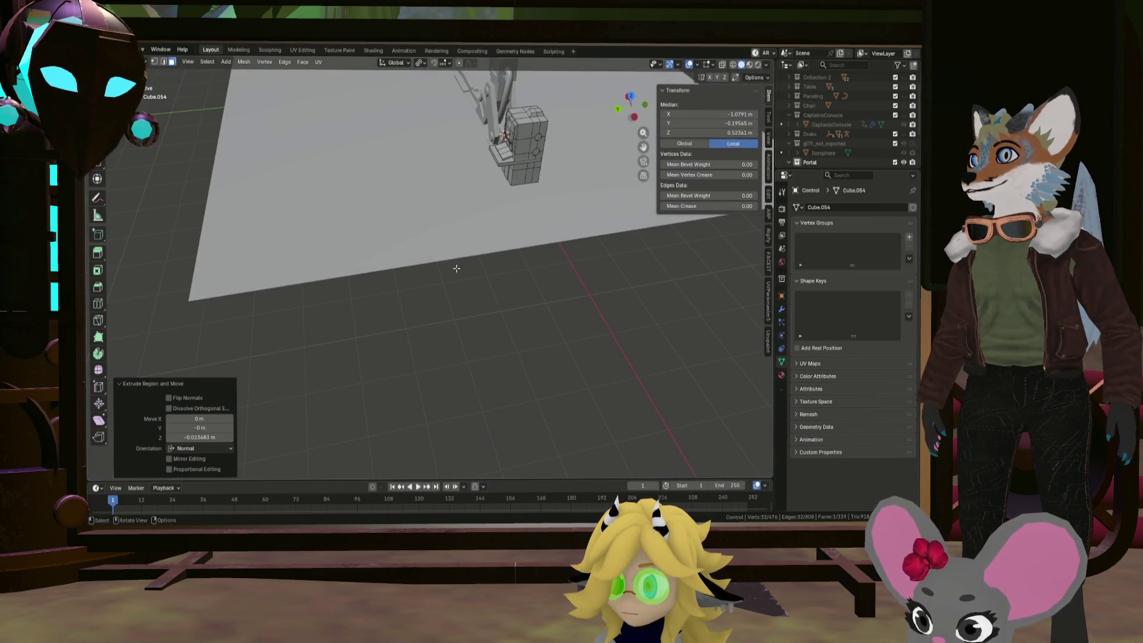
{"action": "left_click", "coordinate": [534, 341]}
{"action": "key", "text": "Tab"}
{"action": "mouse_move", "coordinate": [534, 341]}
{"action": "middle_mouse_down"}
{"action": "mouse_move", "coordinate": [590, 302]}
{"action": "mouse_move", "coordinate": [406, 150]}
{"action": "middle_mouse_up"}
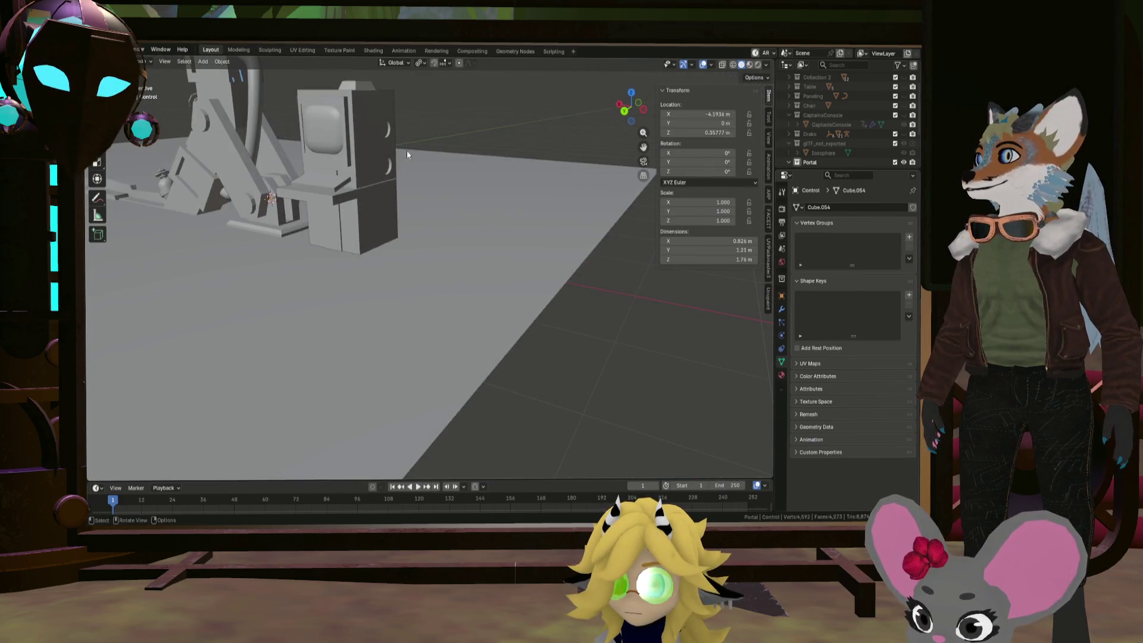
In Edit Mode, select the six side-panel faces around the two round ports
{"action": "scroll", "coordinate": [439, 279], "scroll_direction": "up", "scroll_amount": 3}
{"action": "key", "text": "Tab"}
{"action": "mouse_move", "coordinate": [439, 279]}
{"action": "middle_mouse_down"}
{"action": "mouse_move", "coordinate": [376, 244]}
{"action": "mouse_move", "coordinate": [385, 252]}
{"action": "middle_mouse_up"}
{"action": "scroll", "coordinate": [452, 256], "scroll_direction": "up", "scroll_amount": 4}
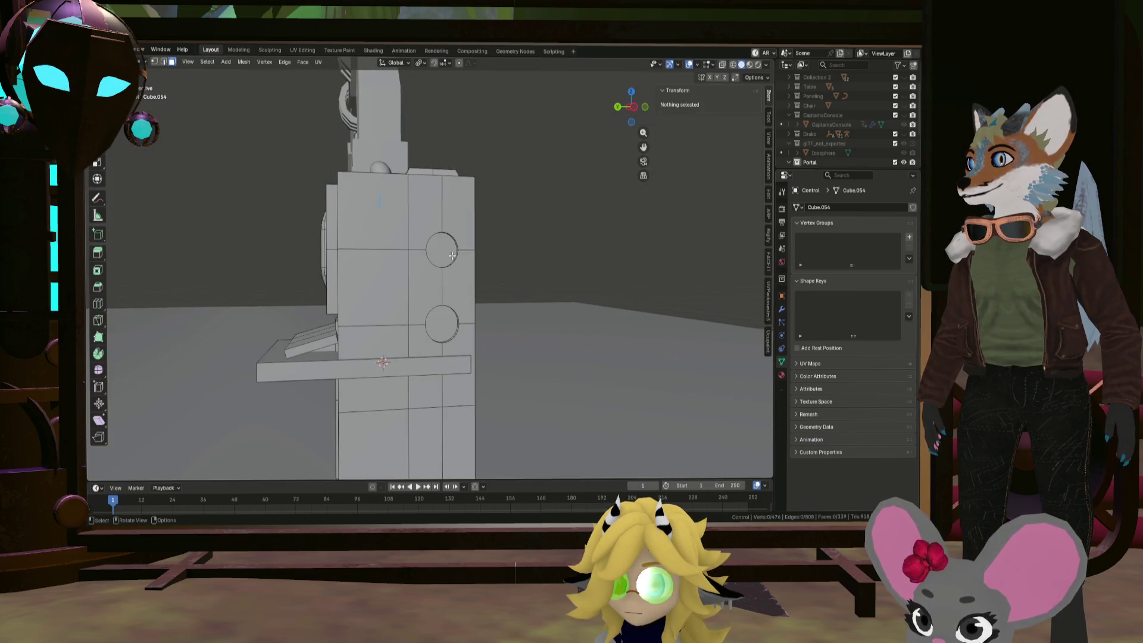
{"action": "scroll", "coordinate": [466, 254], "scroll_direction": "down", "scroll_amount": 3}
{"action": "left_click", "coordinate": [460, 230]}
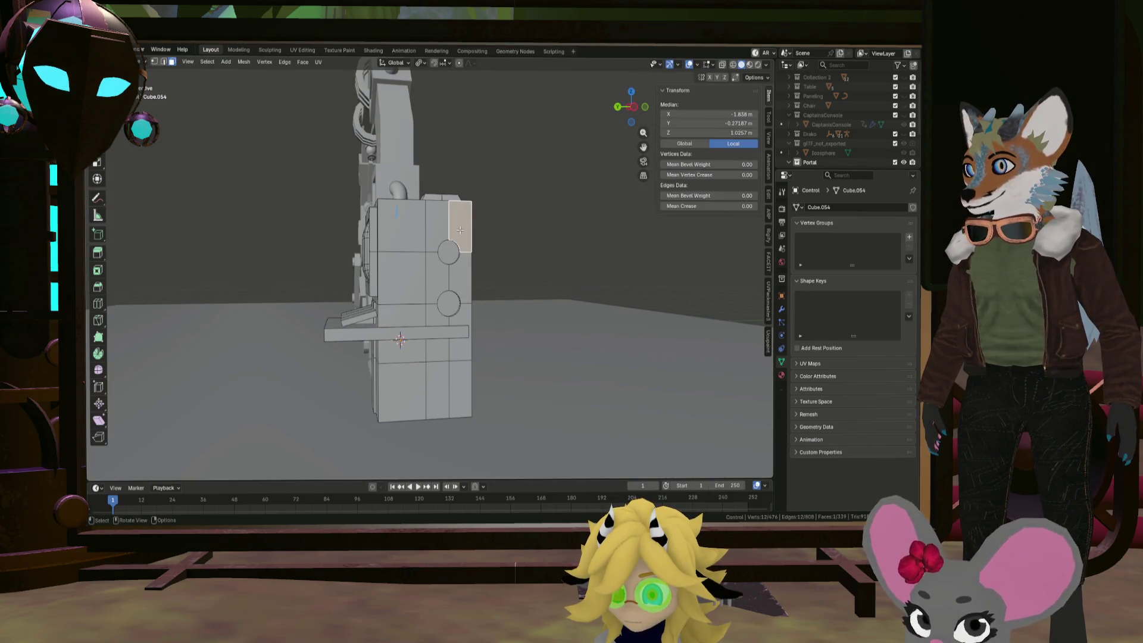
{"action": "left_click", "coordinate": [438, 229], "text": "shift"}
{"action": "left_click", "coordinate": [437, 277], "text": "shift"}
{"action": "left_click", "coordinate": [461, 279], "text": "shift"}
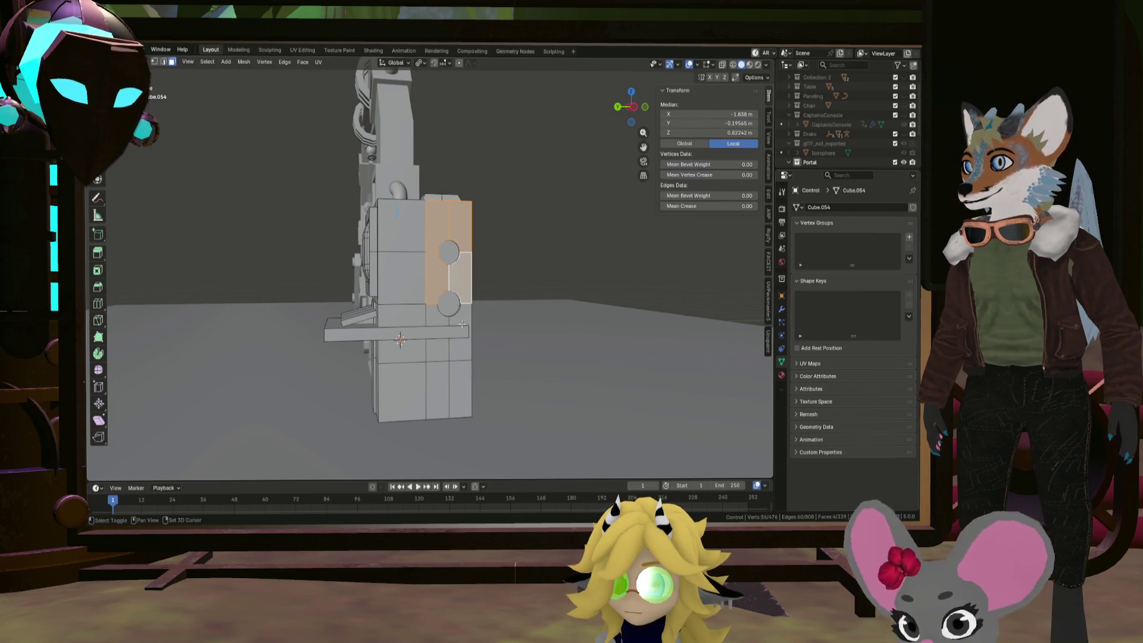
{"action": "left_click", "coordinate": [465, 321], "text": "shift"}
{"action": "left_click", "coordinate": [441, 335], "text": "shift"}
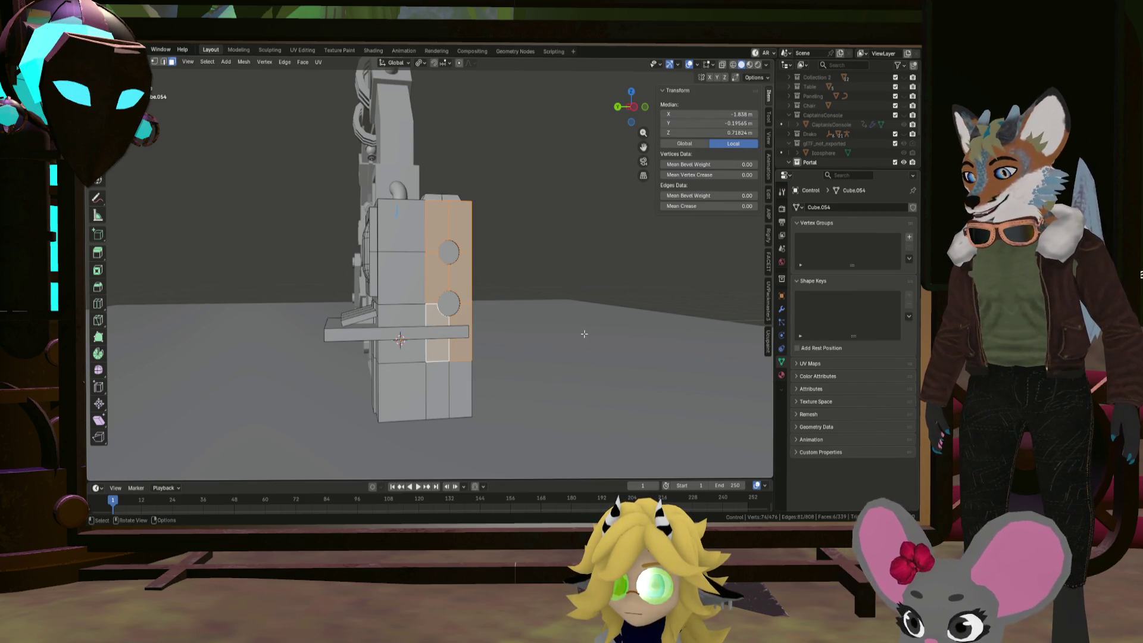
{"action": "mouse_move", "coordinate": [634, 316]}
{"action": "middle_mouse_down"}
{"action": "mouse_move", "coordinate": [578, 306]}
{"action": "mouse_move", "coordinate": [679, 296]}
{"action": "middle_mouse_up"}
Inset the side-panel faces and extrude them slightly outward, about 0.017 m
{"action": "key", "text": "i"}
{"action": "mouse_move", "coordinate": [580, 294]}
{"action": "middle_mouse_down"}
{"action": "mouse_move", "coordinate": [592, 301]}
{"action": "mouse_move", "coordinate": [437, 281]}
{"action": "middle_mouse_up"}
{"action": "left_click", "coordinate": [597, 301]}
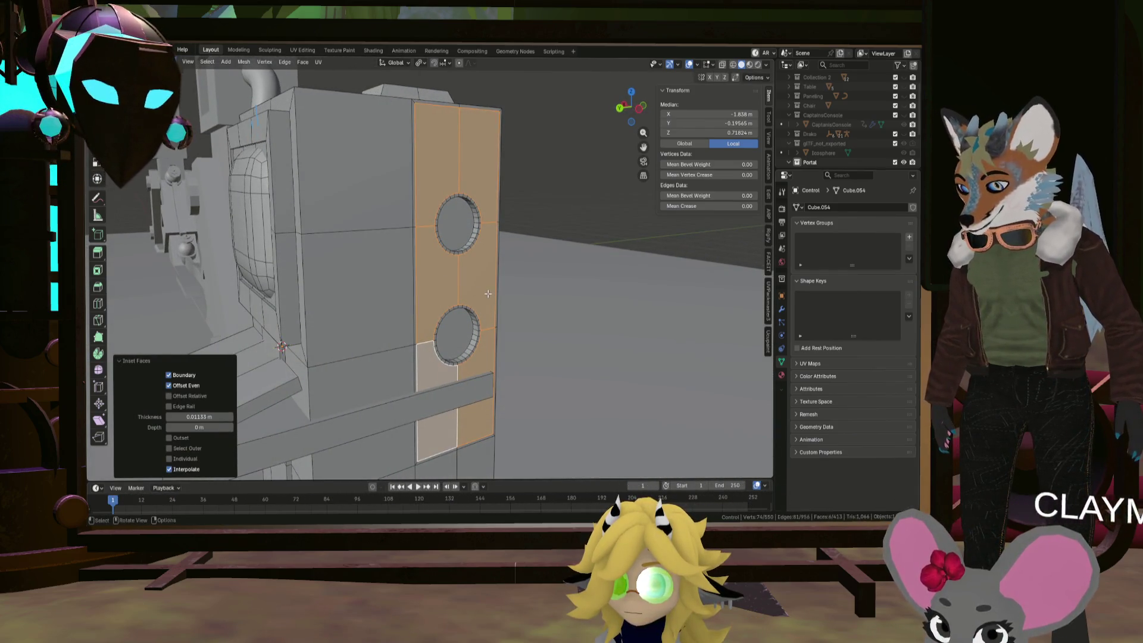
{"action": "key", "text": "e"}
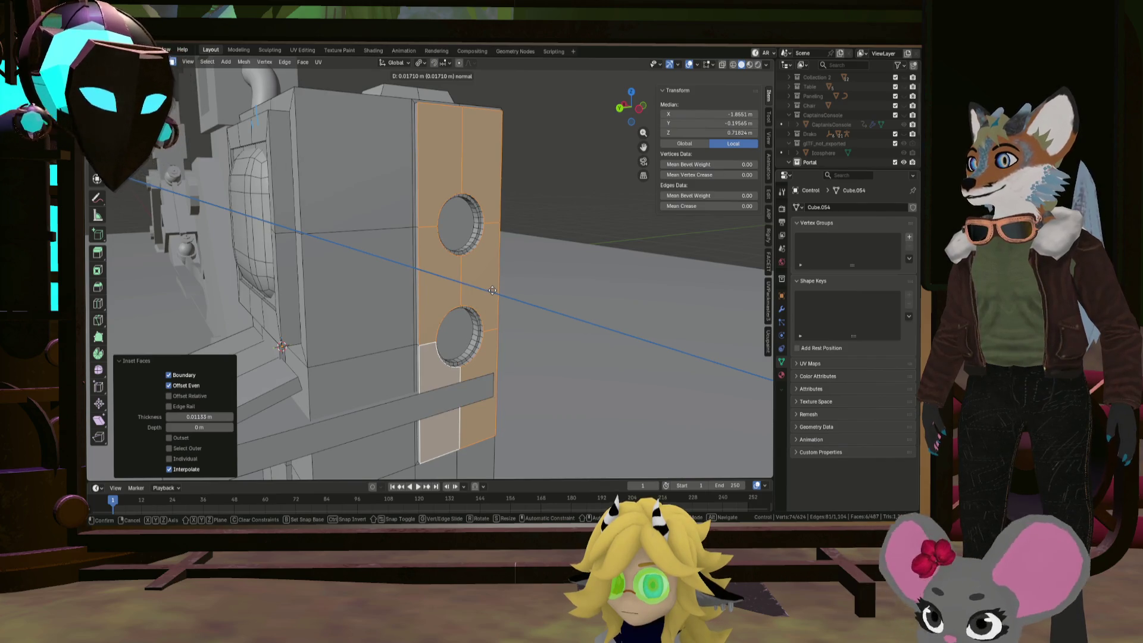
{"action": "left_click", "coordinate": [493, 290]}
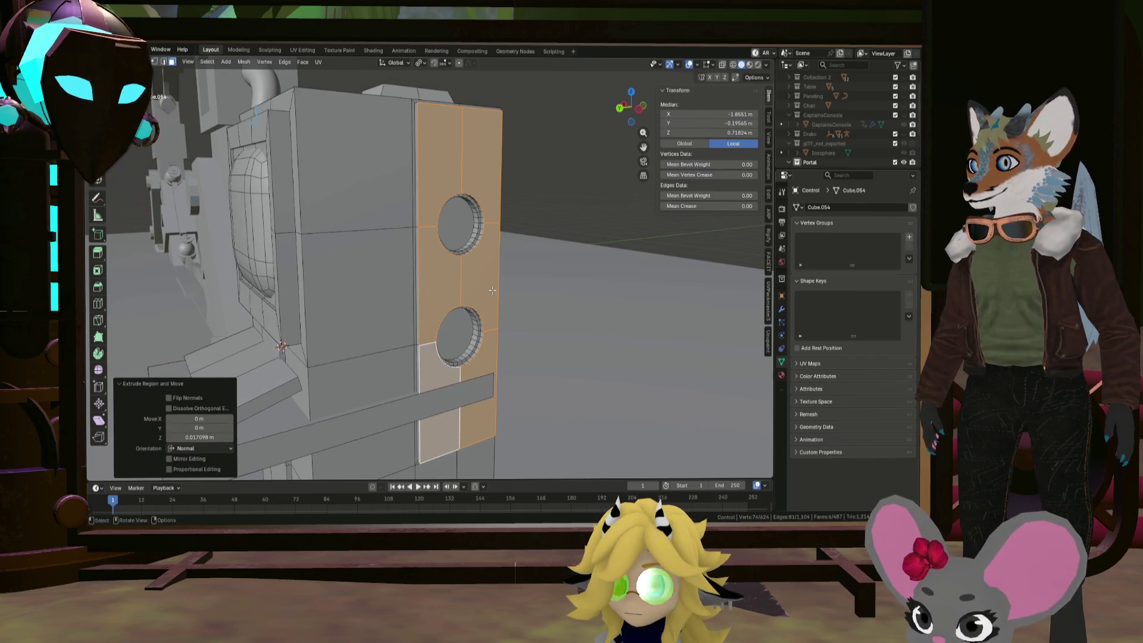
{"action": "mouse_move", "coordinate": [492, 290]}
{"action": "middle_mouse_down"}
{"action": "mouse_move", "coordinate": [502, 286]}
{"action": "mouse_move", "coordinate": [375, 293]}
{"action": "mouse_move", "coordinate": [339, 170]}
{"action": "mouse_move", "coordinate": [487, 206]}
{"action": "mouse_move", "coordinate": [613, 268]}
{"action": "mouse_move", "coordinate": [543, 250]}
{"action": "mouse_move", "coordinate": [509, 260]}
{"action": "mouse_move", "coordinate": [559, 274]}
{"action": "mouse_move", "coordinate": [565, 238]}
{"action": "mouse_move", "coordinate": [492, 191]}
{"action": "middle_mouse_up"}
Select the front-panel faces, inset them, and raise them slightly outward along their normals
{"action": "left_click", "coordinate": [616, 266]}
{"action": "left_click", "coordinate": [545, 405]}
{"action": "left_click", "coordinate": [598, 381], "text": "shift"}
{"action": "left_click", "coordinate": [611, 280], "text": "shift"}
{"action": "left_click", "coordinate": [476, 179], "text": "shift"}
{"action": "left_click", "coordinate": [535, 222], "text": "shift"}
{"action": "key", "text": "i"}
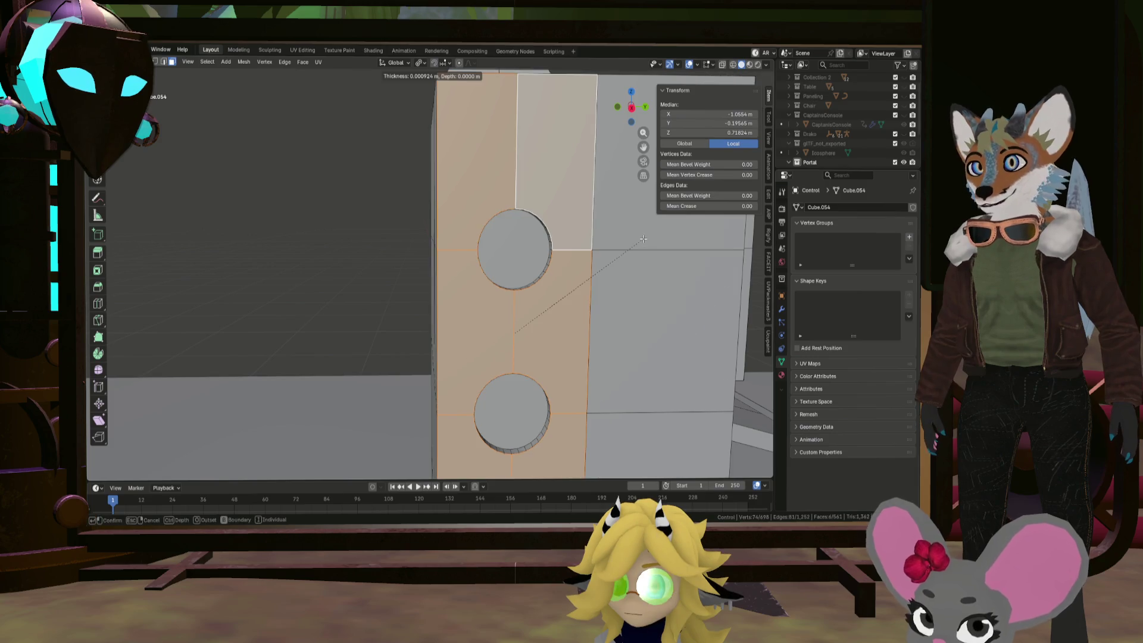
{"action": "left_click", "coordinate": [639, 238]}
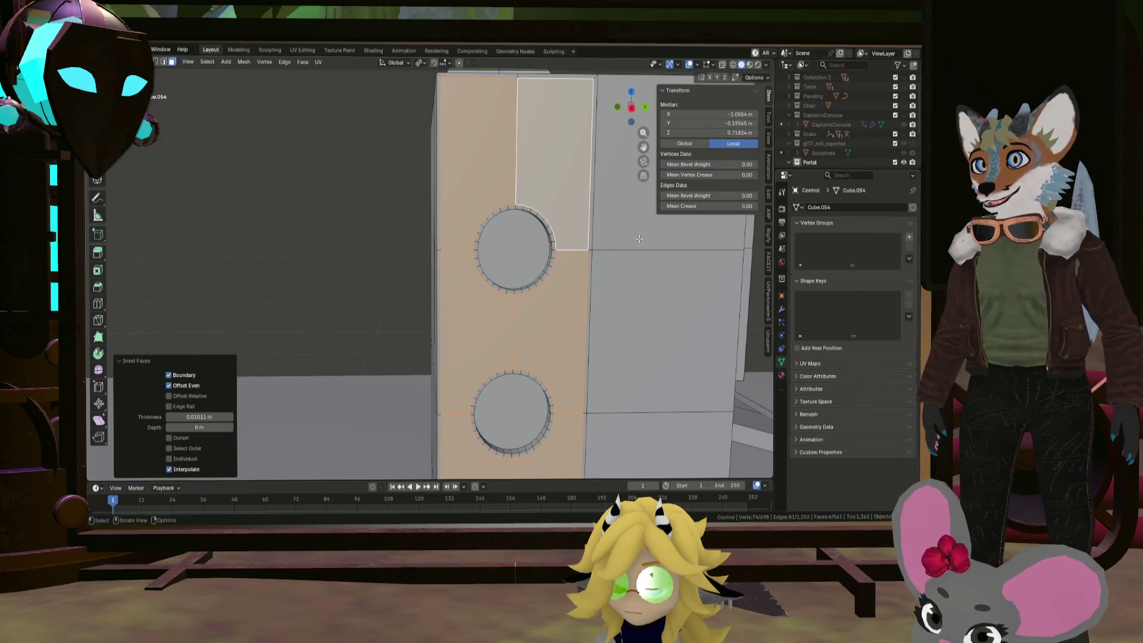
{"action": "mouse_move", "coordinate": [639, 239]}
{"action": "middle_mouse_down"}
{"action": "mouse_move", "coordinate": [558, 255]}
{"action": "mouse_move", "coordinate": [386, 217]}
{"action": "mouse_move", "coordinate": [511, 235]}
{"action": "middle_mouse_up"}
{"action": "key", "text": "e"}
{"action": "left_click", "coordinate": [595, 245]}
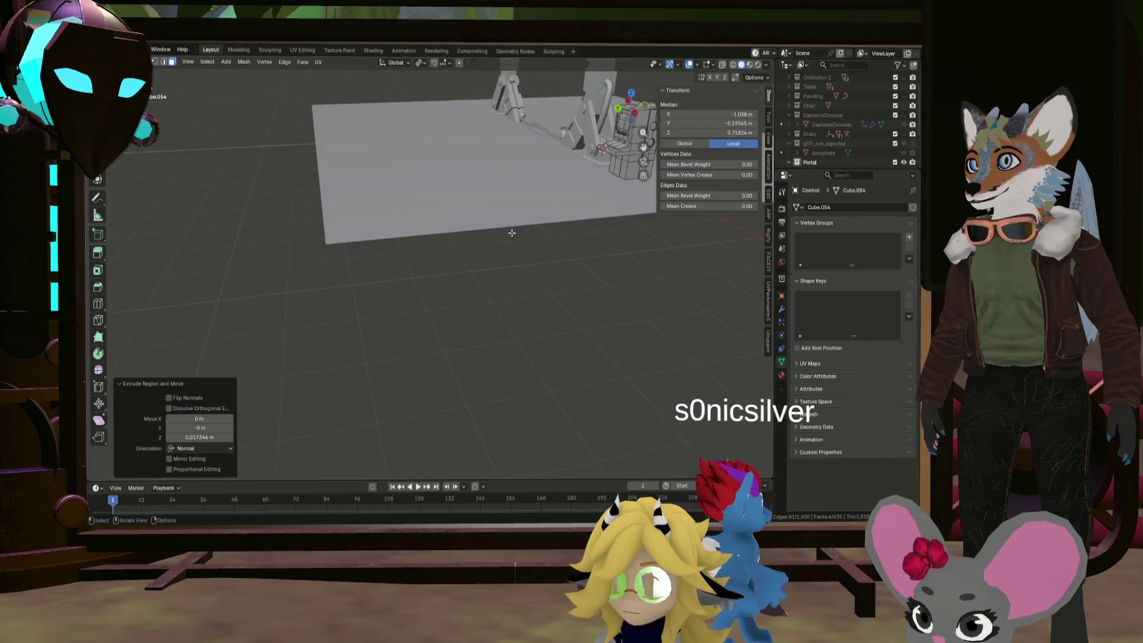
Inspect the finished console from several angles in Object Mode, then re-enter Edit Mode with the Add Mesh menu
{"action": "key", "text": "Tab"}
{"action": "scroll", "coordinate": [505, 275], "scroll_direction": "up", "scroll_amount": 3}
{"action": "mouse_move", "coordinate": [506, 275]}
{"action": "middle_mouse_down"}
{"action": "mouse_move", "coordinate": [431, 191]}
{"action": "mouse_move", "coordinate": [429, 308]}
{"action": "mouse_move", "coordinate": [469, 283]}
{"action": "mouse_move", "coordinate": [431, 260]}
{"action": "mouse_move", "coordinate": [448, 321]}
{"action": "mouse_move", "coordinate": [511, 319]}
{"action": "mouse_move", "coordinate": [558, 295]}
{"action": "mouse_move", "coordinate": [268, 286]}
{"action": "mouse_move", "coordinate": [517, 303]}
{"action": "mouse_move", "coordinate": [388, 267]}
{"action": "mouse_move", "coordinate": [502, 296]}
{"action": "middle_mouse_up"}
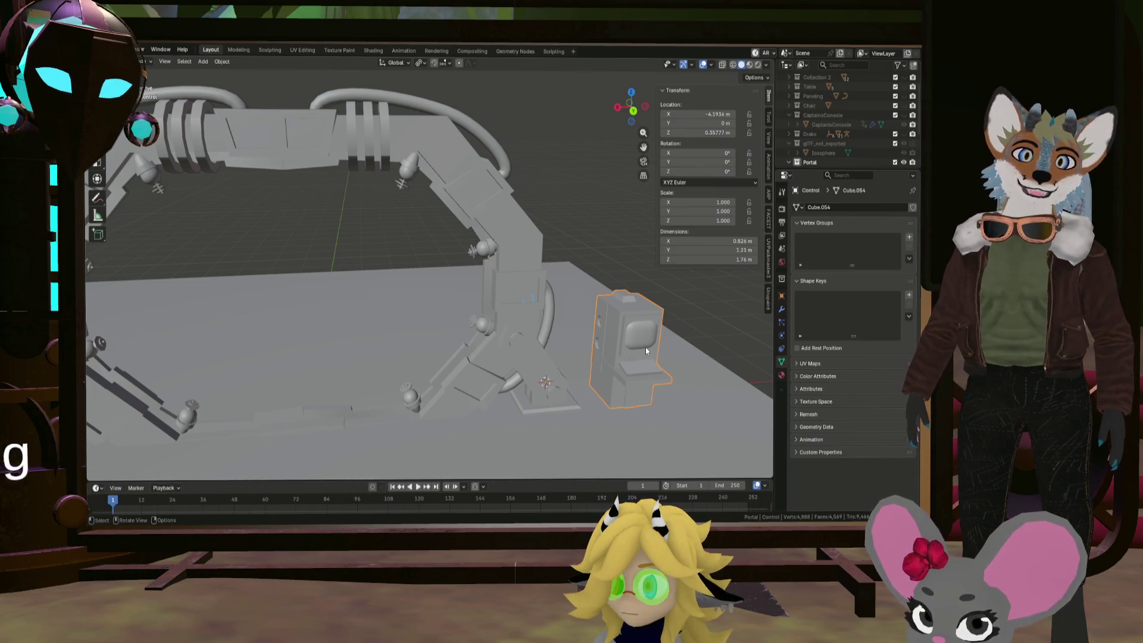
{"action": "mouse_move", "coordinate": [646, 347]}
{"action": "middle_mouse_down"}
{"action": "mouse_move", "coordinate": [626, 360]}
{"action": "mouse_move", "coordinate": [499, 327]}
{"action": "mouse_move", "coordinate": [560, 327]}
{"action": "middle_mouse_up"}
{"action": "key", "text": "KP_Decimal"}
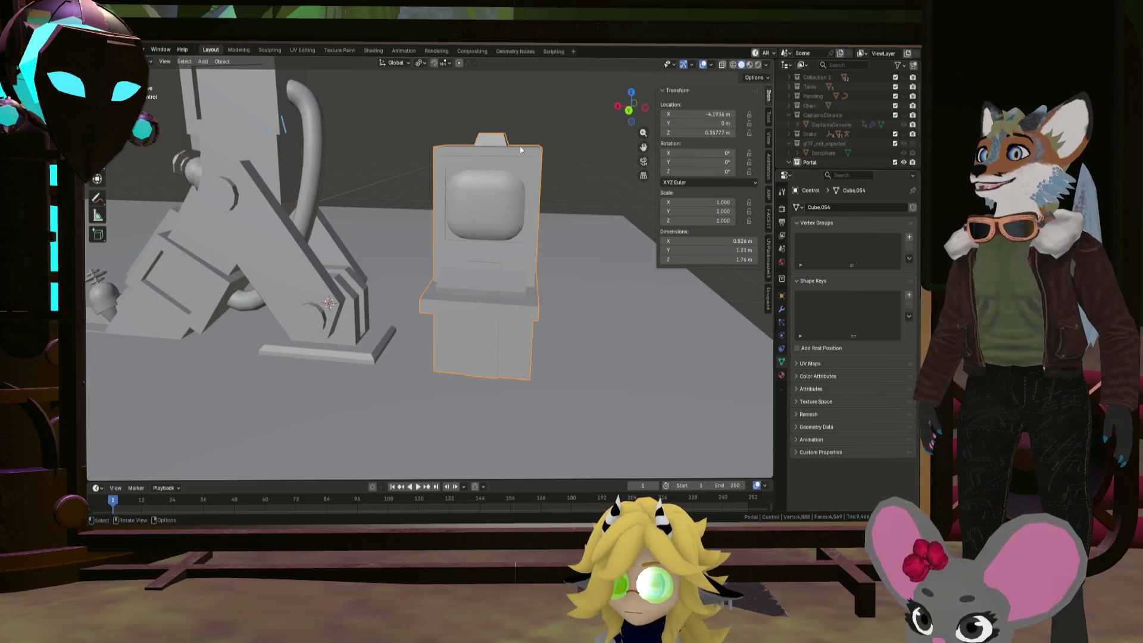
{"action": "mouse_move", "coordinate": [530, 256]}
{"action": "middle_mouse_down"}
{"action": "mouse_move", "coordinate": [493, 274]}
{"action": "mouse_move", "coordinate": [542, 274]}
{"action": "middle_mouse_up"}
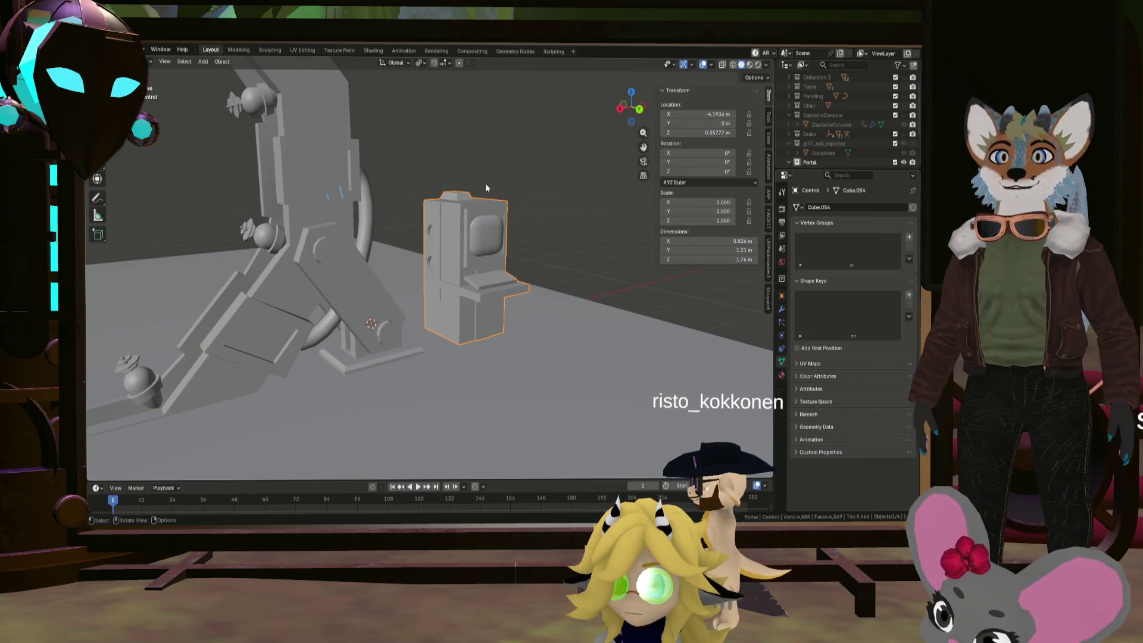
{"action": "mouse_move", "coordinate": [485, 184]}
{"action": "middle_mouse_down"}
{"action": "mouse_move", "coordinate": [488, 235]}
{"action": "mouse_move", "coordinate": [470, 250]}
{"action": "mouse_move", "coordinate": [475, 229]}
{"action": "middle_mouse_up"}
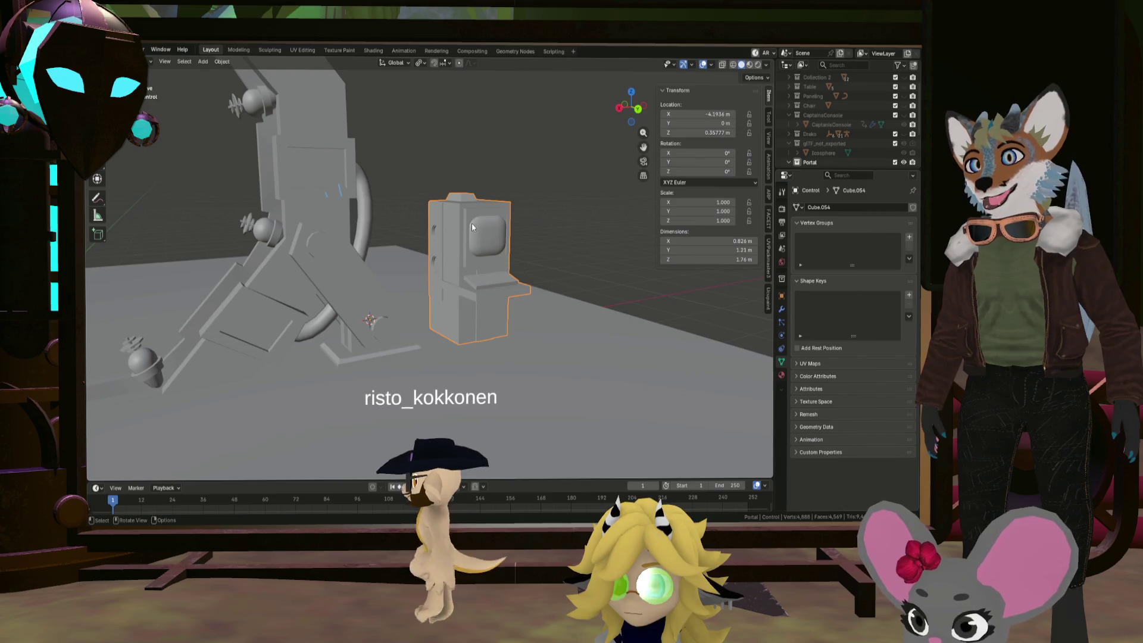
{"action": "scroll", "coordinate": [471, 223], "scroll_direction": "up", "scroll_amount": 5}
{"action": "scroll", "coordinate": [491, 225], "scroll_direction": "down", "scroll_amount": 6}
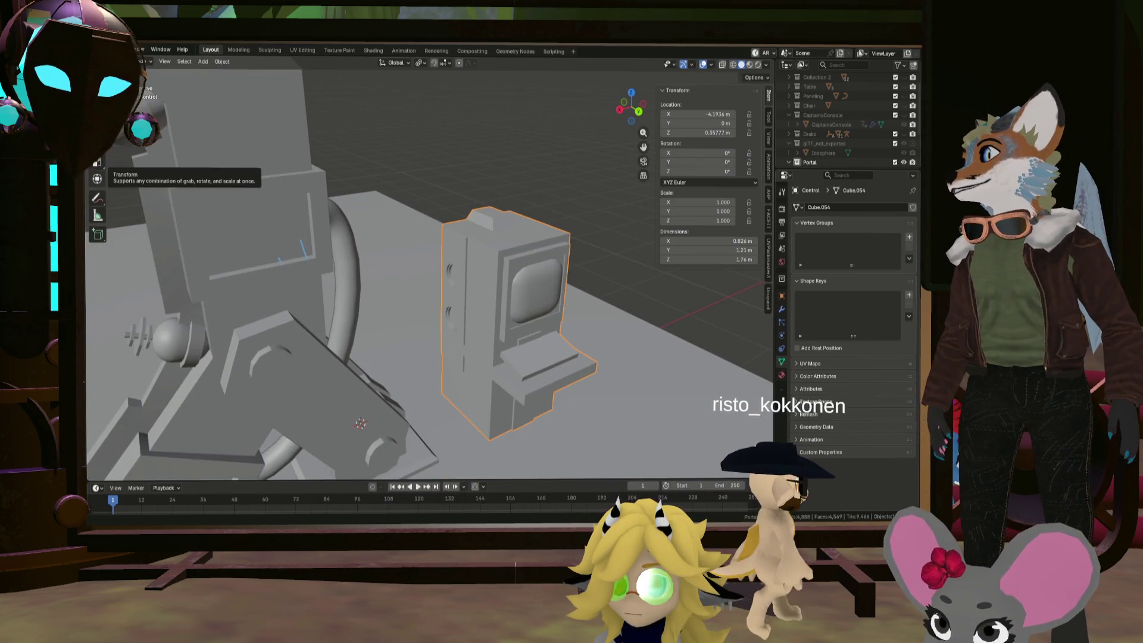
{"action": "mouse_move", "coordinate": [437, 228]}
{"action": "middle_mouse_down"}
{"action": "mouse_move", "coordinate": [417, 294]}
{"action": "mouse_move", "coordinate": [476, 322]}
{"action": "mouse_move", "coordinate": [415, 279]}
{"action": "middle_mouse_up"}
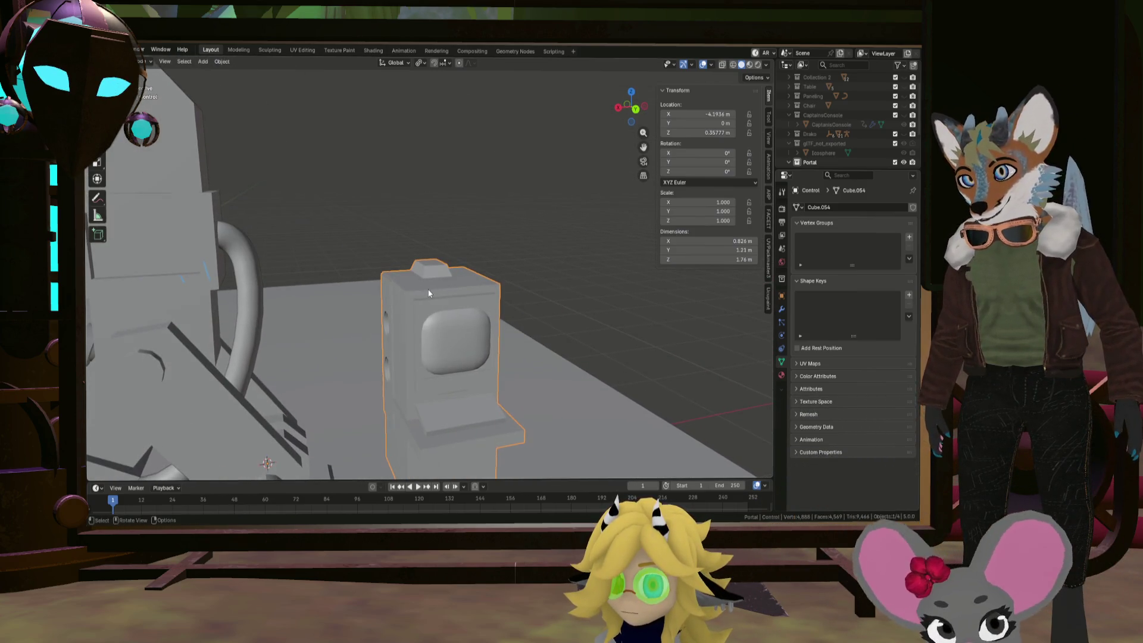
{"action": "key", "text": "Tab"}
{"action": "key", "text": "shift+a"}
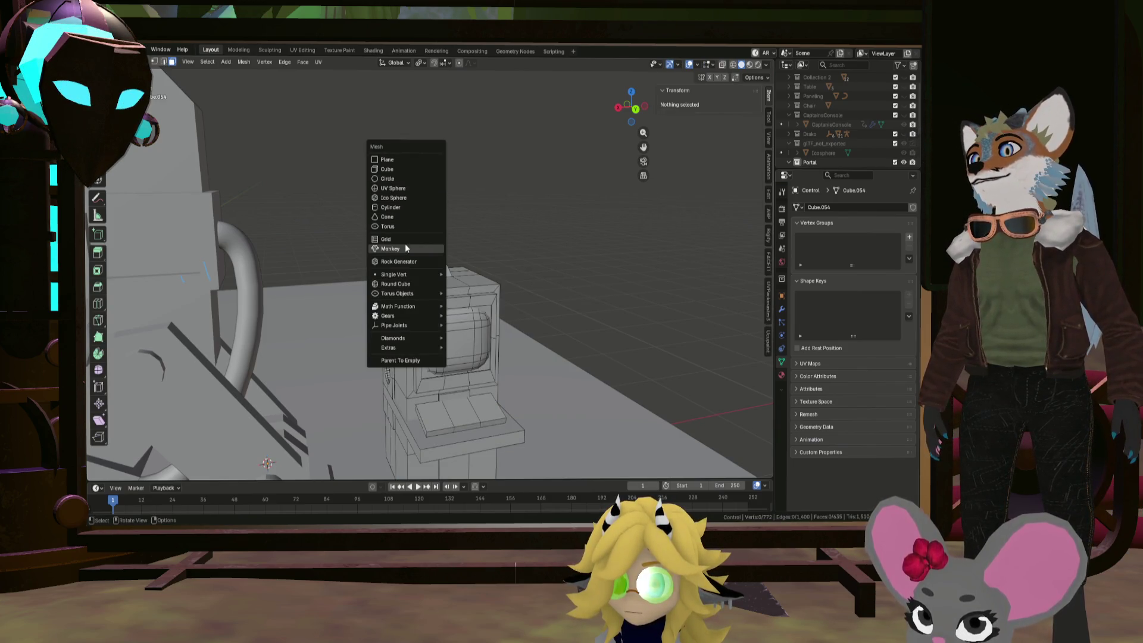
Add a cylinder, shrink it, and move it onto the console top
{"action": "left_click", "coordinate": [412, 207]}
{"action": "mouse_move", "coordinate": [412, 206]}
{"action": "middle_mouse_down"}
{"action": "mouse_move", "coordinate": [417, 262]}
{"action": "mouse_move", "coordinate": [462, 252]}
{"action": "middle_mouse_up"}
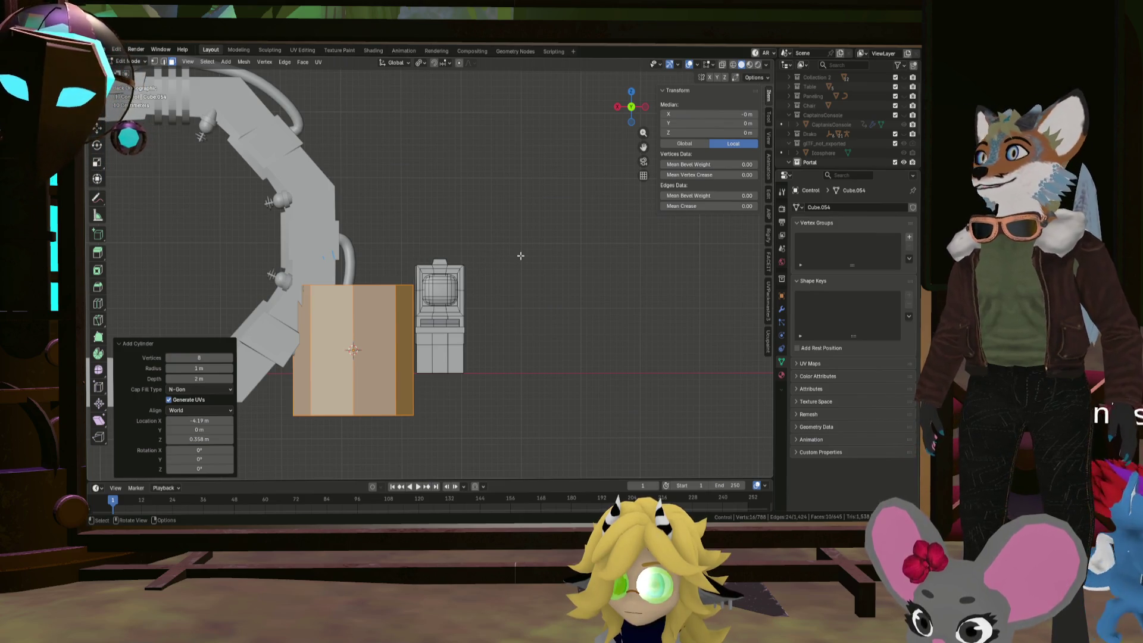
{"action": "key", "text": "s"}
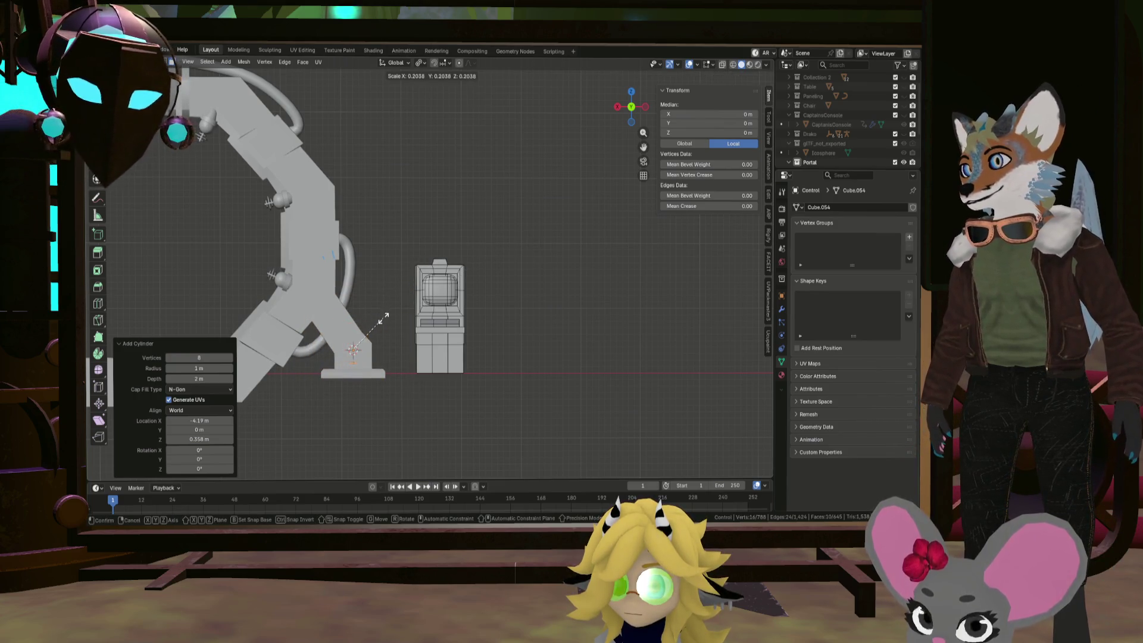
{"action": "left_click", "coordinate": [384, 320]}
{"action": "key", "text": "g"}
{"action": "left_click", "coordinate": [468, 221]}
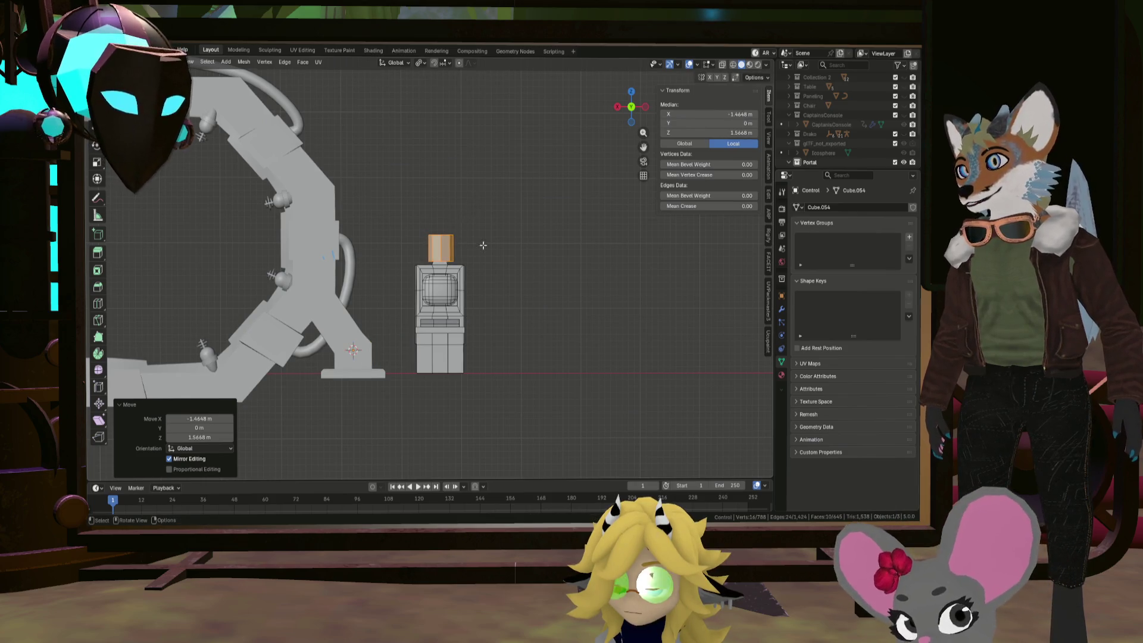
{"action": "scroll", "coordinate": [432, 257], "scroll_direction": "up", "scroll_amount": 5}
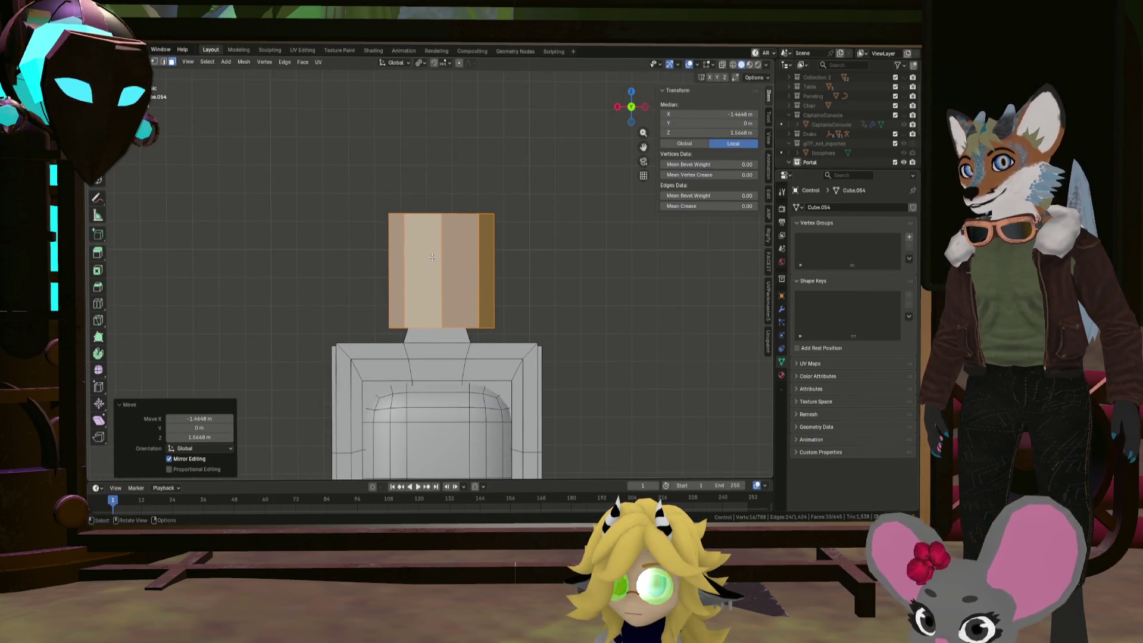
Thin the cylinder into a rod with Shift+Z scaling and shift it to centre
{"action": "key", "text": "s"}
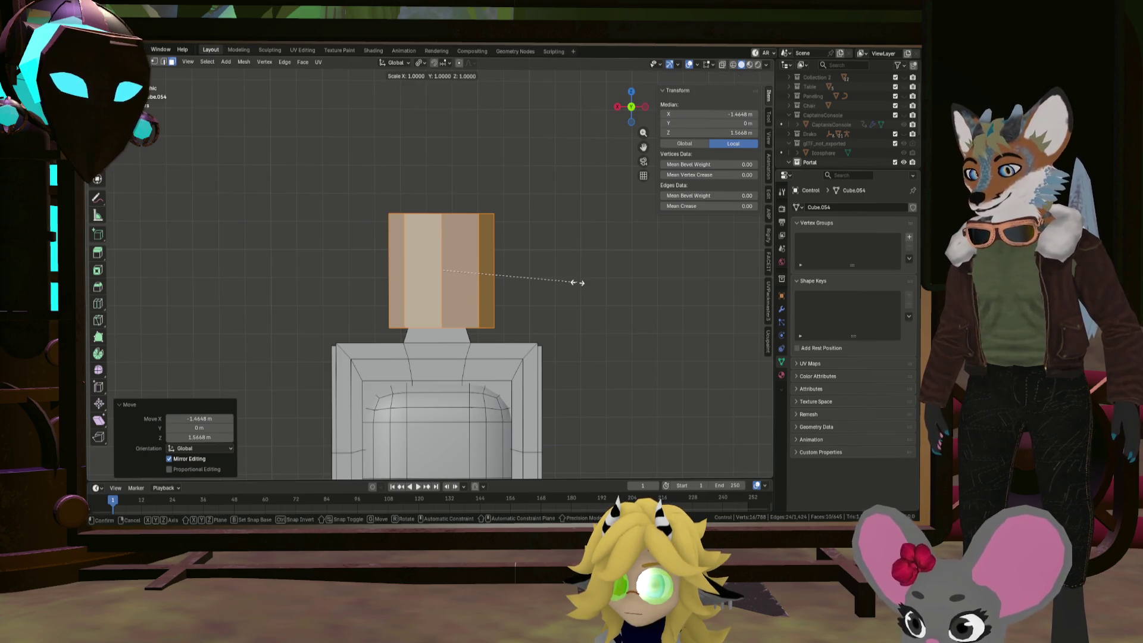
{"action": "key", "text": "shift+z"}
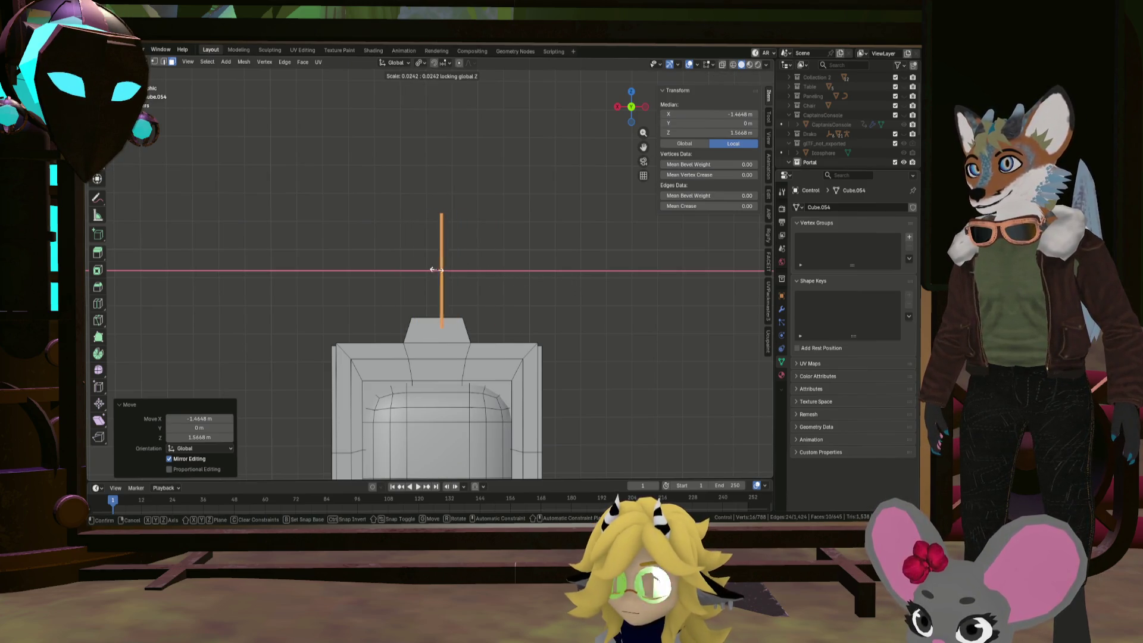
{"action": "left_click", "coordinate": [438, 275]}
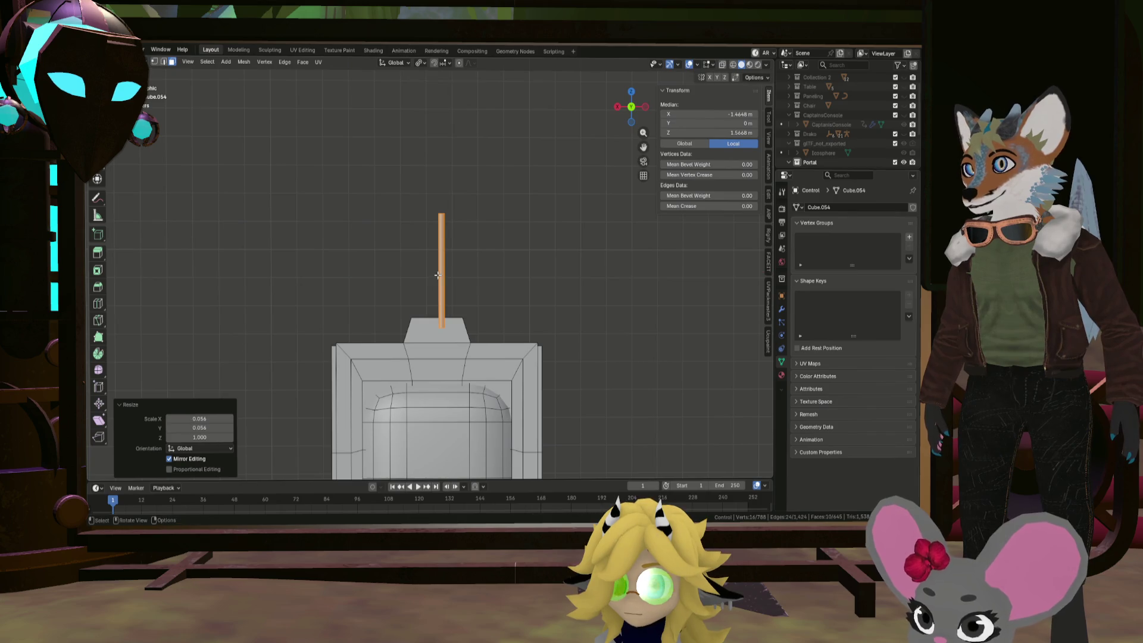
{"action": "key", "text": "g"}
{"action": "left_click", "coordinate": [517, 288]}
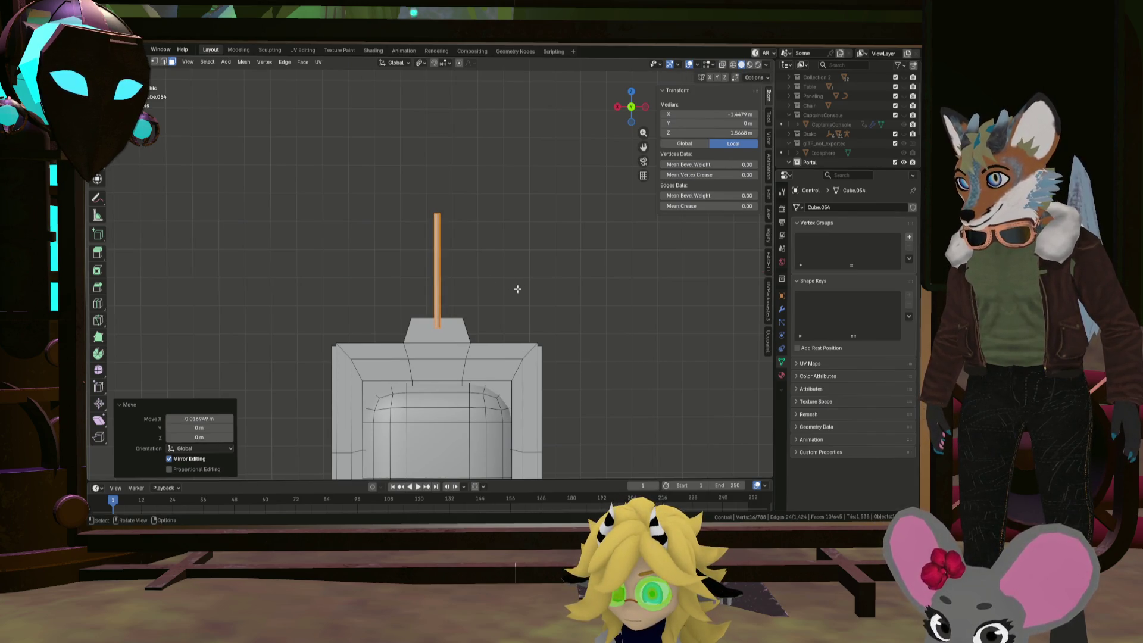
Check the rod in front and side views and move it along Y to about −0.3966 m
{"action": "key", "text": "KP_5"}
{"action": "key", "text": "ctrl+KP_1"}
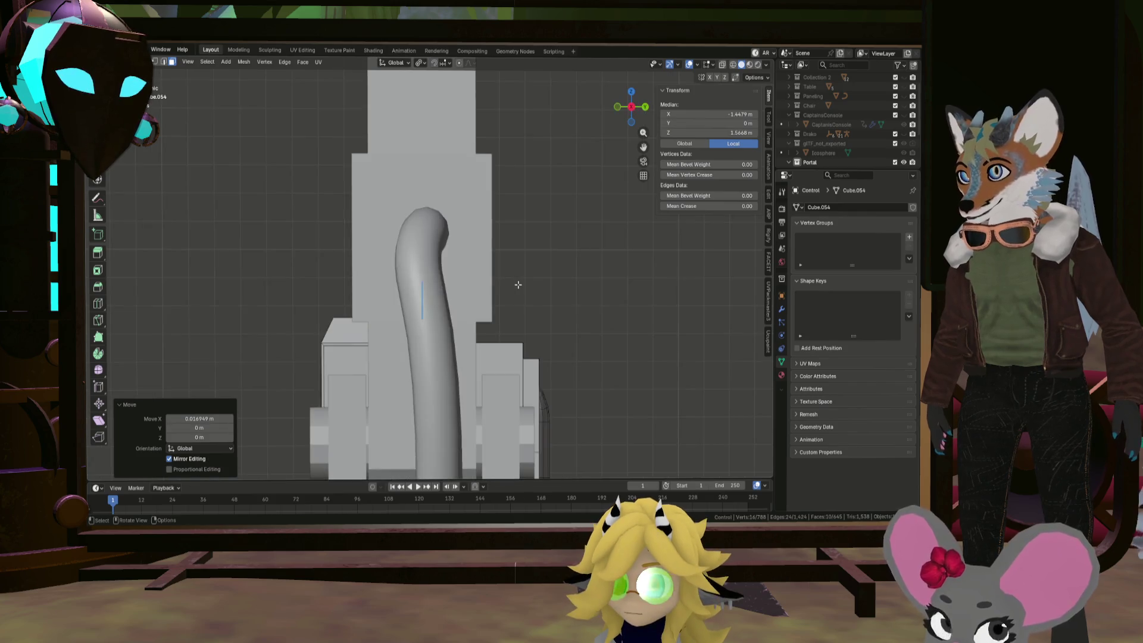
{"action": "key", "text": "KP_1"}
{"action": "key", "text": "KP_3"}
{"action": "key", "text": "KP_1"}
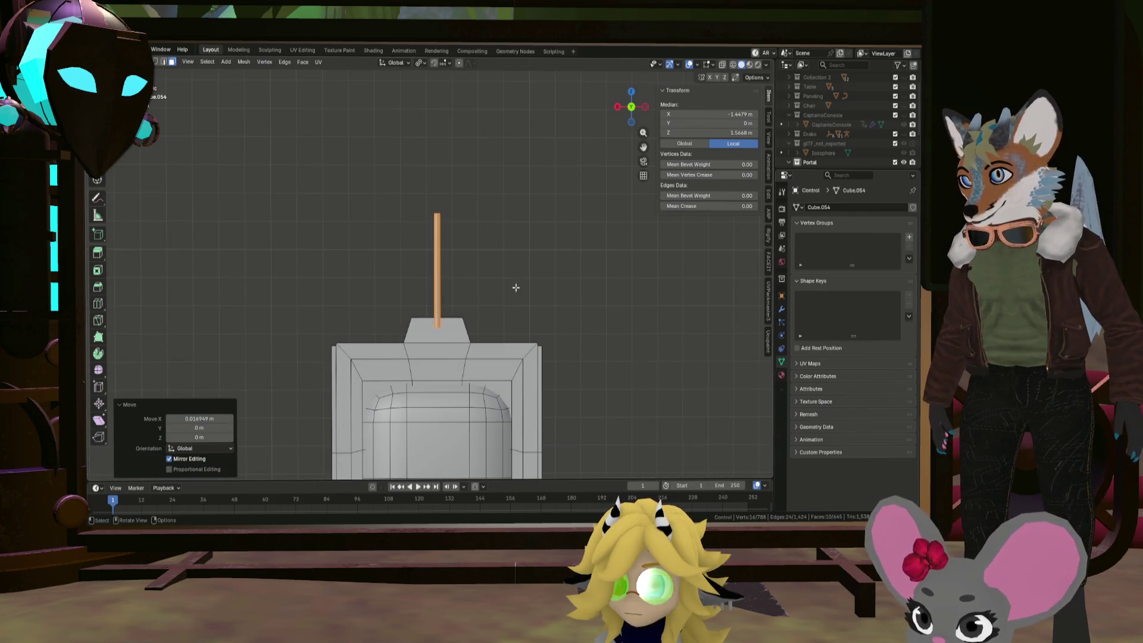
{"action": "key", "text": "KP_3"}
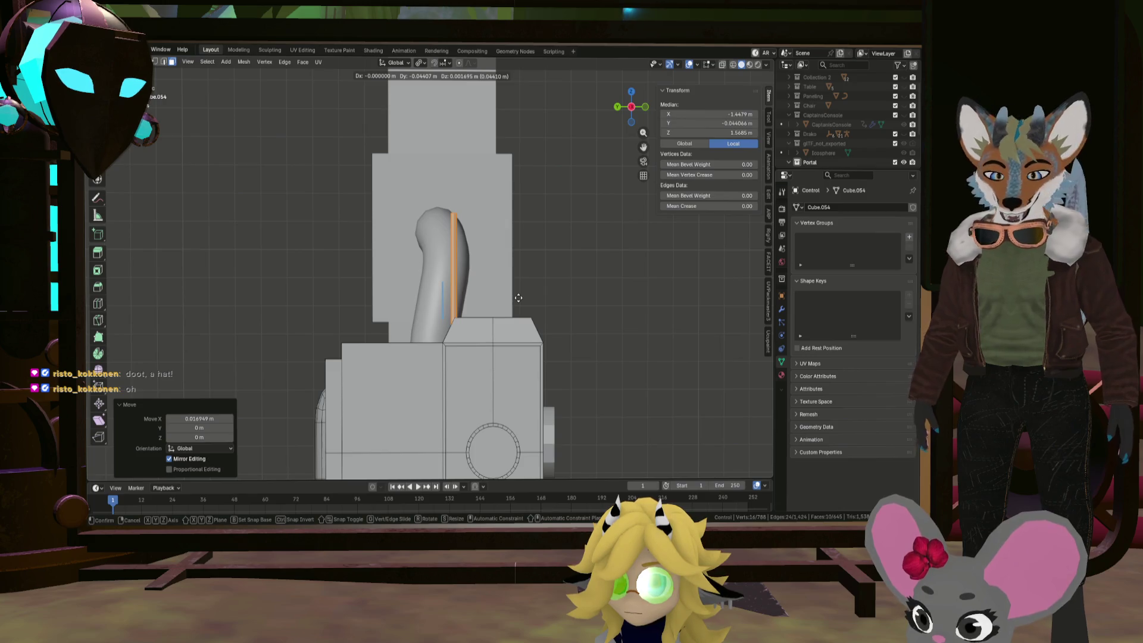
{"action": "key", "text": "y"}
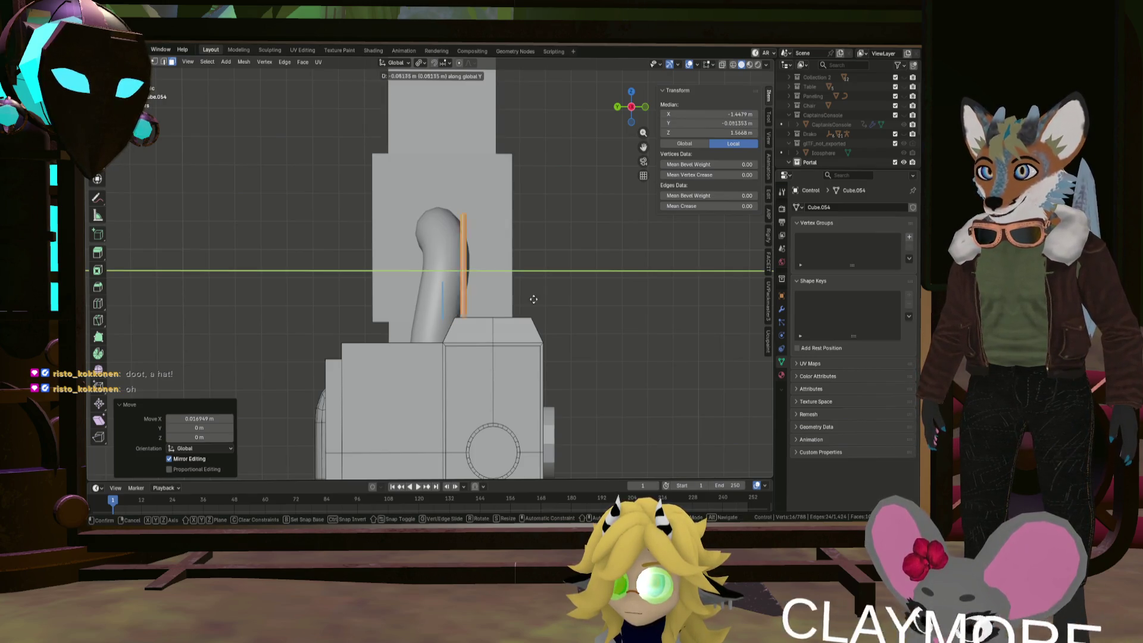
{"action": "left_click", "coordinate": [557, 296]}
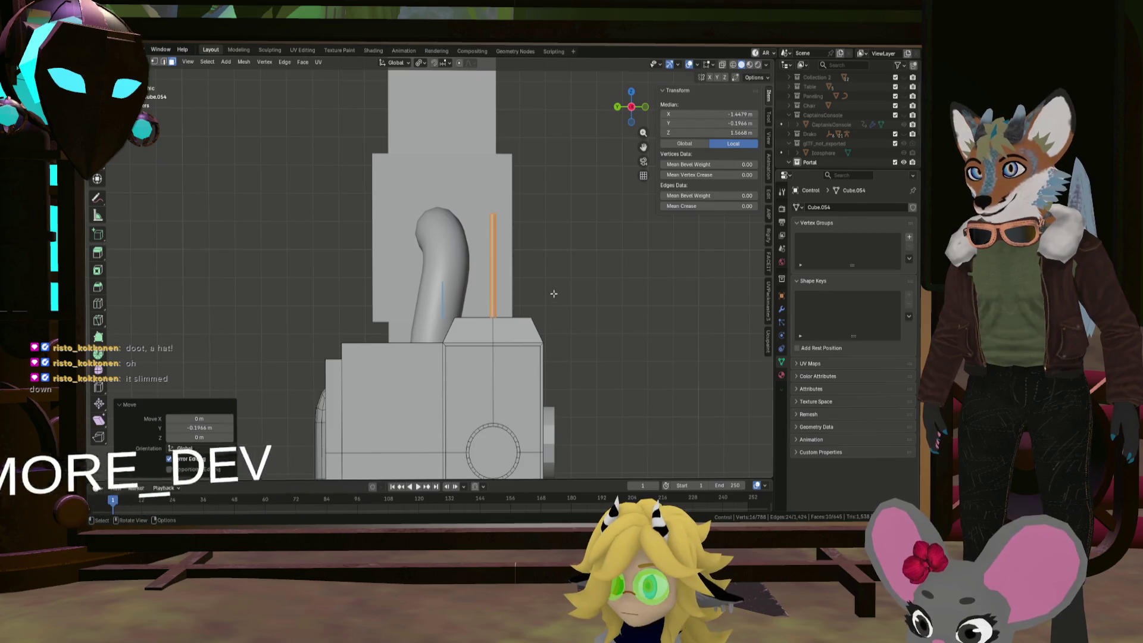
Duplicate the rod in place, widen the copy, and flatten it into a thin plate
{"action": "key", "text": "ctrl+KP_1"}
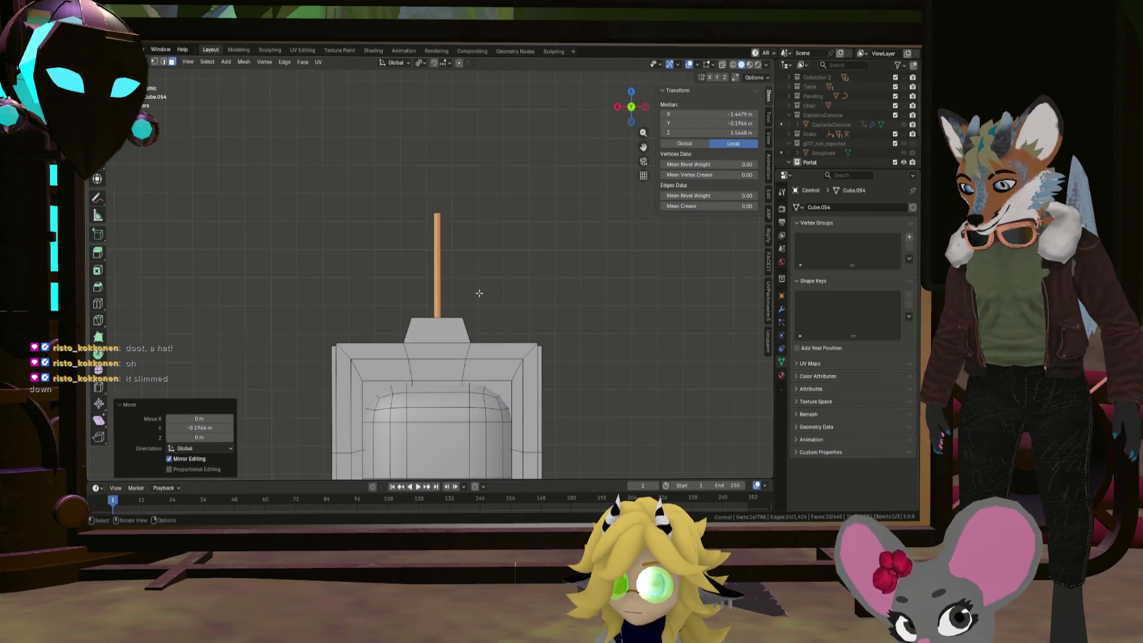
{"action": "key", "text": "shift+d"}
{"action": "right_click", "coordinate": [497, 279]}
{"action": "key", "text": "s"}
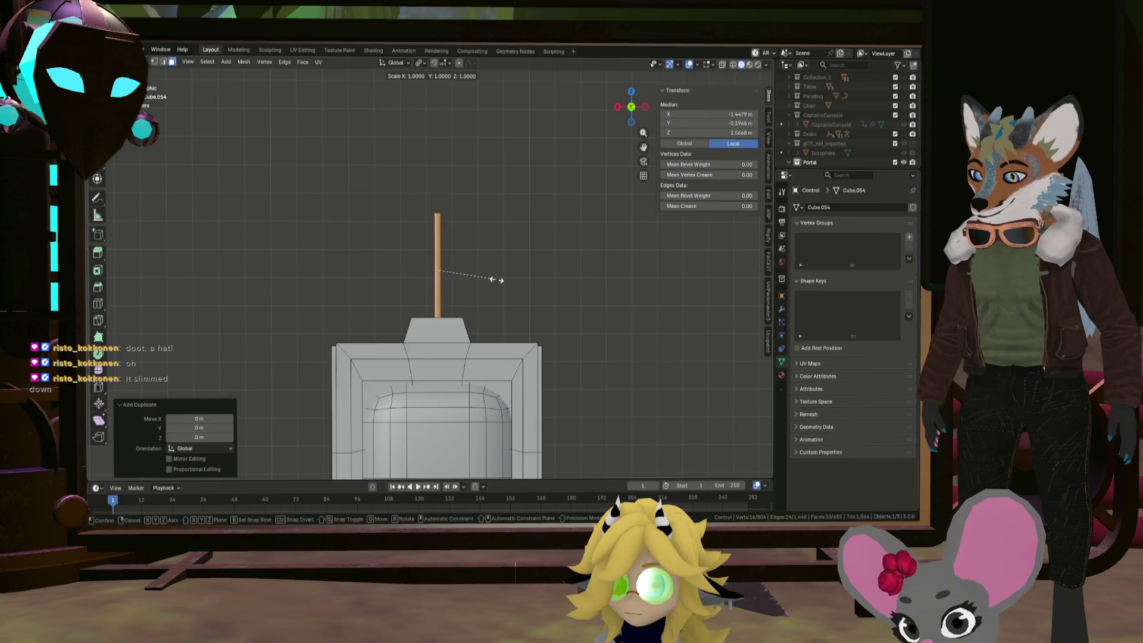
{"action": "key", "text": "z"}
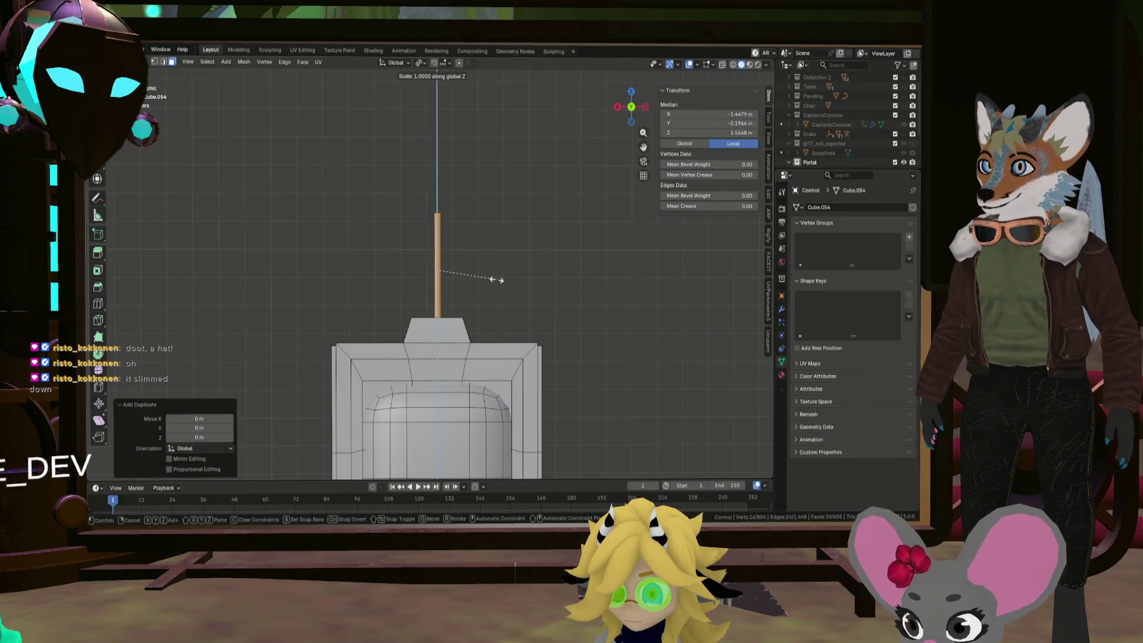
{"action": "key", "text": "shift+z"}
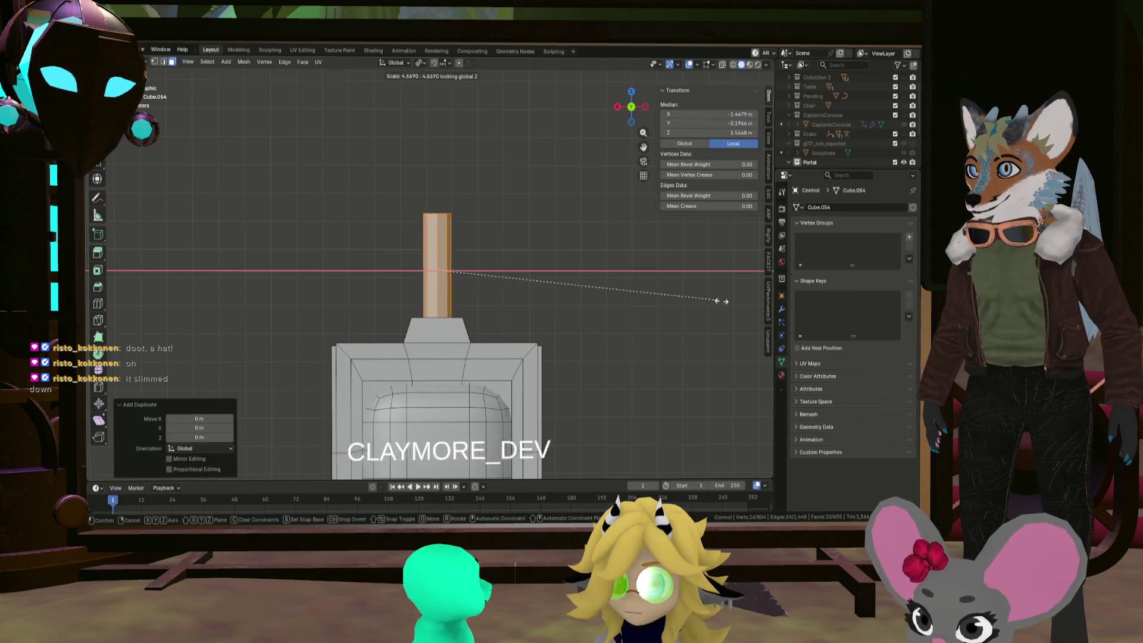
{"action": "key", "text": "Return"}
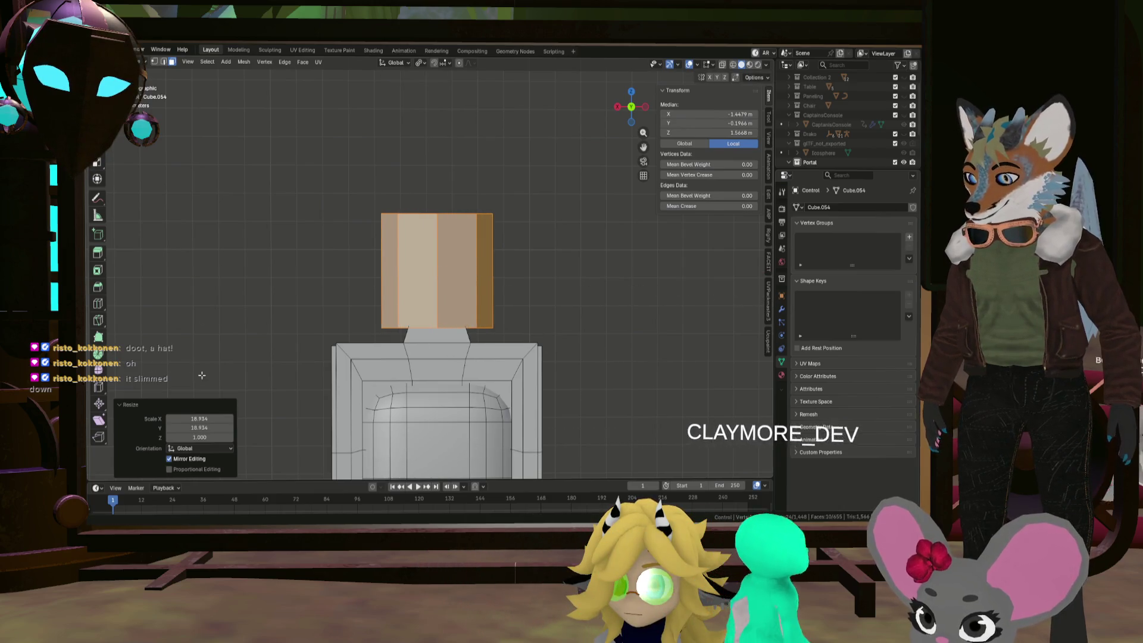
{"action": "key", "text": "s"}
{"action": "key", "text": "z"}
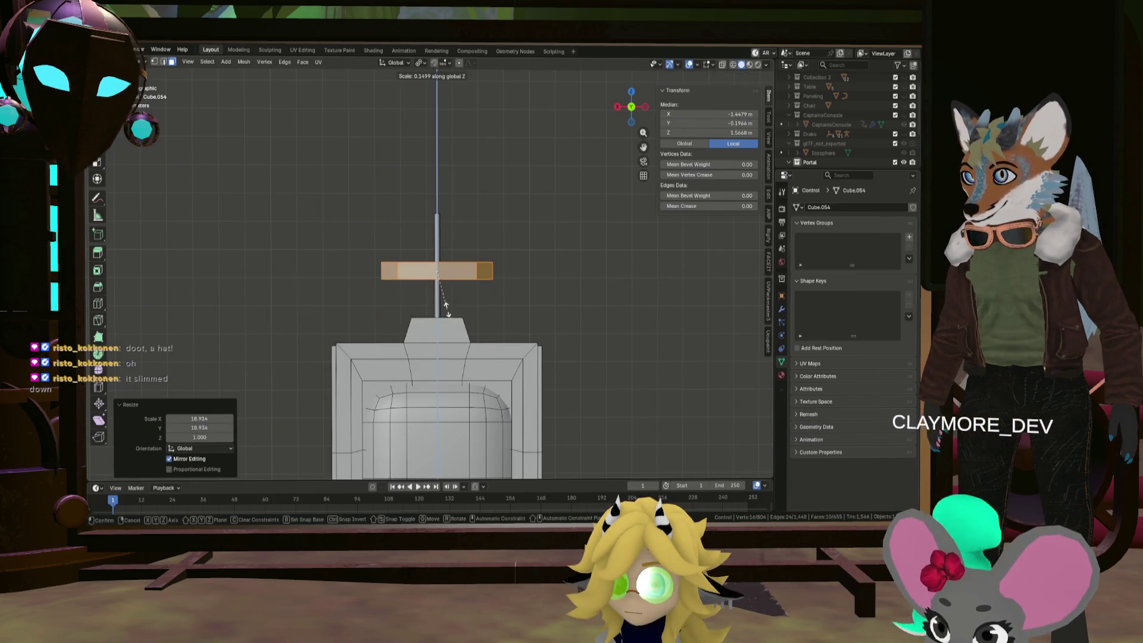
{"action": "left_click", "coordinate": [439, 279]}
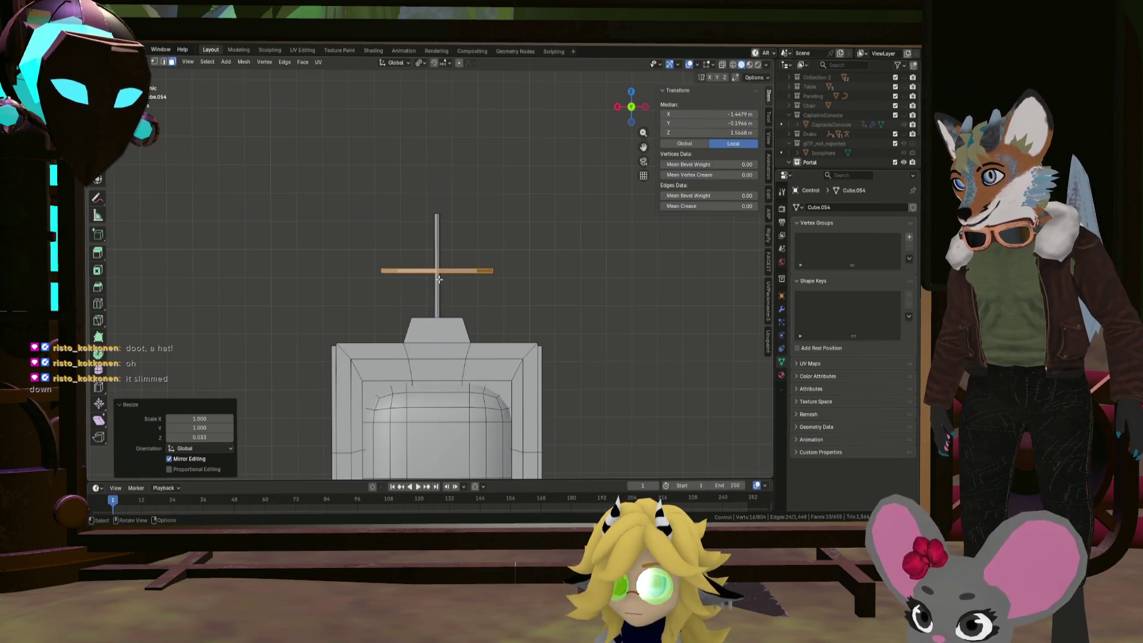
Move the plate down, shrink it to about half size, and narrow it slightly
{"action": "key", "text": "g"}
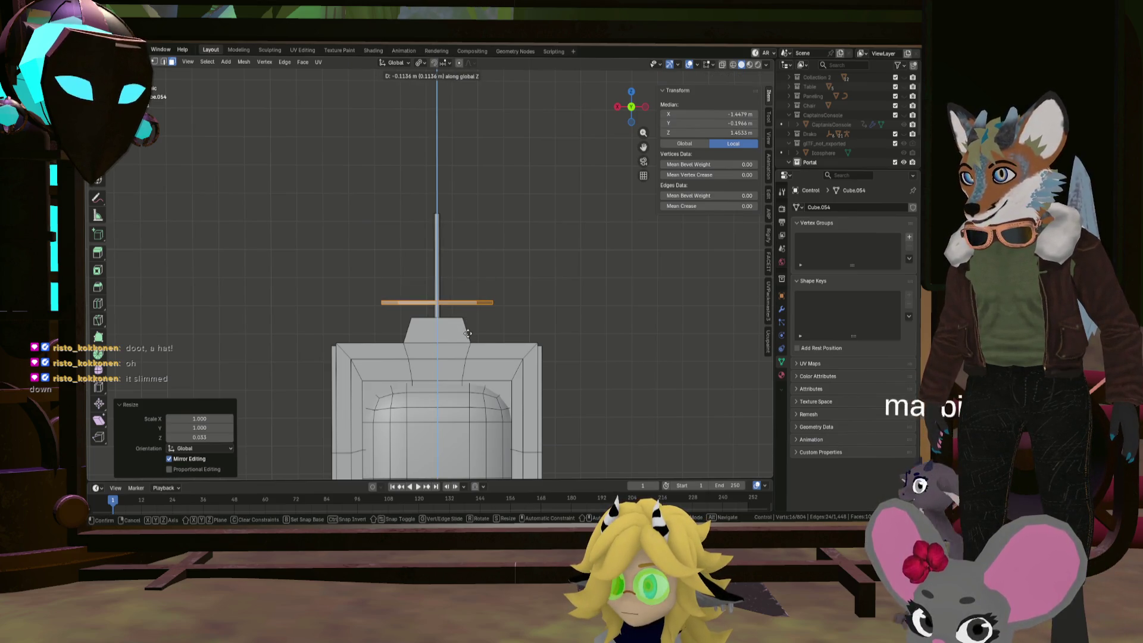
{"action": "key", "text": "s"}
{"action": "left_click", "coordinate": [514, 327]}
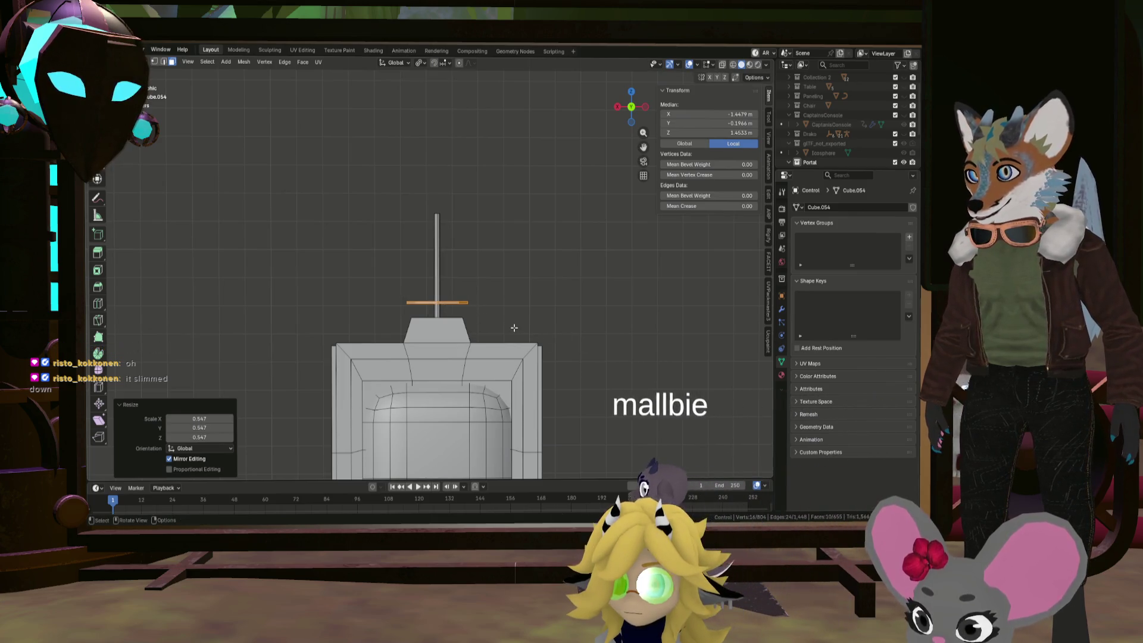
{"action": "key", "text": "s"}
{"action": "key", "text": "shift+z"}
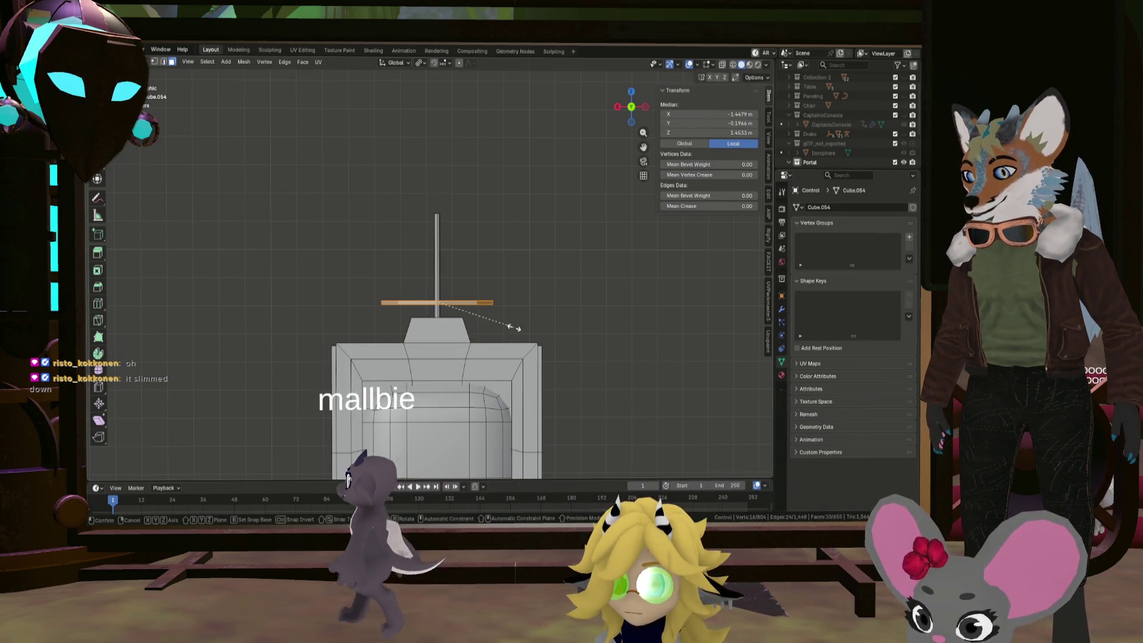
{"action": "left_click", "coordinate": [476, 316]}
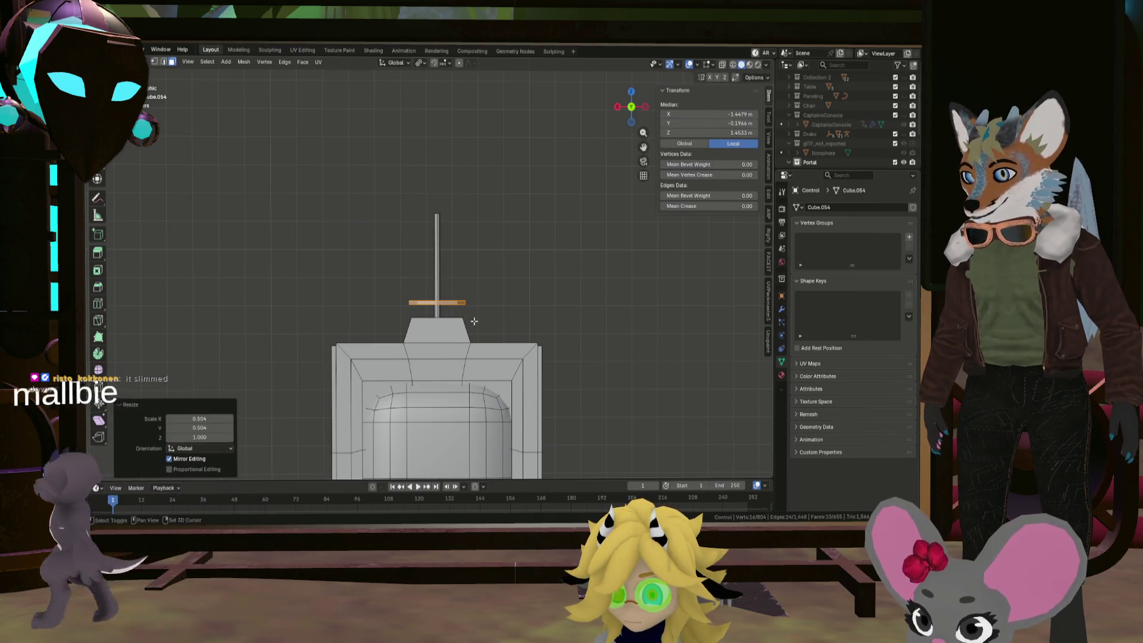
Stack a second disc just above the first and widen it
{"action": "key", "text": "g"}
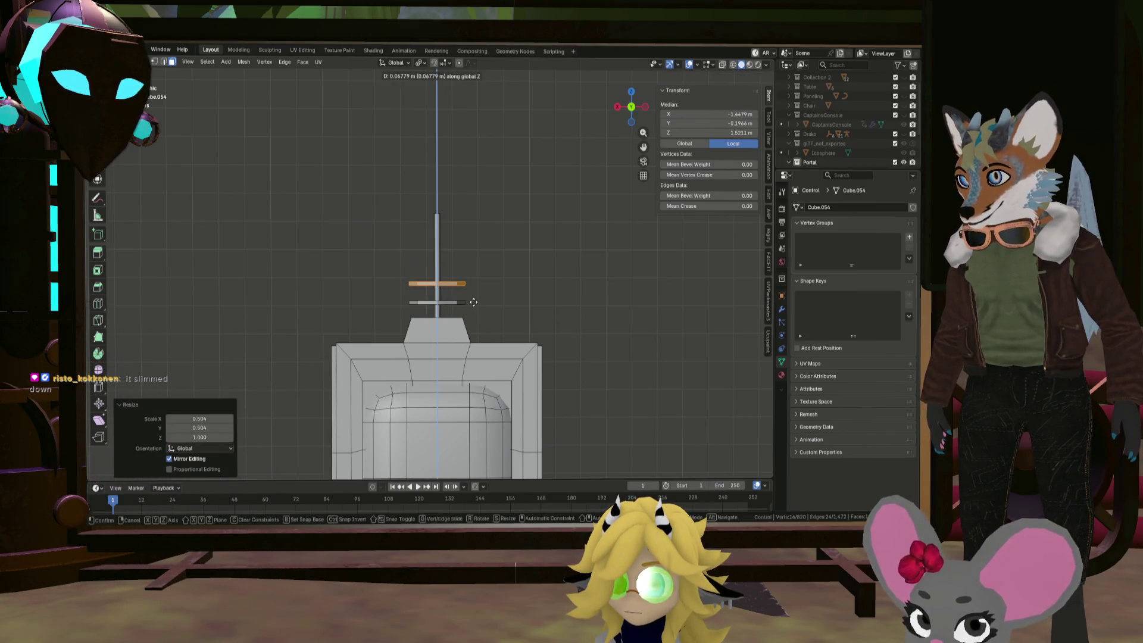
{"action": "left_click", "coordinate": [473, 304]}
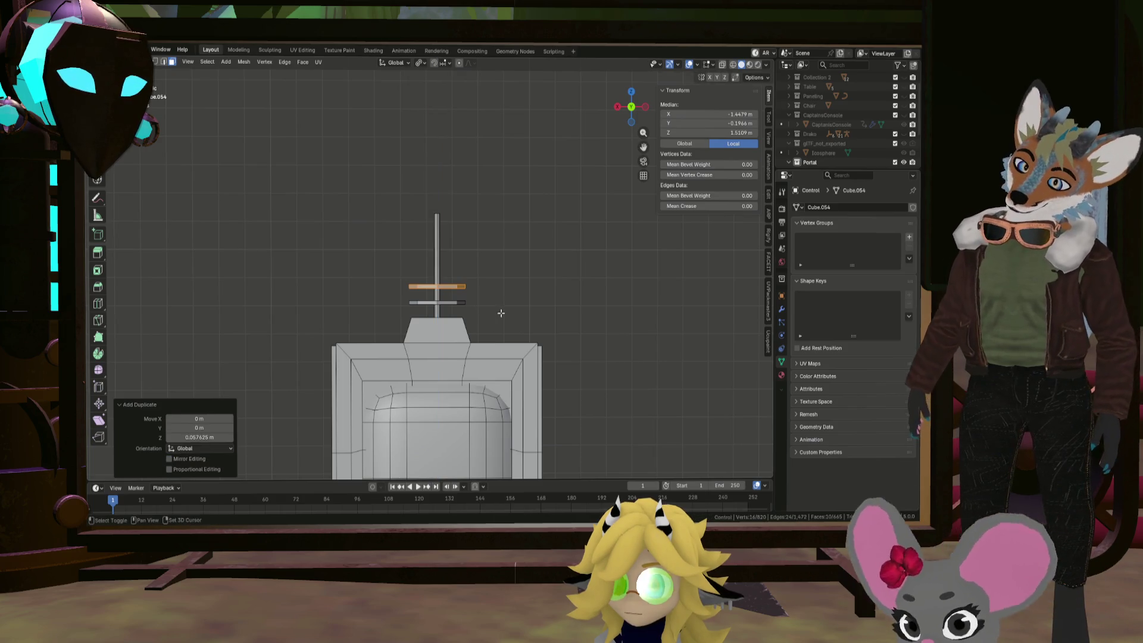
{"action": "key", "text": "s"}
{"action": "key", "text": "shift+z"}
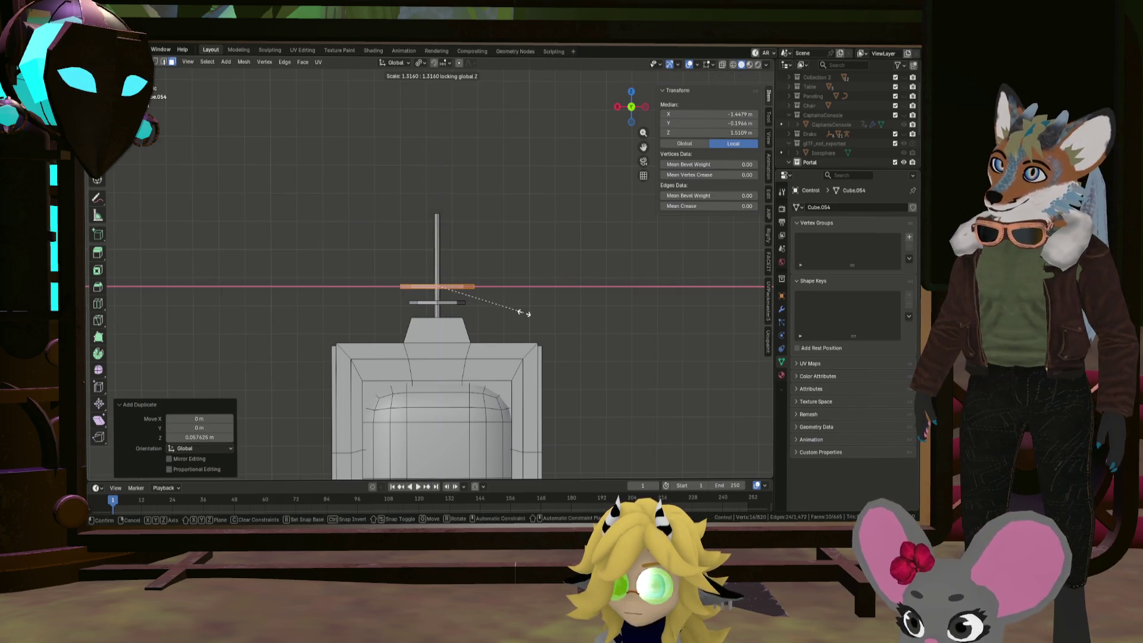
{"action": "left_click", "coordinate": [527, 314]}
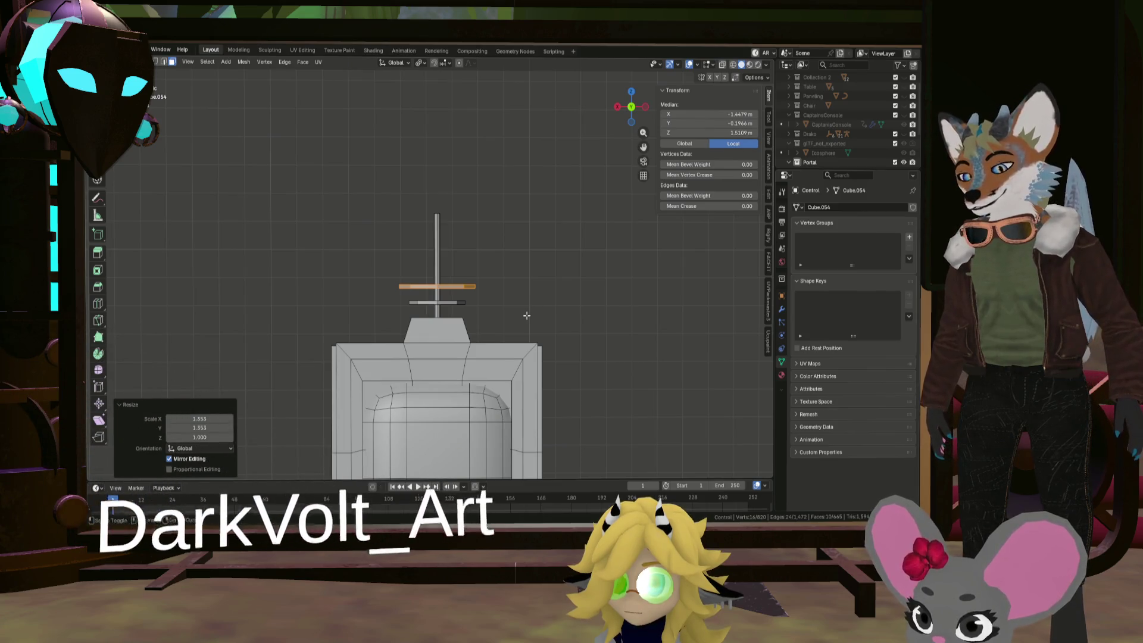
Add third and fourth discs higher up the pole, shrinking the fourth
{"action": "key", "text": "shift+d"}
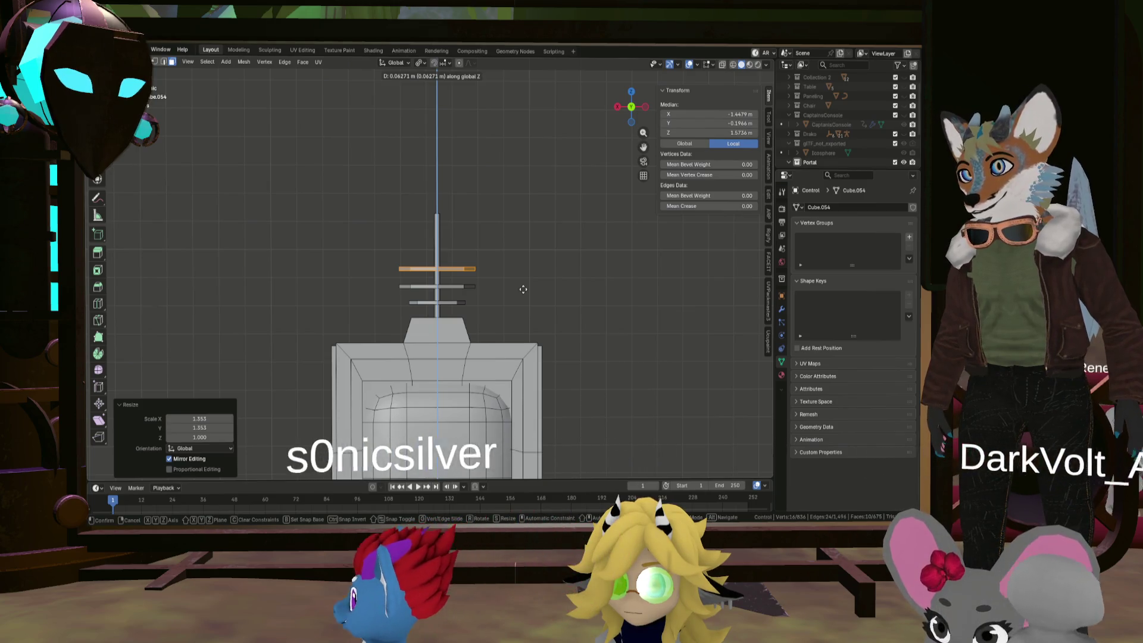
{"action": "left_click", "coordinate": [522, 290]}
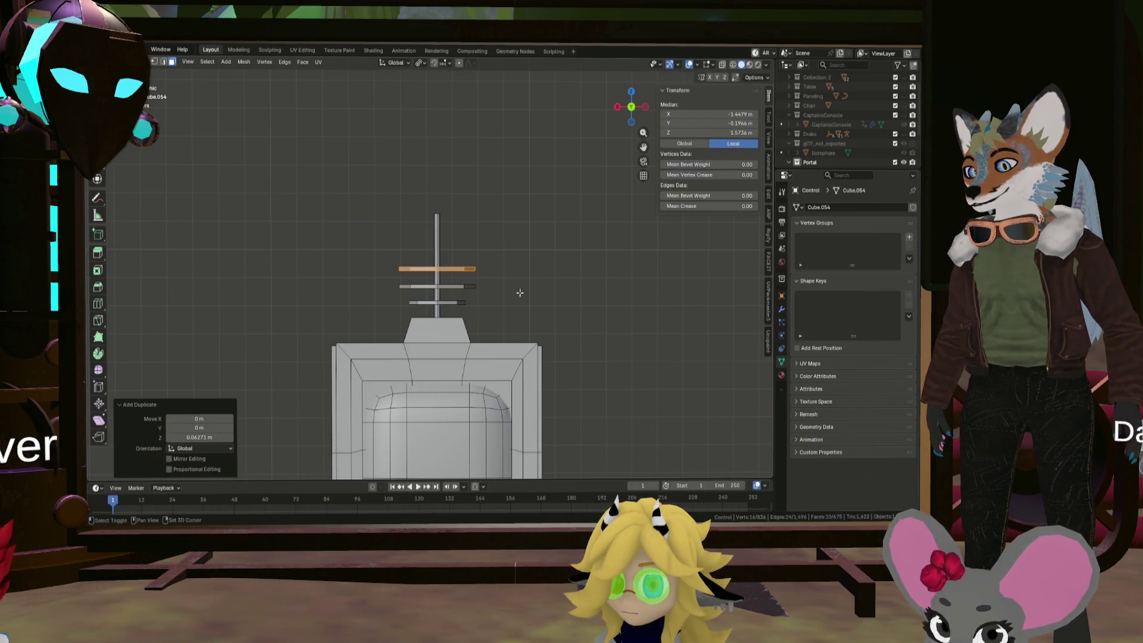
{"action": "key", "text": "shift+d"}
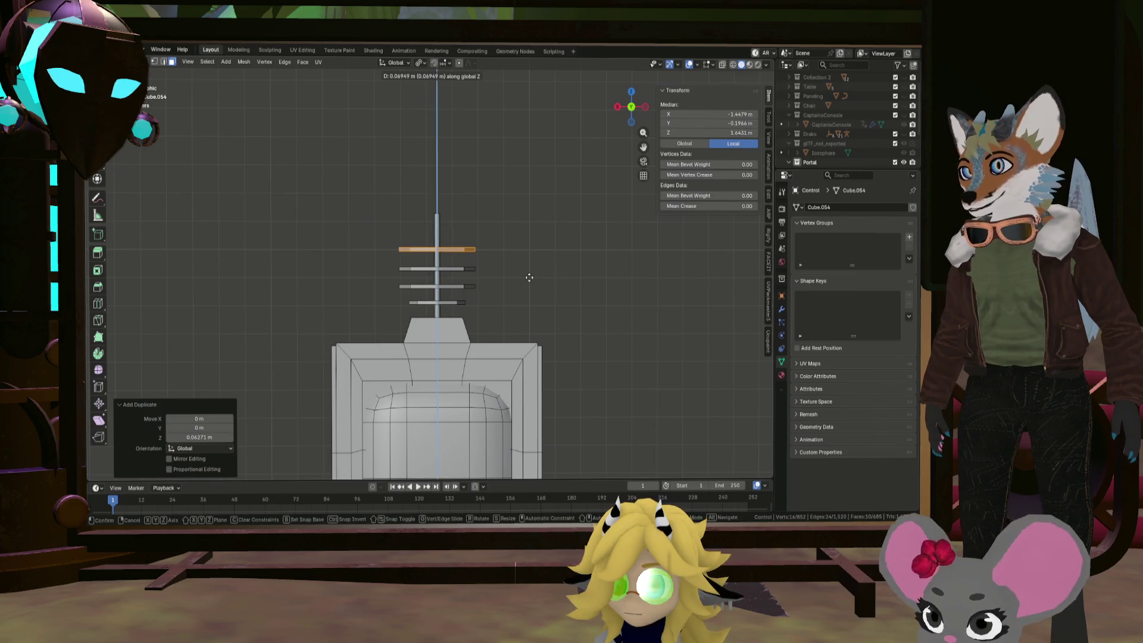
{"action": "left_click", "coordinate": [529, 279]}
{"action": "key", "text": "s"}
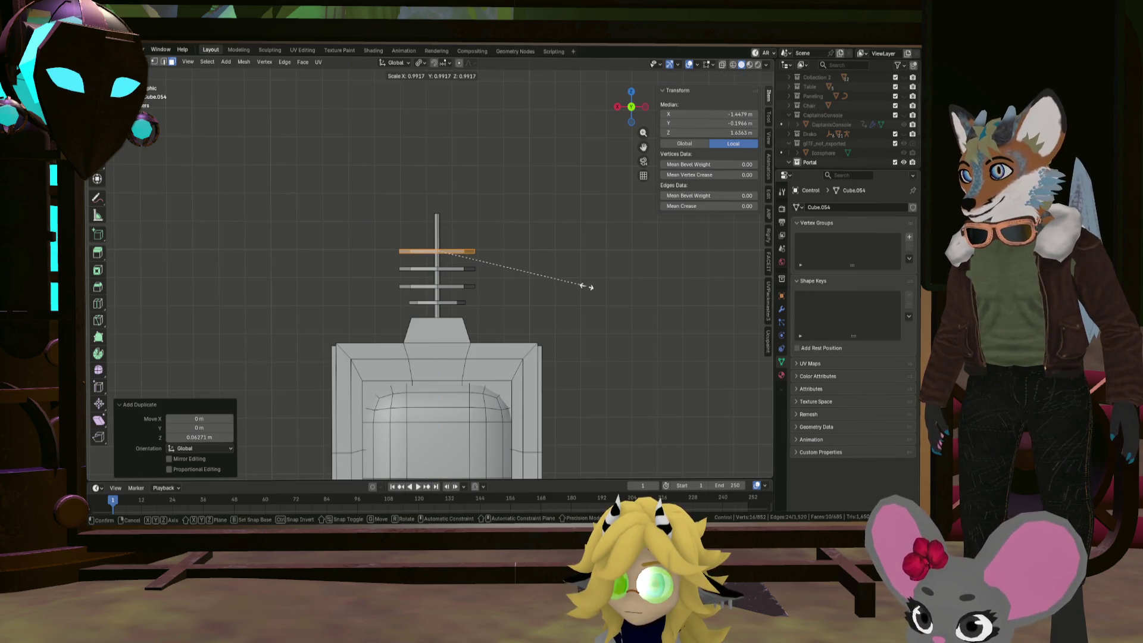
{"action": "left_click", "coordinate": [556, 280]}
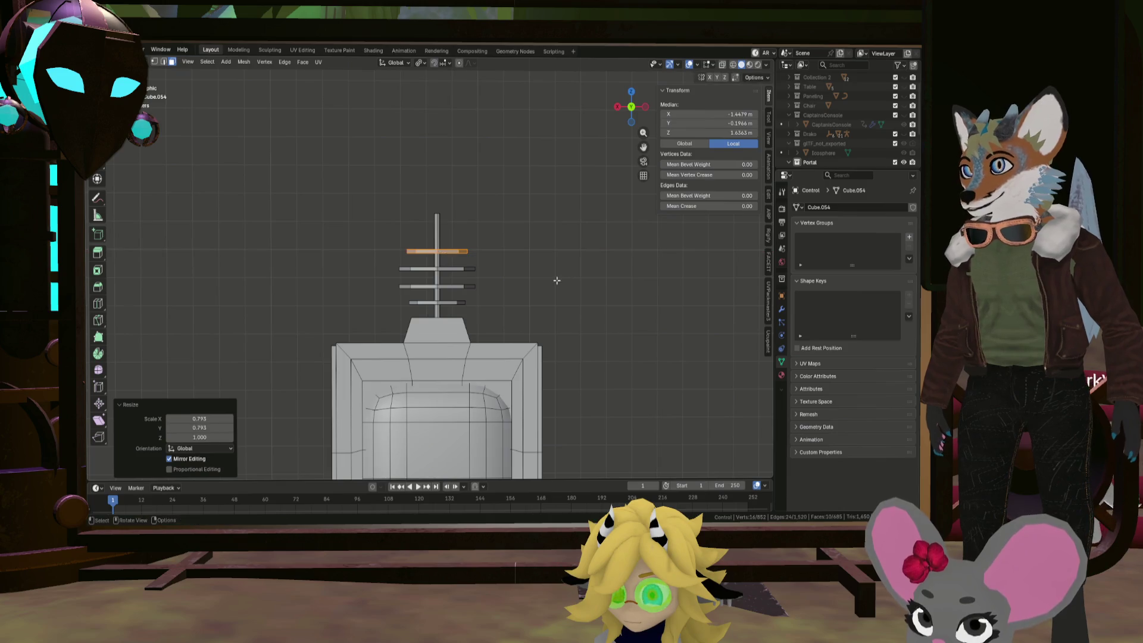
Add a smaller fifth disc at the top of the pole and clear the selection
{"action": "key", "text": "shift+d"}
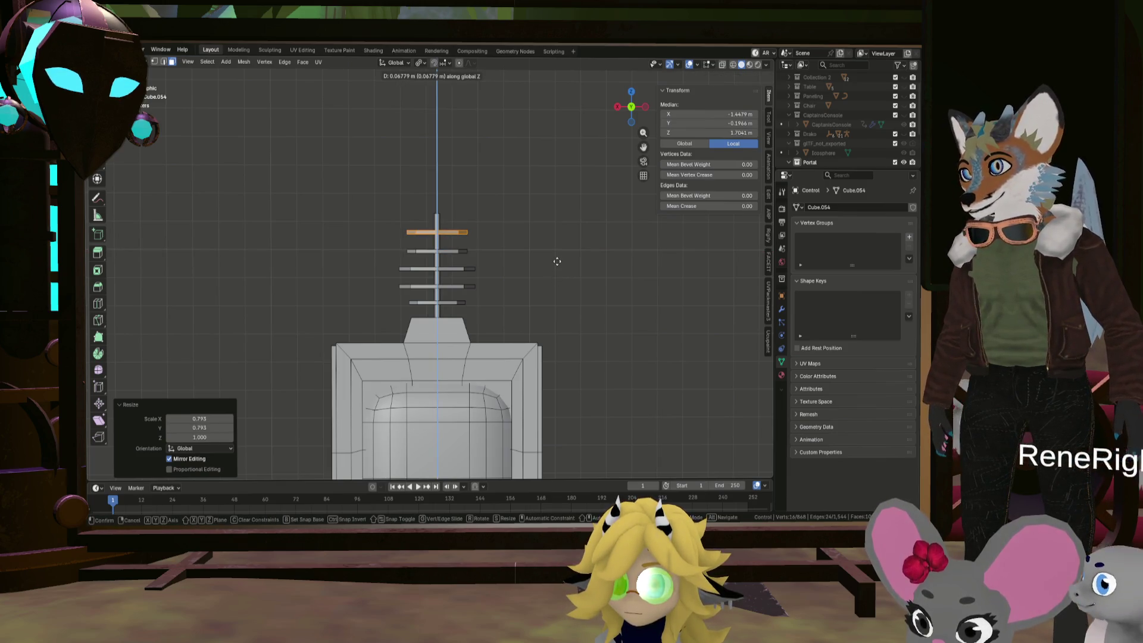
{"action": "left_click", "coordinate": [557, 263]}
{"action": "key", "text": "s"}
{"action": "key", "text": "shift+z"}
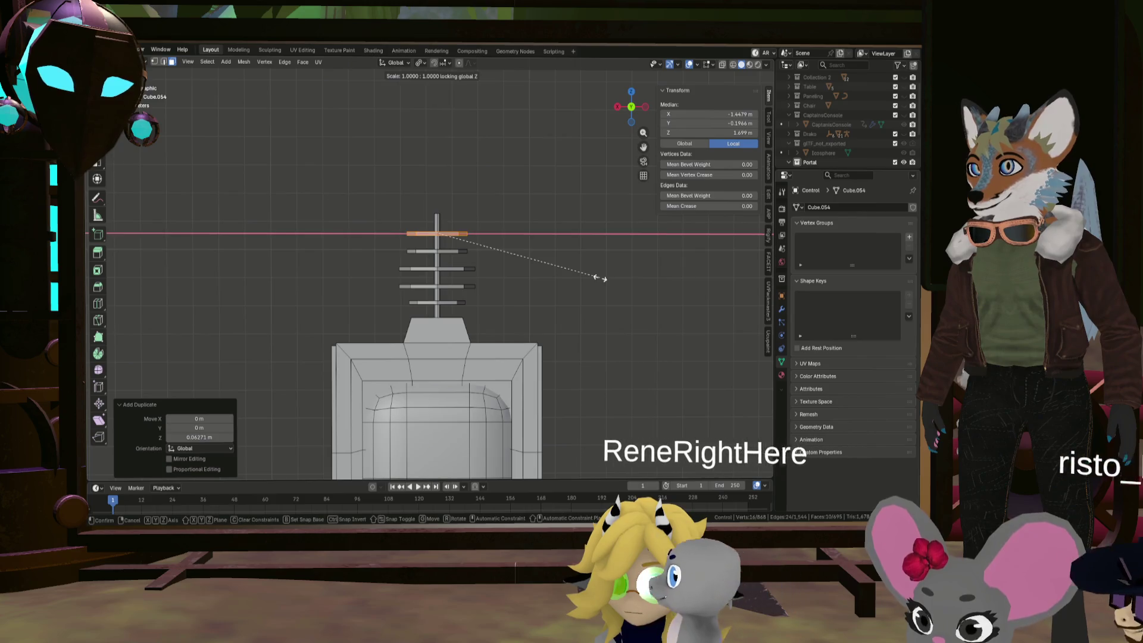
{"action": "left_click", "coordinate": [523, 266]}
{"action": "left_click", "coordinate": [572, 296]}
{"action": "mouse_move", "coordinate": [572, 296]}
{"action": "middle_mouse_down"}
{"action": "mouse_move", "coordinate": [521, 306]}
{"action": "mouse_move", "coordinate": [527, 351]}
{"action": "mouse_move", "coordinate": [557, 323]}
{"action": "mouse_move", "coordinate": [532, 277]}
{"action": "mouse_move", "coordinate": [528, 291]}
{"action": "mouse_move", "coordinate": [574, 334]}
{"action": "middle_mouse_up"}
Orbit around the console to inspect the disc antenna, then return to Object Mode
{"action": "scroll", "coordinate": [520, 307], "scroll_direction": "down", "scroll_amount": 5}
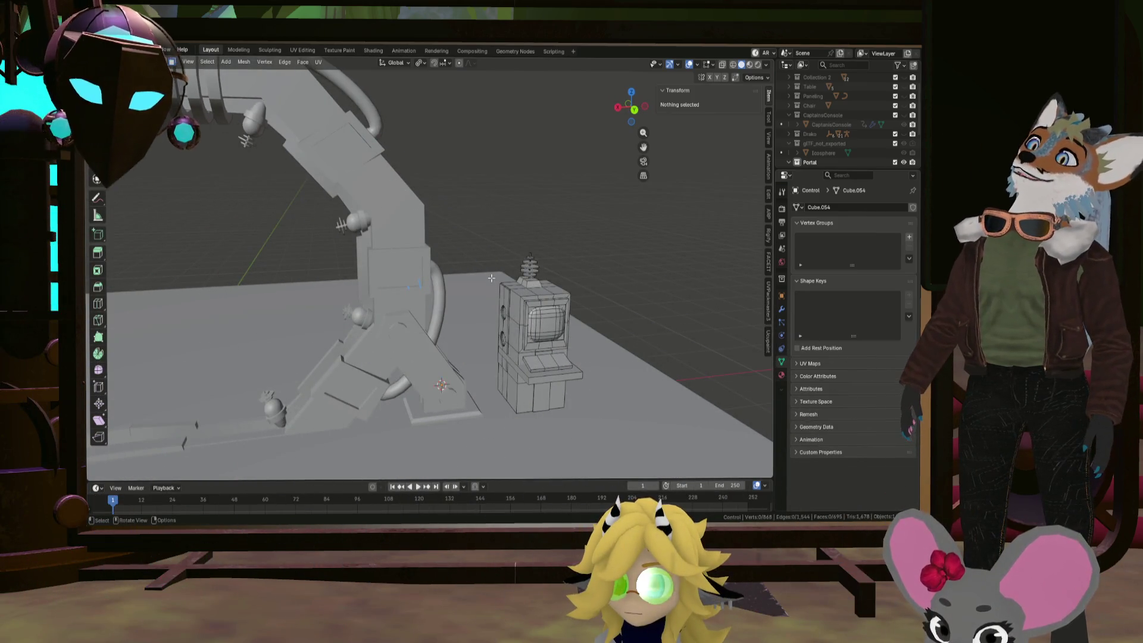
{"action": "scroll", "coordinate": [522, 338], "scroll_direction": "up", "scroll_amount": 5}
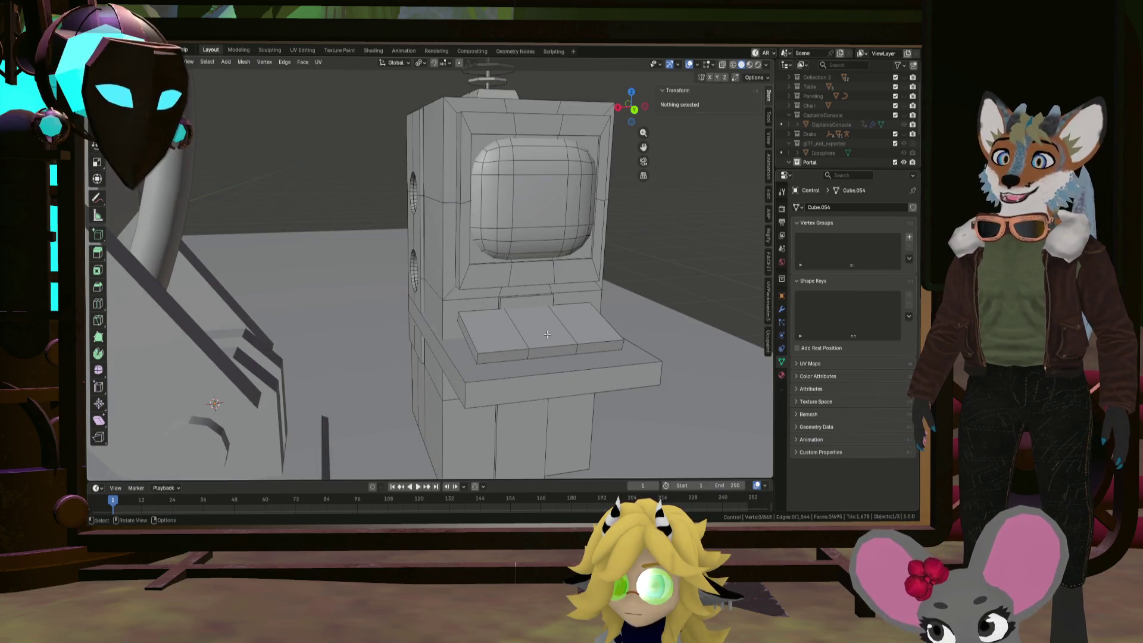
{"action": "middle_click_drag", "start_coordinate": [547, 335], "coordinate": [495, 314]}
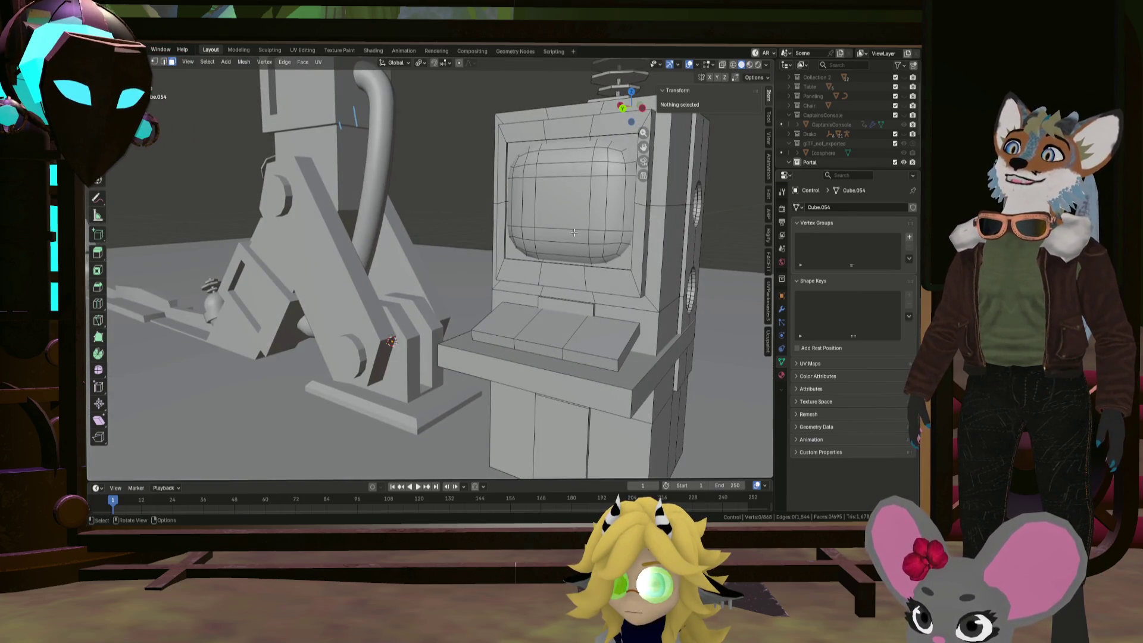
{"action": "middle_click_drag", "start_coordinate": [573, 231], "coordinate": [598, 108]}
{"action": "scroll", "coordinate": [599, 108], "scroll_direction": "down", "scroll_amount": 3}
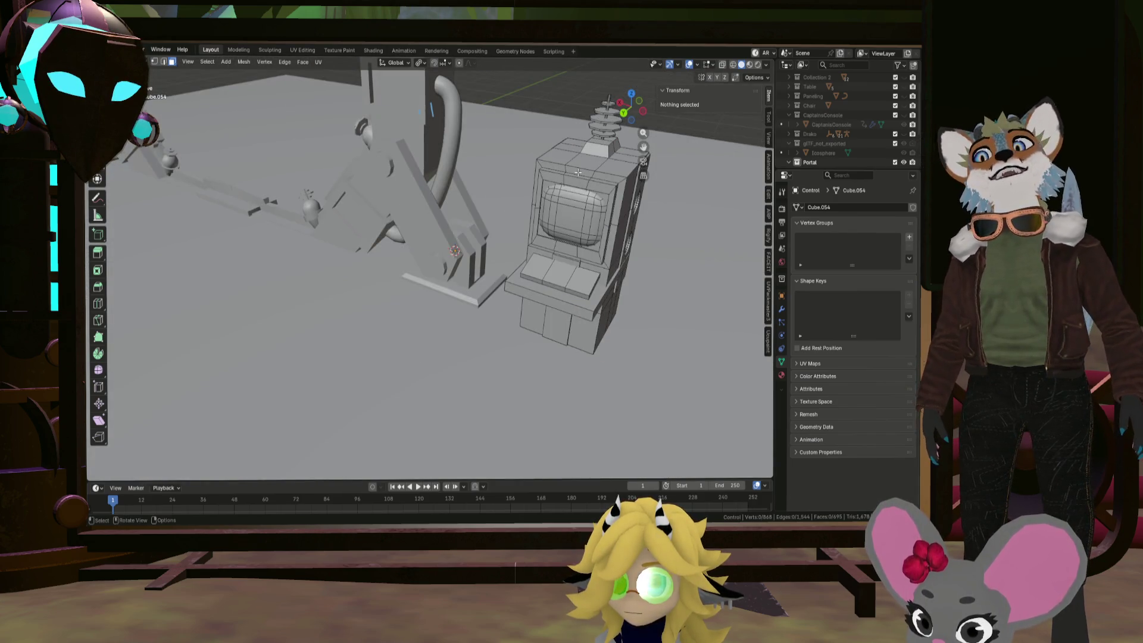
{"action": "middle_click_drag", "start_coordinate": [593, 189], "coordinate": [520, 284]}
{"action": "middle_click_drag", "start_coordinate": [534, 266], "coordinate": [463, 264]}
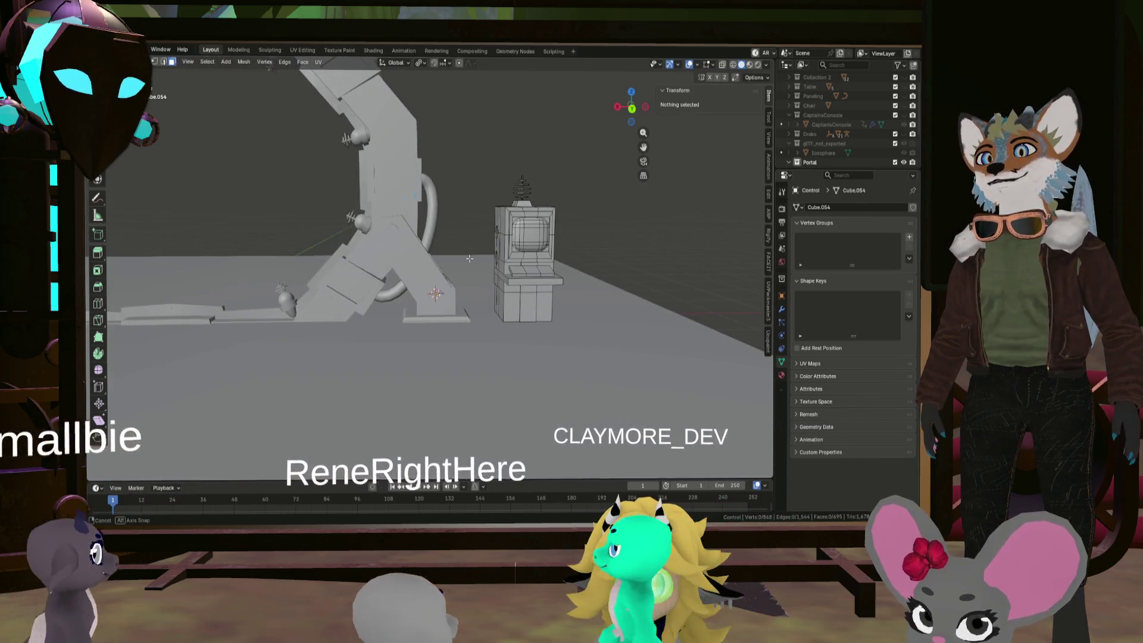
{"action": "scroll", "coordinate": [526, 236], "scroll_direction": "up", "scroll_amount": 2}
{"action": "scroll", "coordinate": [526, 237], "scroll_direction": "up", "scroll_amount": 2}
{"action": "middle_click_drag", "start_coordinate": [525, 236], "coordinate": [517, 246]}
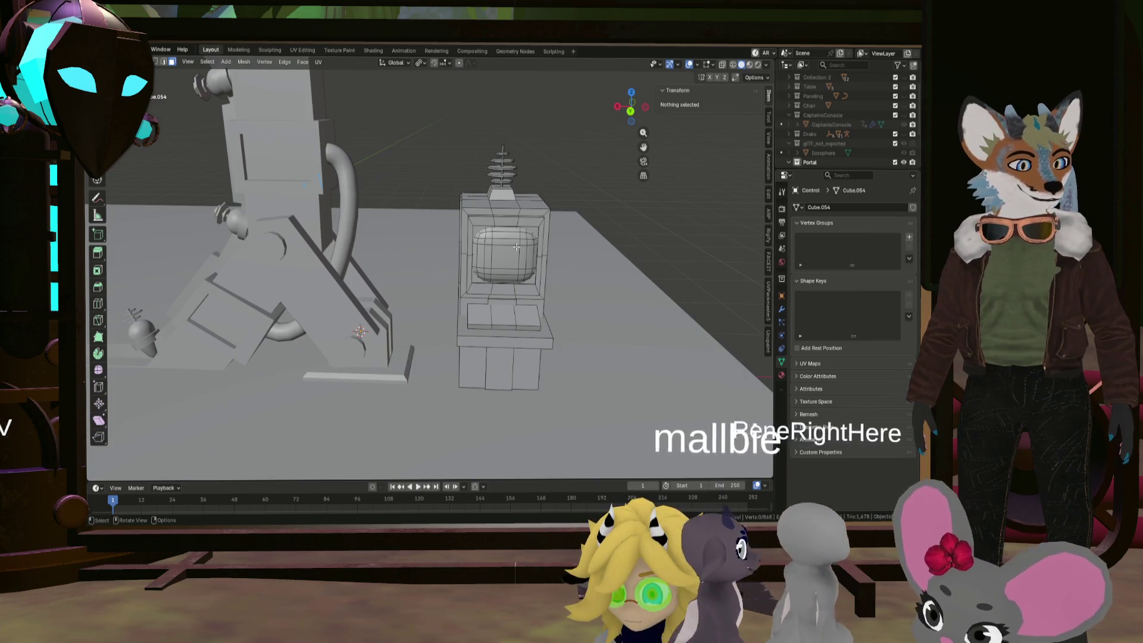
{"action": "key", "text": "Tab"}
{"action": "mouse_move", "coordinate": [562, 172]}
{"action": "middle_mouse_down"}
{"action": "mouse_move", "coordinate": [560, 197]}
{"action": "mouse_move", "coordinate": [535, 210]}
{"action": "mouse_move", "coordinate": [456, 212]}
{"action": "mouse_move", "coordinate": [559, 214]}
{"action": "mouse_move", "coordinate": [539, 223]}
{"action": "mouse_move", "coordinate": [364, 197]}
{"action": "mouse_move", "coordinate": [497, 218]}
{"action": "mouse_move", "coordinate": [519, 209]}
{"action": "mouse_move", "coordinate": [544, 233]}
{"action": "mouse_move", "coordinate": [534, 272]}
{"action": "middle_mouse_up"}
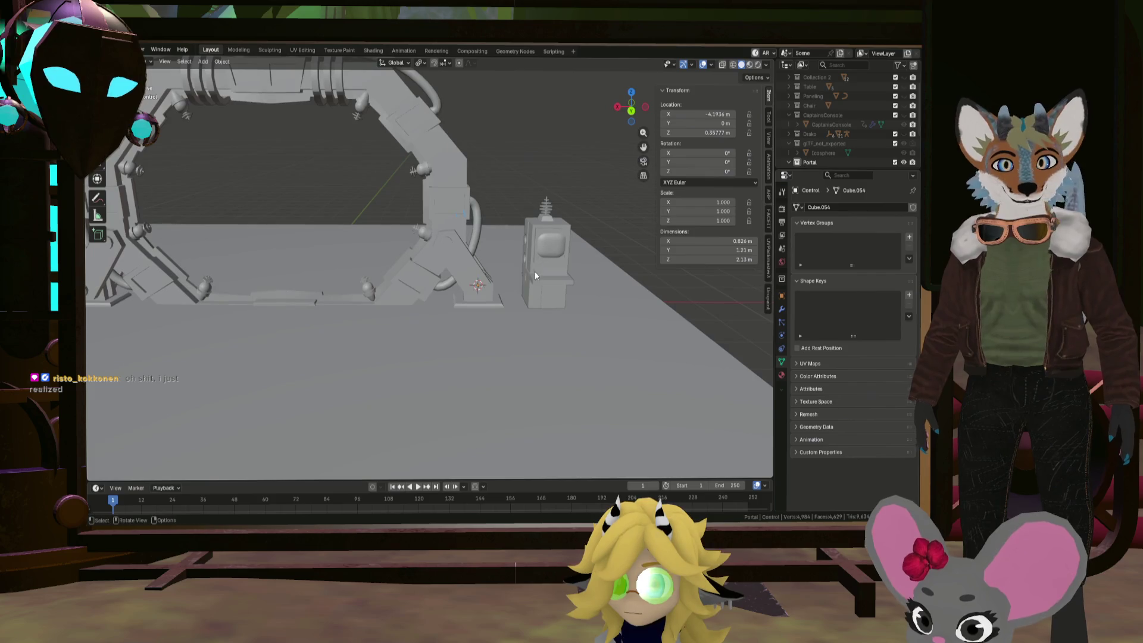
{"action": "scroll", "coordinate": [538, 273], "scroll_direction": "up", "scroll_amount": 3}
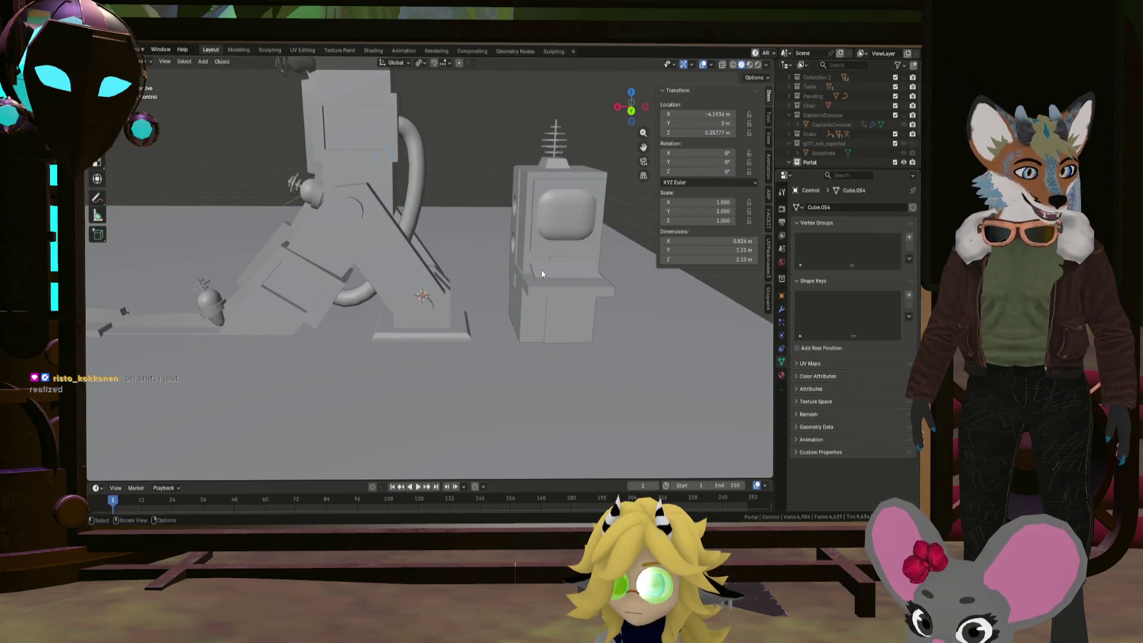
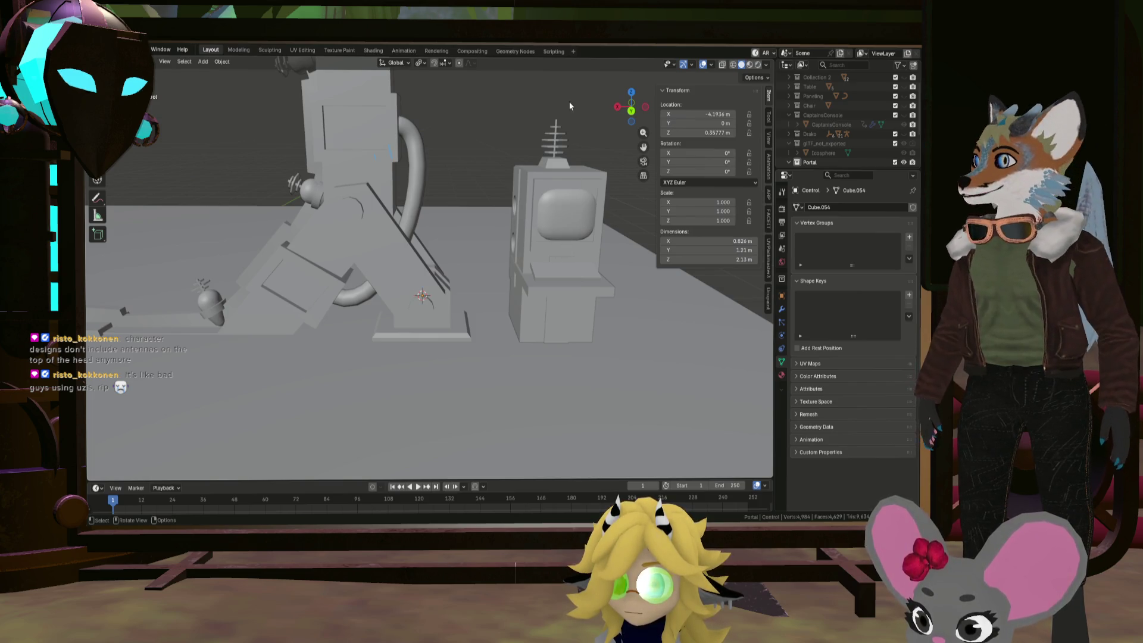
Briefly show and re-hide the Screen Space.001 plane in the portal, then orbit to the Control console
{"action": "mouse_move", "coordinate": [506, 175]}
{"action": "middle_mouse_down"}
{"action": "mouse_move", "coordinate": [527, 192]}
{"action": "mouse_move", "coordinate": [363, 184]}
{"action": "mouse_move", "coordinate": [459, 200]}
{"action": "mouse_move", "coordinate": [381, 219]}
{"action": "mouse_move", "coordinate": [485, 232]}
{"action": "mouse_move", "coordinate": [489, 213]}
{"action": "middle_mouse_up"}
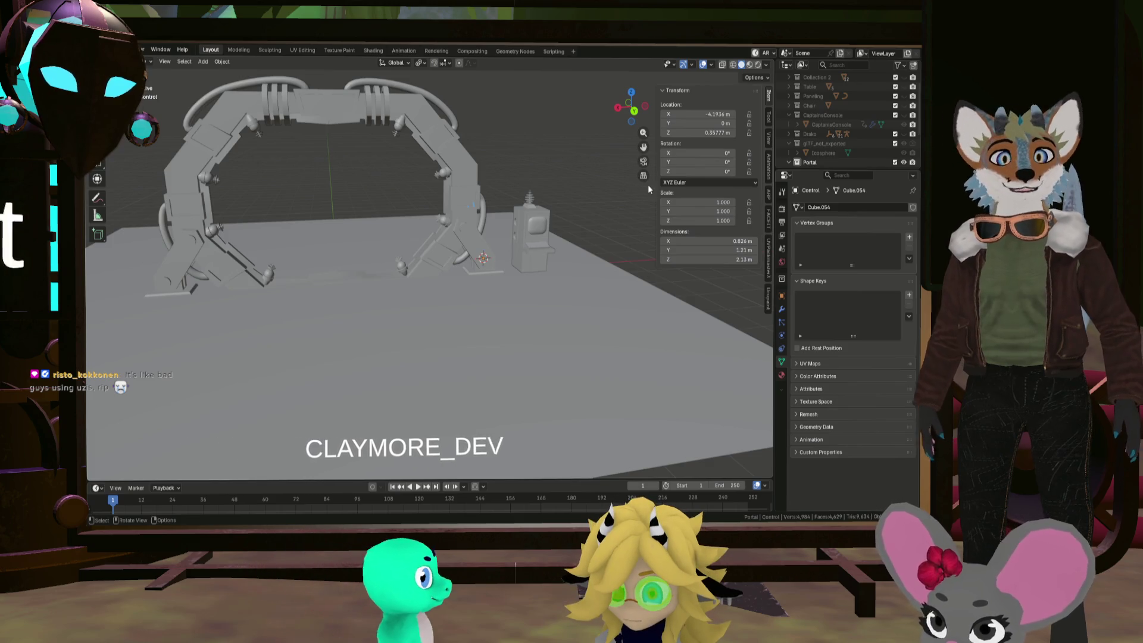
{"action": "scroll", "coordinate": [904, 161], "scroll_direction": "down", "scroll_amount": 3}
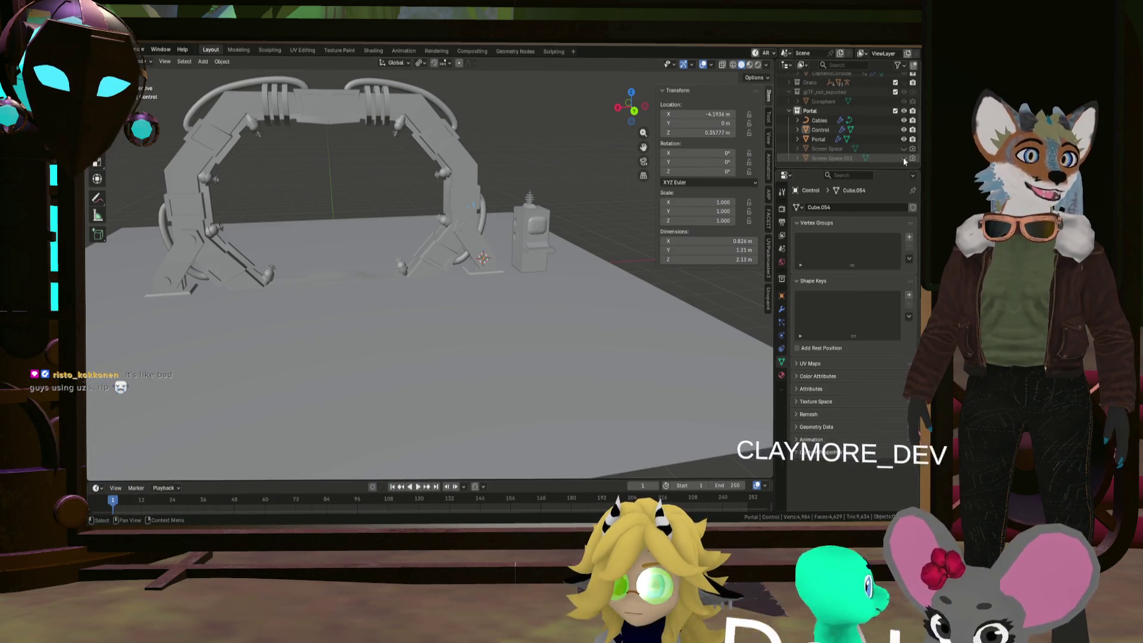
{"action": "left_click", "coordinate": [904, 158]}
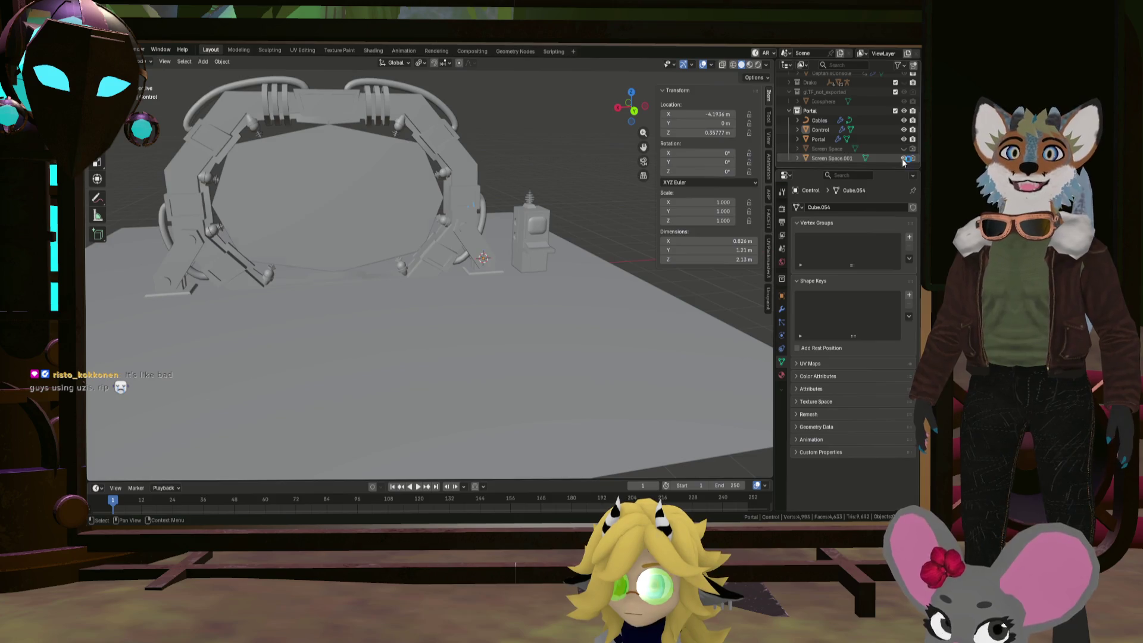
{"action": "left_click", "coordinate": [903, 159]}
{"action": "middle_click_drag", "start_coordinate": [608, 144], "coordinate": [527, 144]}
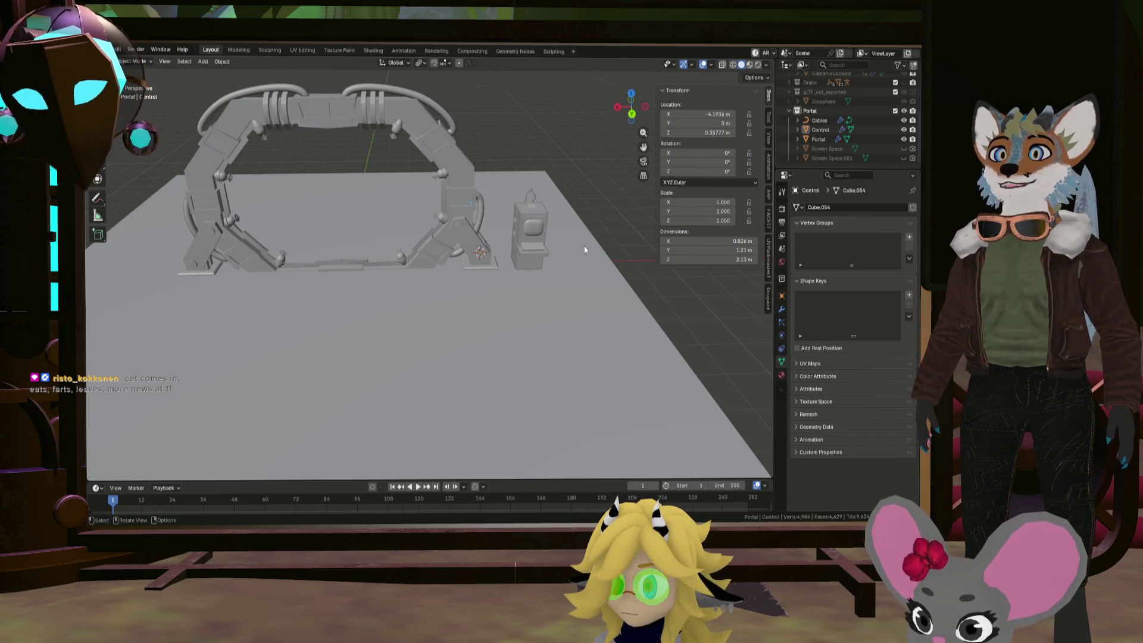
{"action": "middle_click_drag", "start_coordinate": [535, 246], "coordinate": [507, 246]}
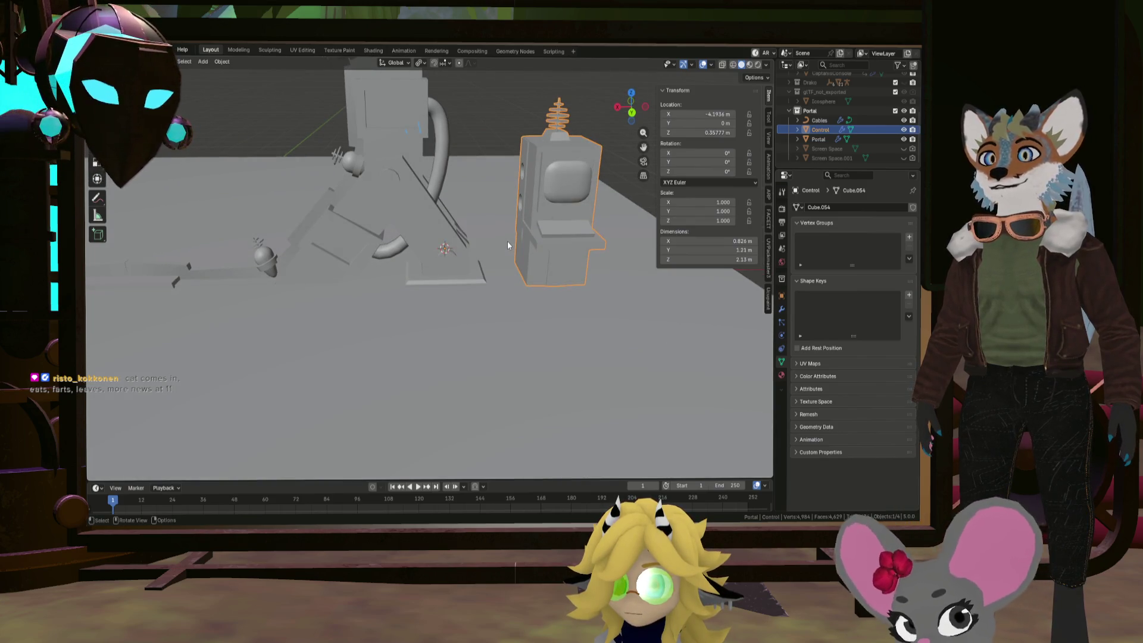
In Edit Mode, select the five faces forming the Control console's base
{"action": "key", "text": "Tab"}
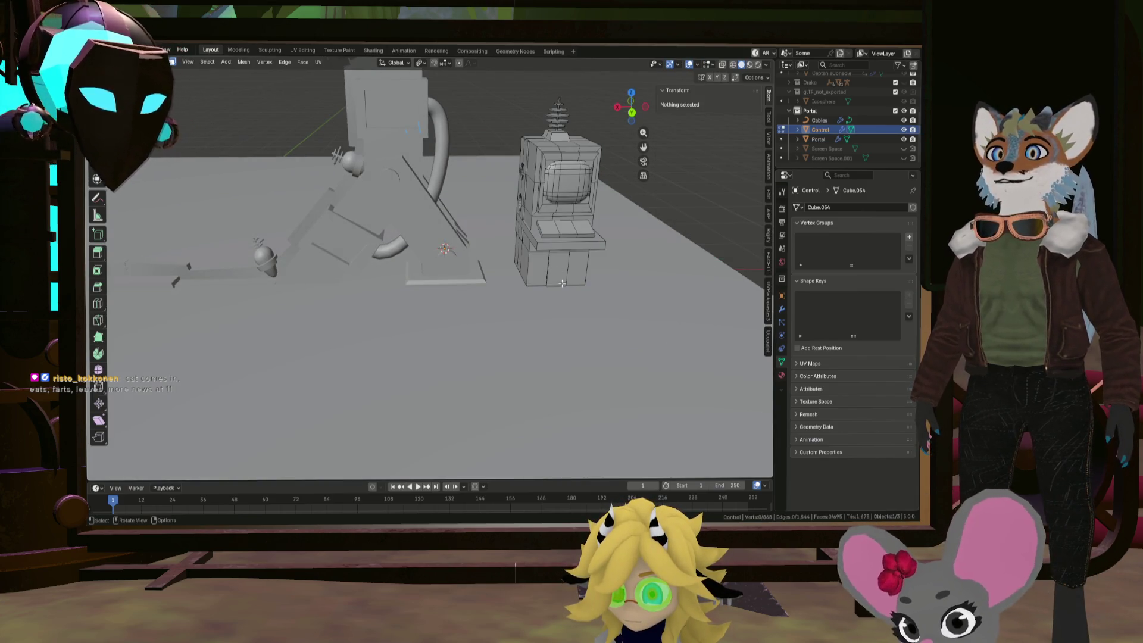
{"action": "left_click", "coordinate": [570, 285], "text": "alt"}
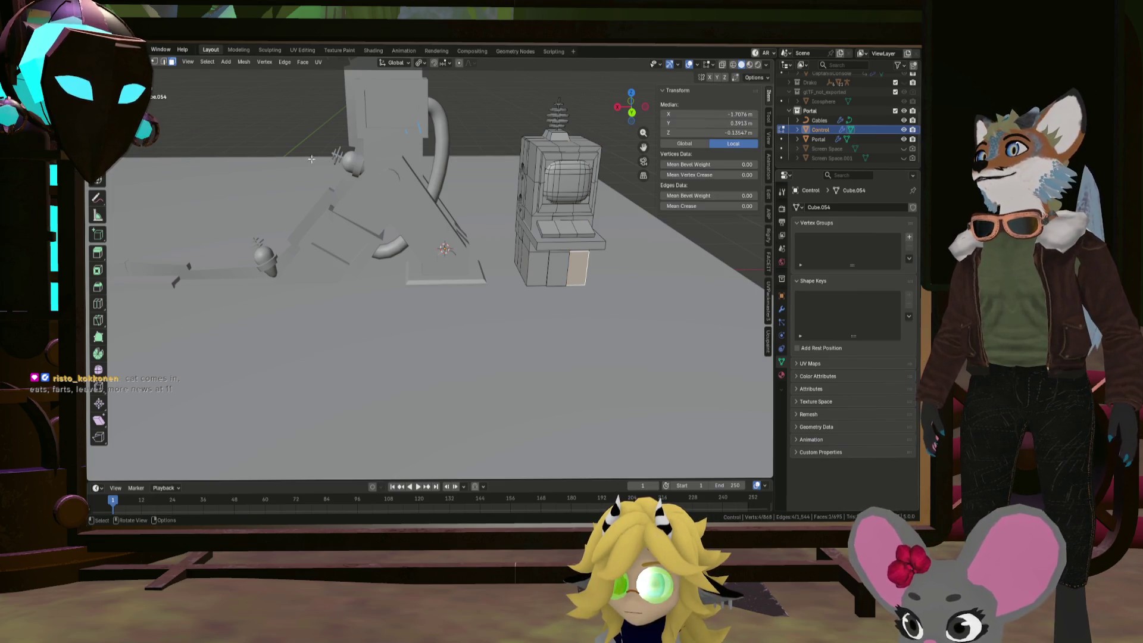
{"action": "scroll", "coordinate": [454, 260], "scroll_direction": "up", "scroll_amount": 4}
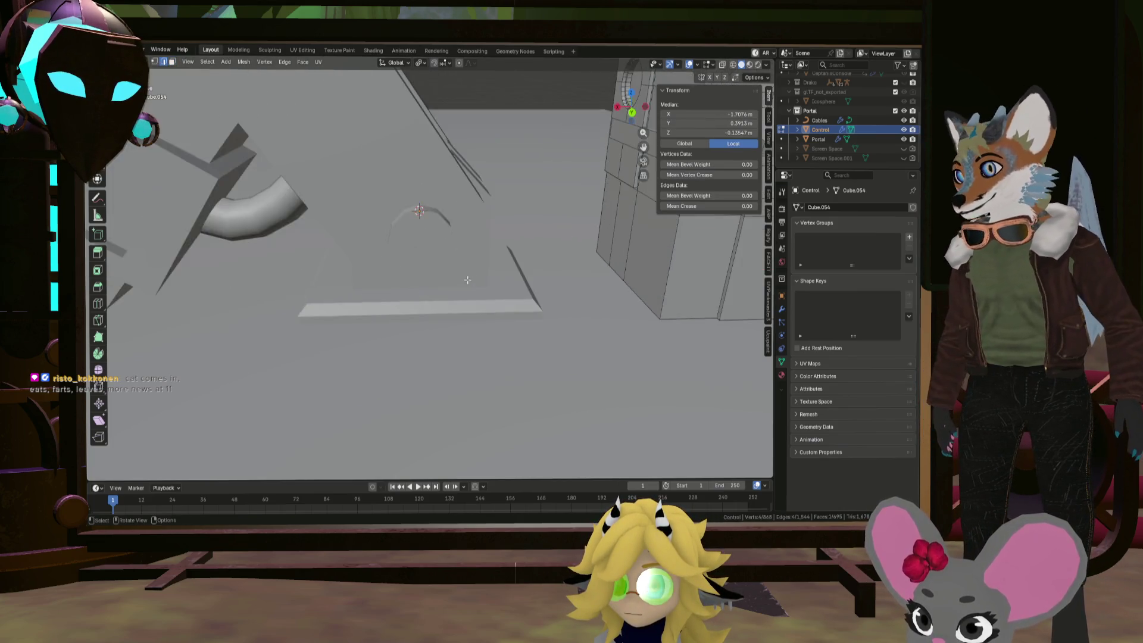
{"action": "left_click", "coordinate": [601, 297]}
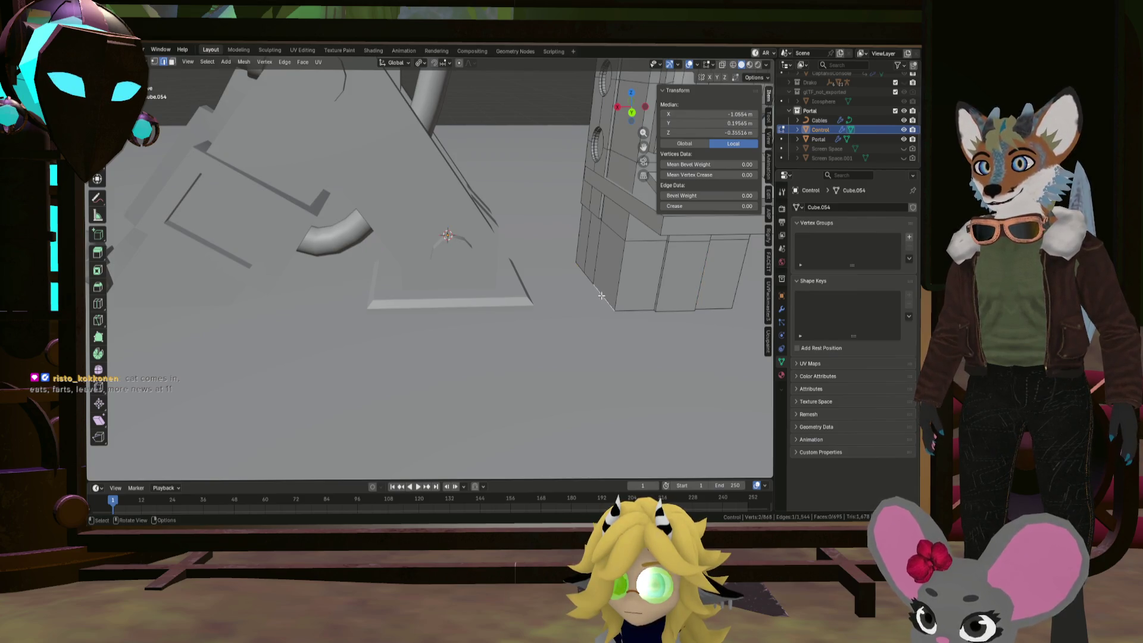
{"action": "mouse_move", "coordinate": [601, 297]}
{"action": "middle_mouse_down"}
{"action": "mouse_move", "coordinate": [566, 225]}
{"action": "mouse_move", "coordinate": [622, 251]}
{"action": "middle_mouse_up"}
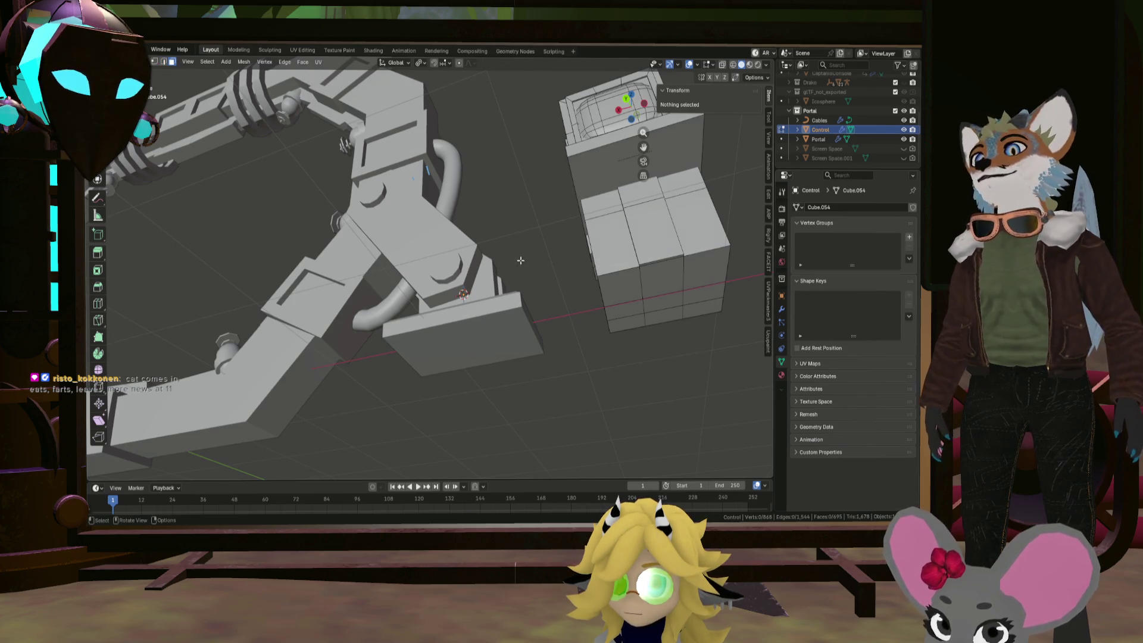
{"action": "left_click", "coordinate": [624, 288]}
{"action": "left_click", "coordinate": [660, 277], "text": "shift"}
{"action": "left_click", "coordinate": [706, 265], "text": "shift"}
{"action": "left_click", "coordinate": [714, 297], "text": "shift"}
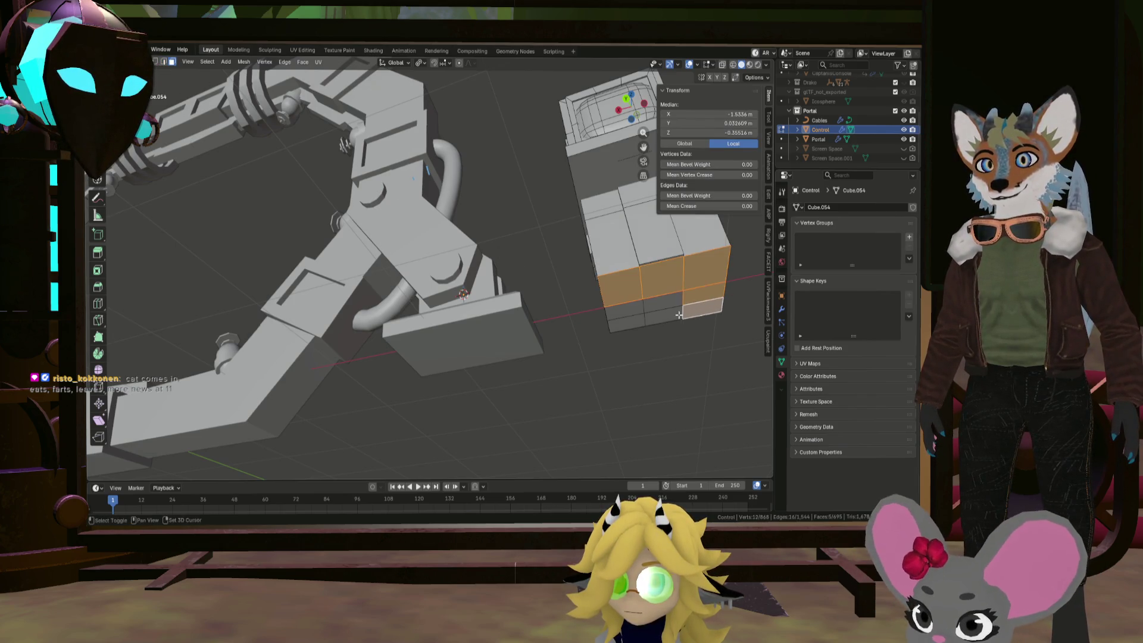
{"action": "left_click", "coordinate": [625, 323], "text": "shift"}
{"action": "middle_click_drag", "start_coordinate": [624, 323], "coordinate": [591, 294]}
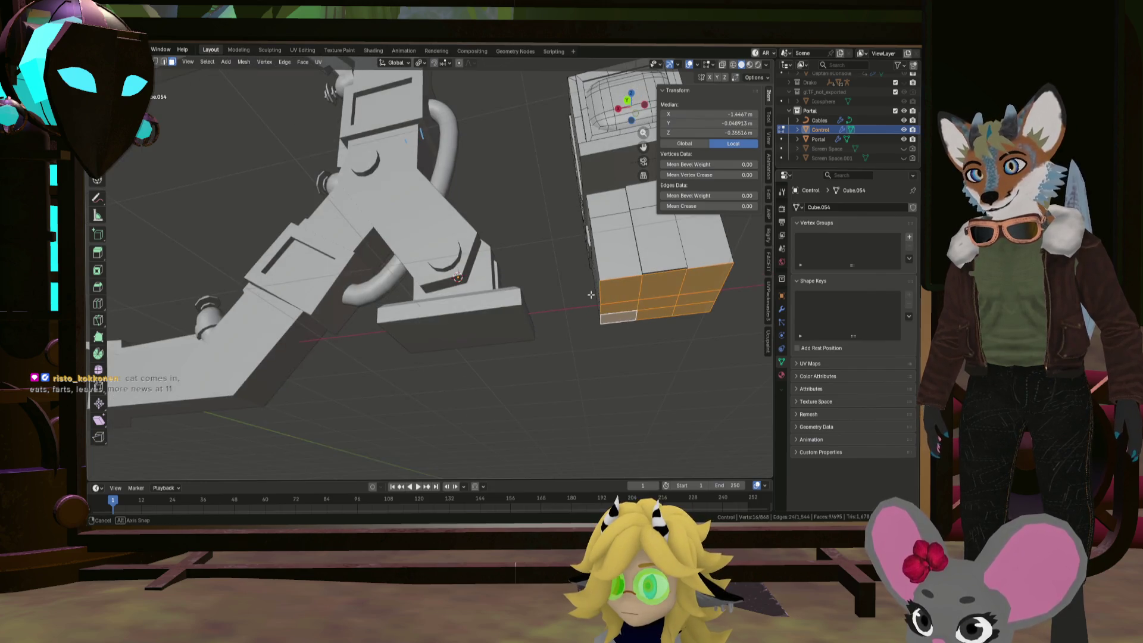
Snap the 3D cursor to the centre of the selected base faces and leave Edit Mode
{"action": "right_click", "coordinate": [591, 292]}
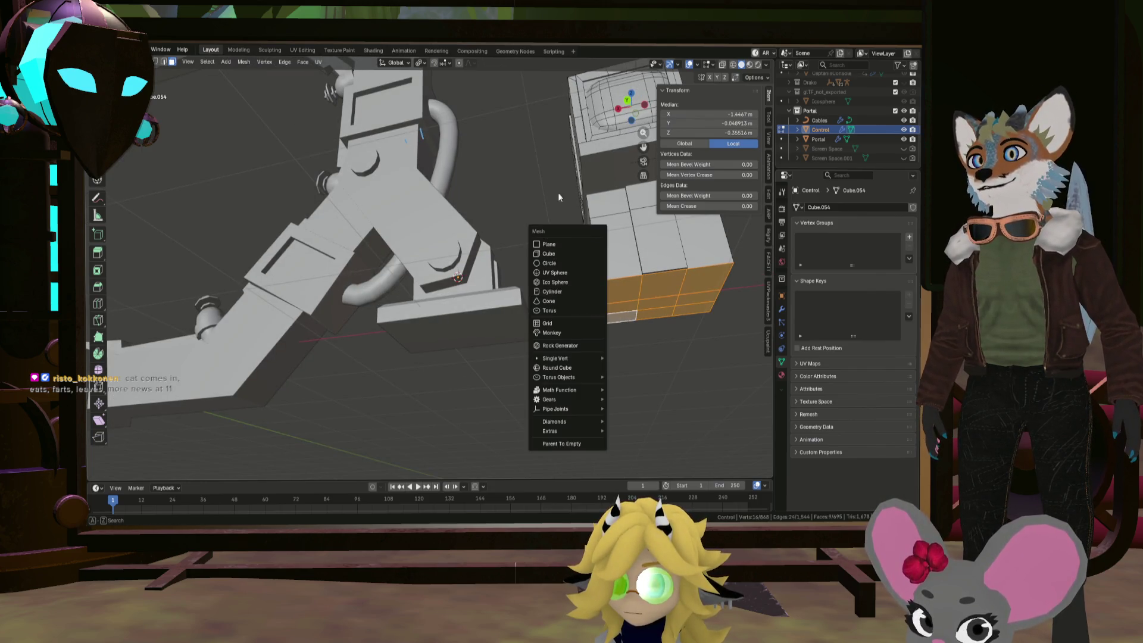
{"action": "key", "text": "shift+s"}
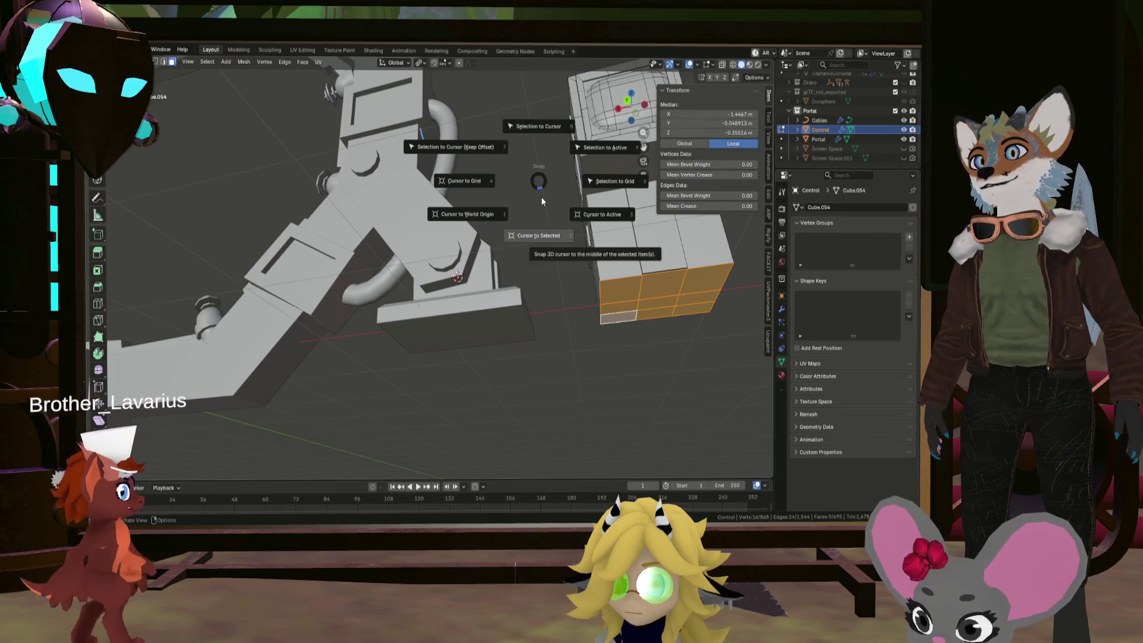
{"action": "left_click", "coordinate": [540, 209]}
{"action": "middle_click_drag", "start_coordinate": [540, 210], "coordinate": [523, 291]}
{"action": "key", "text": "Tab"}
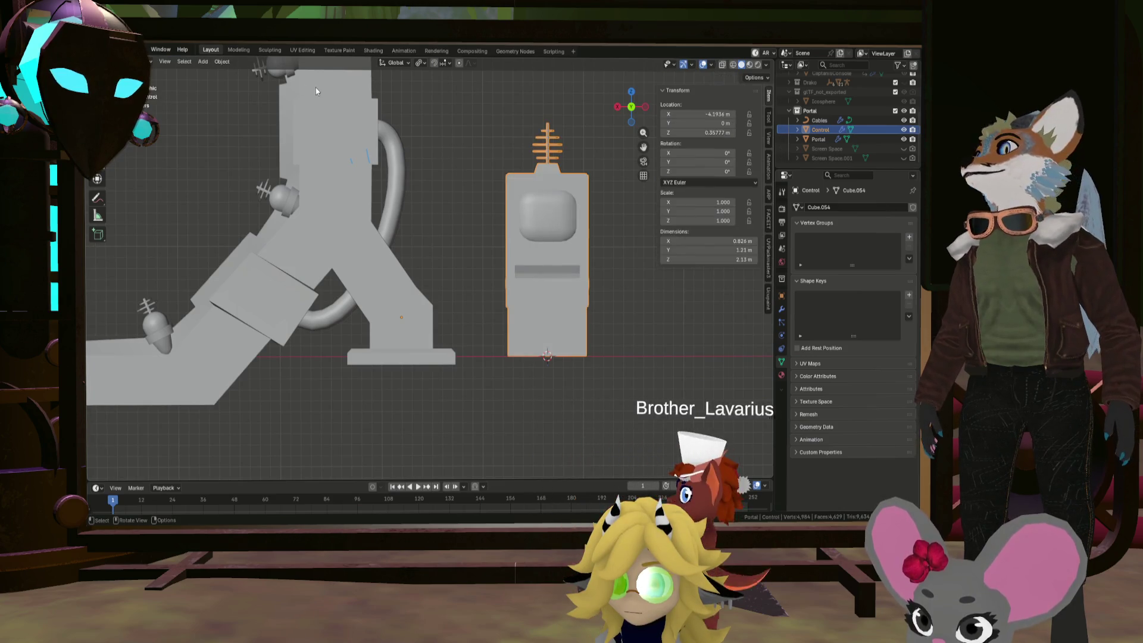
Set the console's origin to the 3D cursor, giving location X -5.4403 m, Z 0.002415 m
{"action": "left_click", "coordinate": [217, 63]}
{"action": "mouse_move", "coordinate": [250, 82]}
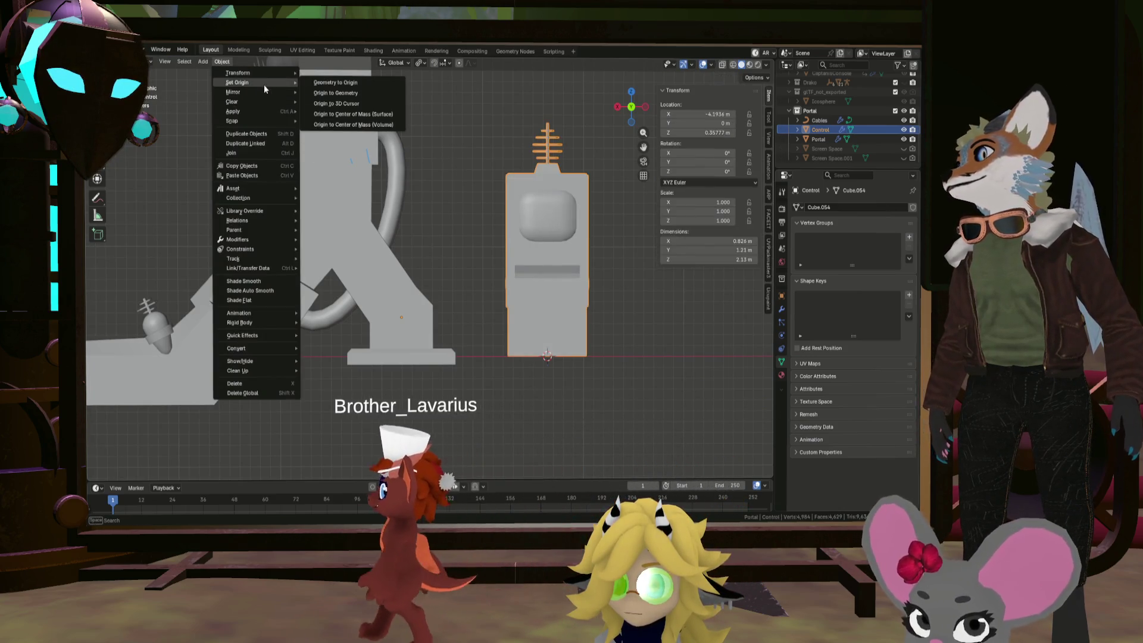
{"action": "left_click", "coordinate": [335, 92]}
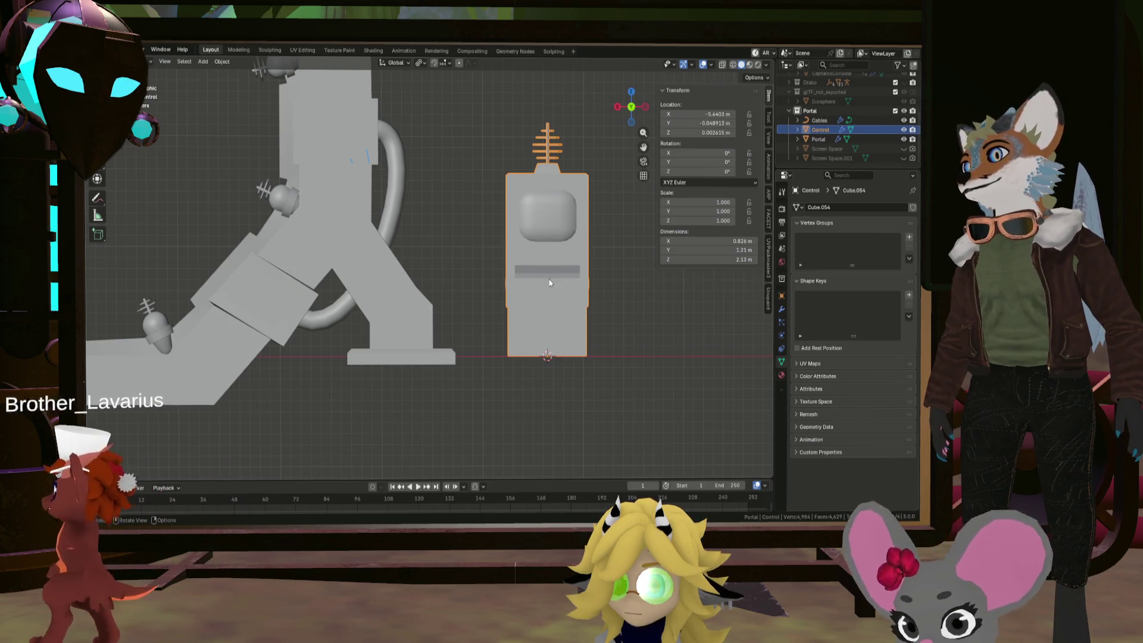
{"action": "scroll", "coordinate": [487, 231], "scroll_direction": "down", "scroll_amount": 4}
{"action": "mouse_move", "coordinate": [486, 231]}
{"action": "middle_mouse_down"}
{"action": "mouse_move", "coordinate": [393, 207]}
{"action": "mouse_move", "coordinate": [437, 222]}
{"action": "mouse_move", "coordinate": [438, 245]}
{"action": "middle_mouse_up"}
Select and frame the Portal, then delete the floor plane's vertices from its mesh
{"action": "left_click", "coordinate": [540, 250]}
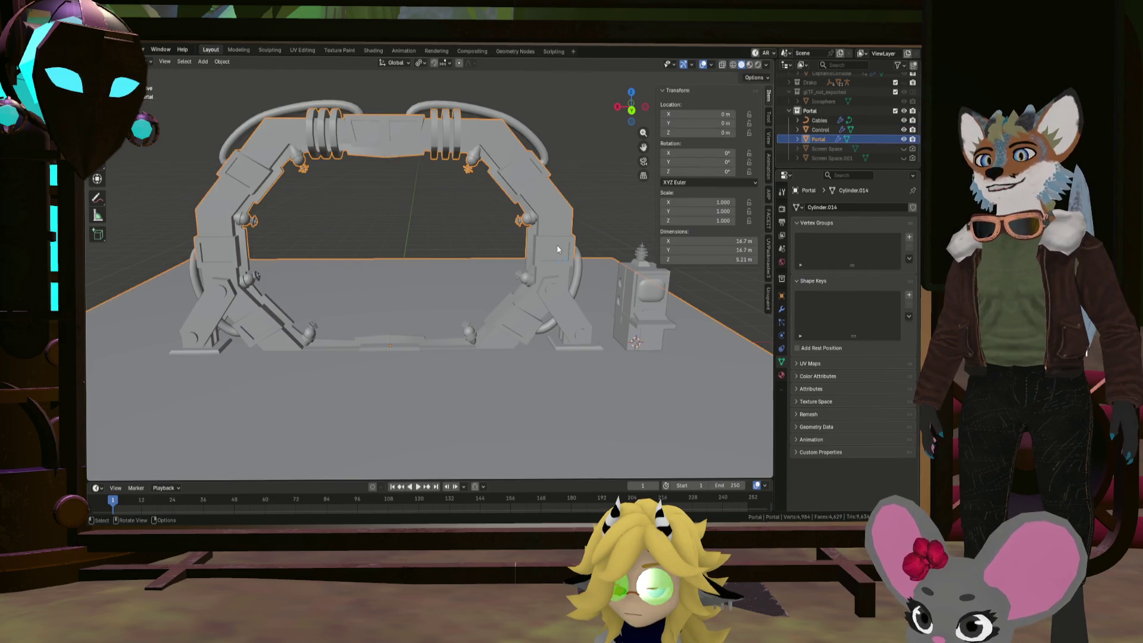
{"action": "key", "text": "KP_Decimal"}
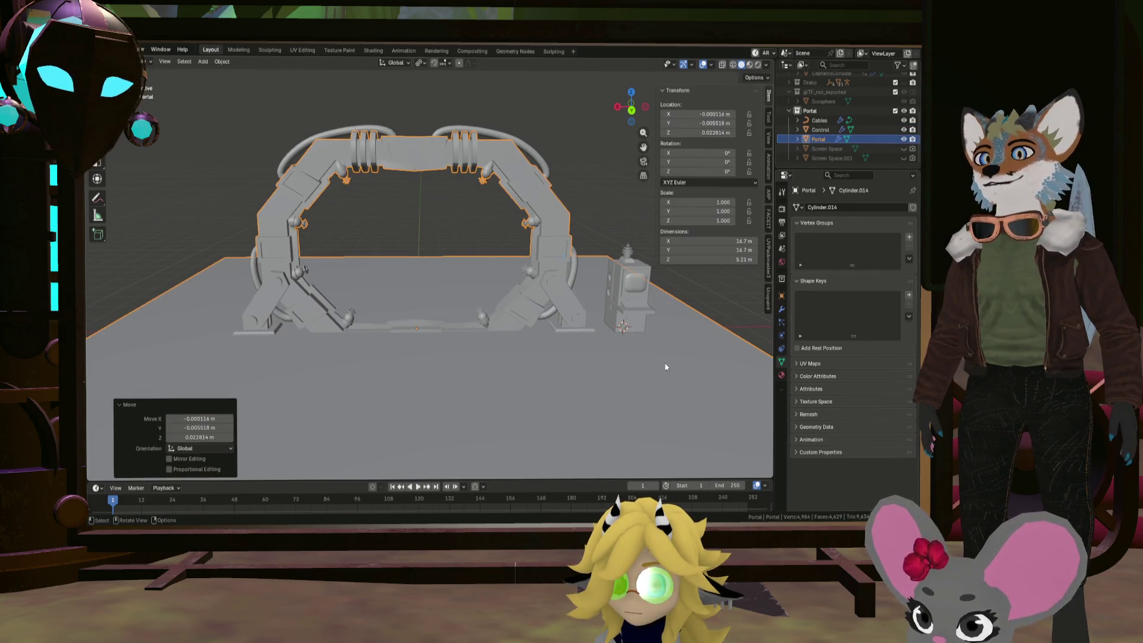
{"action": "key", "text": "Tab"}
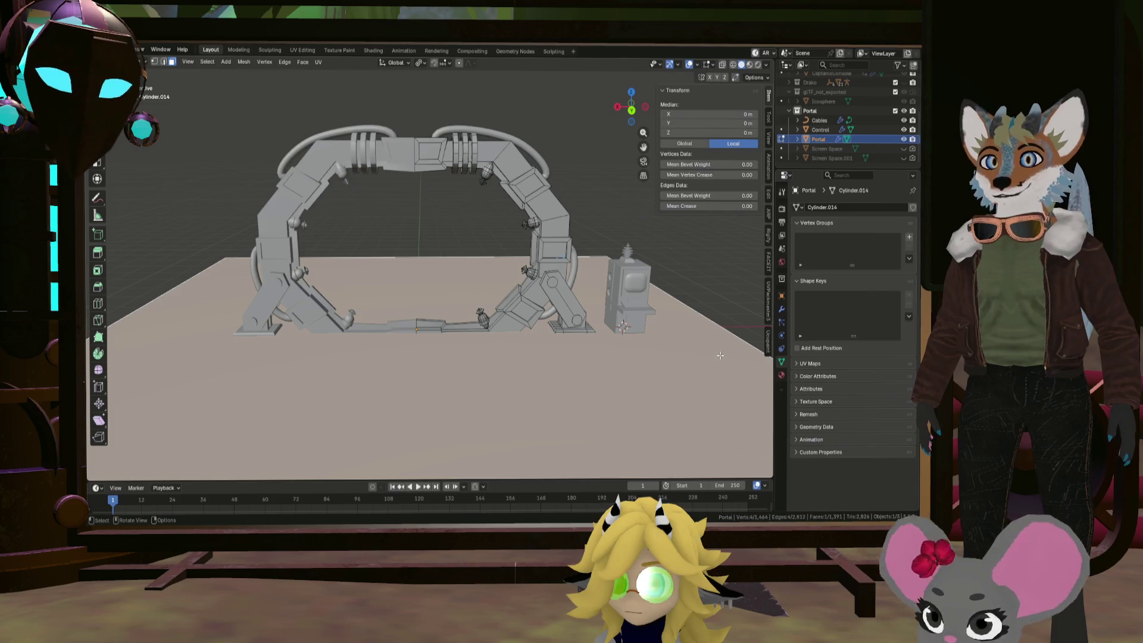
{"action": "key", "text": "x"}
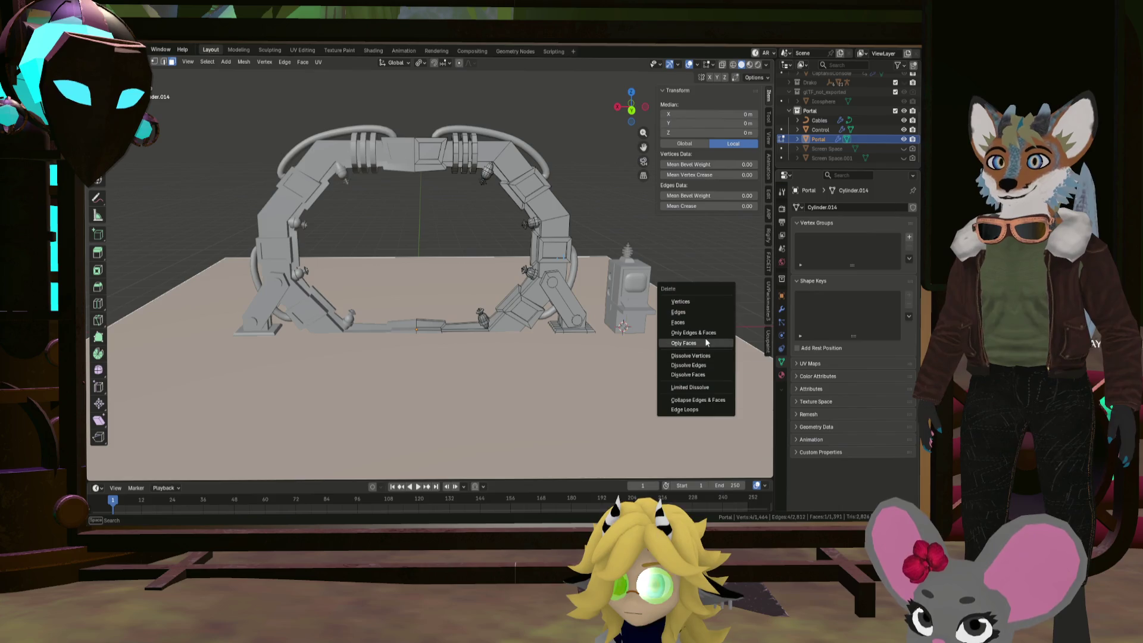
{"action": "left_click", "coordinate": [706, 302]}
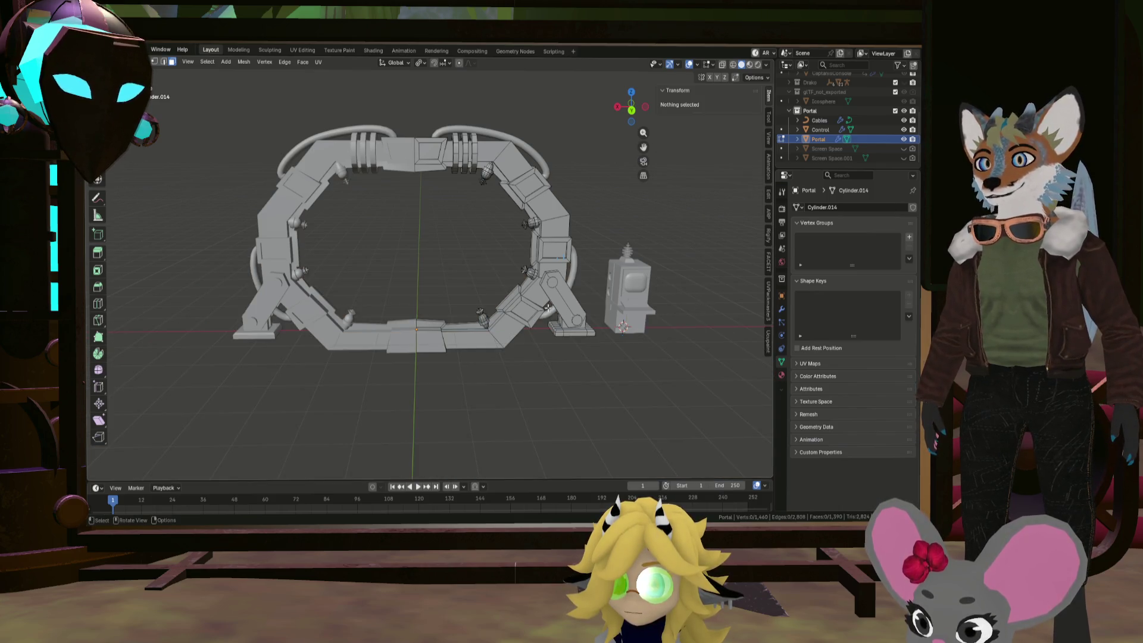
Check the gate from above, select the Cables object and return to Object Mode
{"action": "mouse_move", "coordinate": [452, 297]}
{"action": "middle_mouse_down"}
{"action": "mouse_move", "coordinate": [605, 298]}
{"action": "mouse_move", "coordinate": [542, 305]}
{"action": "mouse_move", "coordinate": [476, 333]}
{"action": "mouse_move", "coordinate": [574, 328]}
{"action": "middle_mouse_up"}
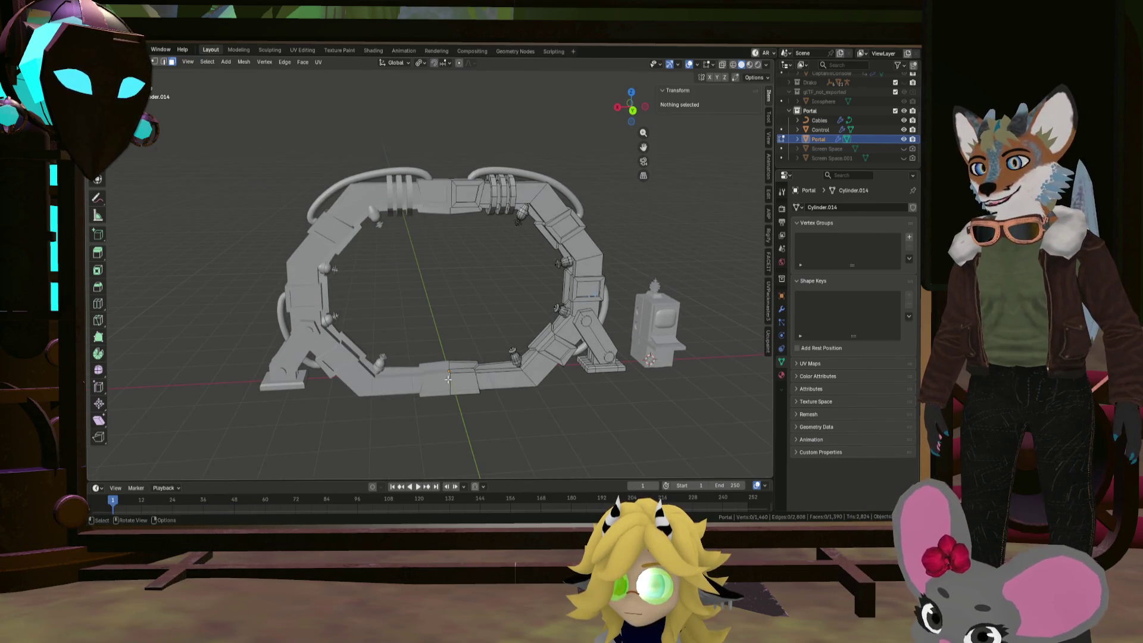
{"action": "scroll", "coordinate": [442, 380], "scroll_direction": "up", "scroll_amount": 5}
{"action": "scroll", "coordinate": [442, 381], "scroll_direction": "down", "scroll_amount": 8}
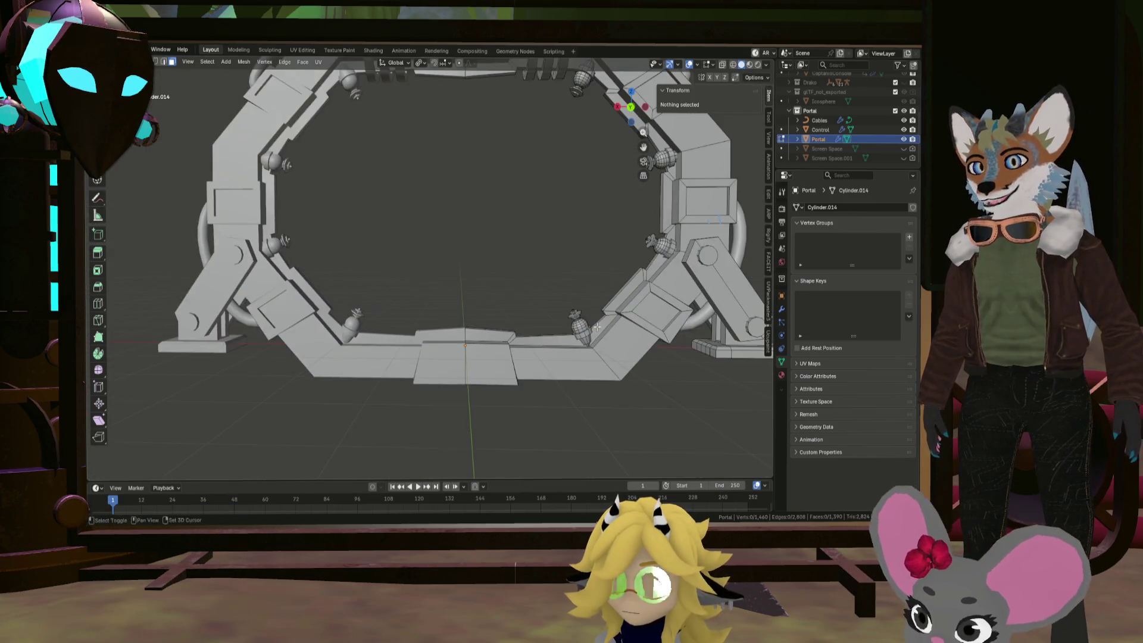
{"action": "middle_click_drag", "start_coordinate": [510, 337], "coordinate": [594, 289]}
{"action": "left_click", "coordinate": [819, 120]}
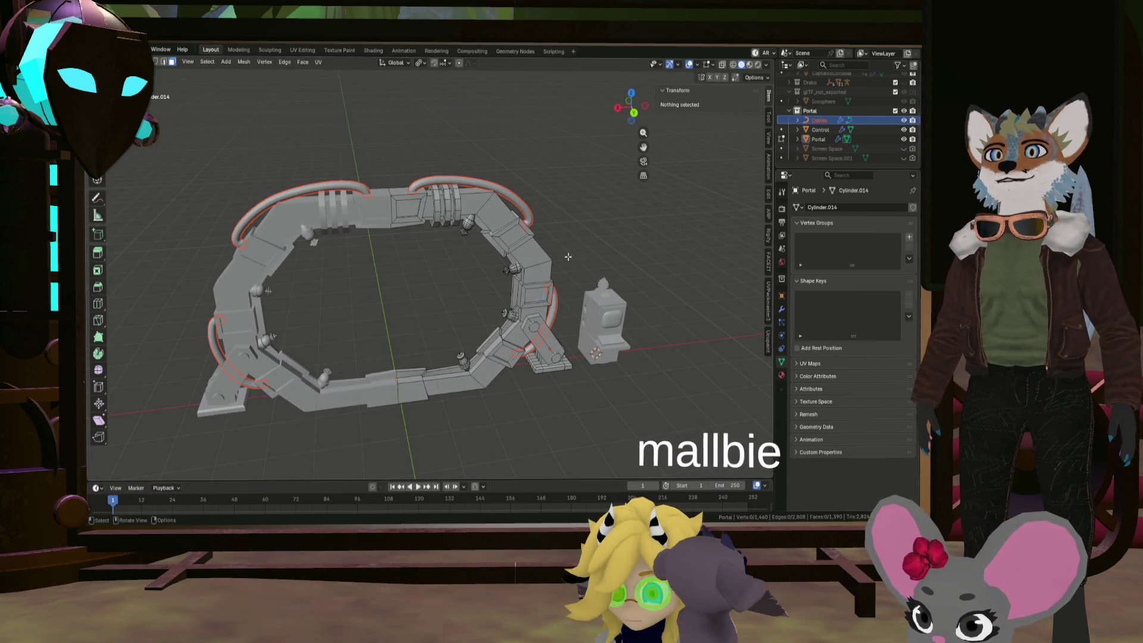
{"action": "key", "text": "Tab"}
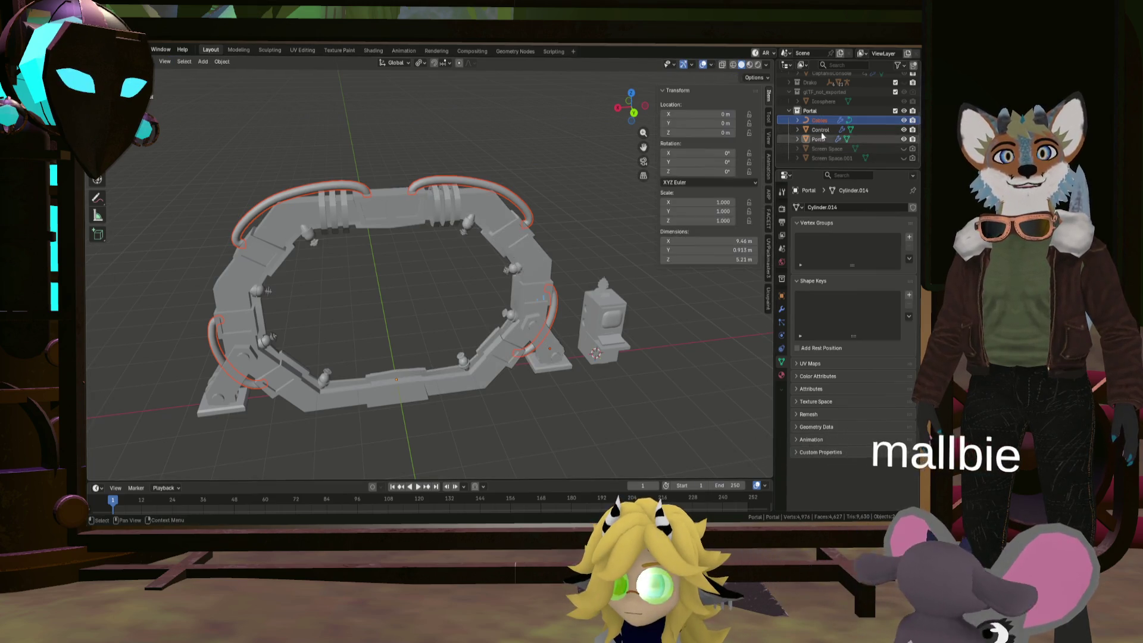
Duplicate the Portal collection, select Cables.001 and unhide the full ship model
{"action": "left_click", "coordinate": [815, 111]}
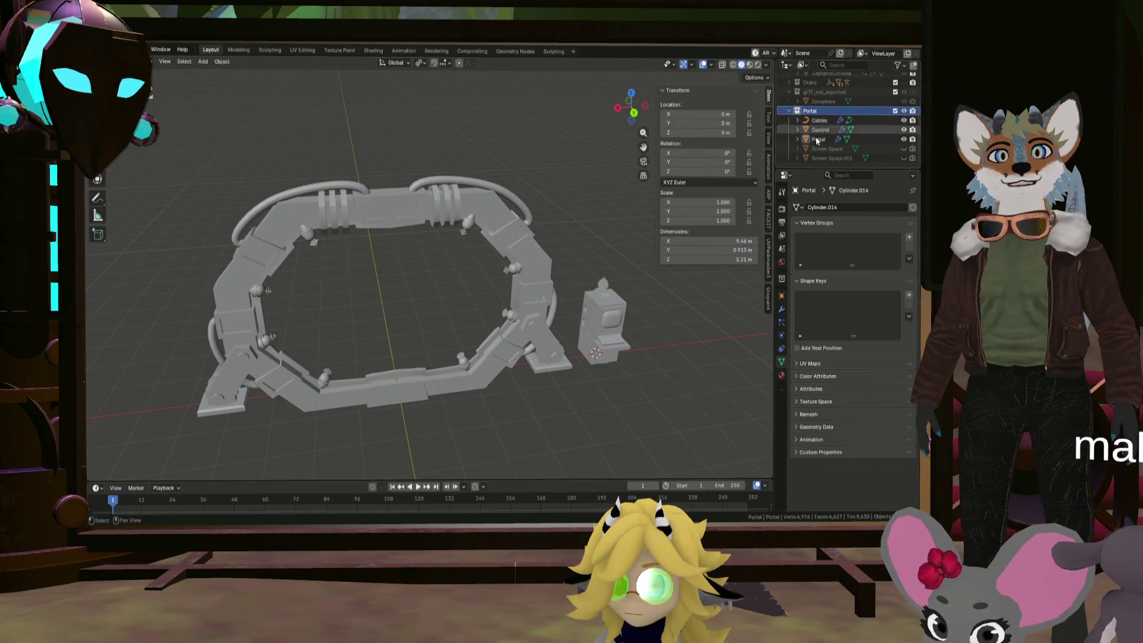
{"action": "right_click", "coordinate": [817, 113]}
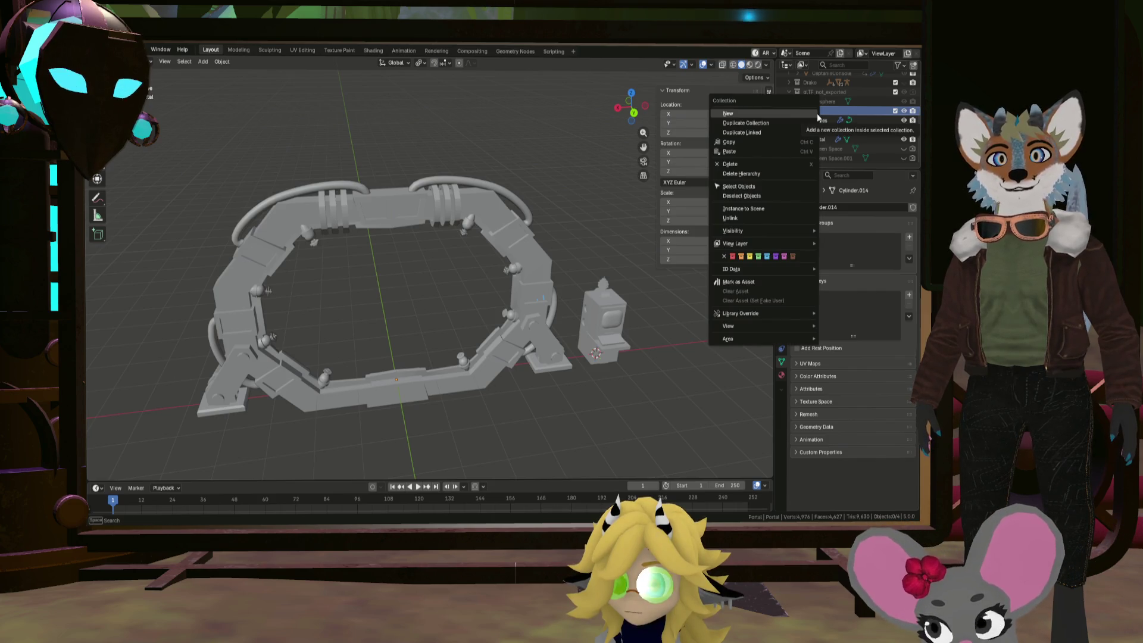
{"action": "left_click", "coordinate": [789, 119]}
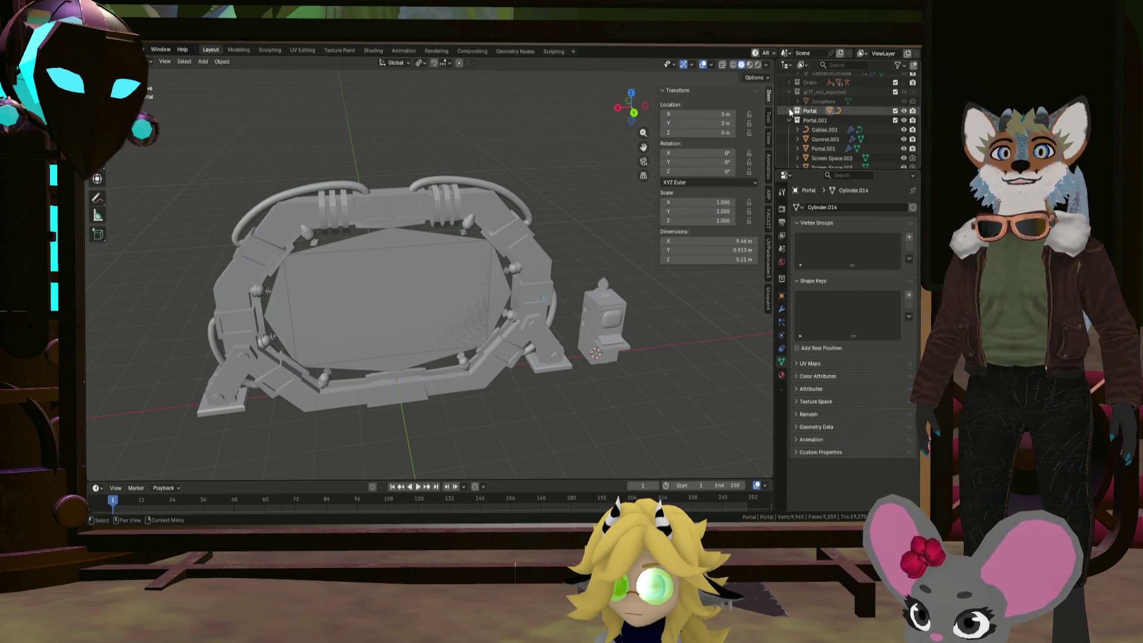
{"action": "scroll", "coordinate": [829, 134], "scroll_direction": "down", "scroll_amount": 1}
{"action": "left_click", "coordinate": [823, 121]}
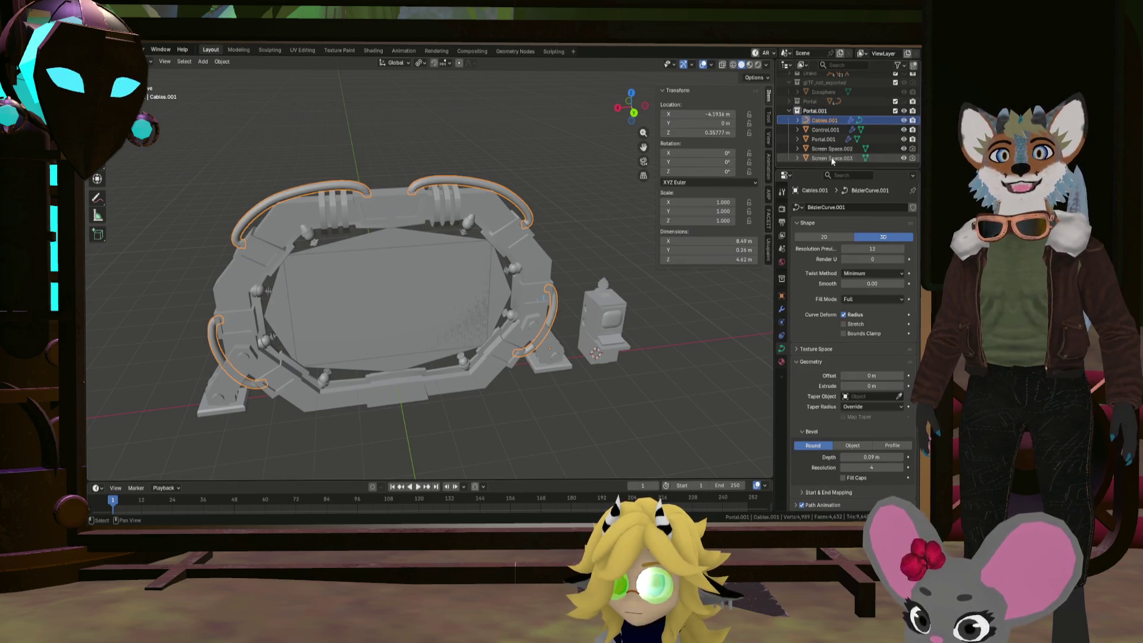
{"action": "scroll", "coordinate": [591, 156], "scroll_direction": "down", "scroll_amount": 5}
{"action": "scroll", "coordinate": [855, 128], "scroll_direction": "up", "scroll_amount": 4}
{"action": "scroll", "coordinate": [861, 131], "scroll_direction": "up", "scroll_amount": 5}
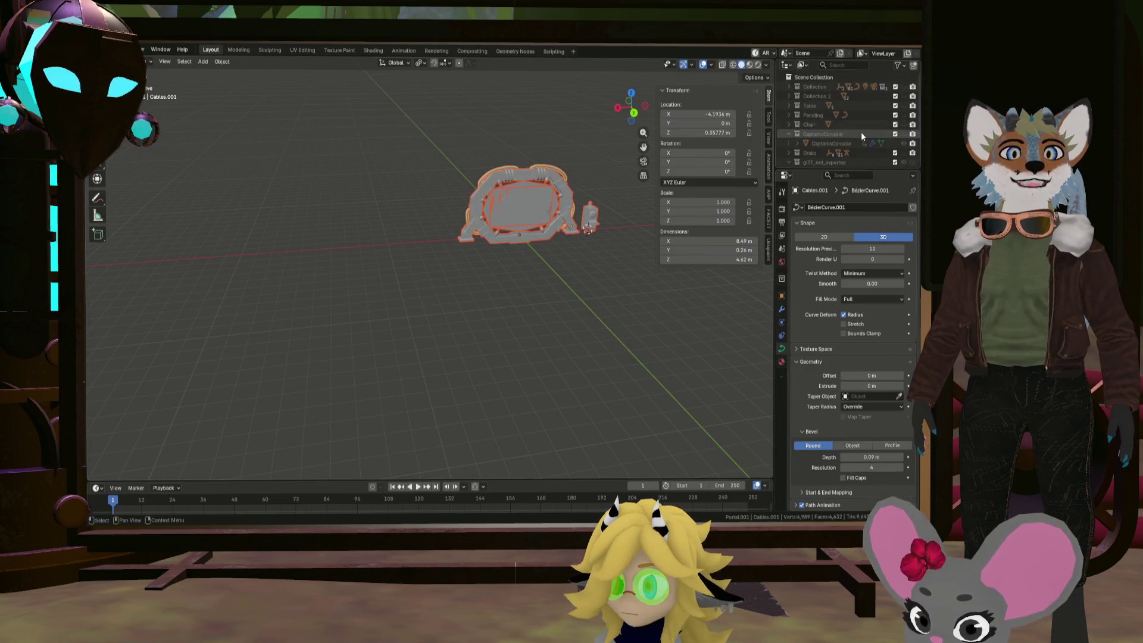
{"action": "left_click", "coordinate": [906, 87]}
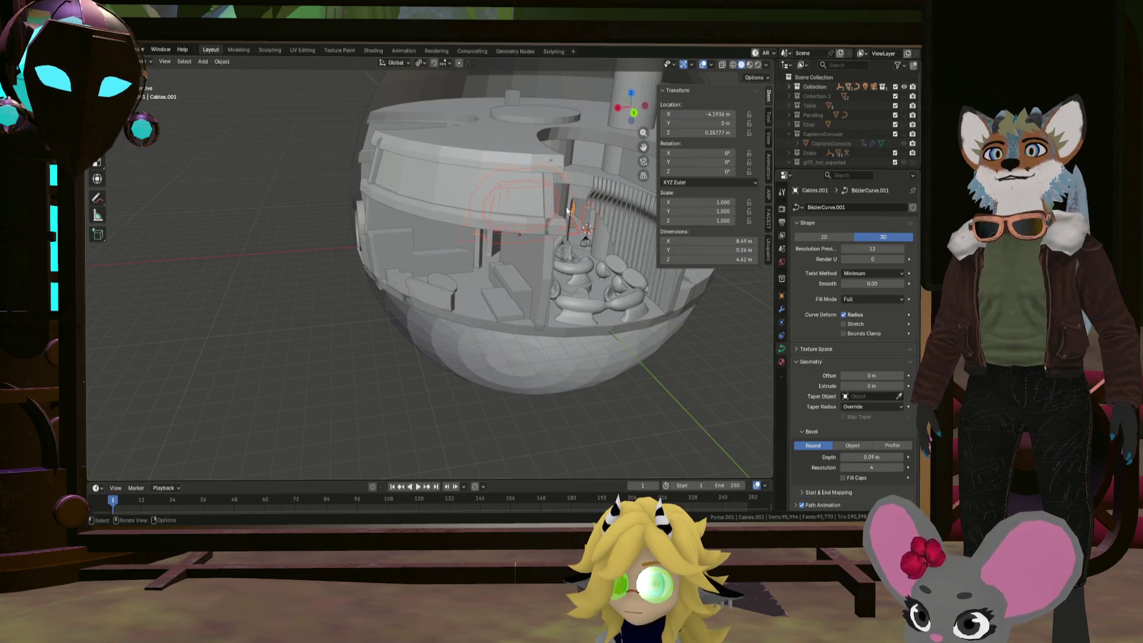
Move the portal group along X into the ship interior
{"action": "mouse_move", "coordinate": [568, 211]}
{"action": "middle_mouse_down"}
{"action": "mouse_move", "coordinate": [546, 209]}
{"action": "mouse_move", "coordinate": [601, 245]}
{"action": "middle_mouse_up"}
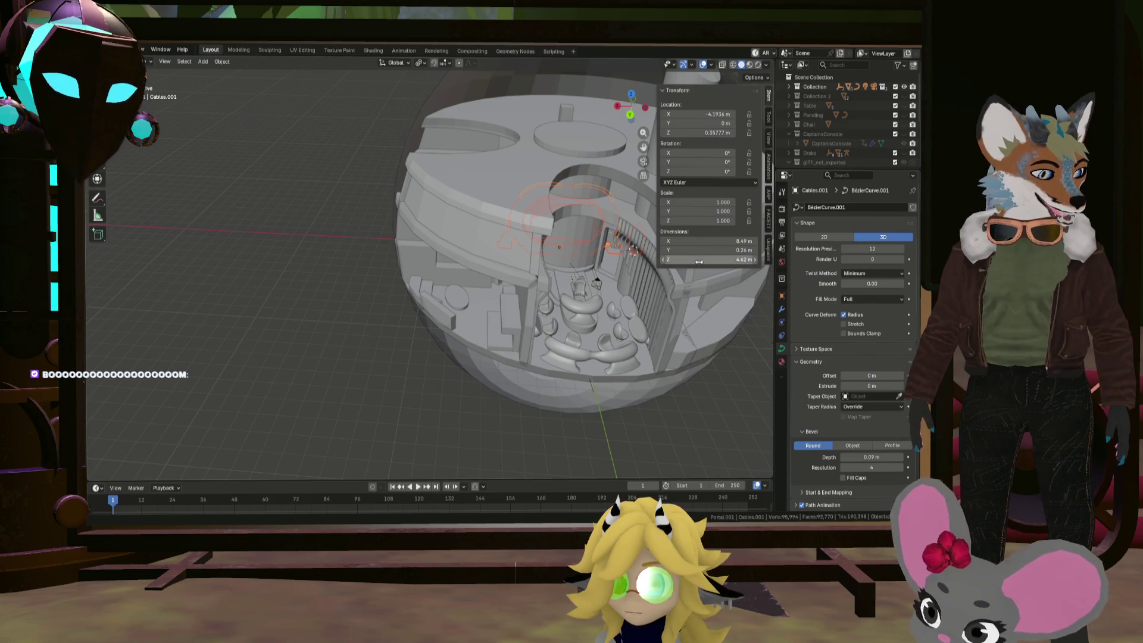
{"action": "mouse_move", "coordinate": [509, 234]}
{"action": "middle_mouse_down"}
{"action": "mouse_move", "coordinate": [624, 287]}
{"action": "mouse_move", "coordinate": [712, 283]}
{"action": "mouse_move", "coordinate": [587, 284]}
{"action": "mouse_move", "coordinate": [645, 273]}
{"action": "middle_mouse_up"}
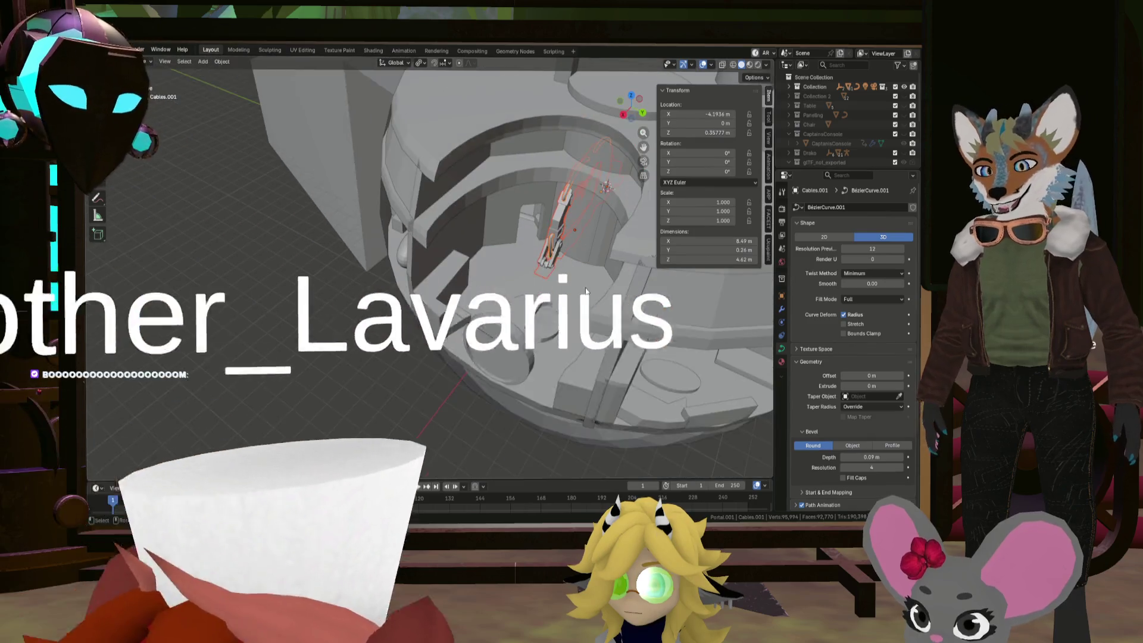
{"action": "key", "text": "g"}
{"action": "key", "text": "x"}
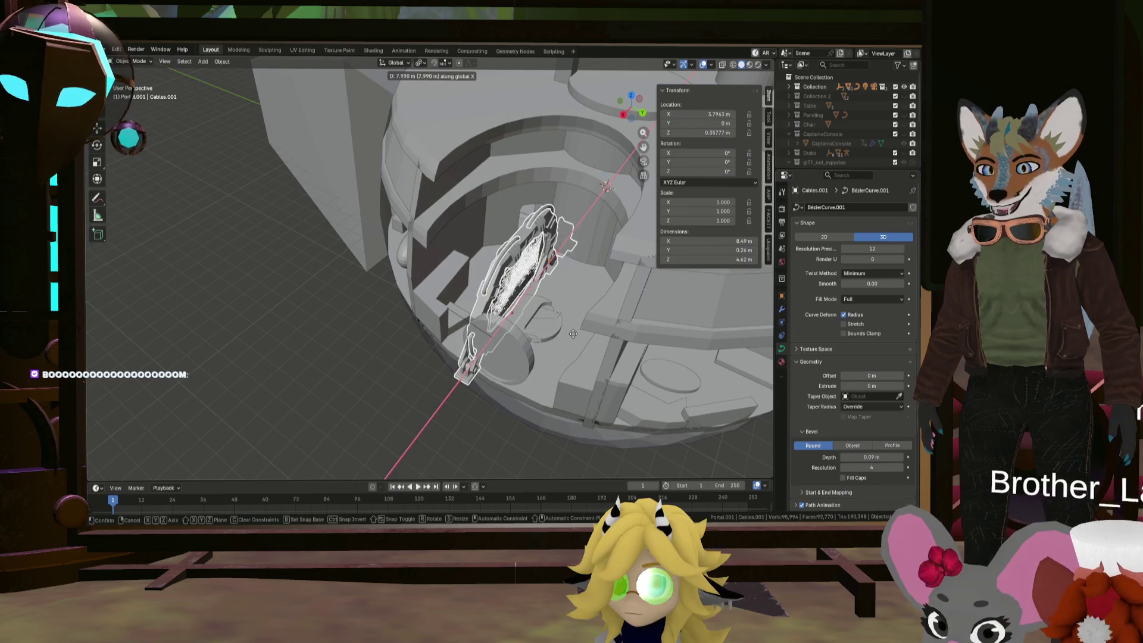
{"action": "left_click", "coordinate": [597, 334]}
Change the pivot point and rotate the portal group 90° about the Z axis
{"action": "key", "text": "r"}
{"action": "key", "text": "z"}
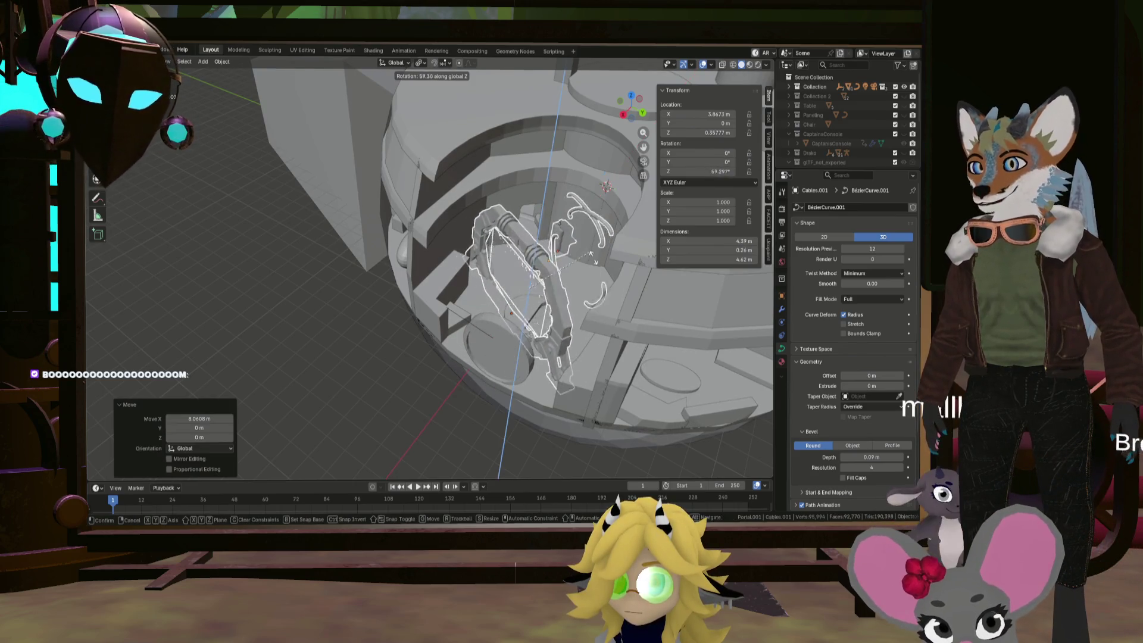
{"action": "key", "text": "Escape"}
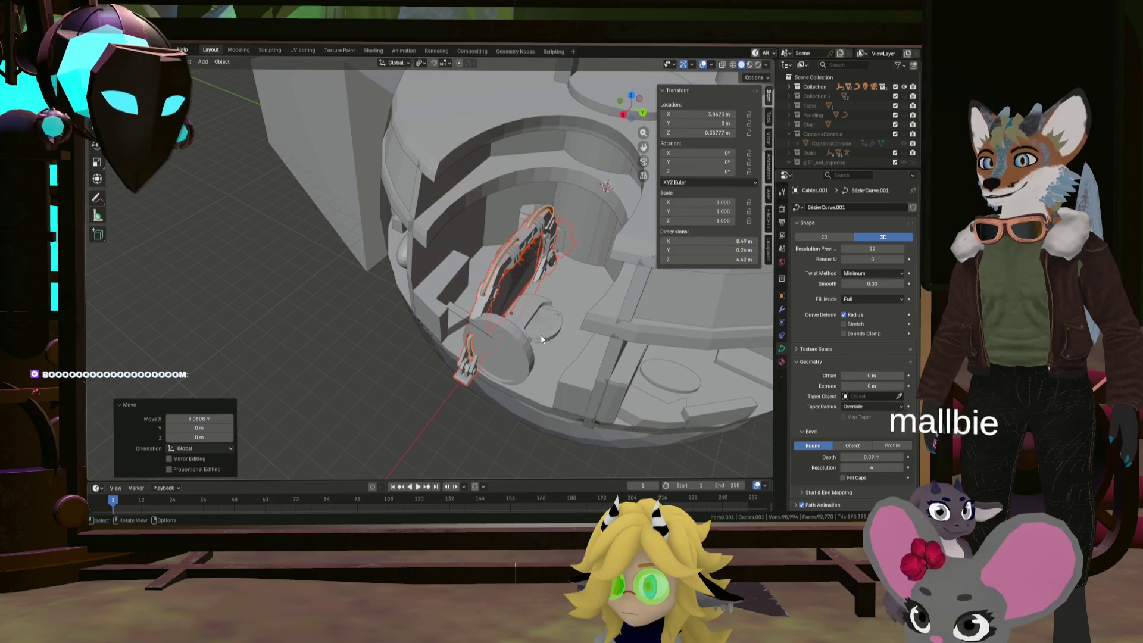
{"action": "left_click", "coordinate": [421, 63]}
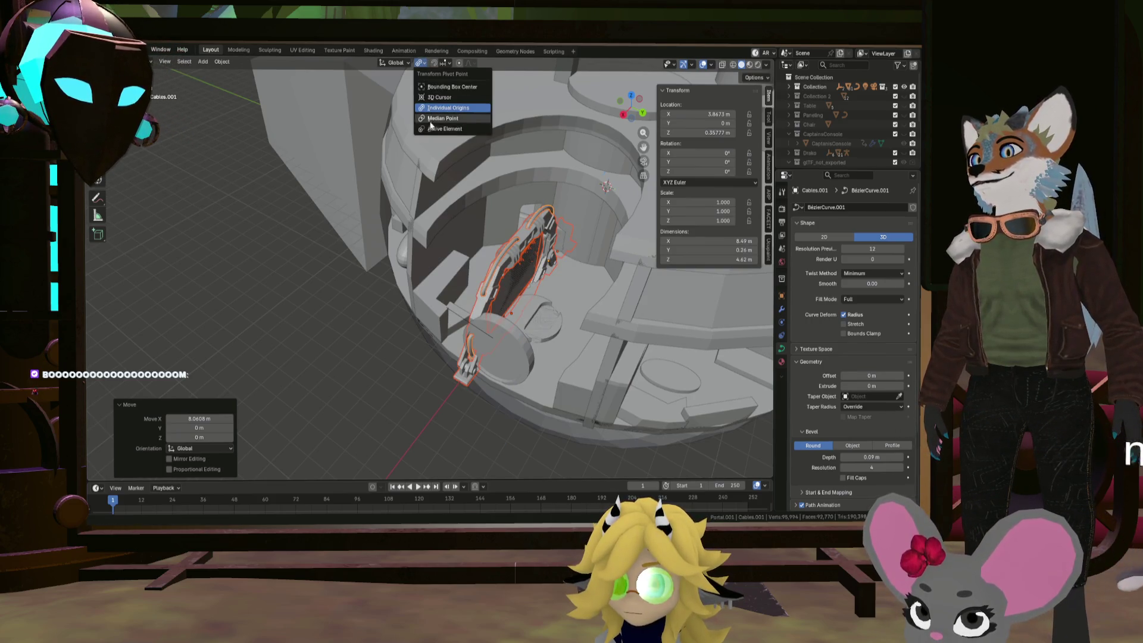
{"action": "left_click", "coordinate": [431, 118]}
{"action": "key", "text": "r"}
{"action": "key", "text": "z"}
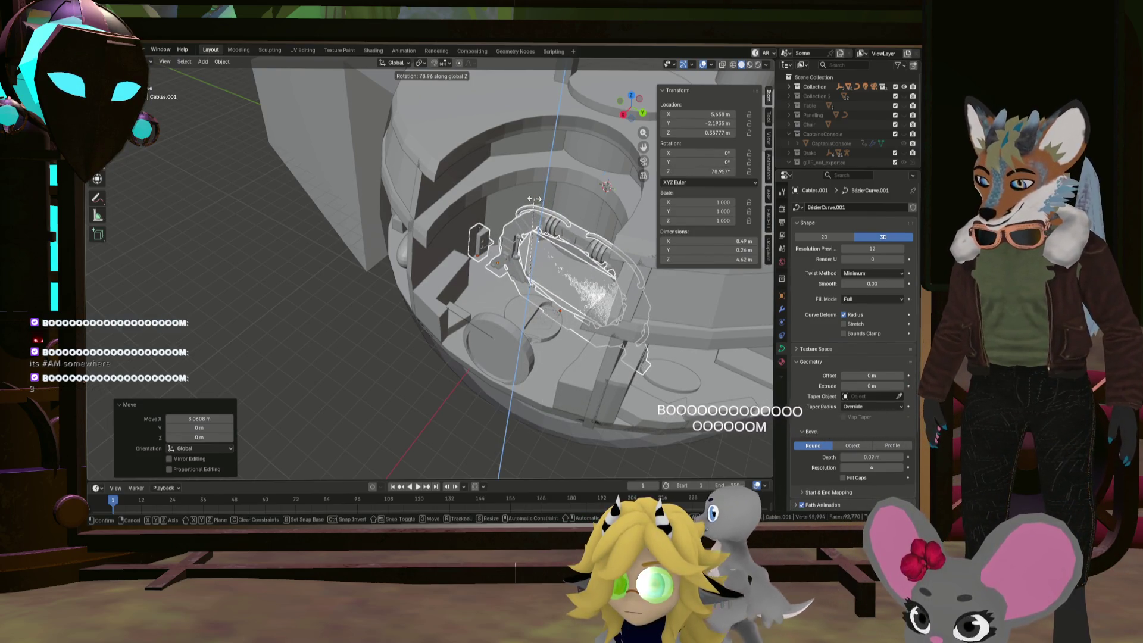
{"action": "type", "text": "90"}
{"action": "key", "text": "Return"}
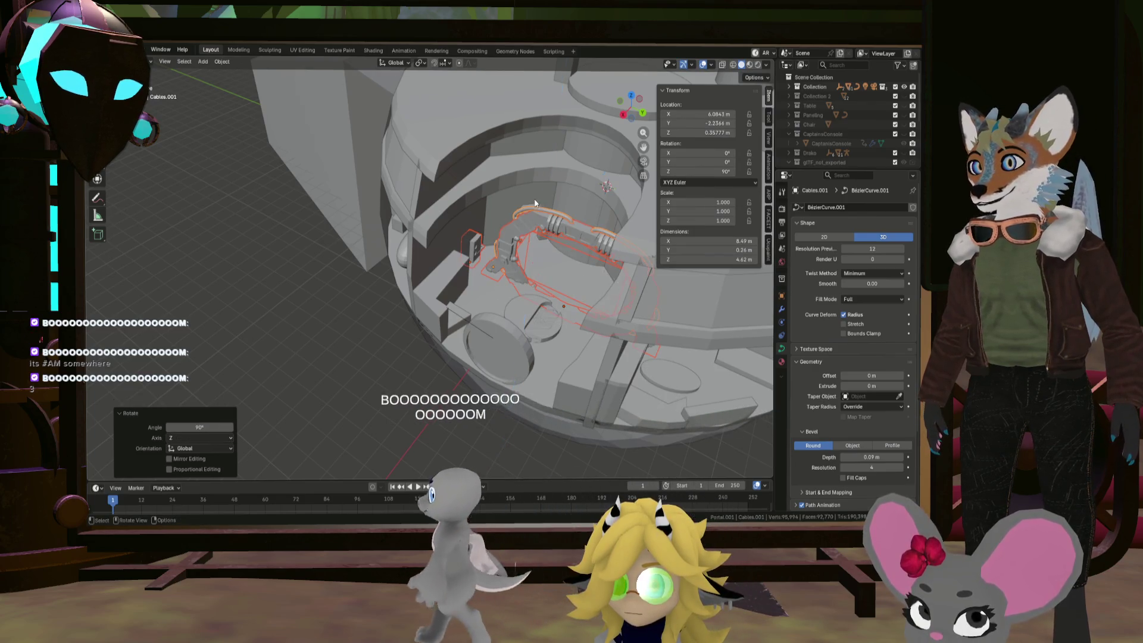
Try scaling the portal group down, then undo the shrink
{"action": "key", "text": "s"}
{"action": "left_click", "coordinate": [629, 269]}
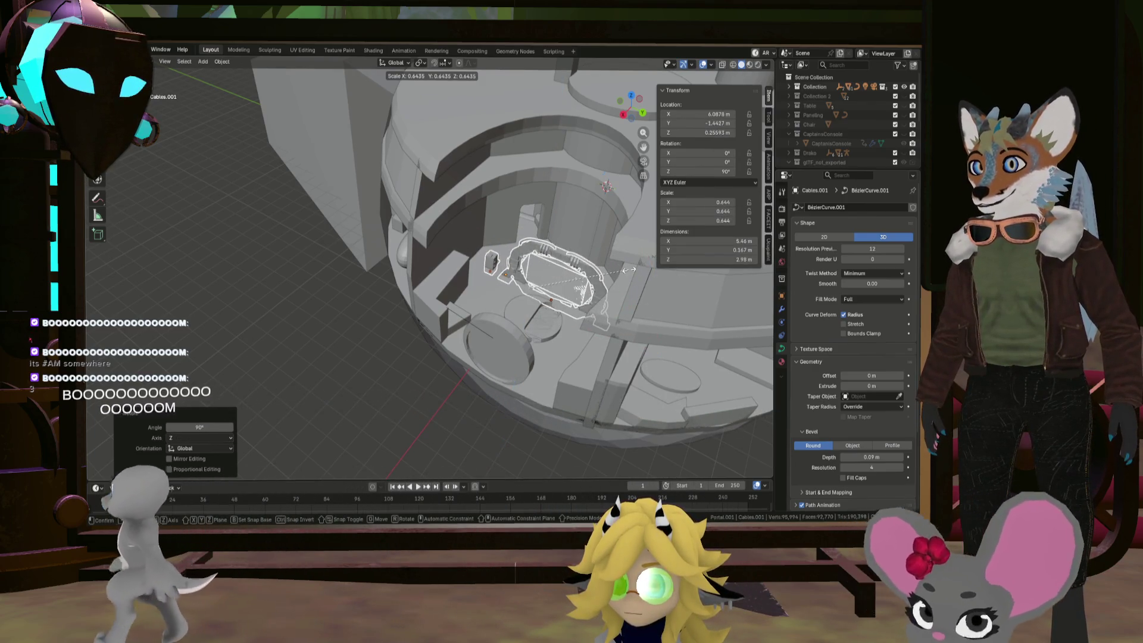
{"action": "mouse_move", "coordinate": [561, 291]}
{"action": "middle_mouse_down"}
{"action": "mouse_move", "coordinate": [573, 266]}
{"action": "mouse_move", "coordinate": [588, 273]}
{"action": "mouse_move", "coordinate": [613, 265]}
{"action": "mouse_move", "coordinate": [592, 256]}
{"action": "mouse_move", "coordinate": [632, 250]}
{"action": "mouse_move", "coordinate": [493, 260]}
{"action": "mouse_move", "coordinate": [609, 275]}
{"action": "mouse_move", "coordinate": [647, 263]}
{"action": "mouse_move", "coordinate": [534, 256]}
{"action": "middle_mouse_up"}
{"action": "key", "text": "ctrl+z"}
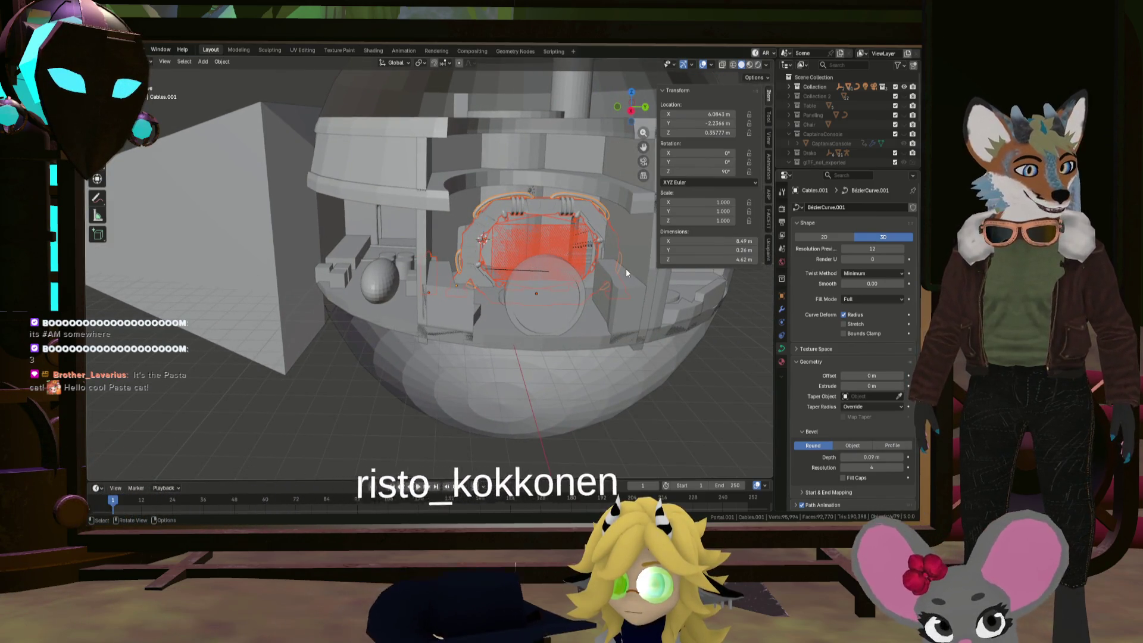
Reposition the portal along X, Y and Z to about X 11.233, Y -3.59, Z 0.958 m
{"action": "key", "text": "g"}
{"action": "key", "text": "y"}
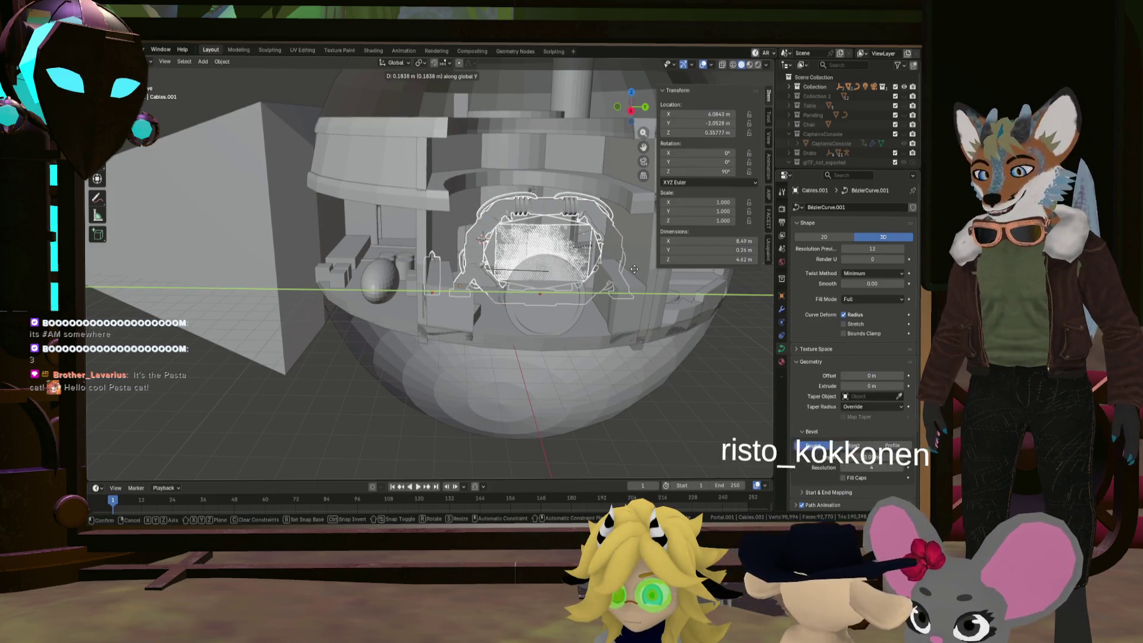
{"action": "key", "text": "x"}
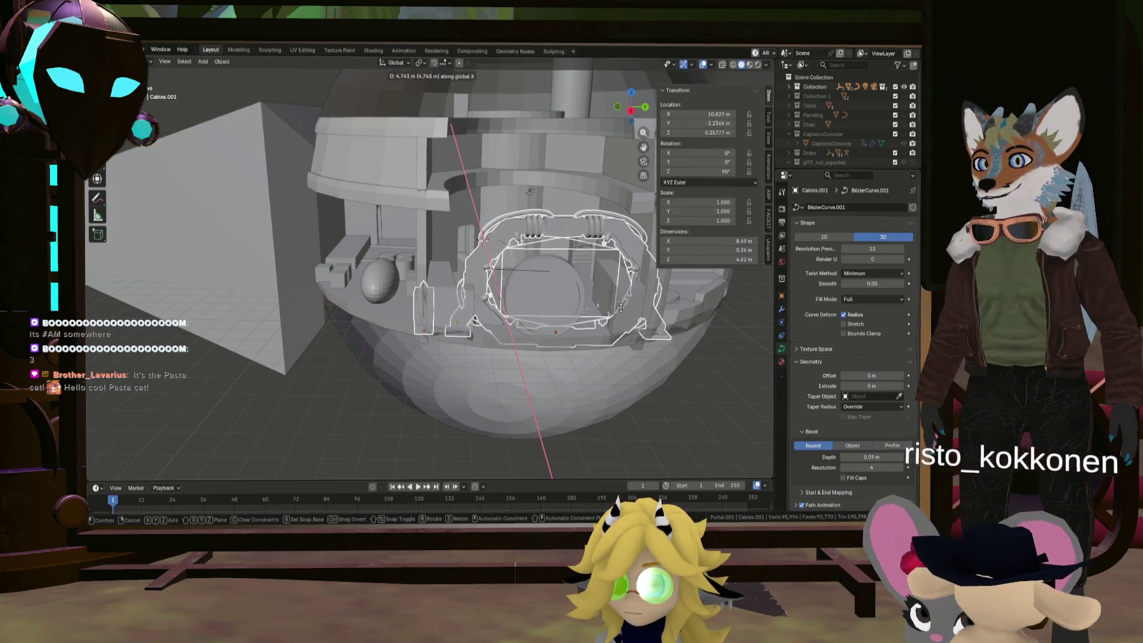
{"action": "left_click", "coordinate": [697, 319]}
{"action": "key", "text": "g"}
{"action": "key", "text": "y"}
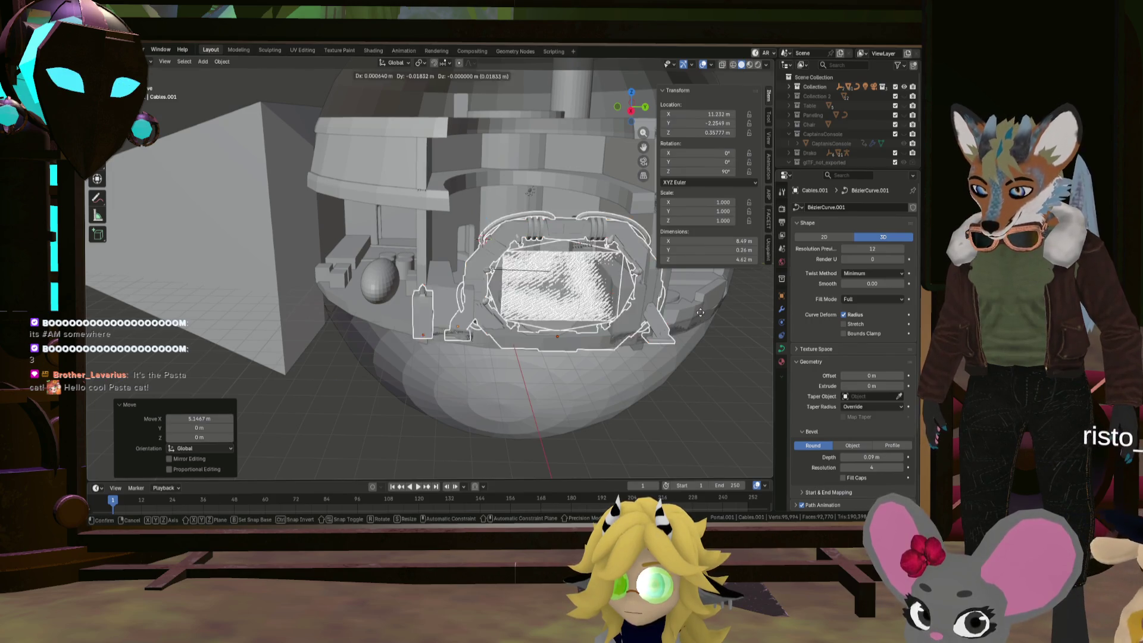
{"action": "left_click", "coordinate": [669, 303]}
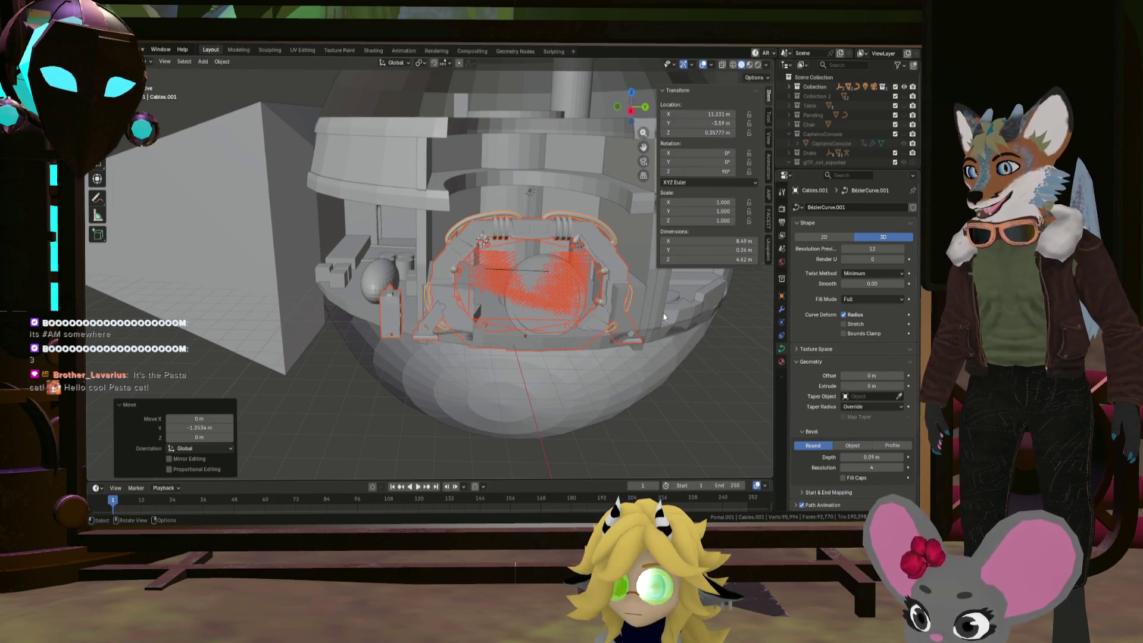
{"action": "key", "text": "g"}
{"action": "key", "text": "z"}
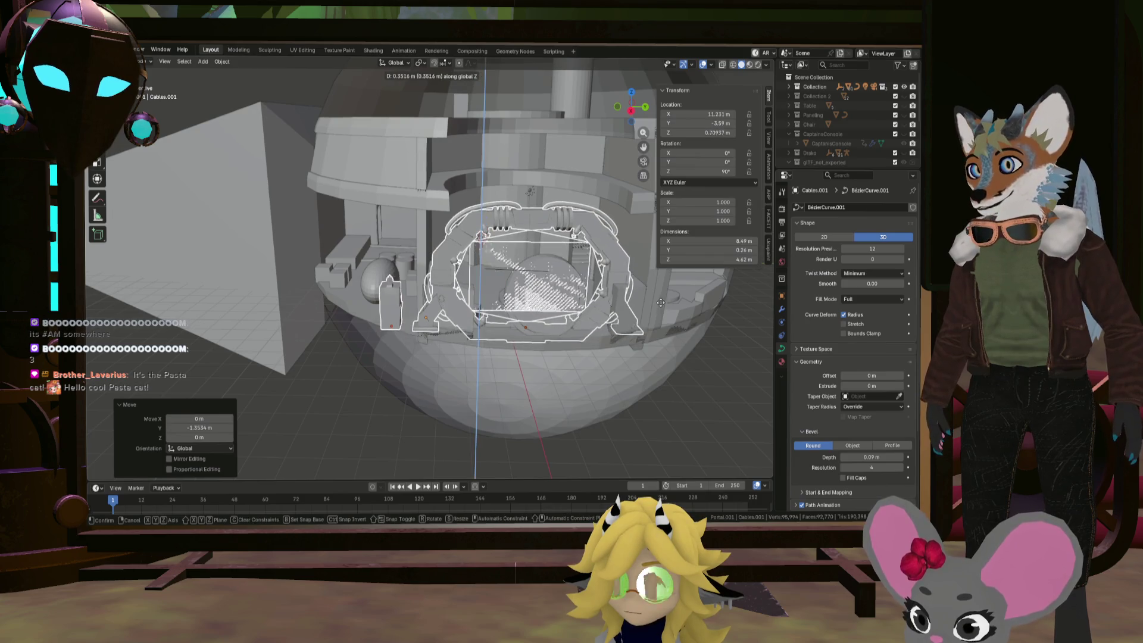
{"action": "left_click", "coordinate": [658, 299]}
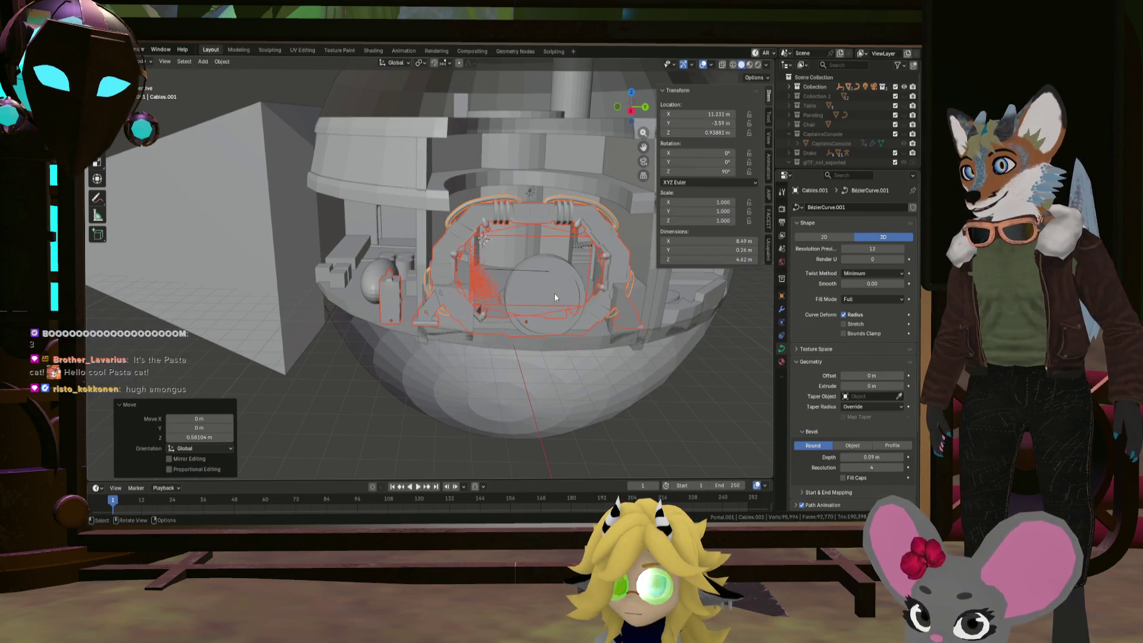
{"action": "mouse_move", "coordinate": [555, 293]}
{"action": "middle_mouse_down"}
{"action": "mouse_move", "coordinate": [383, 312]}
{"action": "mouse_move", "coordinate": [319, 287]}
{"action": "mouse_move", "coordinate": [295, 251]}
{"action": "mouse_move", "coordinate": [338, 298]}
{"action": "mouse_move", "coordinate": [337, 336]}
{"action": "mouse_move", "coordinate": [538, 334]}
{"action": "mouse_move", "coordinate": [520, 380]}
{"action": "mouse_move", "coordinate": [550, 352]}
{"action": "middle_mouse_up"}
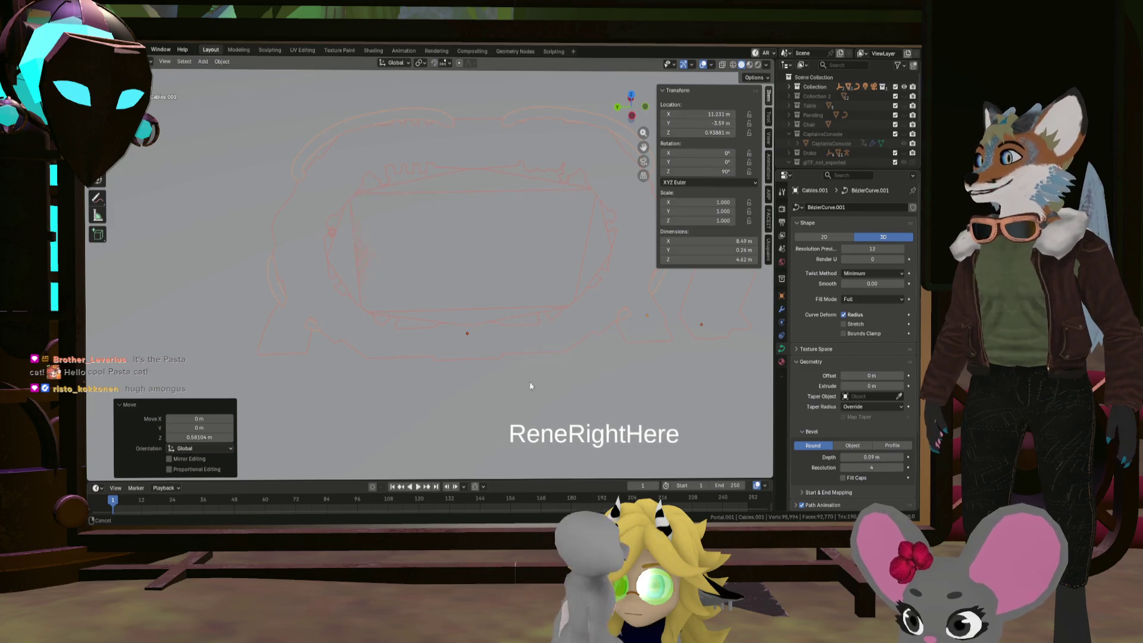
Lower the portal group along Z so Cables.001 sits at Z 0.68354 m
{"action": "scroll", "coordinate": [512, 341], "scroll_direction": "up", "scroll_amount": 5, "text": "shift"}
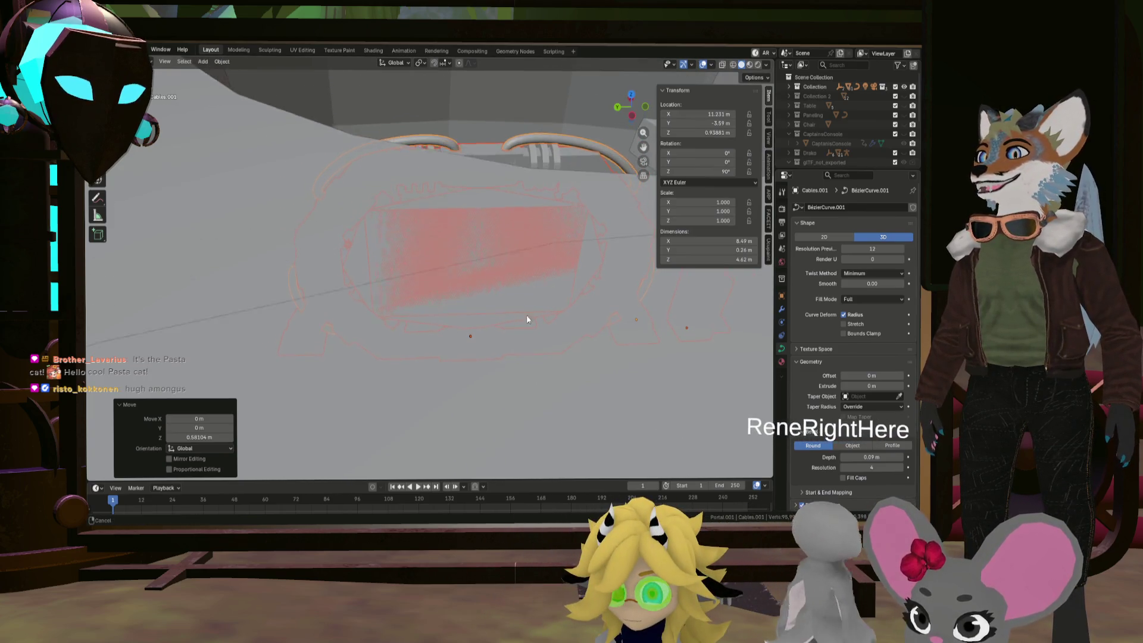
{"action": "mouse_move", "coordinate": [554, 290]}
{"action": "middle_mouse_down"}
{"action": "mouse_move", "coordinate": [527, 390]}
{"action": "mouse_move", "coordinate": [533, 331]}
{"action": "mouse_move", "coordinate": [524, 337]}
{"action": "mouse_move", "coordinate": [517, 313]}
{"action": "mouse_move", "coordinate": [473, 312]}
{"action": "mouse_move", "coordinate": [584, 330]}
{"action": "mouse_move", "coordinate": [535, 330]}
{"action": "mouse_move", "coordinate": [533, 321]}
{"action": "middle_mouse_up"}
{"action": "scroll", "coordinate": [525, 387], "scroll_direction": "up", "scroll_amount": 5}
{"action": "key", "text": "g"}
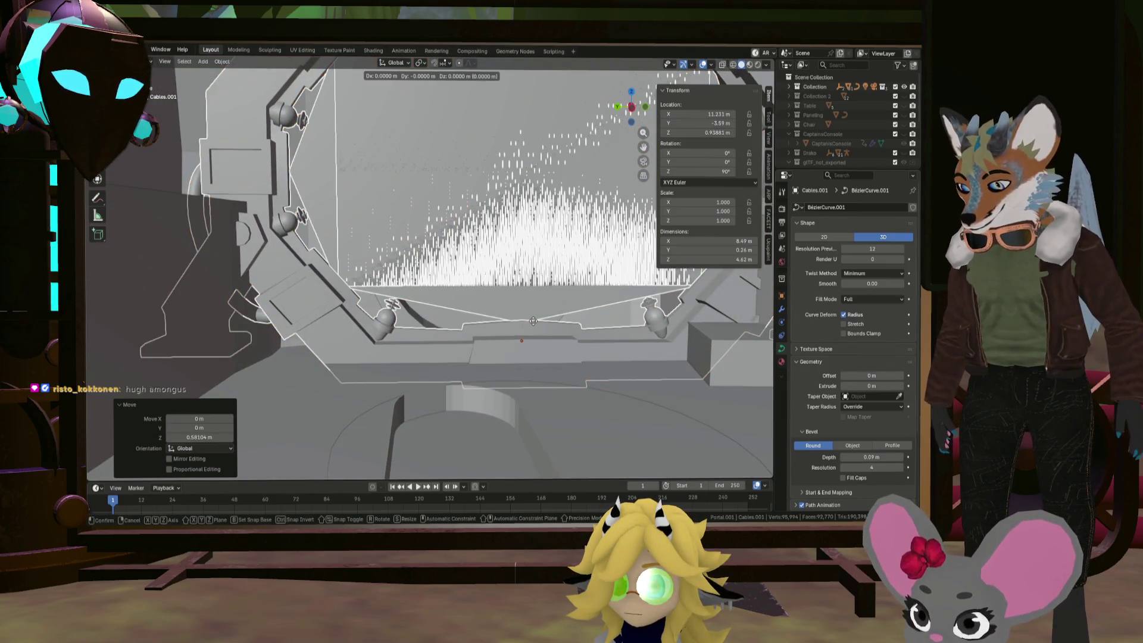
{"action": "key", "text": "z"}
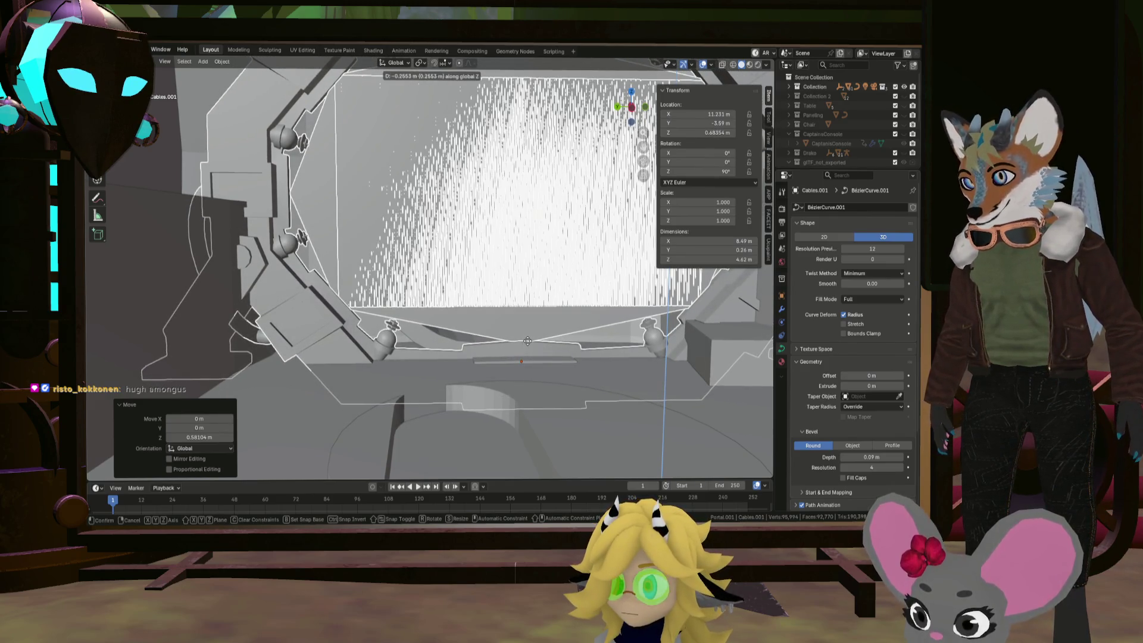
{"action": "left_click", "coordinate": [558, 336]}
{"action": "mouse_move", "coordinate": [559, 336]}
{"action": "middle_mouse_down"}
{"action": "mouse_move", "coordinate": [443, 331]}
{"action": "mouse_move", "coordinate": [444, 345]}
{"action": "mouse_move", "coordinate": [453, 328]}
{"action": "mouse_move", "coordinate": [508, 321]}
{"action": "middle_mouse_up"}
{"action": "scroll", "coordinate": [468, 326], "scroll_direction": "down", "scroll_amount": 2}
{"action": "scroll", "coordinate": [841, 130], "scroll_direction": "down", "scroll_amount": 5}
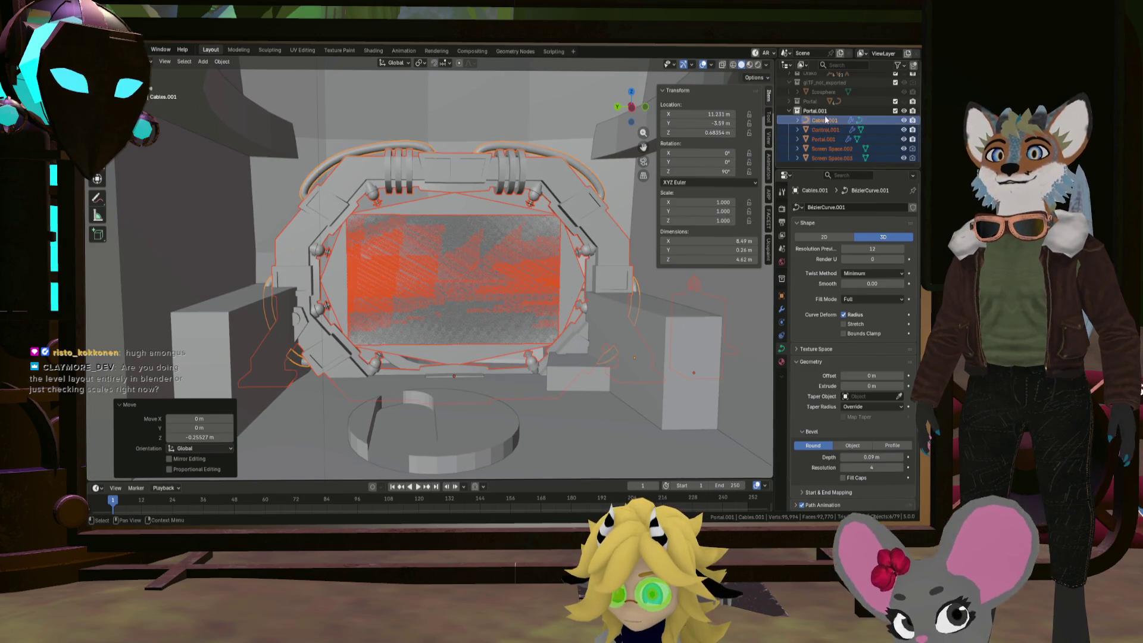
Hide Screen Space.002 and .003, then select and frame the portal cables, console and frame
{"action": "left_click", "coordinate": [834, 158]}
{"action": "left_click", "coordinate": [904, 158]}
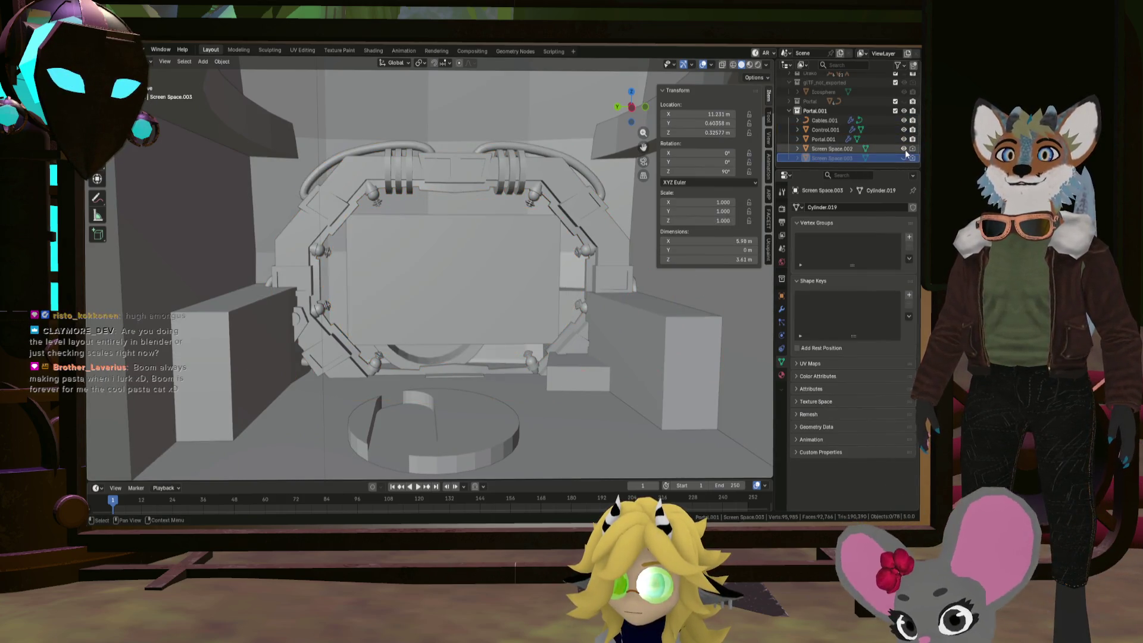
{"action": "left_click", "coordinate": [904, 149]}
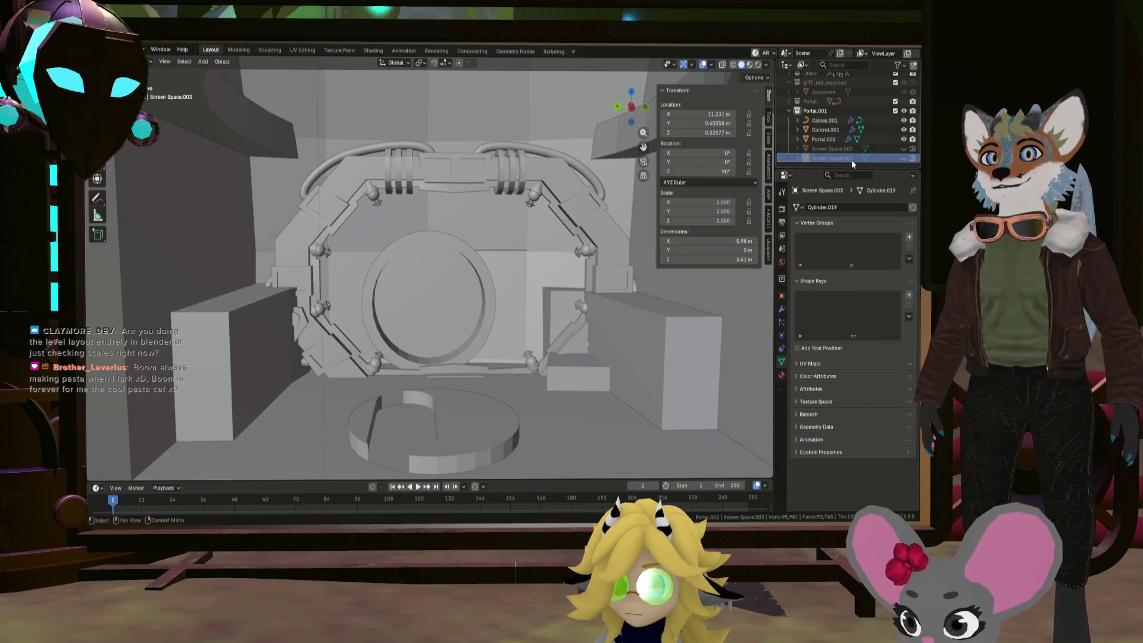
{"action": "left_click", "coordinate": [831, 123], "text": "shift"}
{"action": "key", "text": "KP_Decimal"}
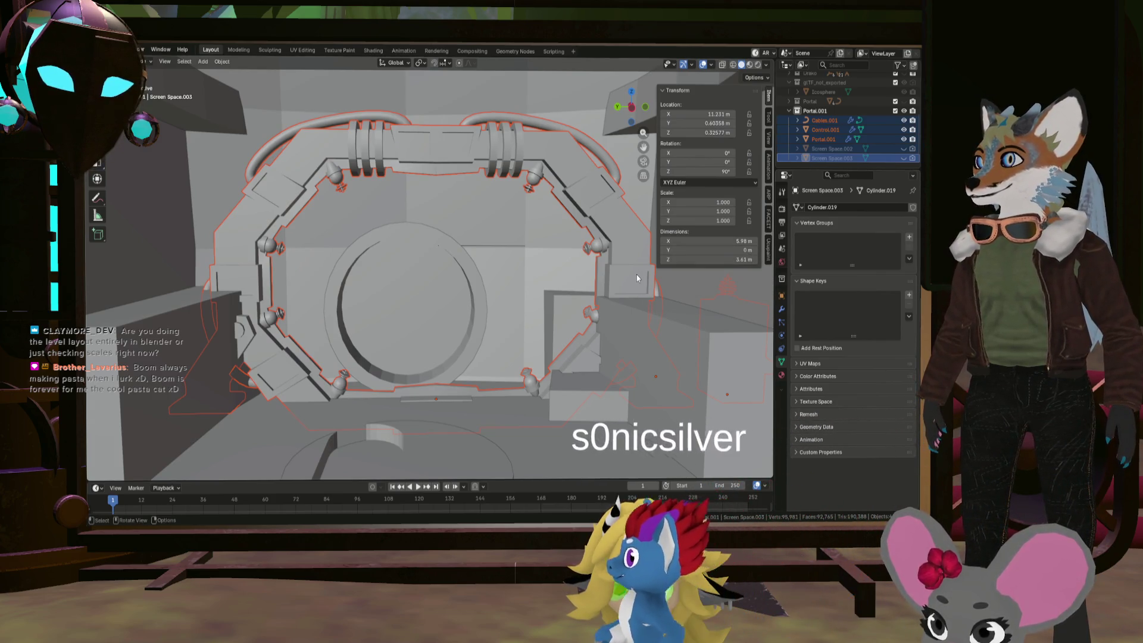
Move the selected portal objects 0.53421 m along the Y axis
{"action": "key", "text": "g"}
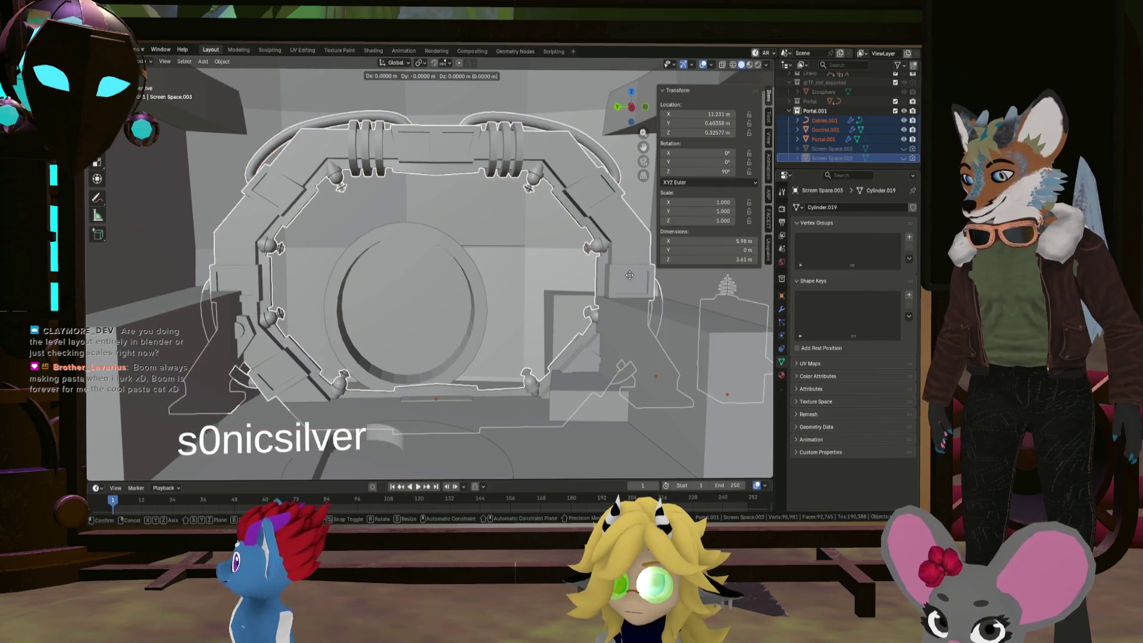
{"action": "key", "text": "y"}
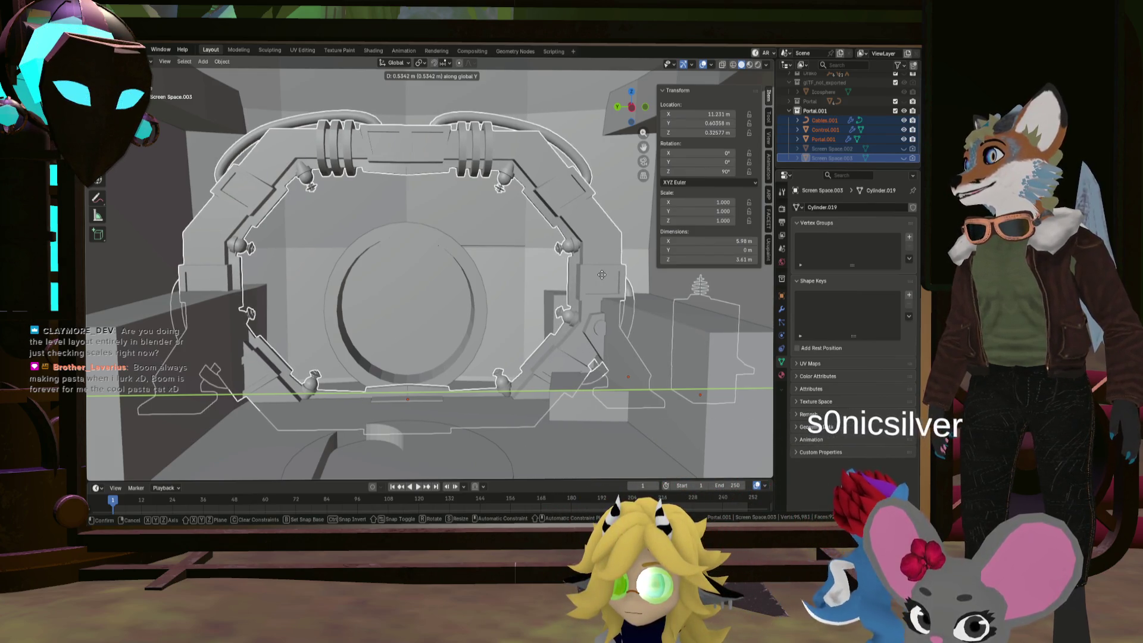
{"action": "left_click", "coordinate": [602, 274]}
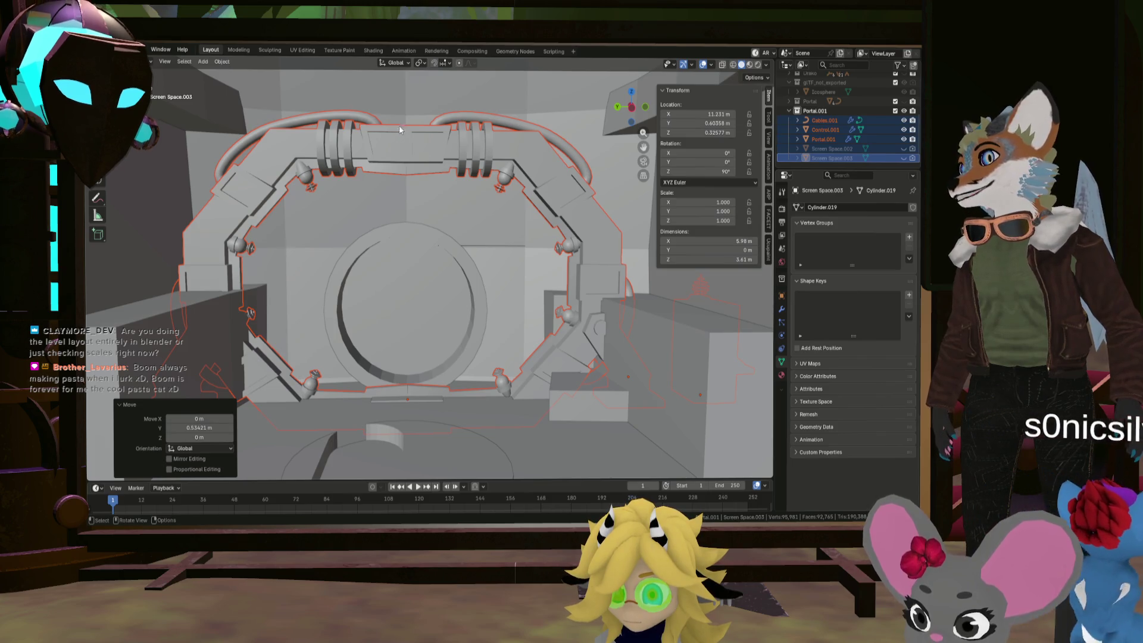
{"action": "scroll", "coordinate": [456, 283], "scroll_direction": "down", "scroll_amount": 5}
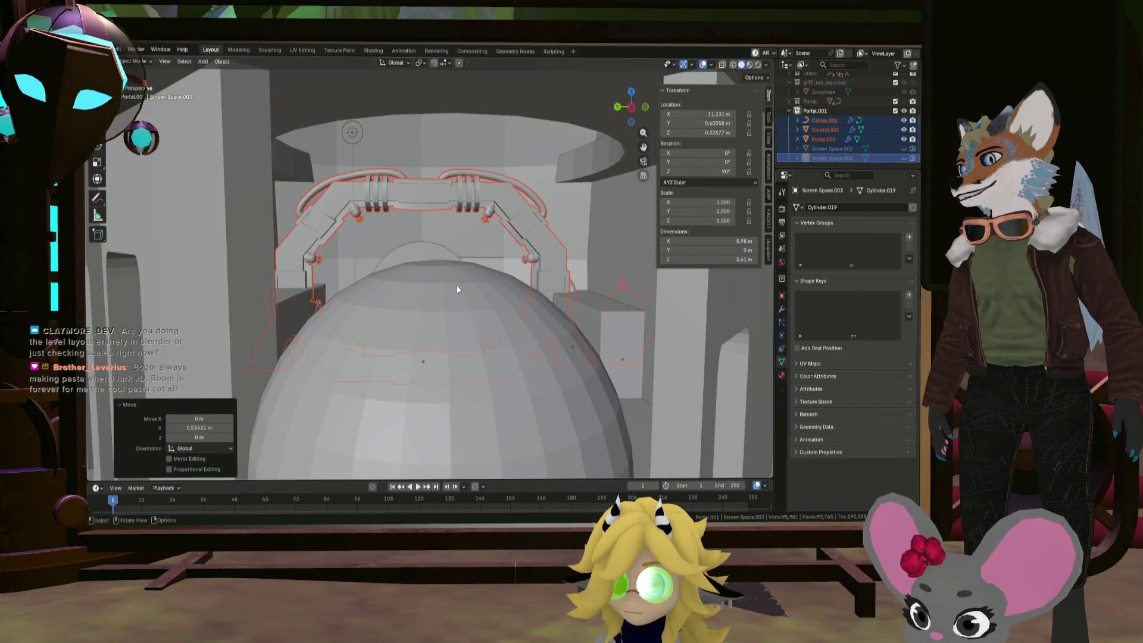
{"action": "key", "text": "KP_5"}
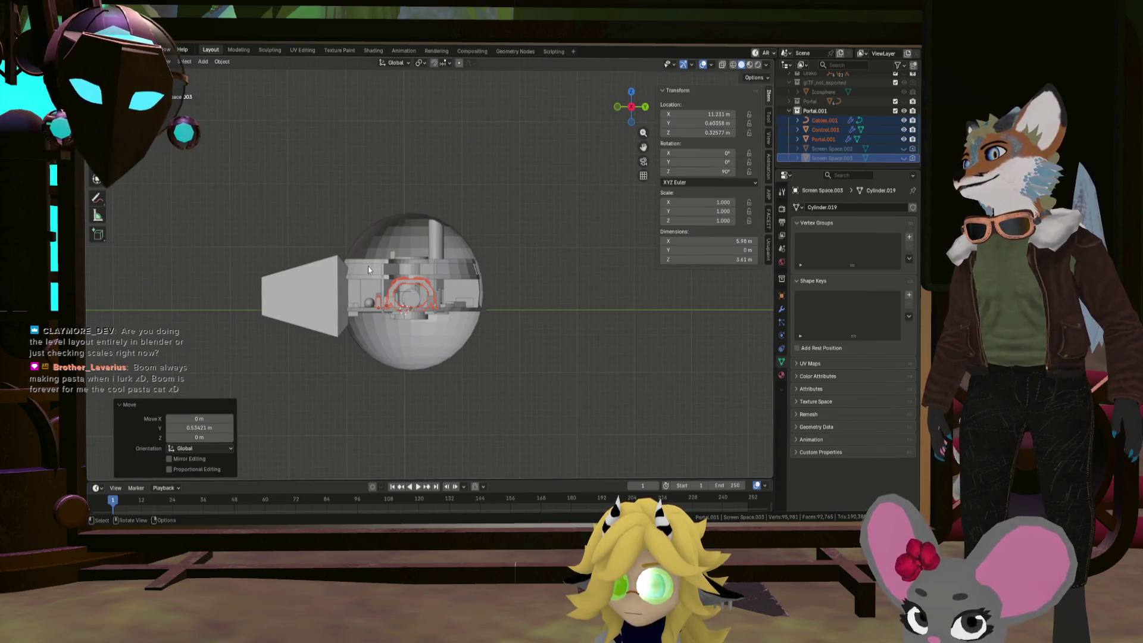
In orthographic view, make a first Y-axis adjustment to the portal objects
{"action": "scroll", "coordinate": [368, 269], "scroll_direction": "up", "scroll_amount": 3}
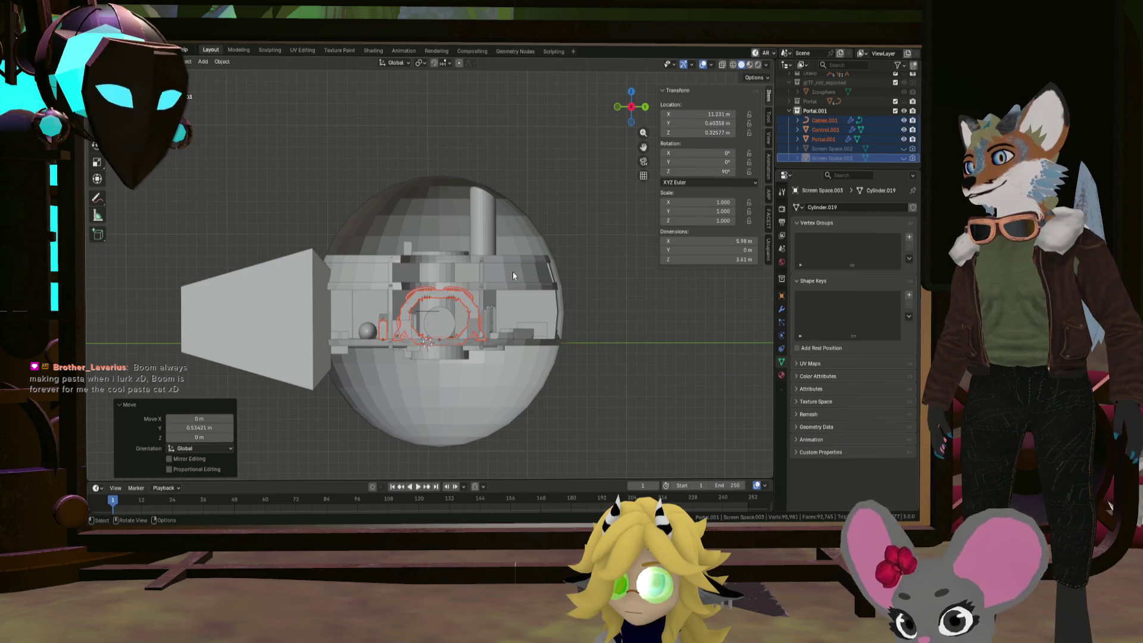
{"action": "scroll", "coordinate": [441, 284], "scroll_direction": "up", "scroll_amount": 2}
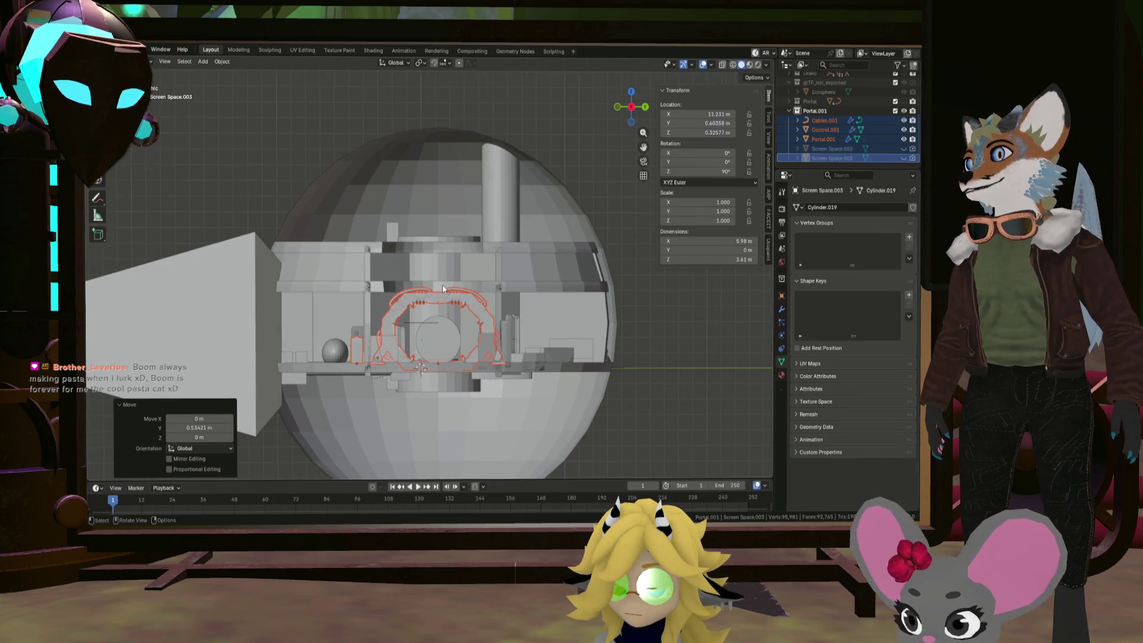
{"action": "scroll", "coordinate": [443, 289], "scroll_direction": "down", "scroll_amount": 4}
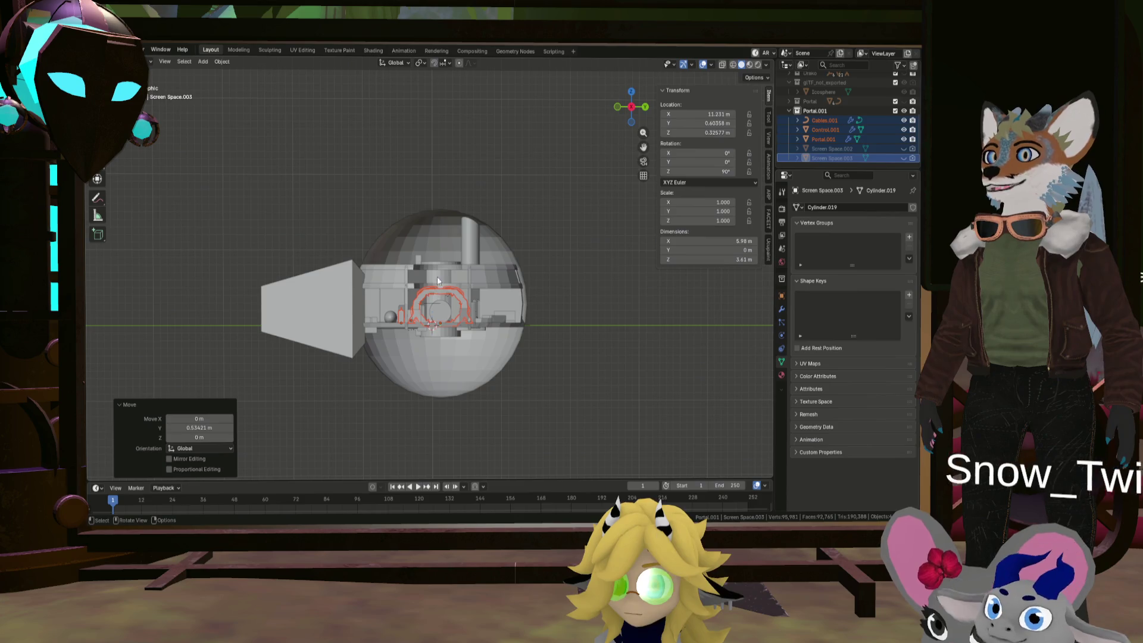
{"action": "scroll", "coordinate": [442, 321], "scroll_direction": "up", "scroll_amount": 8}
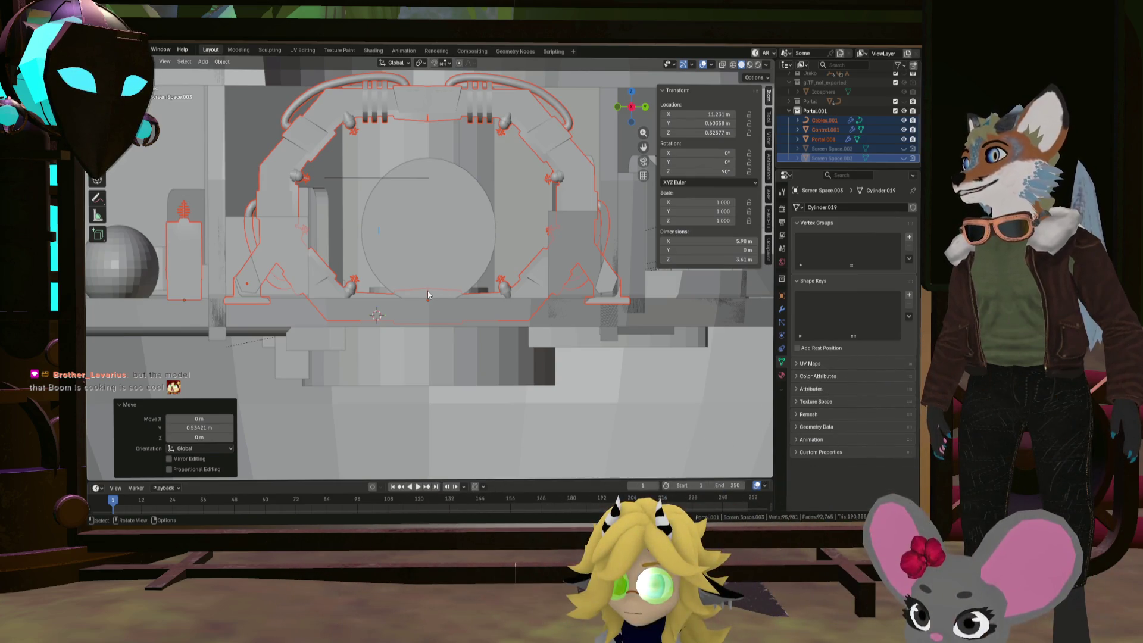
{"action": "scroll", "coordinate": [428, 291], "scroll_direction": "down", "scroll_amount": 3}
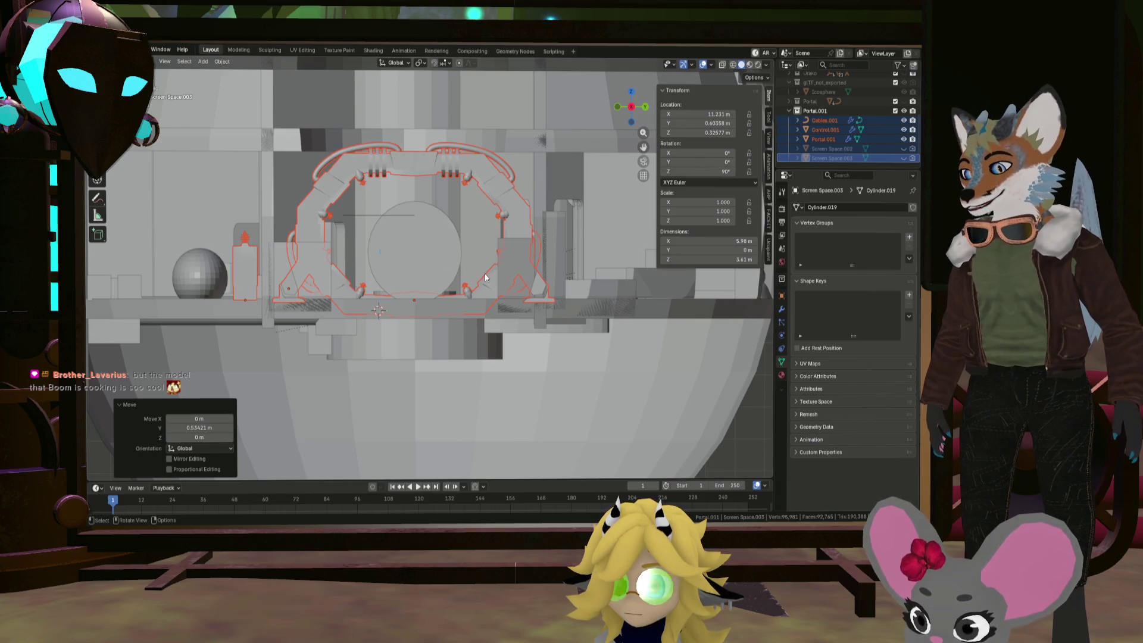
{"action": "key", "text": "g"}
{"action": "key", "text": "y"}
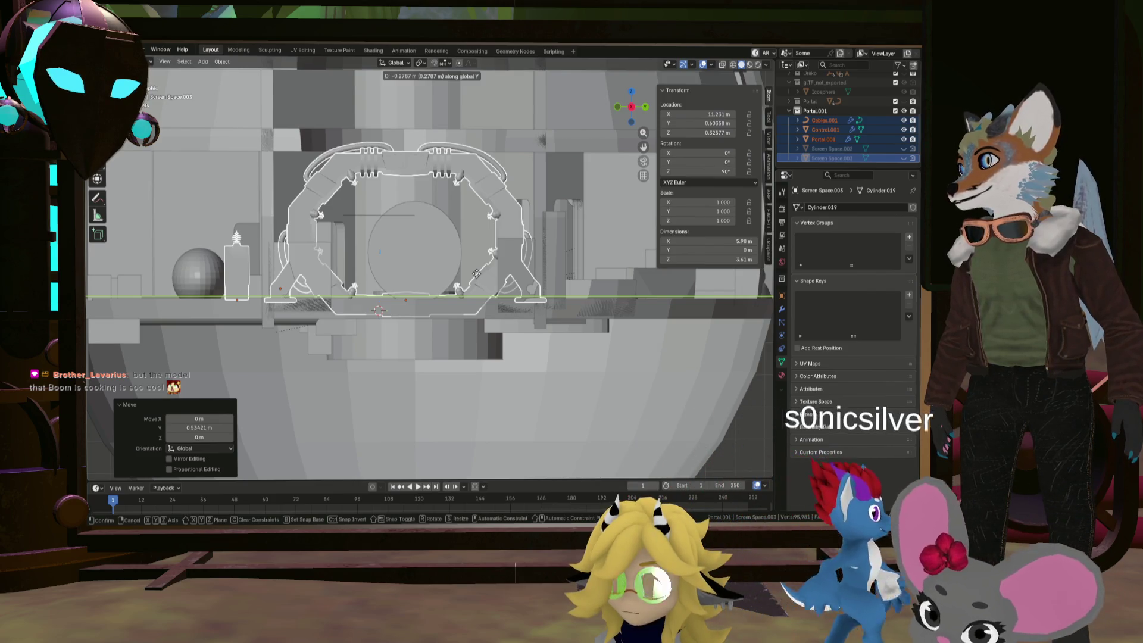
{"action": "left_click", "coordinate": [476, 274]}
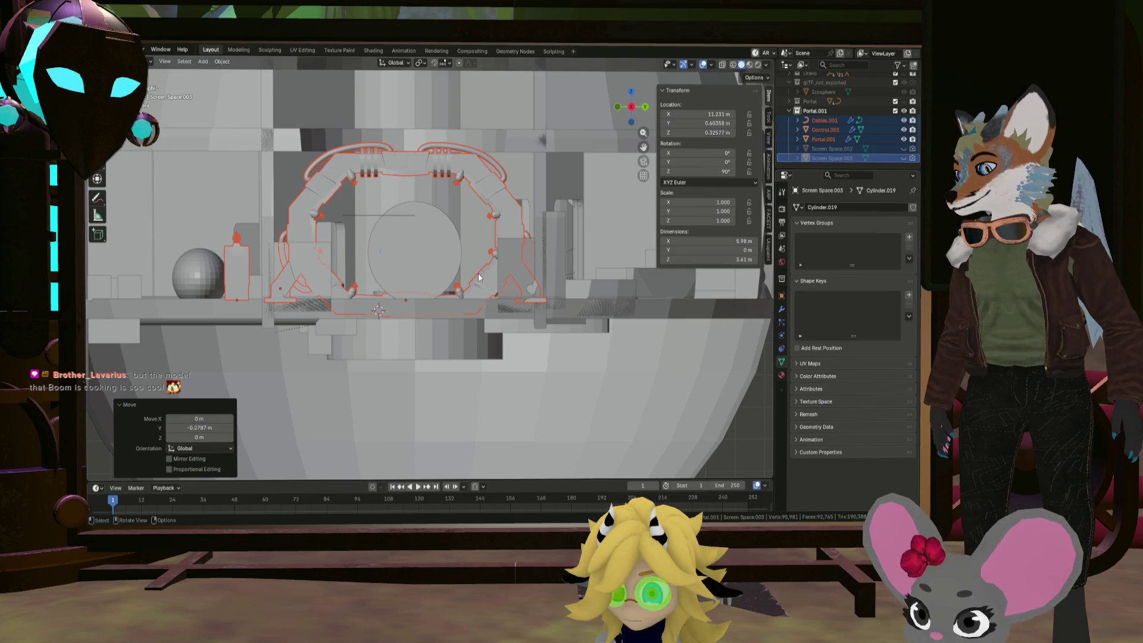
Make two more small Y nudges so the gate's base lines up with the deck
{"action": "key", "text": "g"}
{"action": "key", "text": "y"}
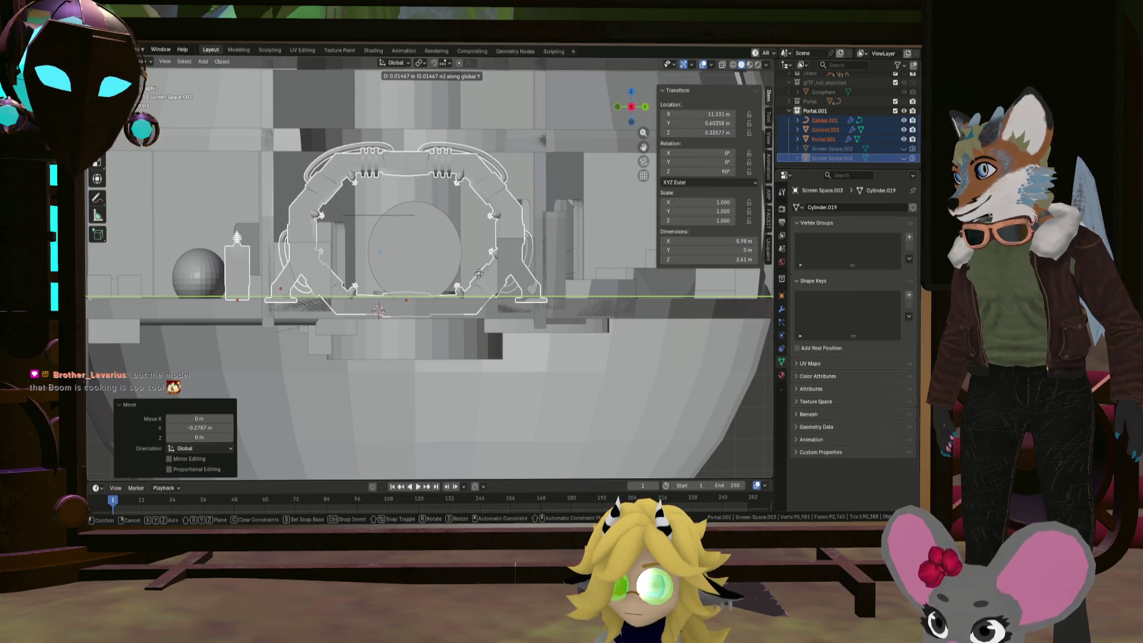
{"action": "left_click", "coordinate": [479, 274]}
{"action": "scroll", "coordinate": [370, 273], "scroll_direction": "up", "scroll_amount": 6}
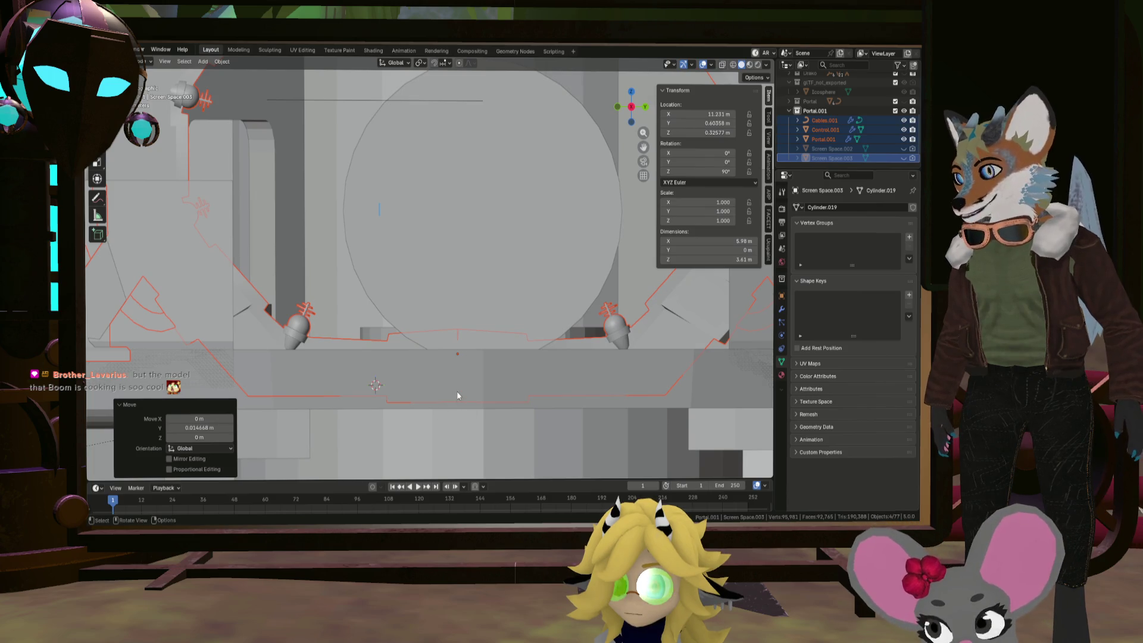
{"action": "scroll", "coordinate": [459, 384], "scroll_direction": "down", "scroll_amount": 5}
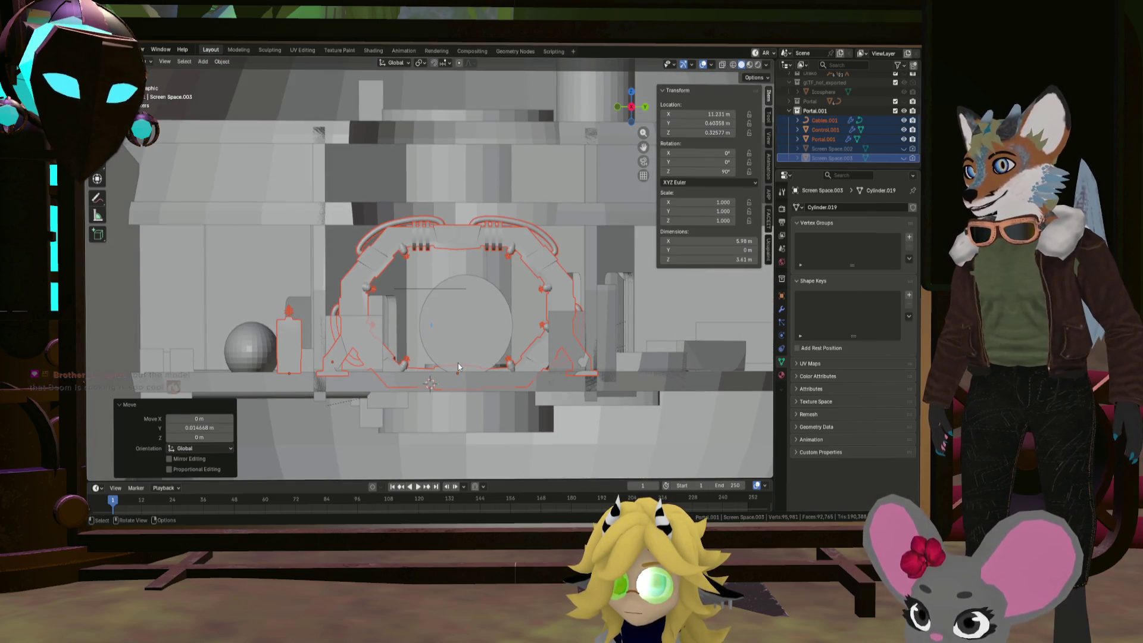
{"action": "key", "text": "g"}
{"action": "key", "text": "y"}
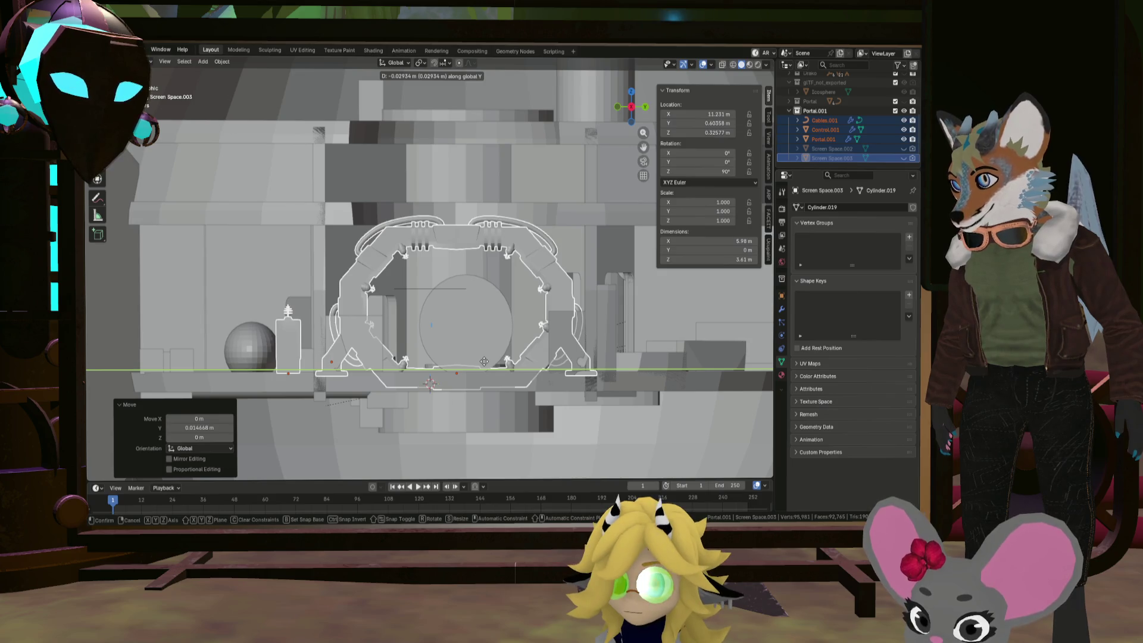
{"action": "left_click", "coordinate": [484, 362]}
{"action": "mouse_move", "coordinate": [477, 348]}
{"action": "middle_mouse_down"}
{"action": "mouse_move", "coordinate": [394, 370]}
{"action": "mouse_move", "coordinate": [262, 348]}
{"action": "mouse_move", "coordinate": [233, 356]}
{"action": "mouse_move", "coordinate": [250, 353]}
{"action": "middle_mouse_up"}
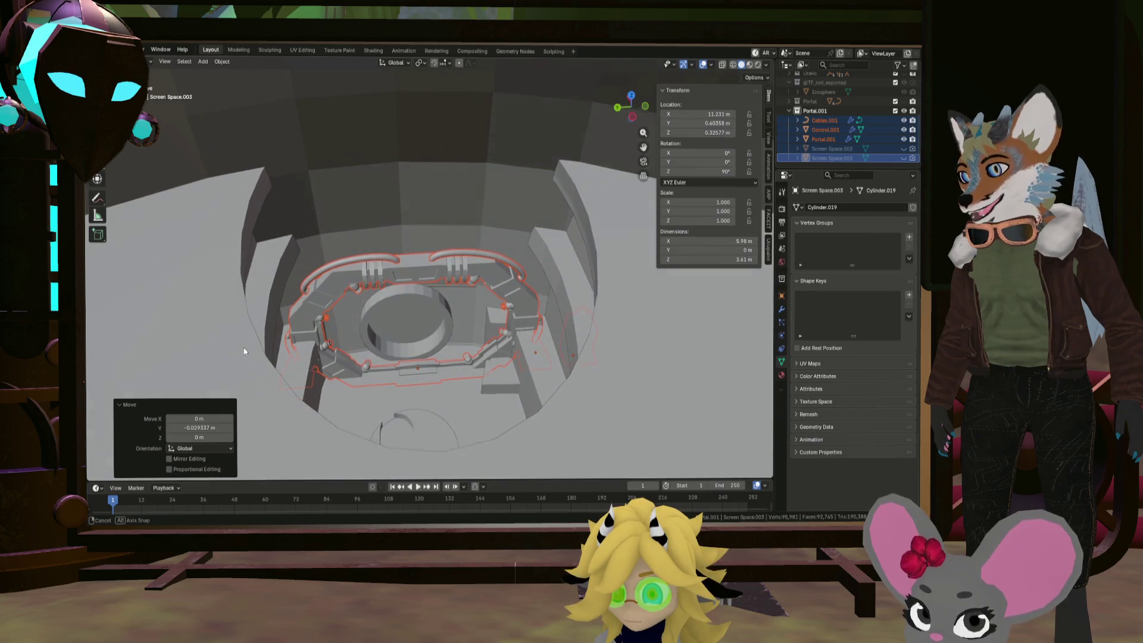
{"action": "scroll", "coordinate": [405, 344], "scroll_direction": "up", "scroll_amount": 2}
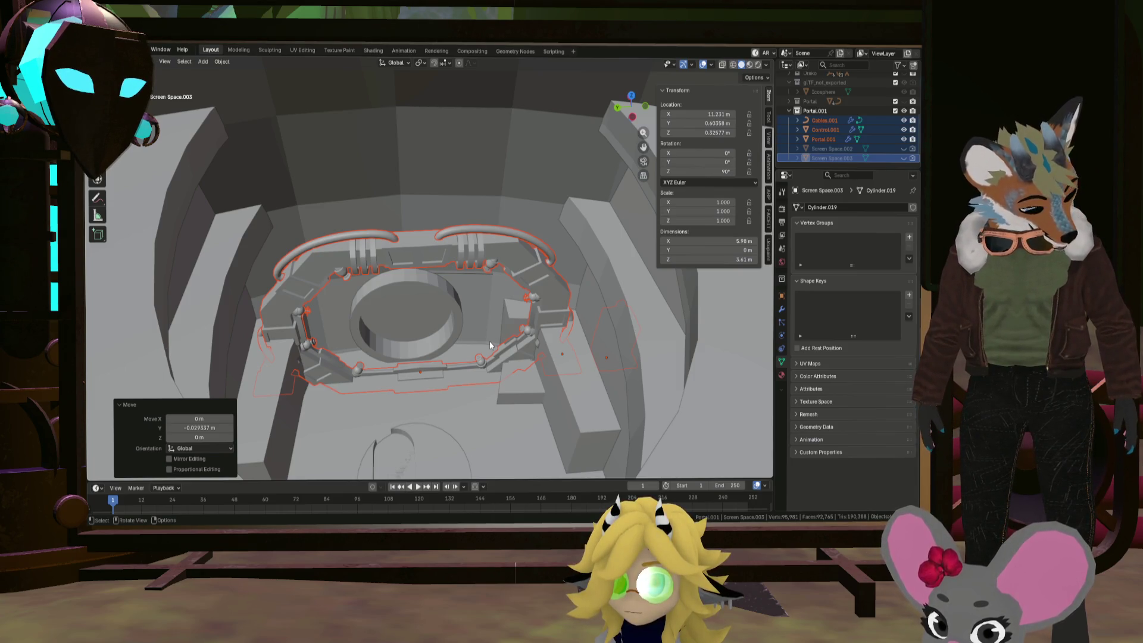
{"action": "left_click", "coordinate": [500, 290]}
{"action": "scroll", "coordinate": [500, 290], "scroll_direction": "down", "scroll_amount": 5}
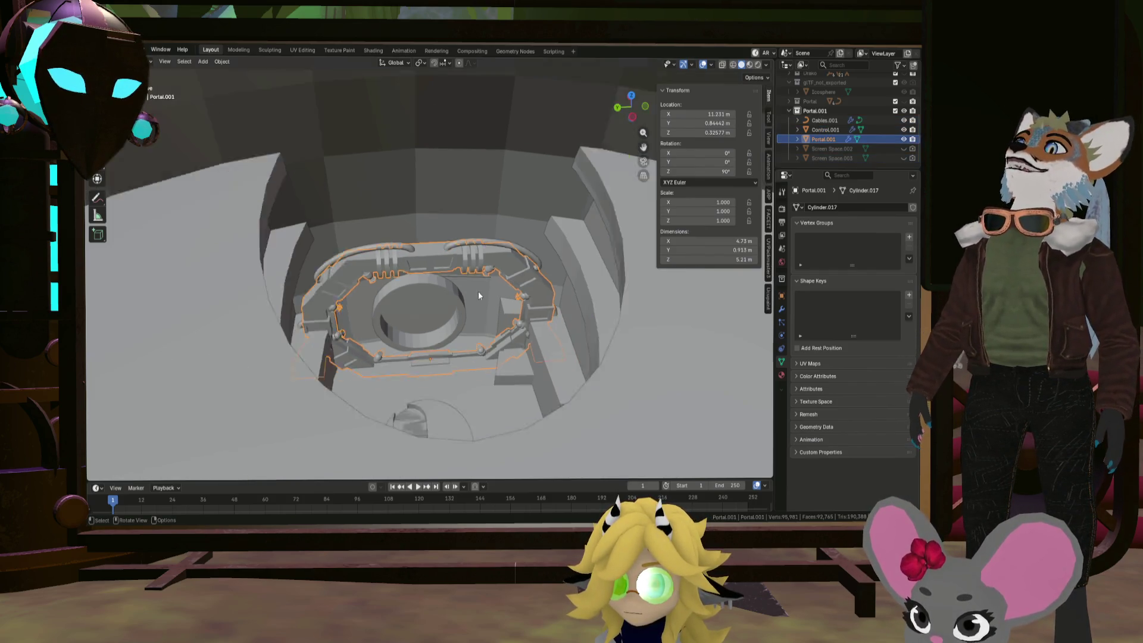
{"action": "mouse_move", "coordinate": [500, 290]}
{"action": "middle_mouse_down"}
{"action": "mouse_move", "coordinate": [520, 300]}
{"action": "mouse_move", "coordinate": [399, 280]}
{"action": "middle_mouse_up"}
{"action": "scroll", "coordinate": [448, 299], "scroll_direction": "up", "scroll_amount": 5}
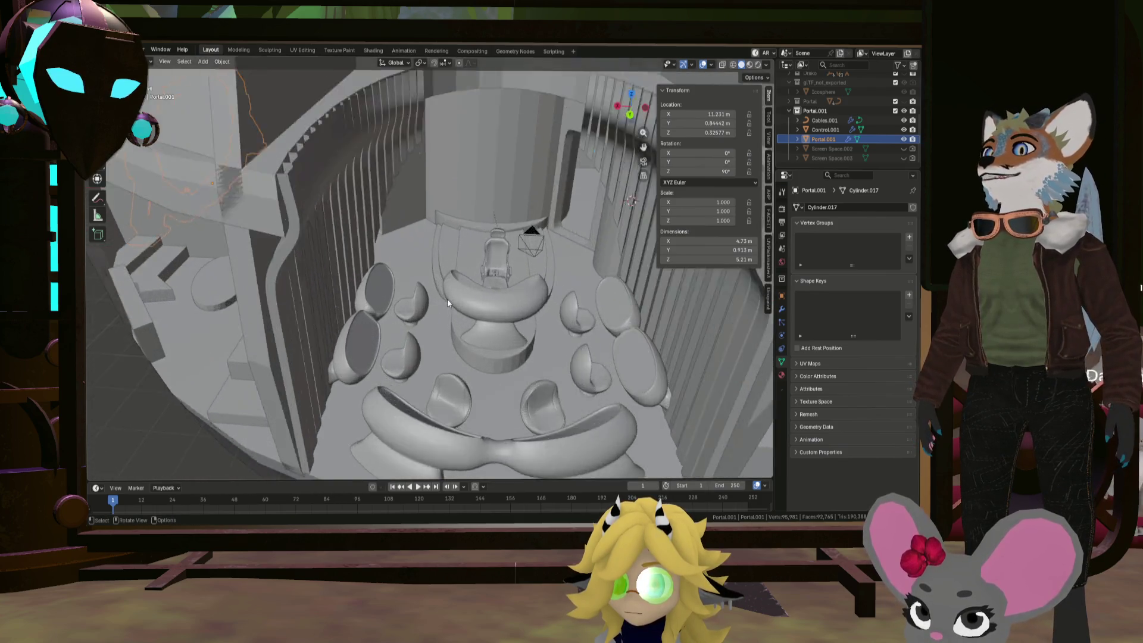
{"action": "scroll", "coordinate": [455, 283], "scroll_direction": "down", "scroll_amount": 2}
{"action": "middle_click_drag", "start_coordinate": [576, 364], "coordinate": [585, 338]}
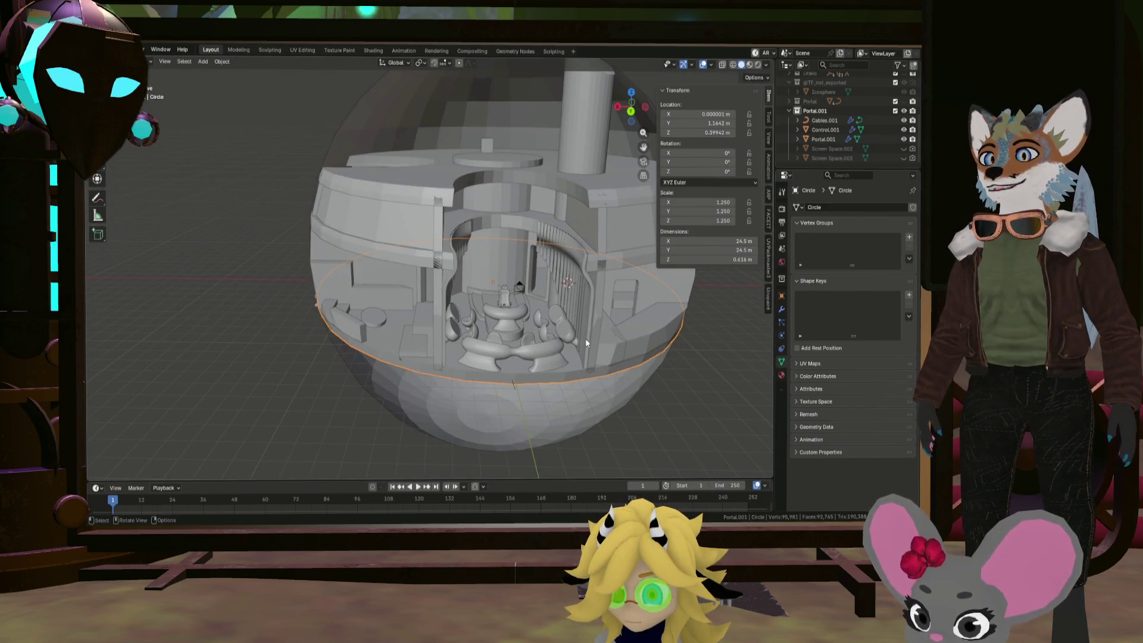
{"action": "left_click", "coordinate": [599, 309]}
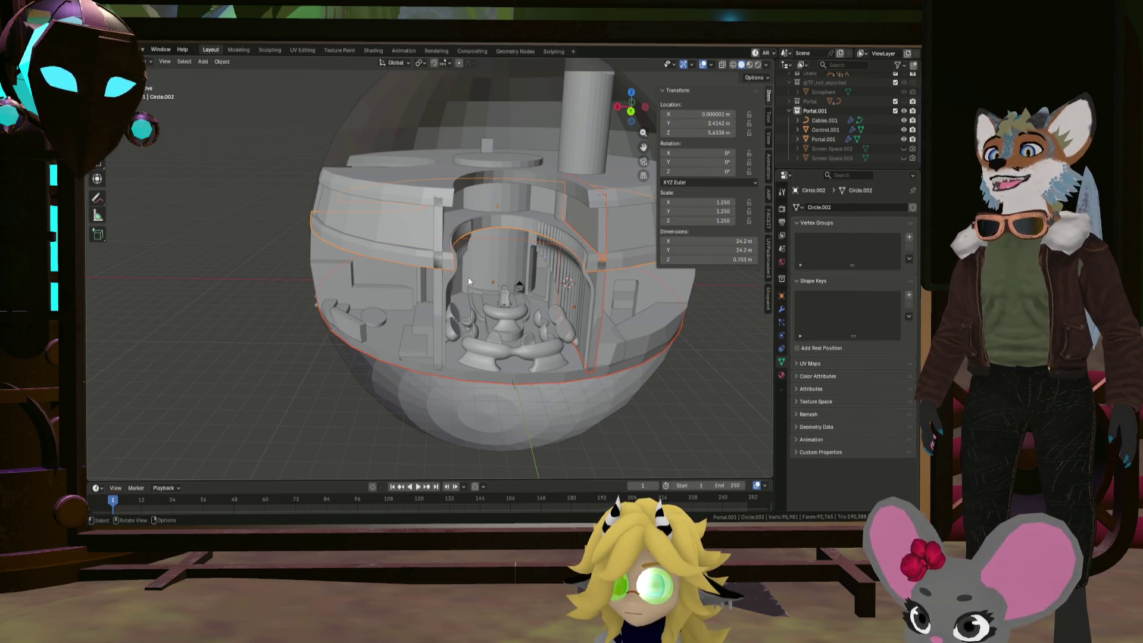
{"action": "scroll", "coordinate": [469, 281], "scroll_direction": "up", "scroll_amount": 3}
{"action": "scroll", "coordinate": [508, 287], "scroll_direction": "down", "scroll_amount": 2}
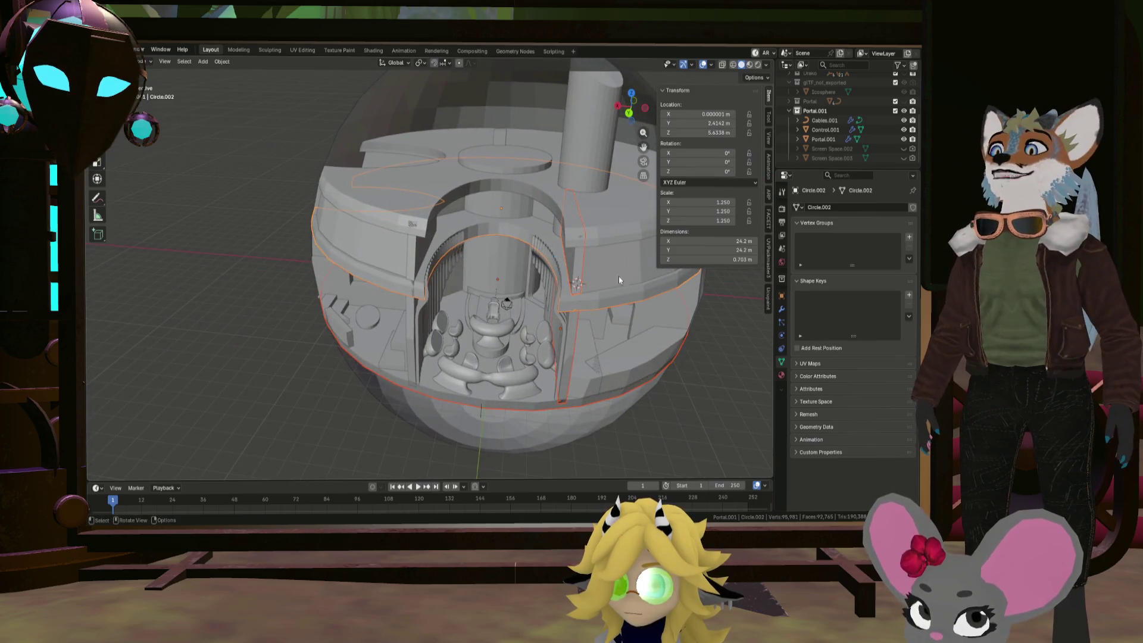
{"action": "mouse_move", "coordinate": [540, 364]}
{"action": "middle_mouse_down"}
{"action": "mouse_move", "coordinate": [622, 347]}
{"action": "mouse_move", "coordinate": [543, 342]}
{"action": "mouse_move", "coordinate": [555, 341]}
{"action": "mouse_move", "coordinate": [522, 327]}
{"action": "middle_mouse_up"}
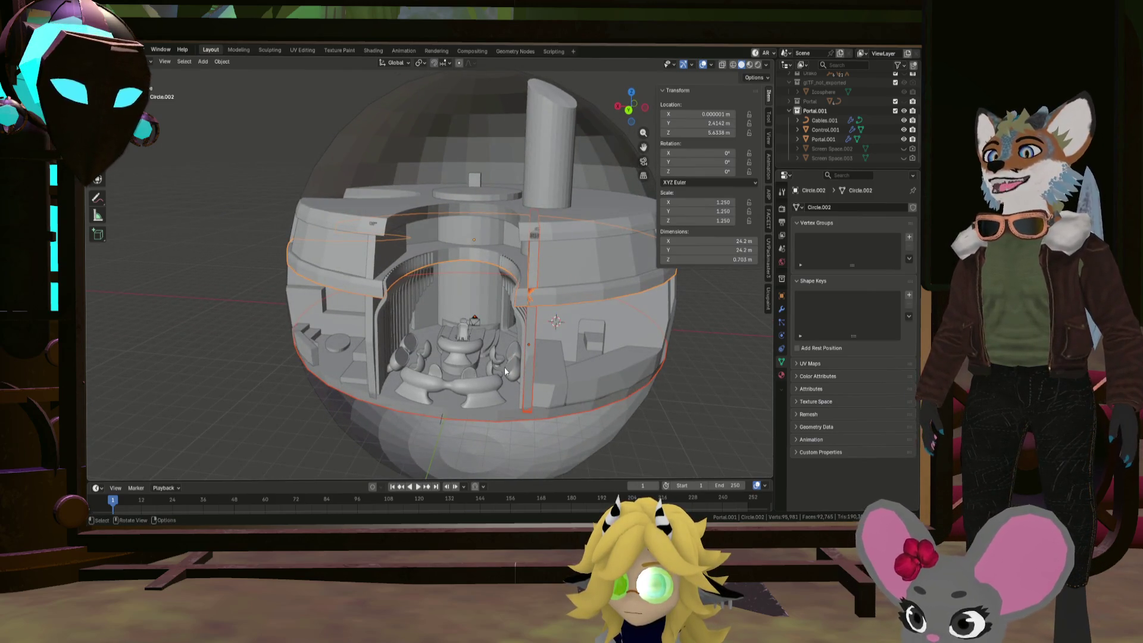
{"action": "left_click", "coordinate": [506, 368]}
{"action": "scroll", "coordinate": [524, 384], "scroll_direction": "up", "scroll_amount": 4}
{"action": "scroll", "coordinate": [503, 335], "scroll_direction": "up", "scroll_amount": 3}
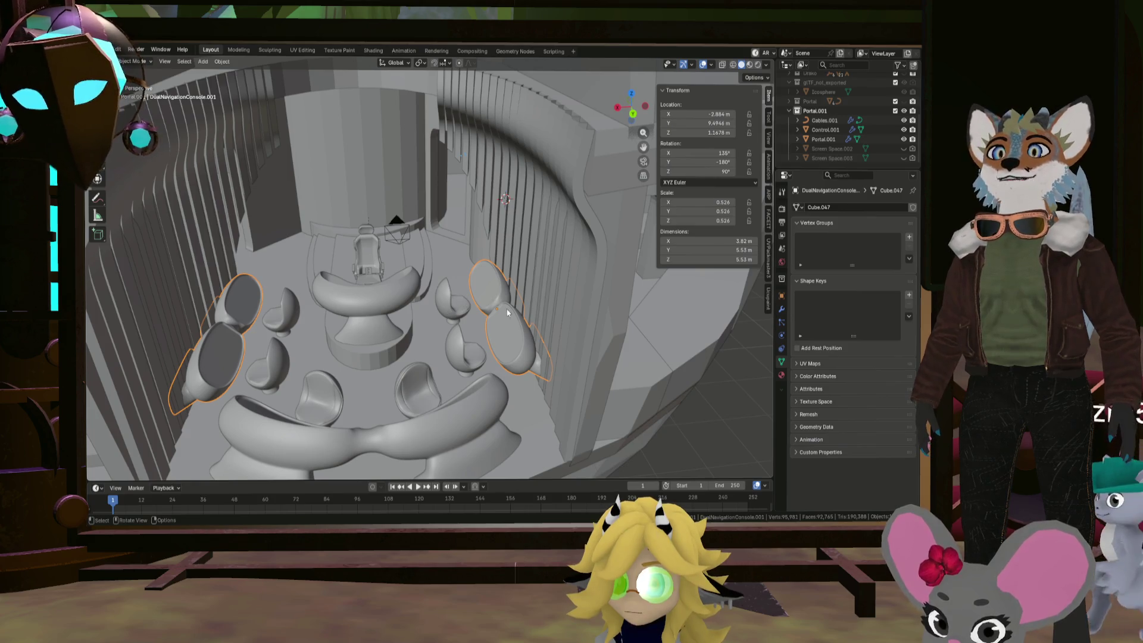
{"action": "middle_click_drag", "start_coordinate": [523, 375], "coordinate": [563, 316], "text": "shift"}
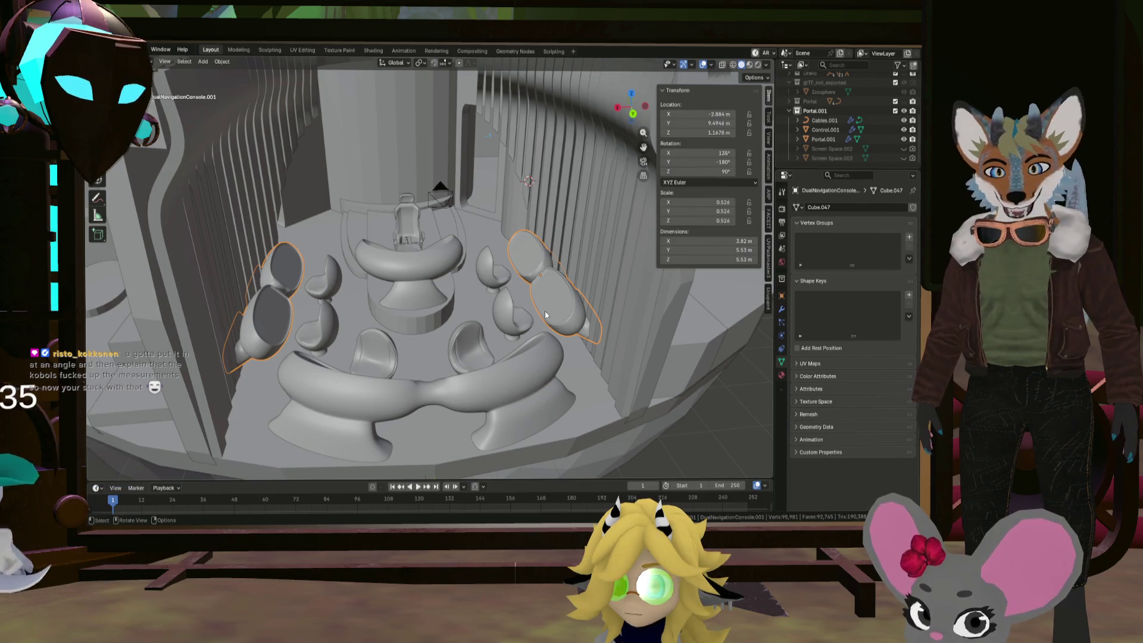
{"action": "middle_click_drag", "start_coordinate": [563, 315], "coordinate": [541, 315]}
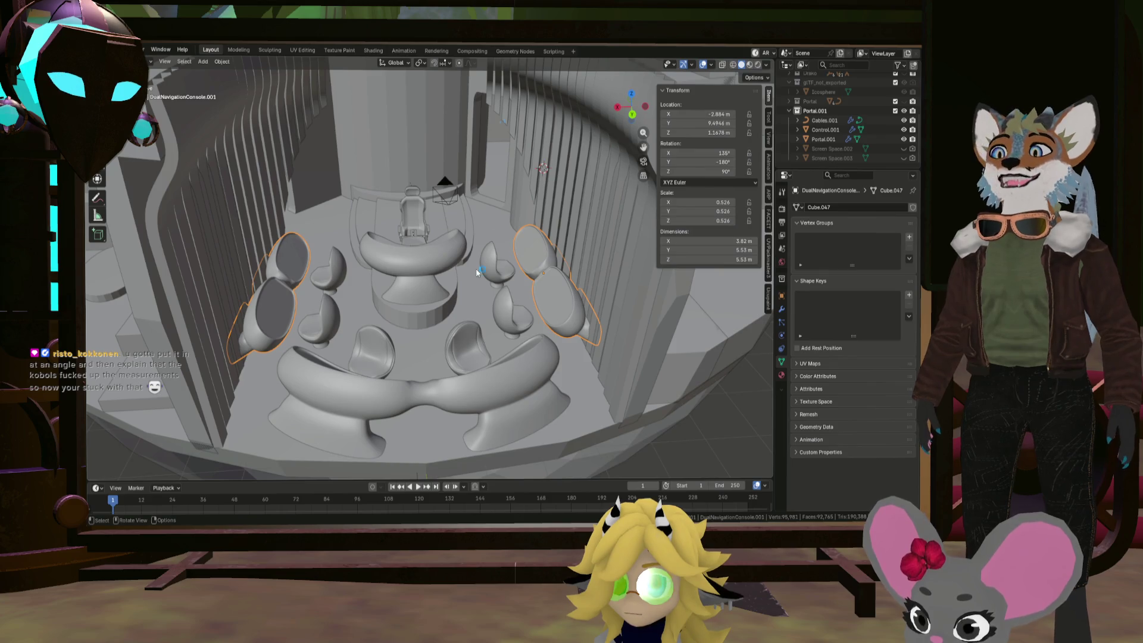
{"action": "left_click", "coordinate": [438, 398]}
{"action": "left_click", "coordinate": [470, 350]}
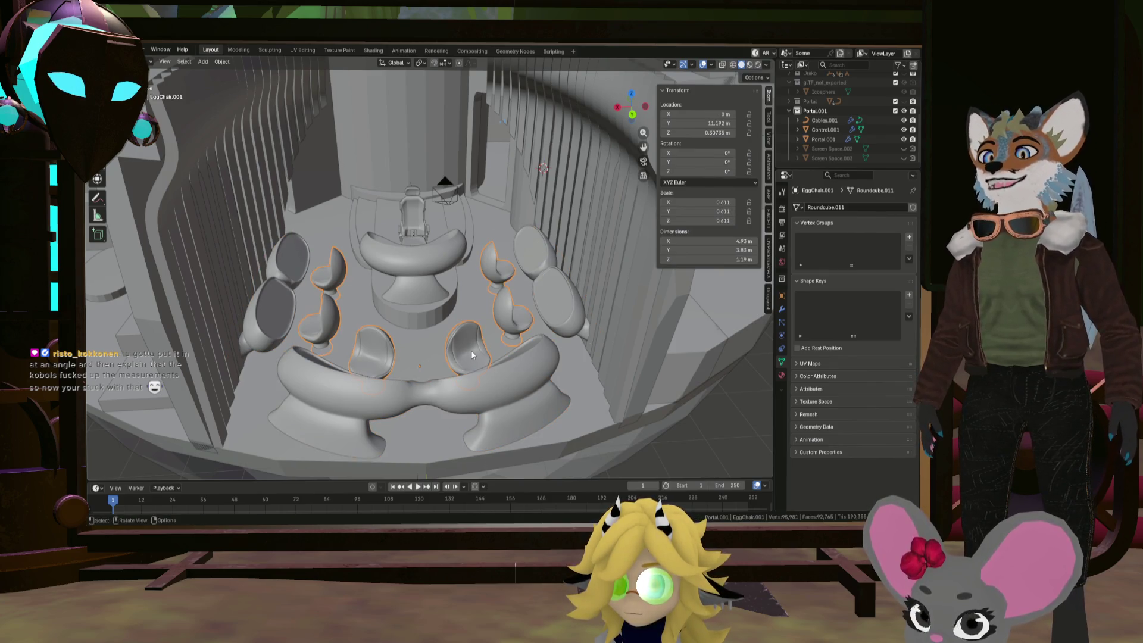
{"action": "left_click", "coordinate": [552, 306]}
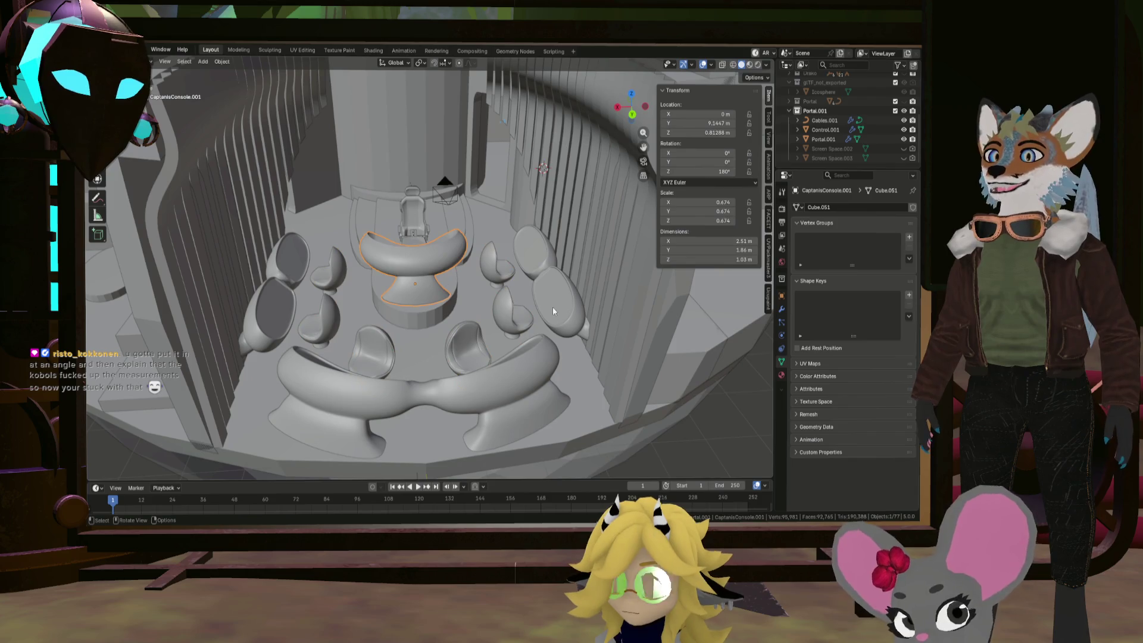
{"action": "left_click", "coordinate": [437, 236]}
{"action": "scroll", "coordinate": [437, 236], "scroll_direction": "down", "scroll_amount": 8}
{"action": "mouse_move", "coordinate": [437, 256]}
{"action": "middle_mouse_down"}
{"action": "mouse_move", "coordinate": [434, 295]}
{"action": "mouse_move", "coordinate": [465, 281]}
{"action": "mouse_move", "coordinate": [444, 260]}
{"action": "mouse_move", "coordinate": [420, 259]}
{"action": "mouse_move", "coordinate": [538, 319]}
{"action": "mouse_move", "coordinate": [620, 260]}
{"action": "mouse_move", "coordinate": [534, 331]}
{"action": "middle_mouse_up"}
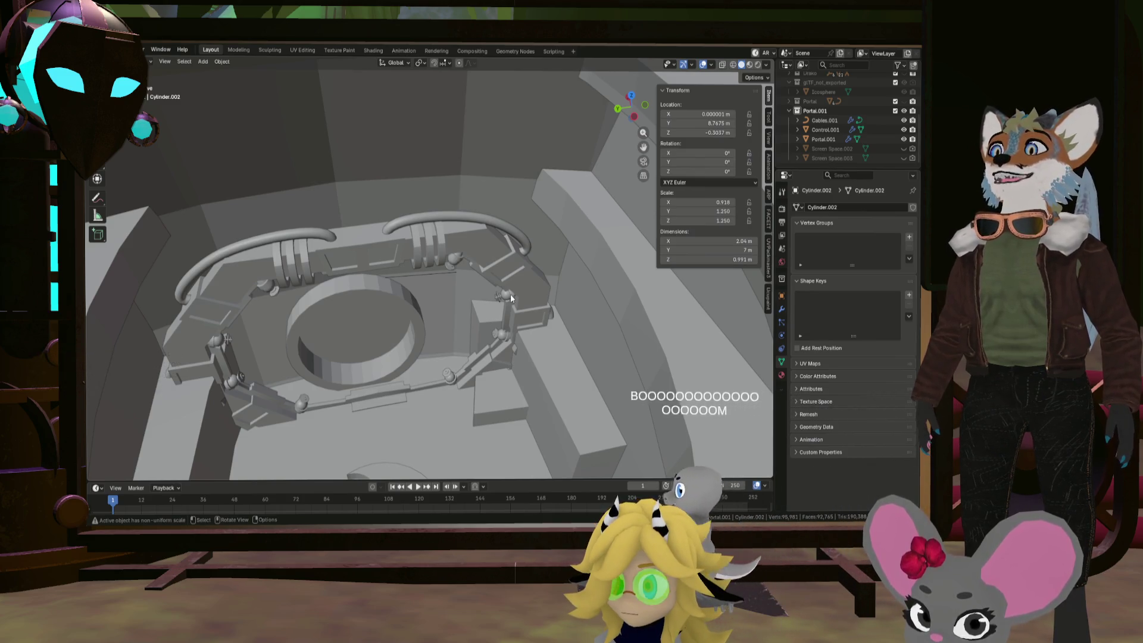
{"action": "scroll", "coordinate": [485, 299], "scroll_direction": "down", "scroll_amount": 10}
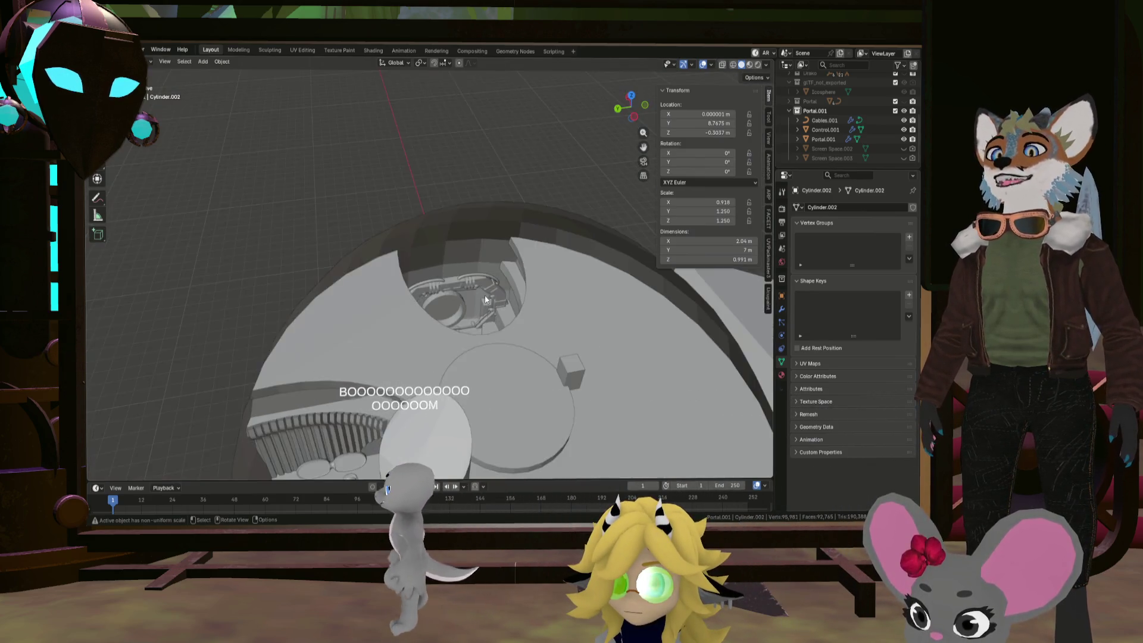
{"action": "scroll", "coordinate": [486, 299], "scroll_direction": "down", "scroll_amount": 5}
{"action": "mouse_move", "coordinate": [486, 300]}
{"action": "middle_mouse_down"}
{"action": "mouse_move", "coordinate": [572, 280]}
{"action": "mouse_move", "coordinate": [523, 287]}
{"action": "middle_mouse_up"}
{"action": "scroll", "coordinate": [487, 237], "scroll_direction": "up", "scroll_amount": 5}
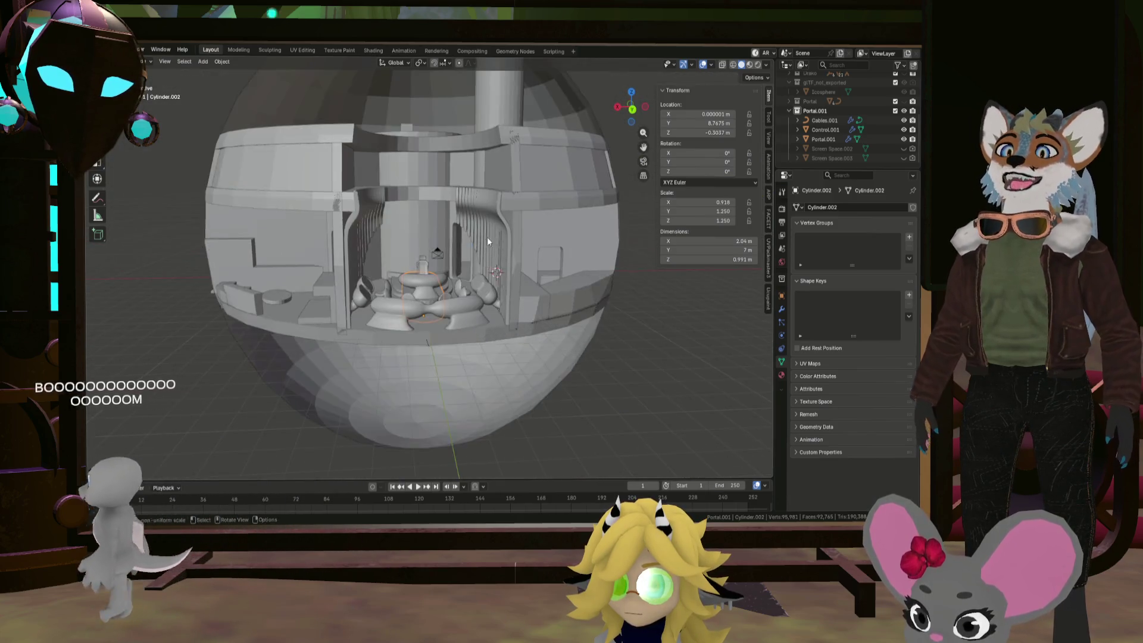
{"action": "middle_click_drag", "start_coordinate": [487, 241], "coordinate": [421, 328]}
{"action": "mouse_move", "coordinate": [495, 281]}
{"action": "middle_mouse_down"}
{"action": "mouse_move", "coordinate": [474, 274]}
{"action": "mouse_move", "coordinate": [338, 292]}
{"action": "middle_mouse_up"}
{"action": "mouse_move", "coordinate": [277, 242]}
{"action": "middle_mouse_down"}
{"action": "mouse_move", "coordinate": [495, 290]}
{"action": "mouse_move", "coordinate": [436, 295]}
{"action": "middle_mouse_up"}
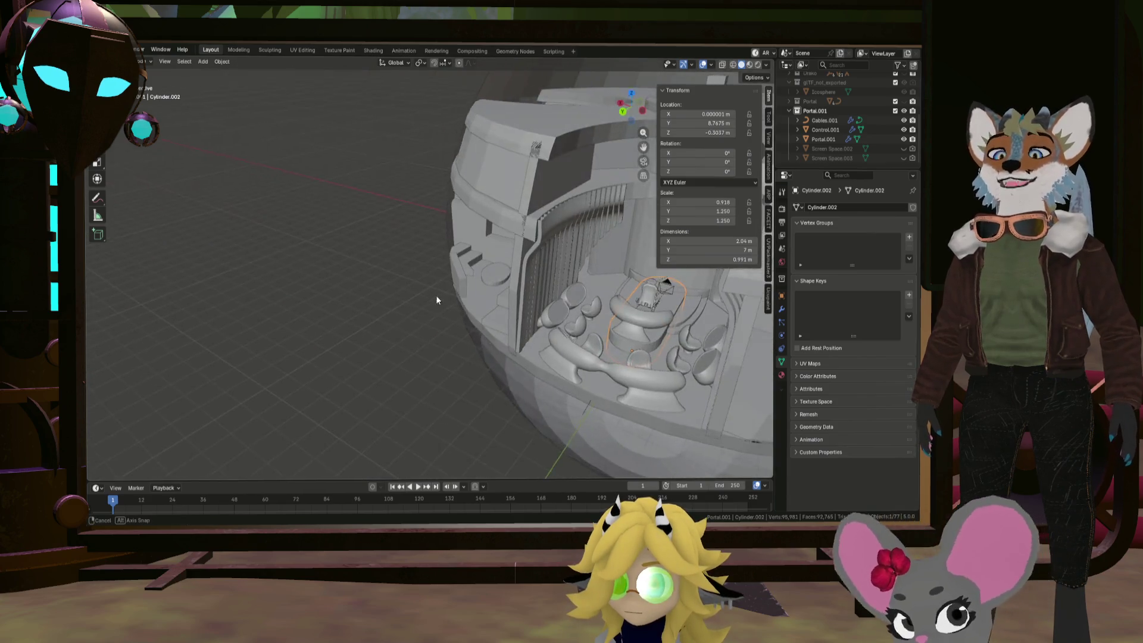
{"action": "mouse_move", "coordinate": [508, 290]}
{"action": "middle_mouse_down"}
{"action": "mouse_move", "coordinate": [615, 278]}
{"action": "mouse_move", "coordinate": [531, 277]}
{"action": "middle_mouse_up"}
{"action": "scroll", "coordinate": [530, 274], "scroll_direction": "up", "scroll_amount": 2}
{"action": "mouse_move", "coordinate": [417, 253]}
{"action": "middle_mouse_down"}
{"action": "mouse_move", "coordinate": [452, 238]}
{"action": "mouse_move", "coordinate": [433, 275]}
{"action": "mouse_move", "coordinate": [424, 255]}
{"action": "mouse_move", "coordinate": [413, 265]}
{"action": "mouse_move", "coordinate": [506, 280]}
{"action": "middle_mouse_up"}
{"action": "scroll", "coordinate": [432, 275], "scroll_direction": "up", "scroll_amount": 2}
{"action": "scroll", "coordinate": [429, 262], "scroll_direction": "down", "scroll_amount": 2}
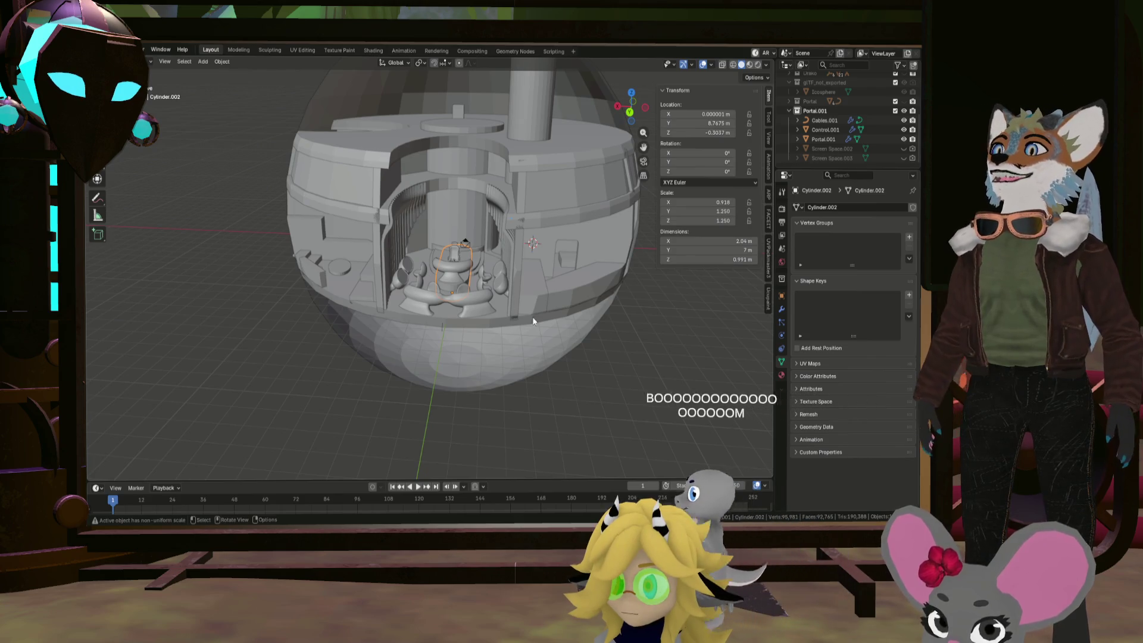
{"action": "middle_click_drag", "start_coordinate": [363, 242], "coordinate": [374, 249]}
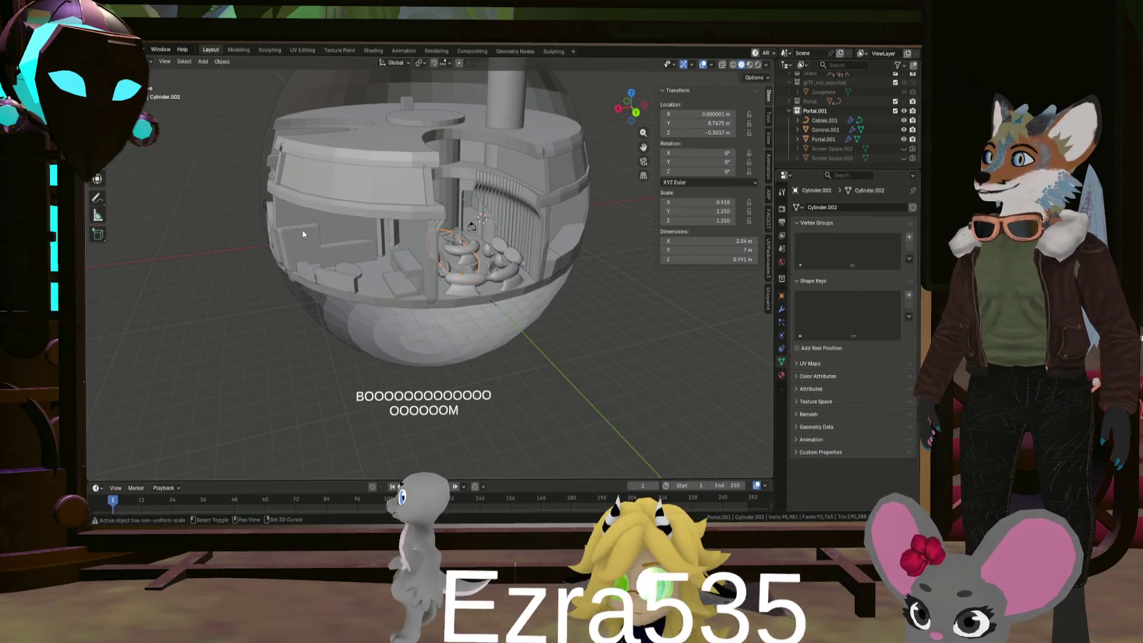
{"action": "mouse_move", "coordinate": [302, 229]}
{"action": "middle_mouse_down"}
{"action": "mouse_move", "coordinate": [425, 266]}
{"action": "mouse_move", "coordinate": [499, 259]}
{"action": "mouse_move", "coordinate": [467, 255]}
{"action": "mouse_move", "coordinate": [516, 262]}
{"action": "mouse_move", "coordinate": [437, 278]}
{"action": "mouse_move", "coordinate": [476, 279]}
{"action": "mouse_move", "coordinate": [384, 241]}
{"action": "mouse_move", "coordinate": [469, 277]}
{"action": "mouse_move", "coordinate": [567, 287]}
{"action": "middle_mouse_up"}
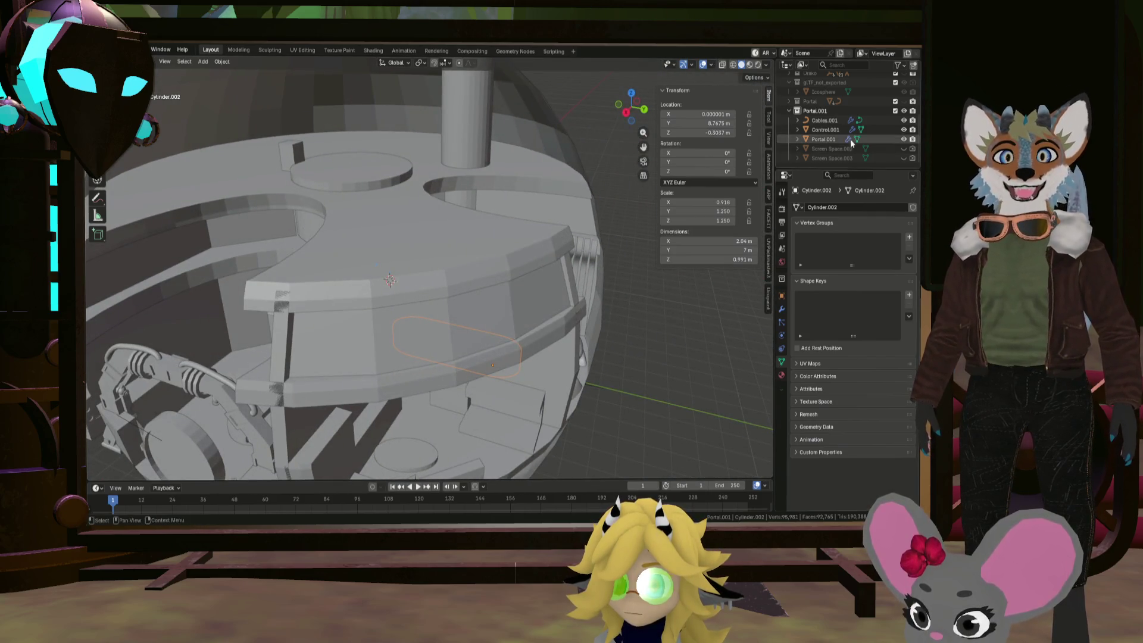
Select Portal.001, then expand and collapse Collection and Paneling.001 in the Outliner
{"action": "left_click", "coordinate": [821, 112]}
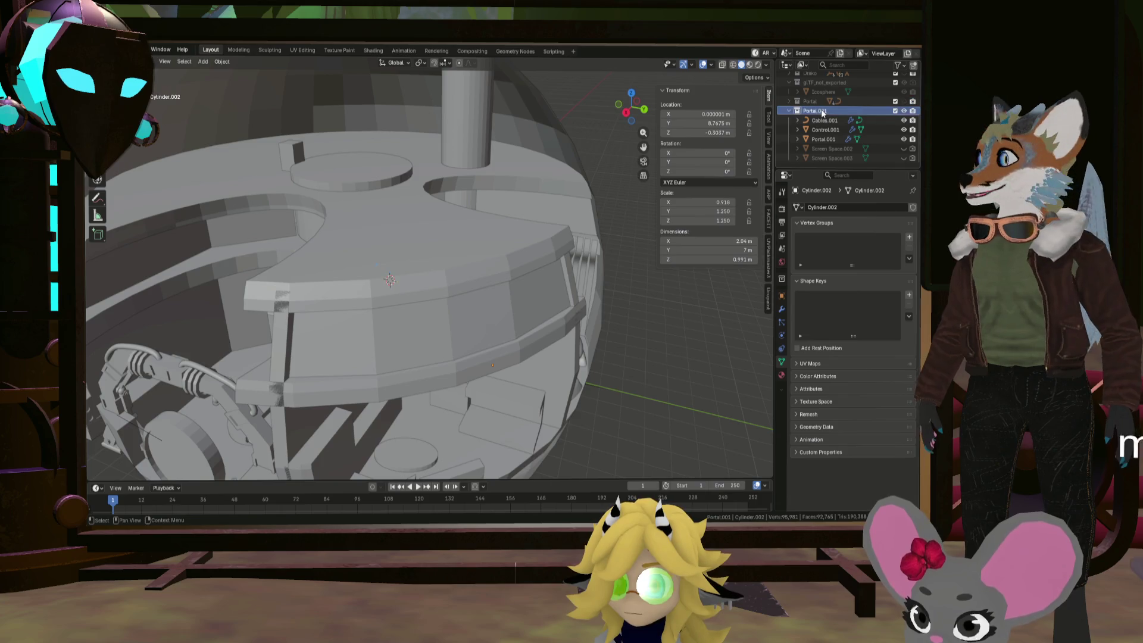
{"action": "scroll", "coordinate": [828, 110], "scroll_direction": "up", "scroll_amount": 5}
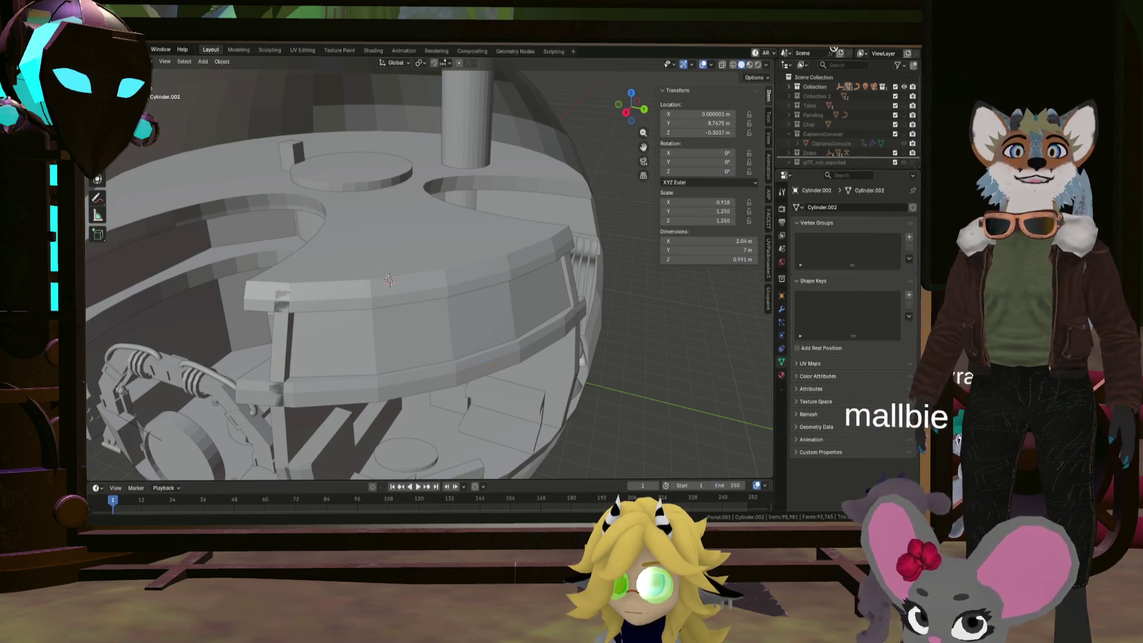
{"action": "left_click", "coordinate": [789, 86]}
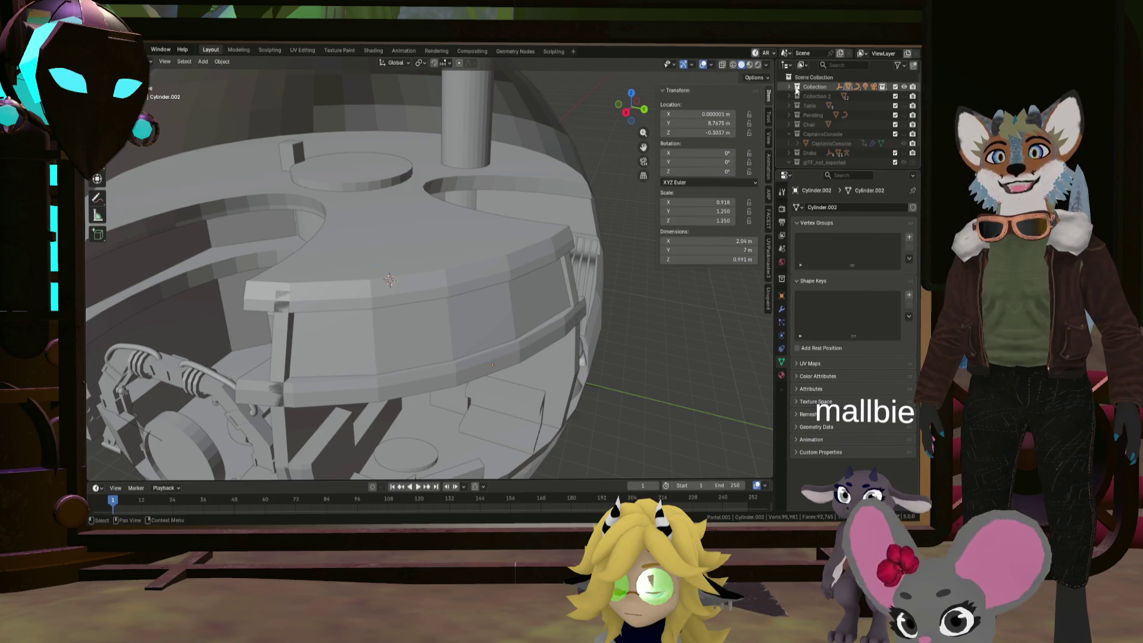
{"action": "left_click", "coordinate": [798, 105]}
{"action": "left_click", "coordinate": [806, 115]}
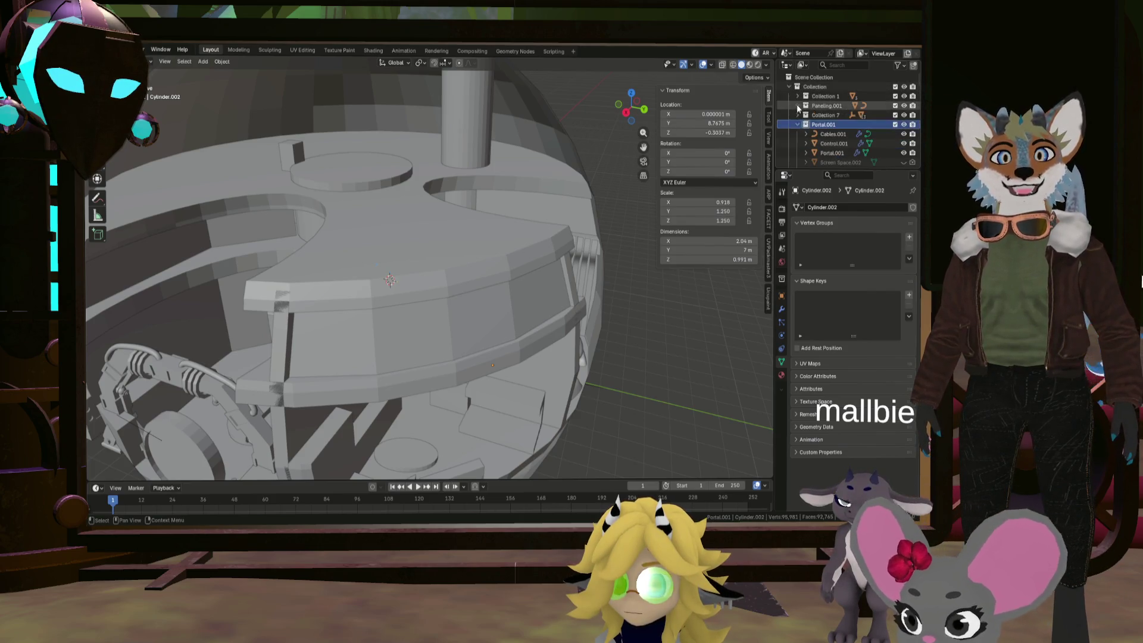
{"action": "scroll", "coordinate": [811, 132], "scroll_direction": "down", "scroll_amount": 3}
{"action": "scroll", "coordinate": [811, 132], "scroll_direction": "up", "scroll_amount": 5}
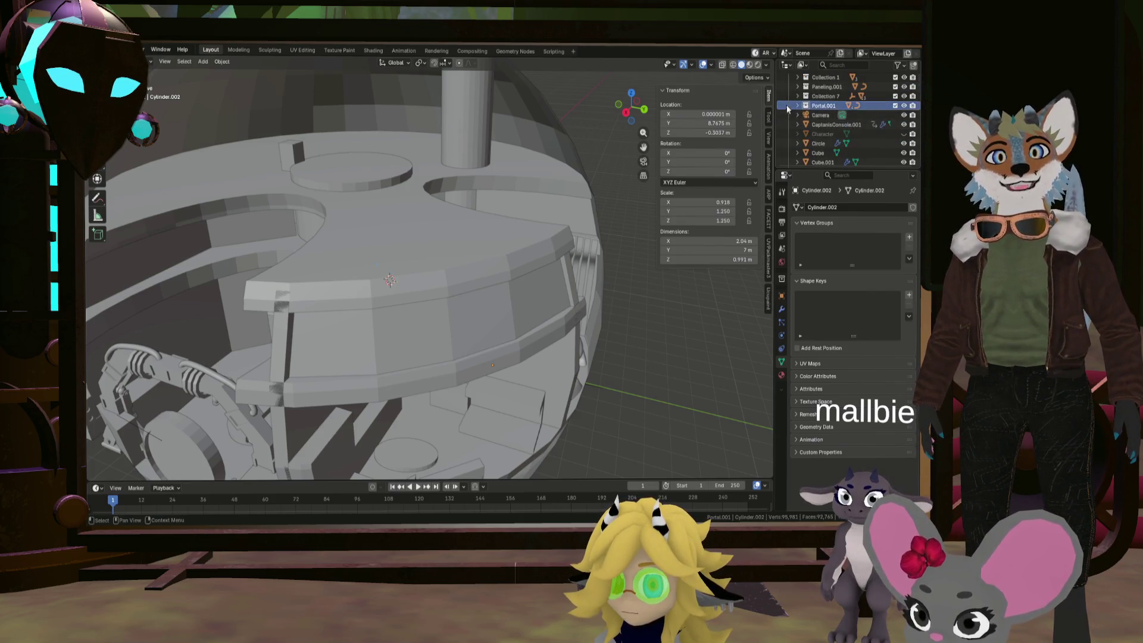
{"action": "left_click", "coordinate": [790, 87]}
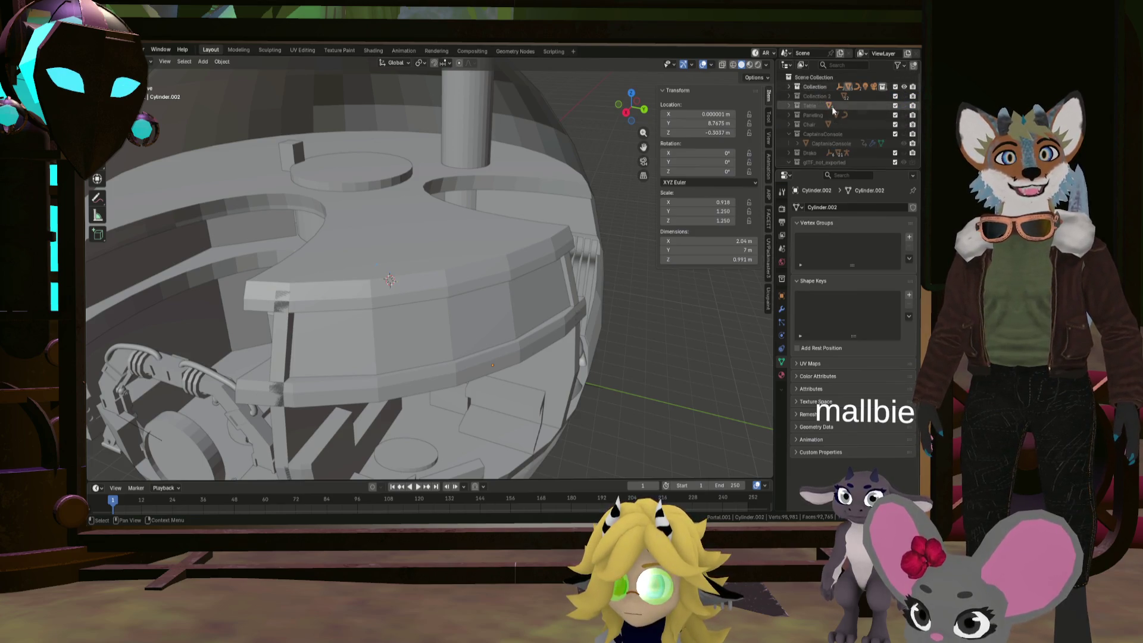
Step through the Paneling, CaptainsConsole and glTF_not_exported collections, collapsing them
{"action": "left_click", "coordinate": [813, 115]}
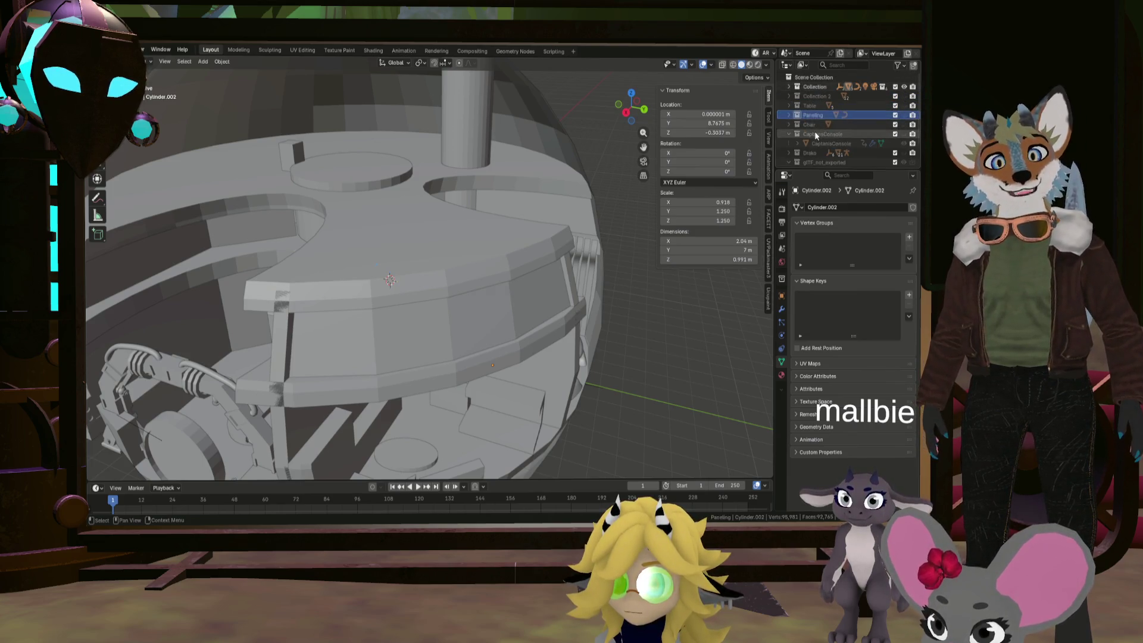
{"action": "left_click", "coordinate": [820, 134]}
{"action": "left_click", "coordinate": [790, 134]}
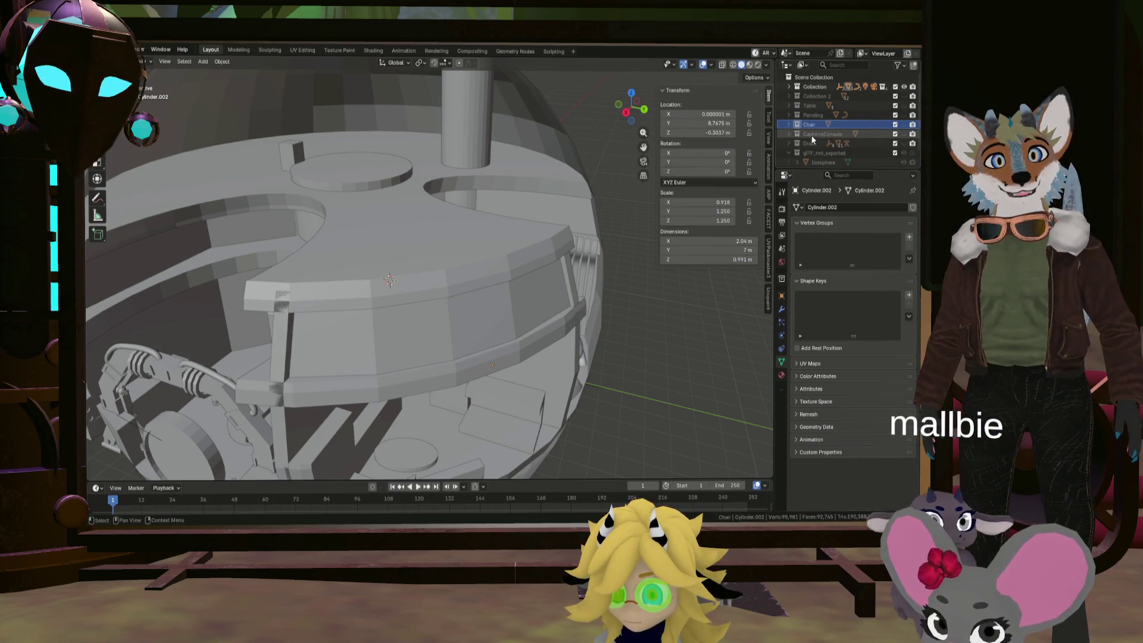
{"action": "left_click", "coordinate": [810, 142]}
{"action": "left_click", "coordinate": [789, 153]}
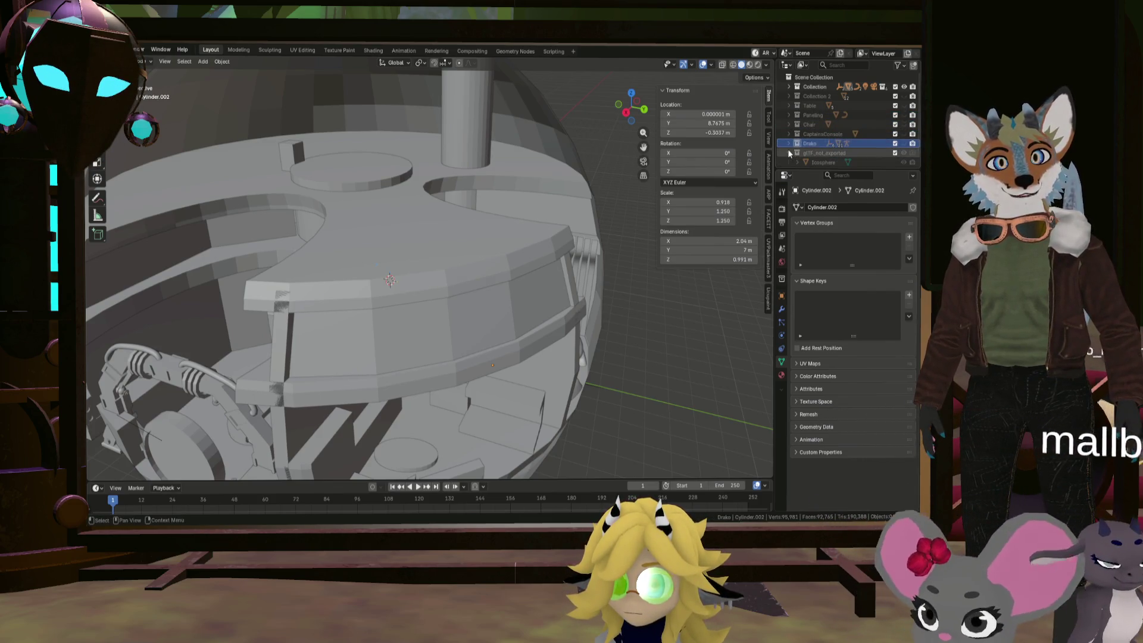
{"action": "left_click", "coordinate": [815, 153]}
{"action": "scroll", "coordinate": [815, 161], "scroll_direction": "down", "scroll_amount": 1}
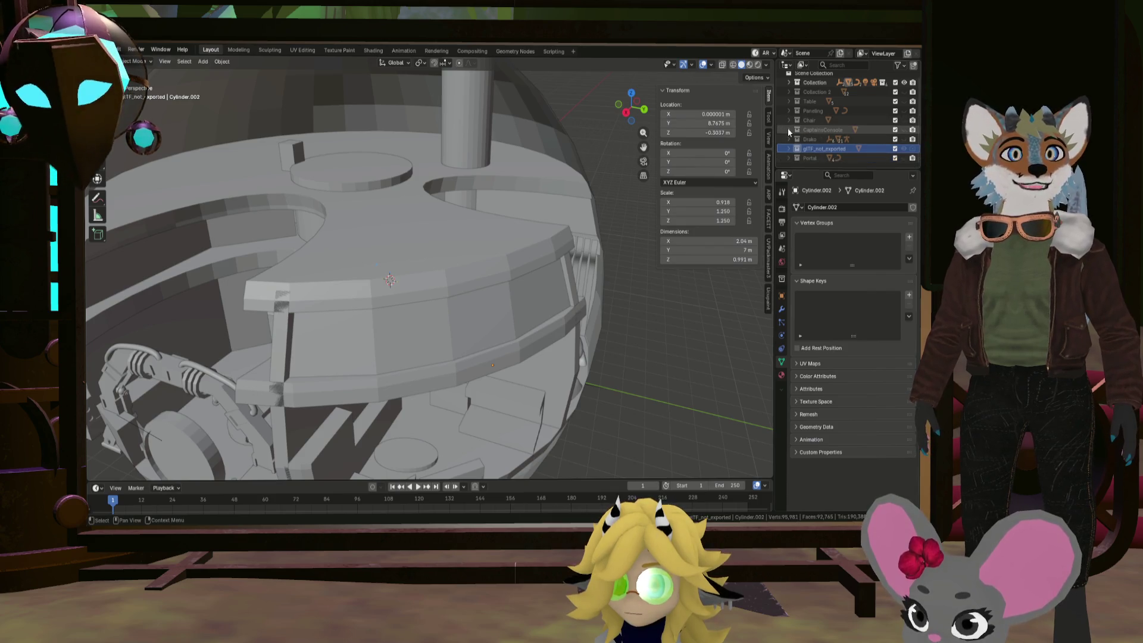
Expand Table, click through the DualNavigationConsole objects and frame FrontNavigationTable
{"action": "left_click", "coordinate": [789, 102]}
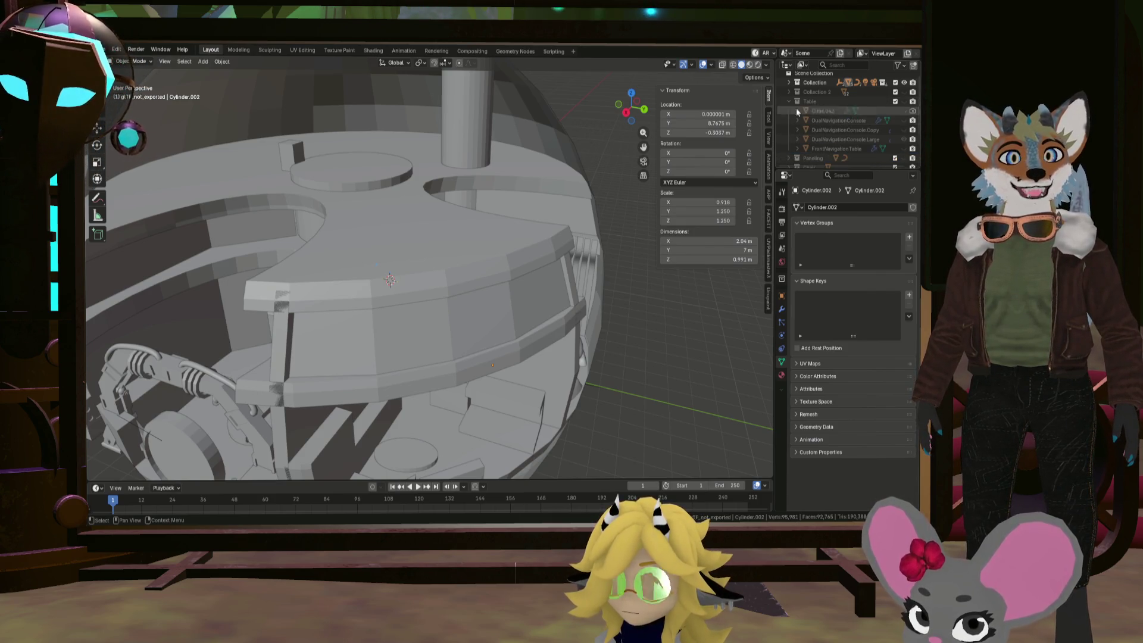
{"action": "left_click", "coordinate": [848, 141]}
{"action": "left_click", "coordinate": [844, 122]}
{"action": "left_click", "coordinate": [848, 138]}
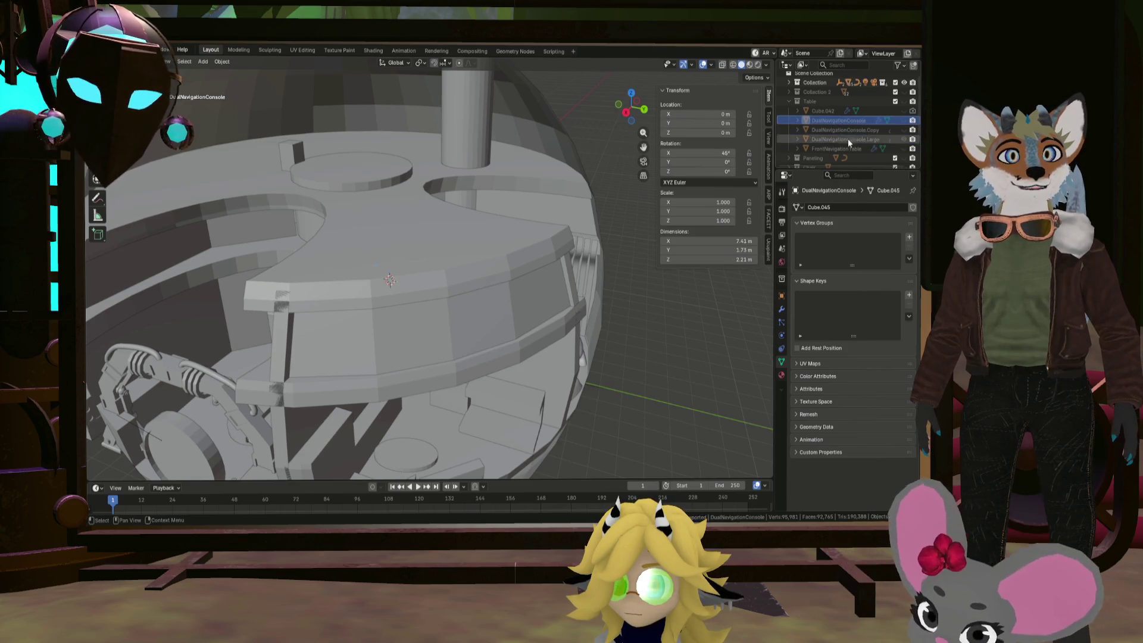
{"action": "left_click", "coordinate": [841, 148]}
{"action": "key", "text": "KP_Decimal"}
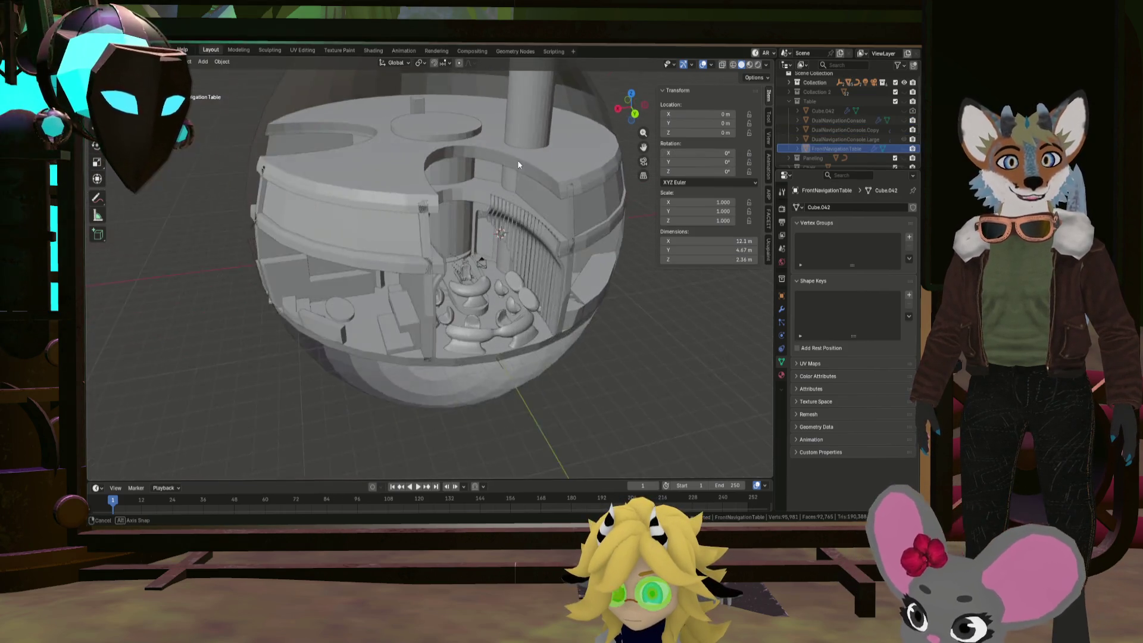
{"action": "middle_click_drag", "start_coordinate": [517, 159], "coordinate": [477, 181]}
{"action": "left_click_drag", "start_coordinate": [431, 322], "coordinate": [466, 302]}
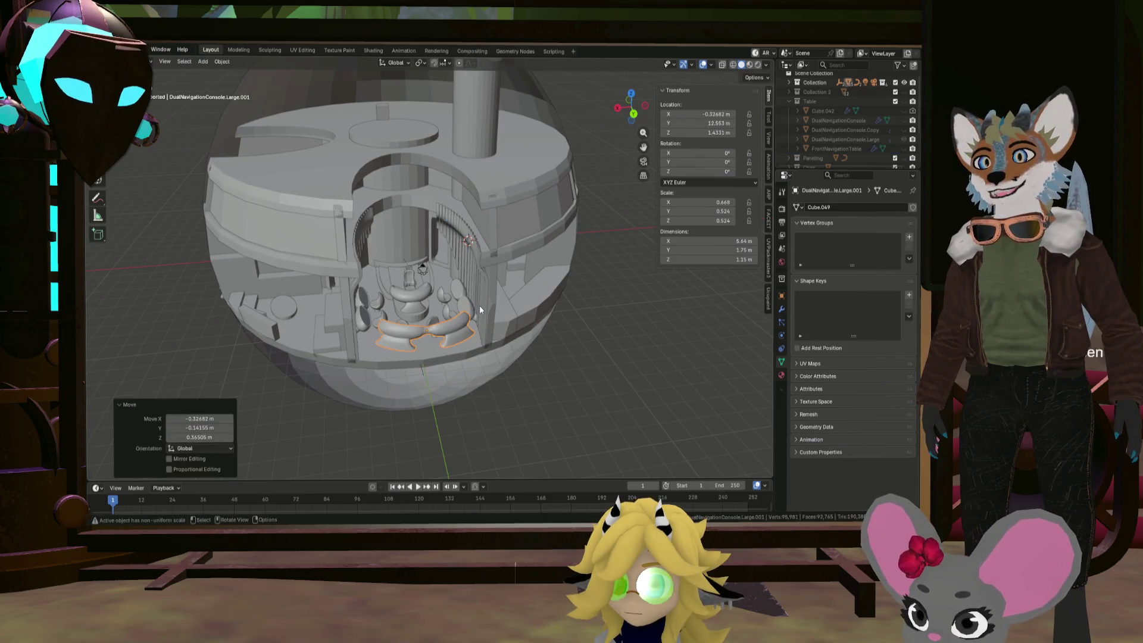
{"action": "key", "text": "ctrl+z"}
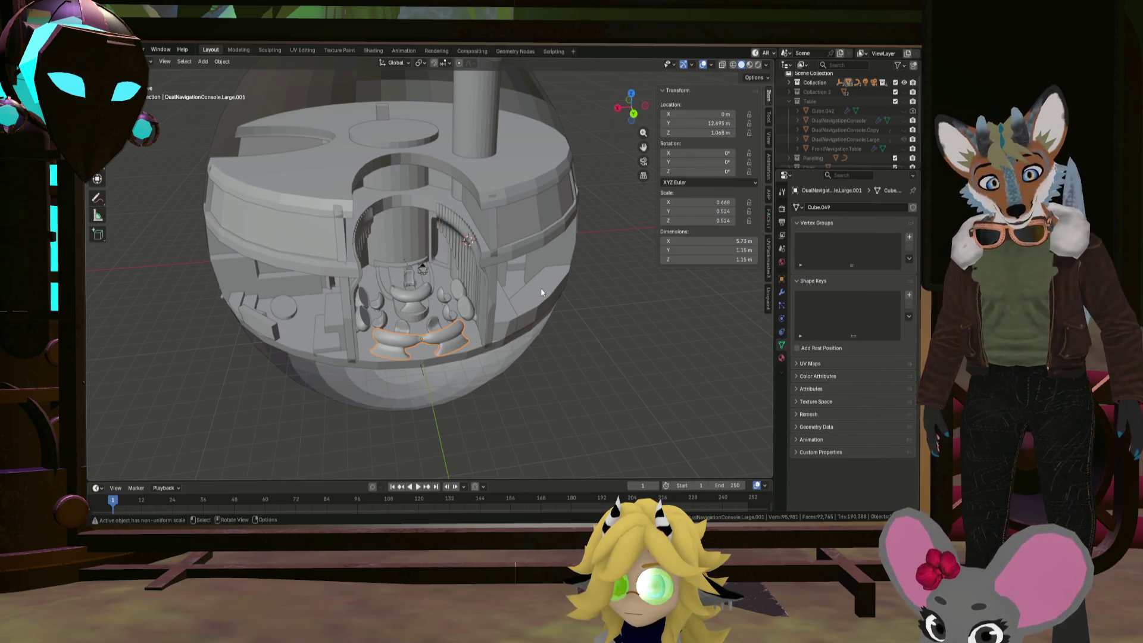
{"action": "mouse_move", "coordinate": [504, 266]}
{"action": "middle_mouse_down"}
{"action": "mouse_move", "coordinate": [510, 280]}
{"action": "mouse_move", "coordinate": [512, 270]}
{"action": "mouse_move", "coordinate": [497, 284]}
{"action": "mouse_move", "coordinate": [519, 127]}
{"action": "mouse_move", "coordinate": [490, 206]}
{"action": "mouse_move", "coordinate": [518, 224]}
{"action": "mouse_move", "coordinate": [362, 303]}
{"action": "middle_mouse_up"}
{"action": "mouse_move", "coordinate": [385, 414]}
{"action": "middle_mouse_down"}
{"action": "mouse_move", "coordinate": [416, 341]}
{"action": "mouse_move", "coordinate": [606, 406]}
{"action": "mouse_move", "coordinate": [620, 358]}
{"action": "middle_mouse_up"}
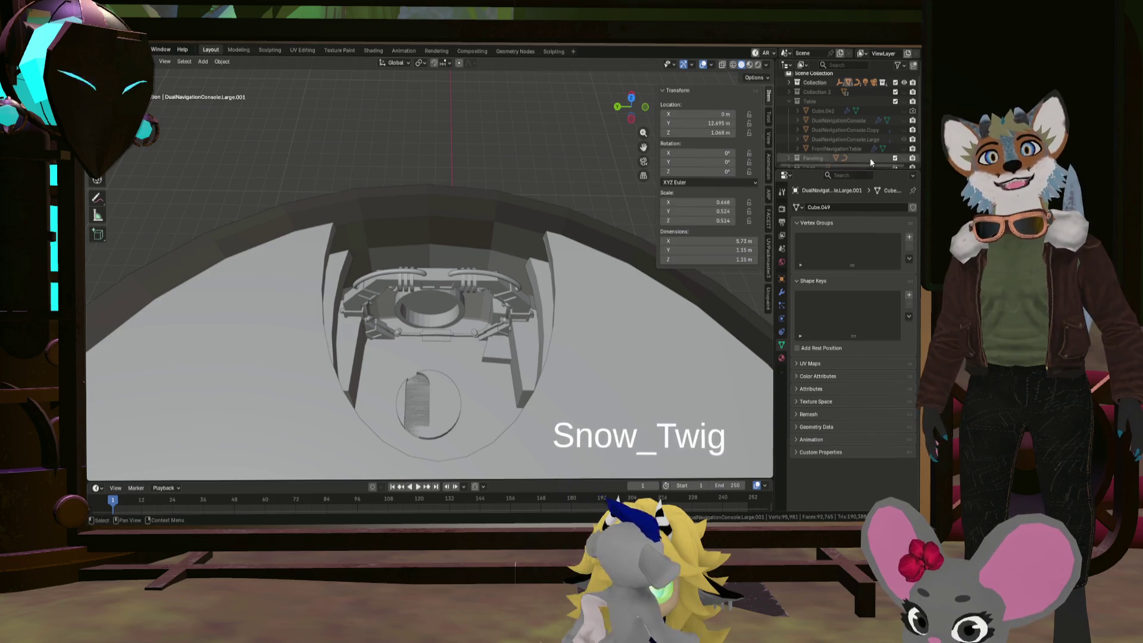
Select the Drako collection's objects and move the character into the sphere's lower interior beneath the portal
{"action": "scroll", "coordinate": [865, 136], "scroll_direction": "down", "scroll_amount": 3}
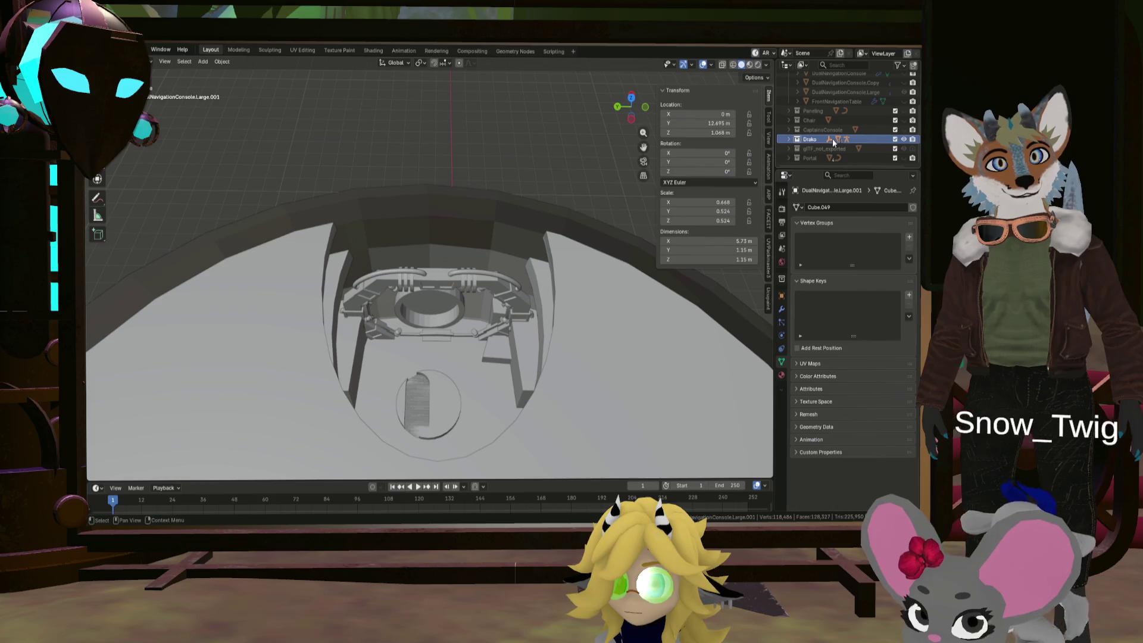
{"action": "right_click", "coordinate": [812, 140]}
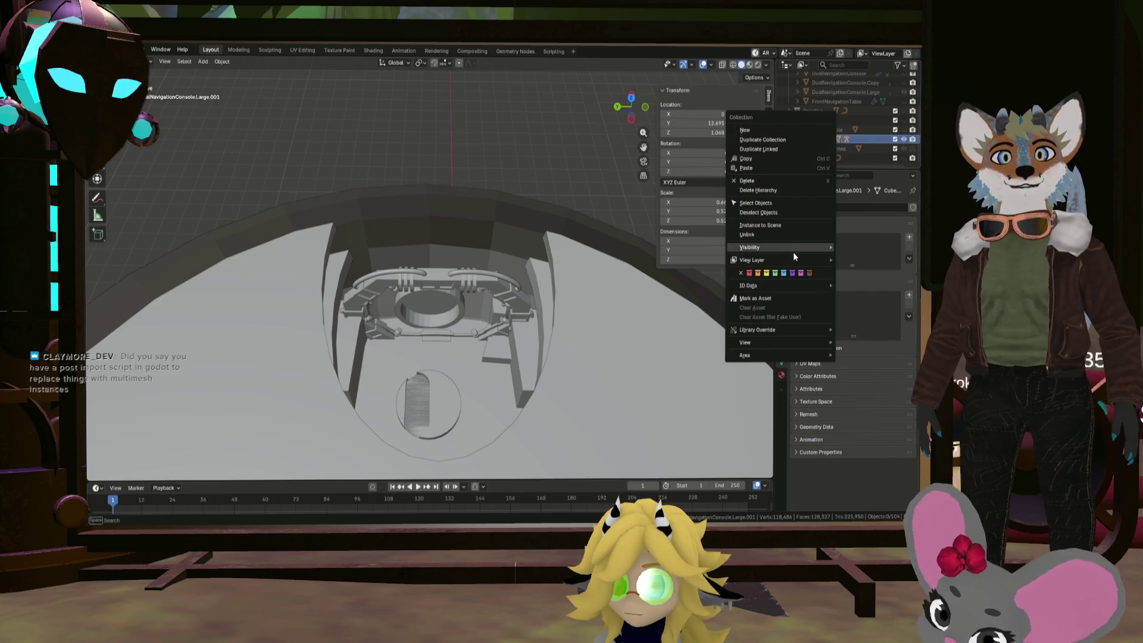
{"action": "left_click", "coordinate": [788, 204]}
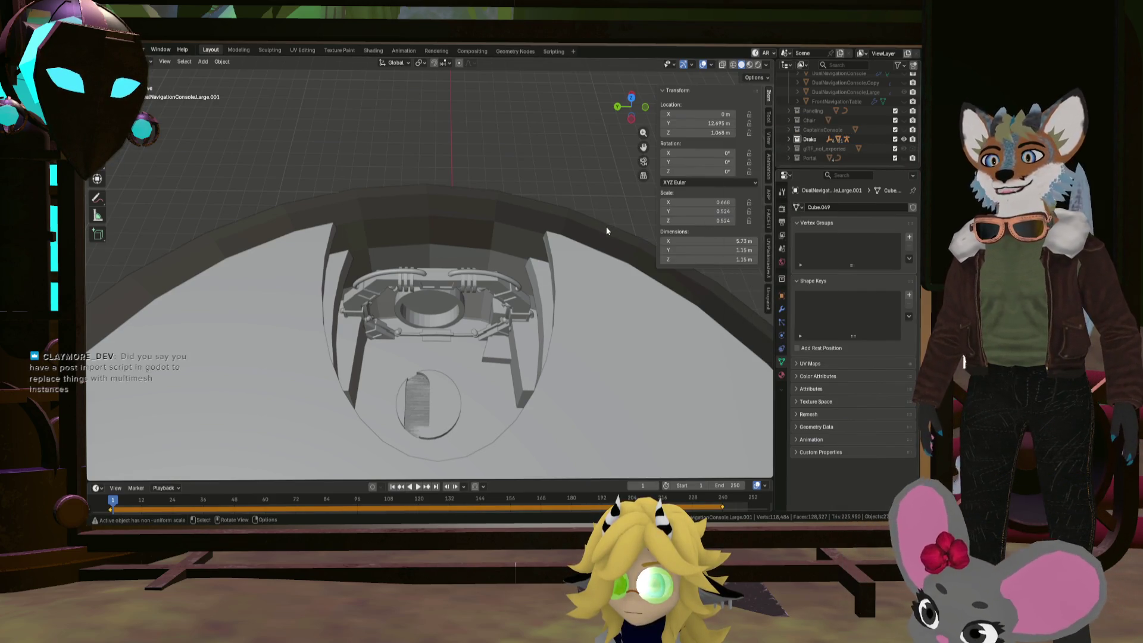
{"action": "mouse_move", "coordinate": [630, 234]}
{"action": "middle_mouse_down"}
{"action": "mouse_move", "coordinate": [566, 323]}
{"action": "mouse_move", "coordinate": [652, 334]}
{"action": "mouse_move", "coordinate": [589, 254]}
{"action": "mouse_move", "coordinate": [592, 372]}
{"action": "middle_mouse_up"}
{"action": "scroll", "coordinate": [602, 339], "scroll_direction": "down", "scroll_amount": 5}
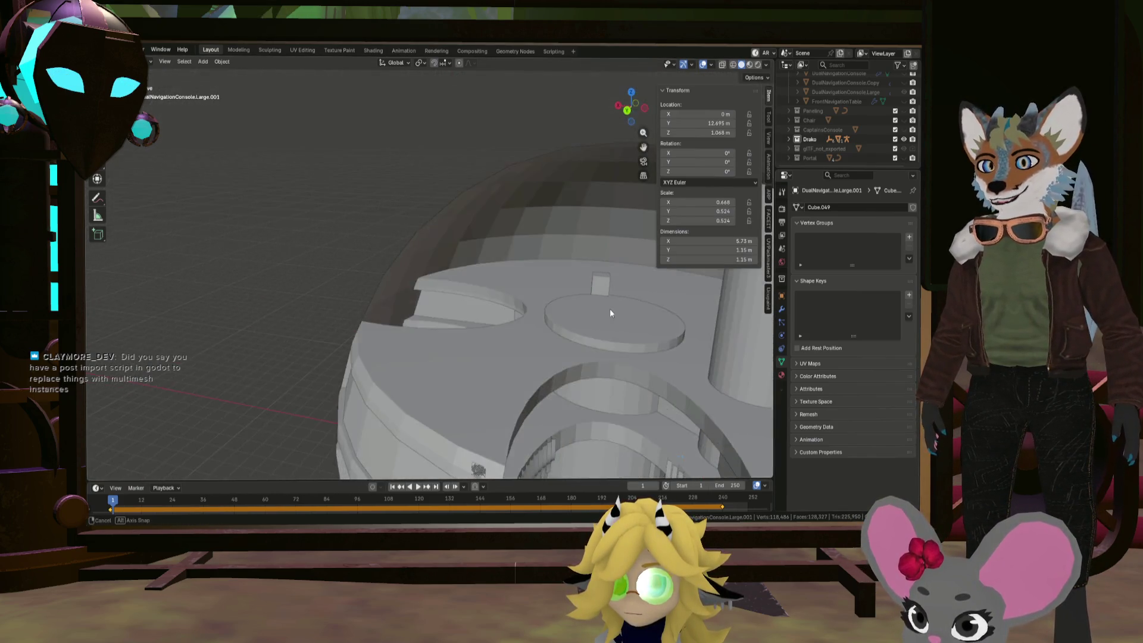
{"action": "key", "text": "g"}
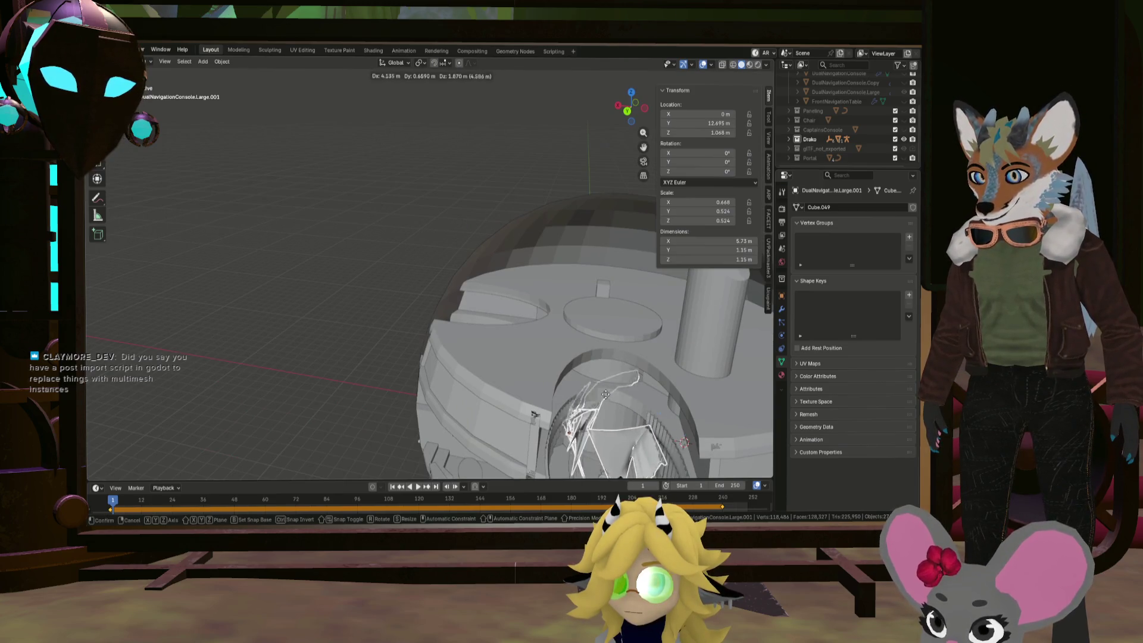
{"action": "left_click", "coordinate": [651, 396]}
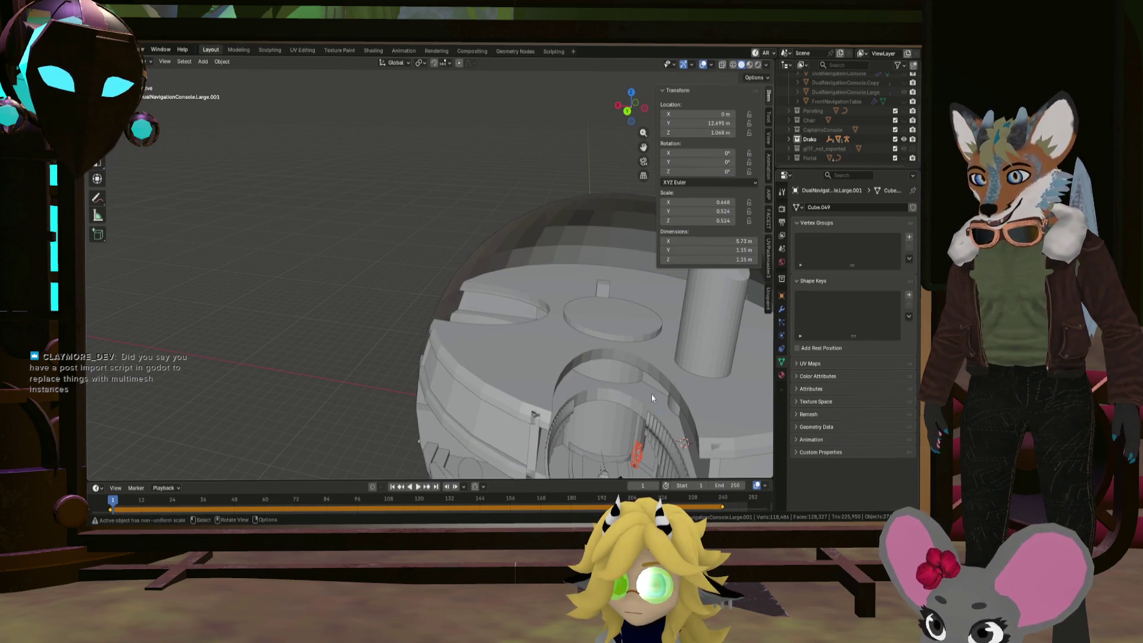
{"action": "left_click", "coordinate": [789, 140]}
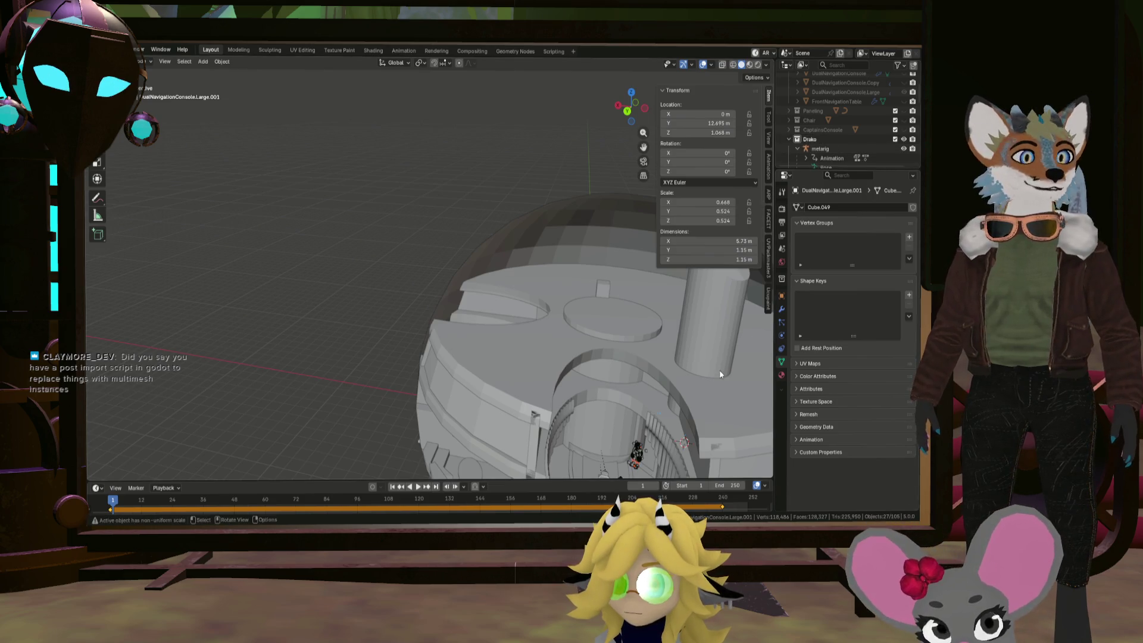